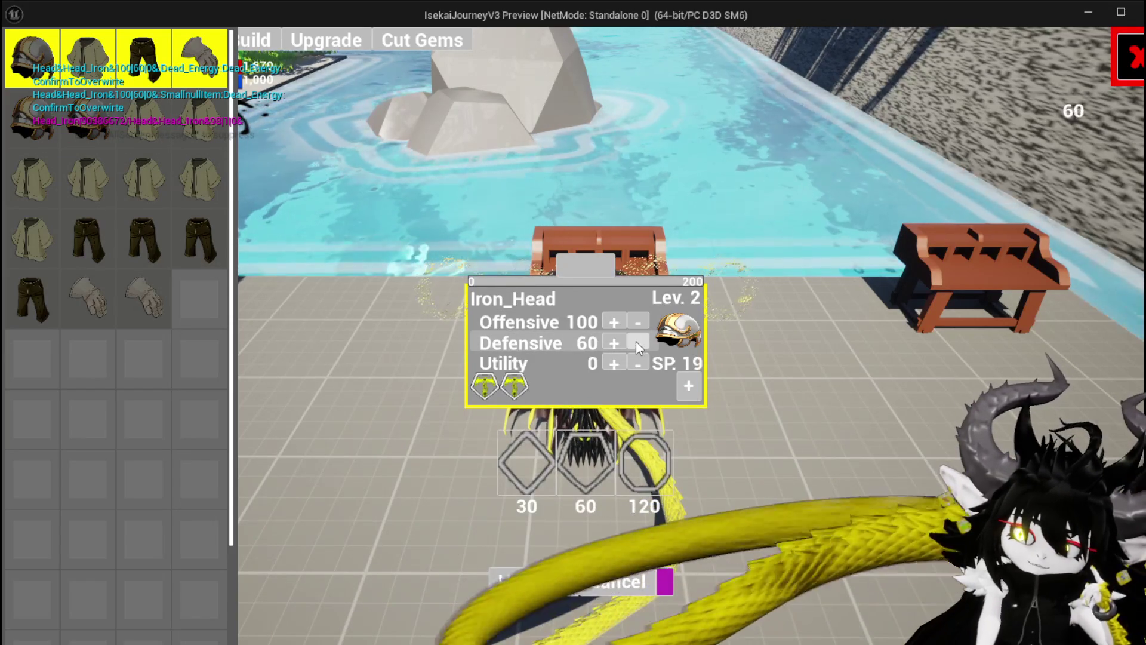
Drop Iron_Head's Defensive to 1, then raise Defensive to 50 and Offensive to 128, leaving SP 0.
{"action": "left_click", "coordinate": [637, 342]}
{"action": "left_click", "coordinate": [636, 342]}
{"action": "left_click", "coordinate": [636, 343]}
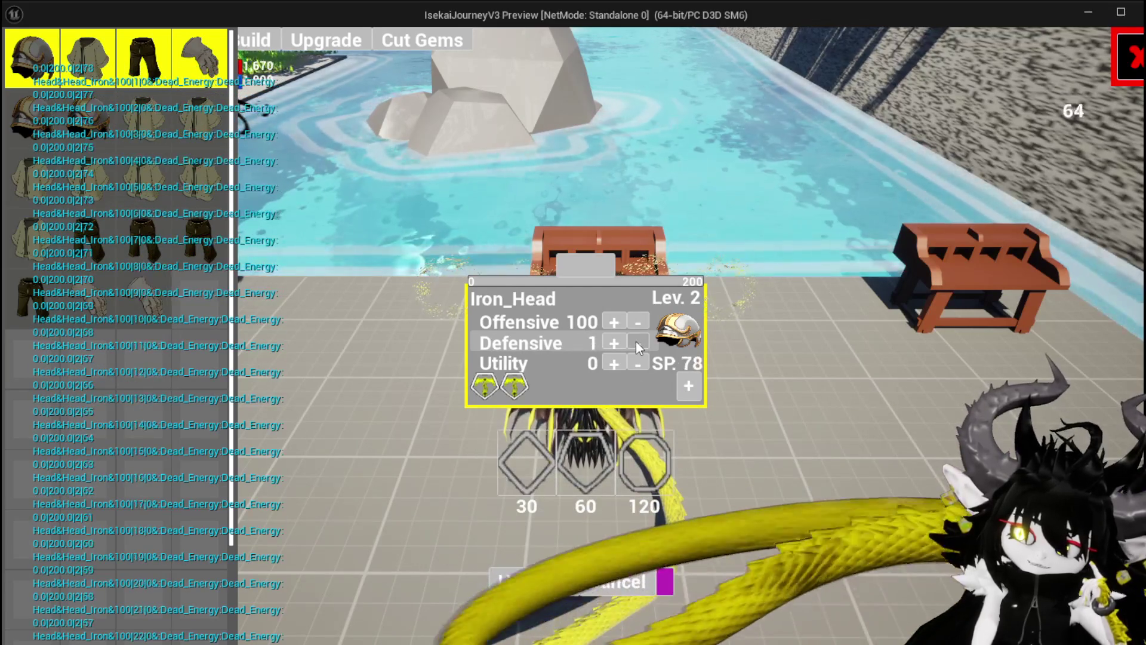
{"action": "left_click", "coordinate": [636, 322]}
{"action": "left_click", "coordinate": [637, 321]}
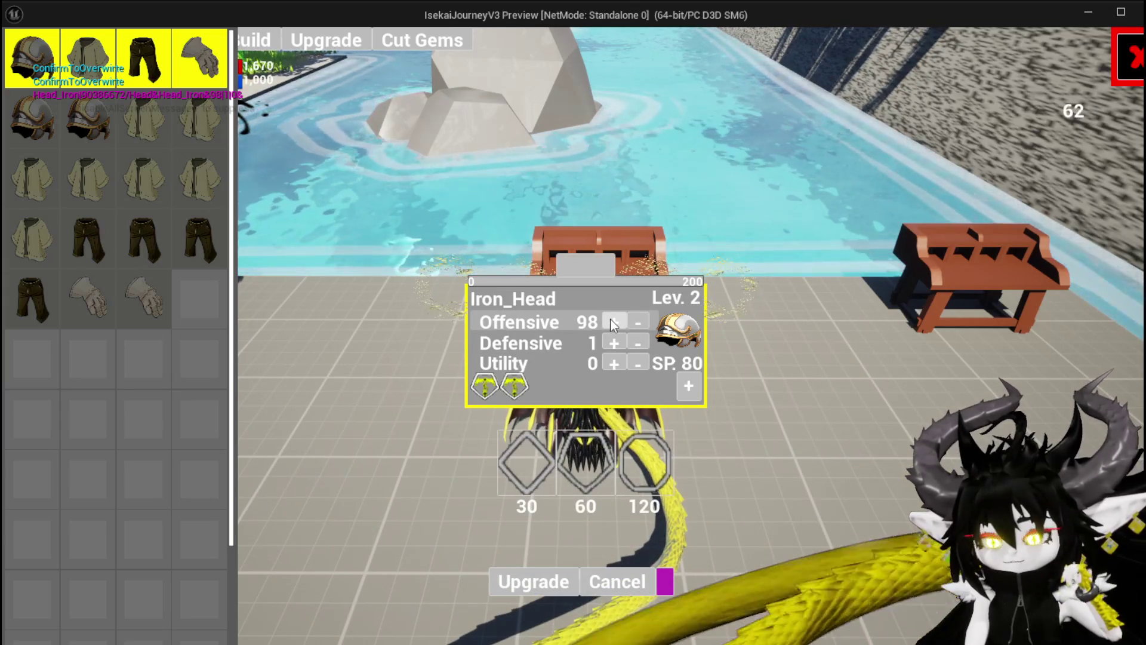
{"action": "left_click", "coordinate": [612, 322]}
{"action": "left_click", "coordinate": [611, 322]}
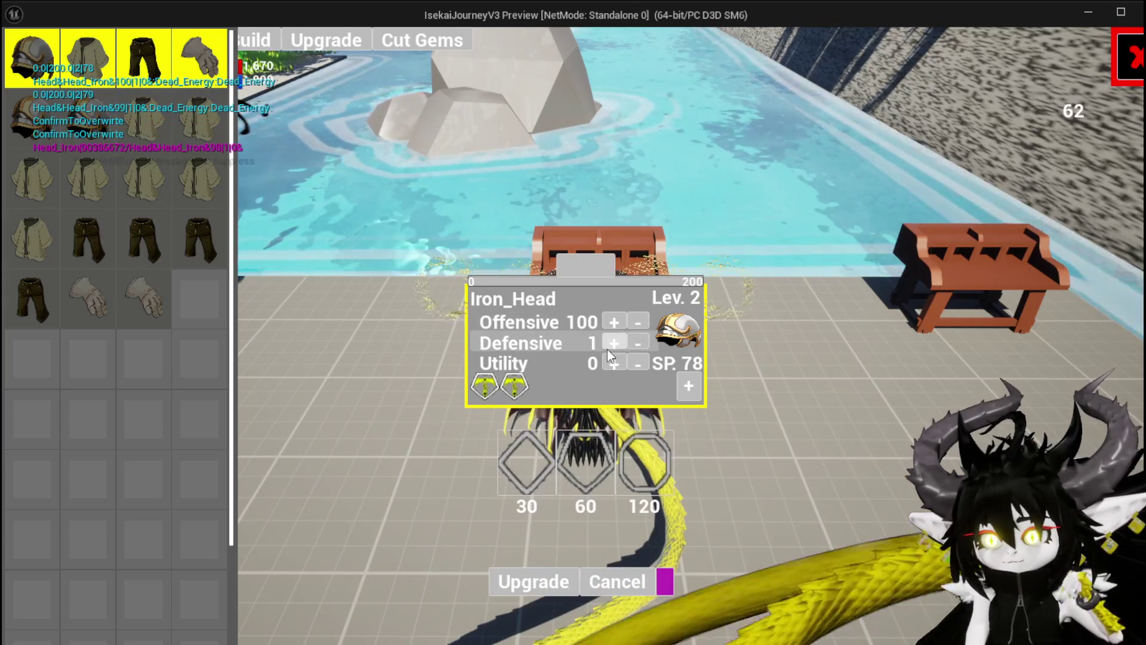
{"action": "mouse_move", "coordinate": [609, 345]}
{"action": "left_mouse_down"}
{"action": "mouse_move", "coordinate": [610, 361]}
{"action": "mouse_move", "coordinate": [640, 364]}
{"action": "left_mouse_up"}
{"action": "left_click_drag", "start_coordinate": [615, 320], "coordinate": [614, 321]}
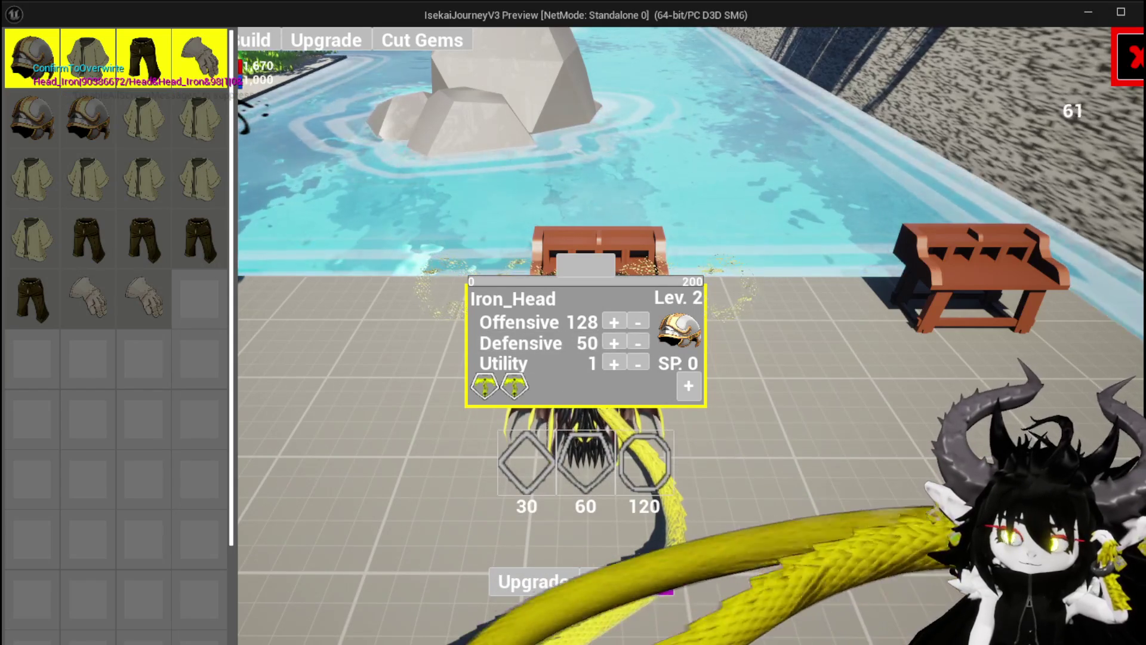
Dismiss the Iron_Head Upgrade/Cancel panel with Escape, keeping Offensive 128, Defensive 50, Utility 1.
{"action": "mouse_move", "coordinate": [64, 66]}
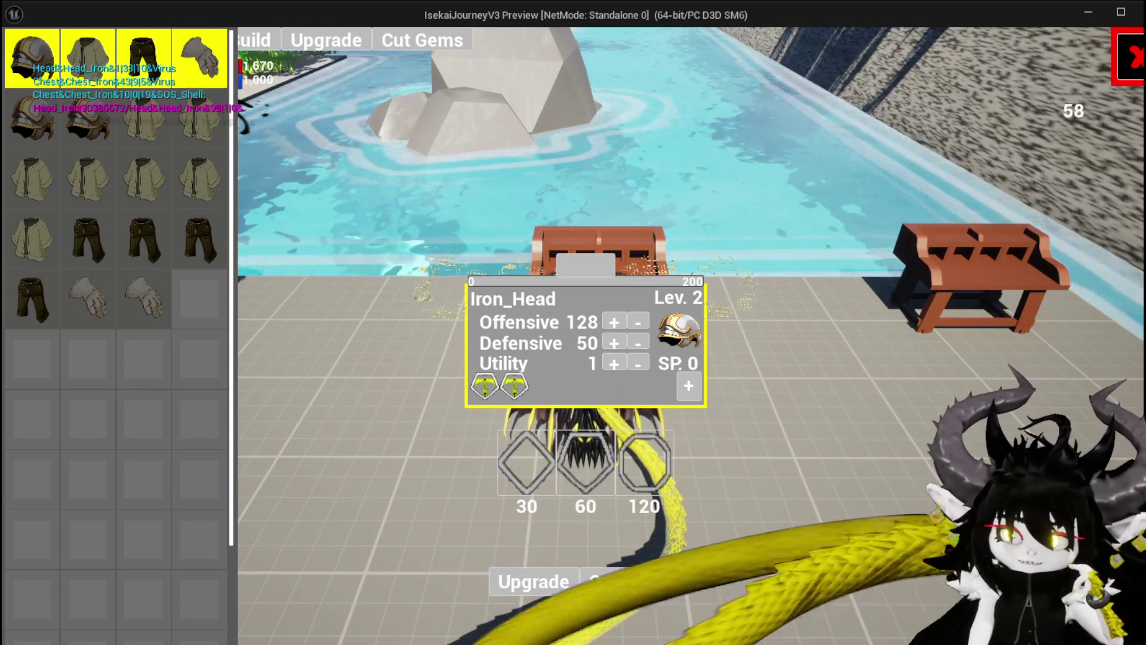
{"action": "mouse_move", "coordinate": [52, 85]}
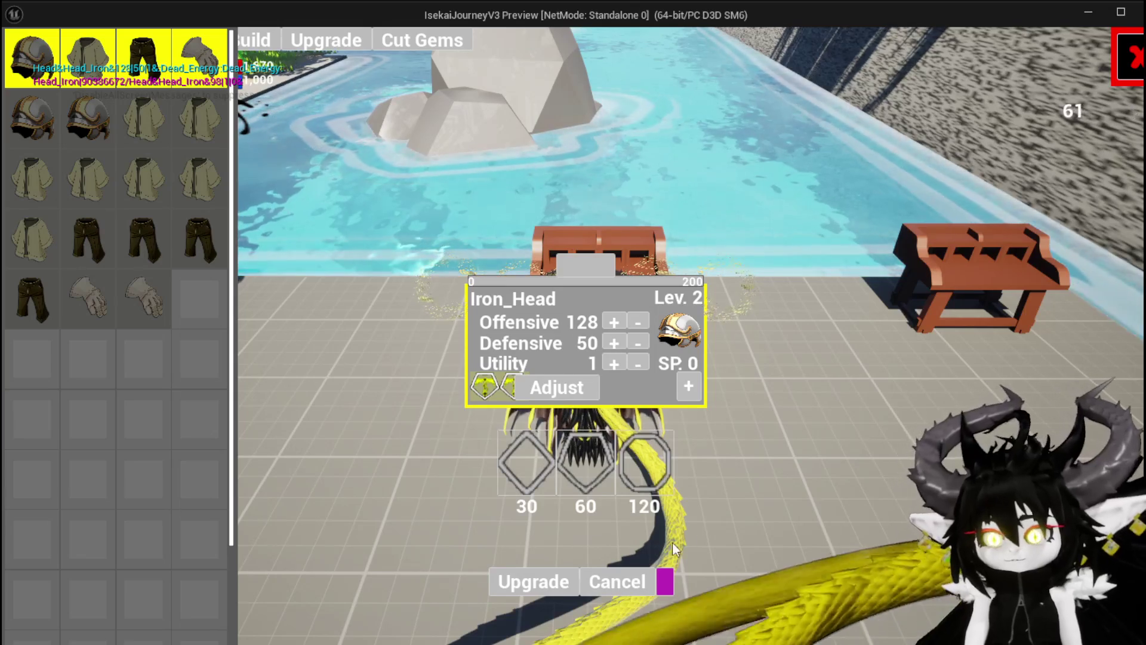
{"action": "key", "text": "Escape"}
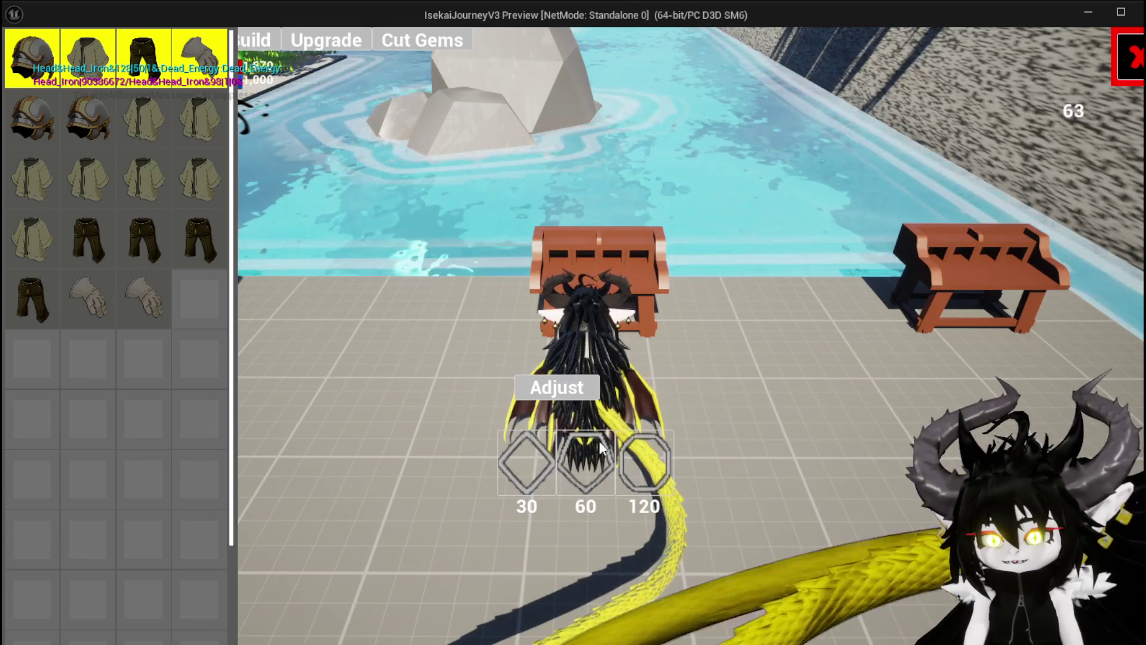
Equip the level 2 Iron_Head from the Equipment menu for MaxHP 2,060, Damage 161, Defence 206.
{"action": "left_click", "coordinate": [1129, 58]}
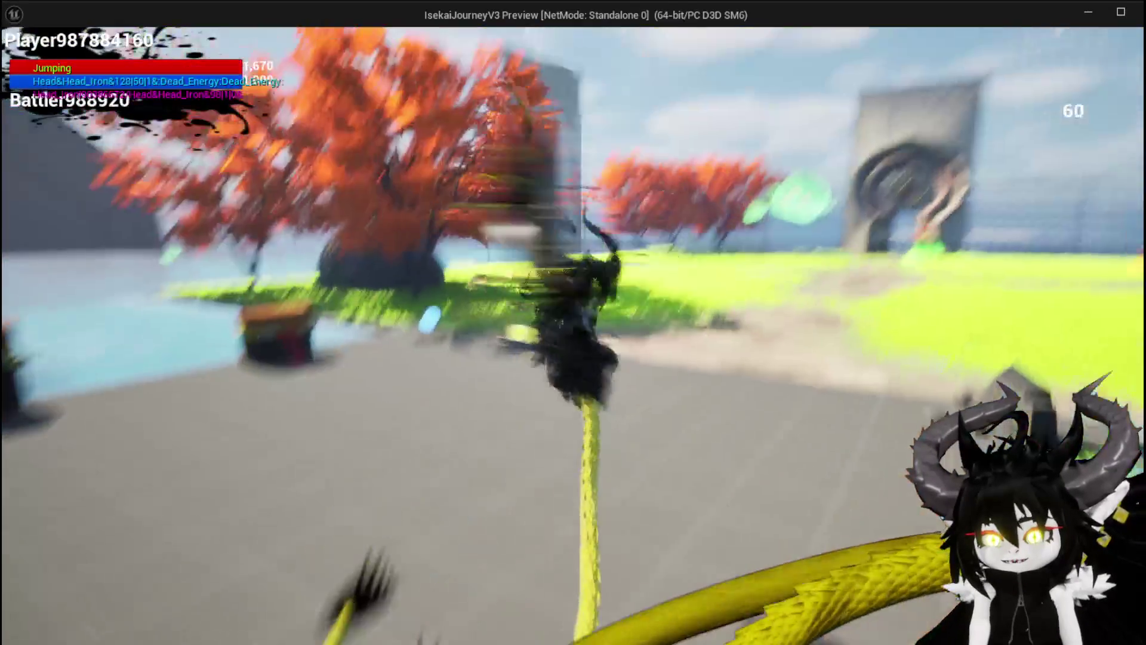
{"action": "key", "text": "space"}
{"action": "key", "text": "Tab"}
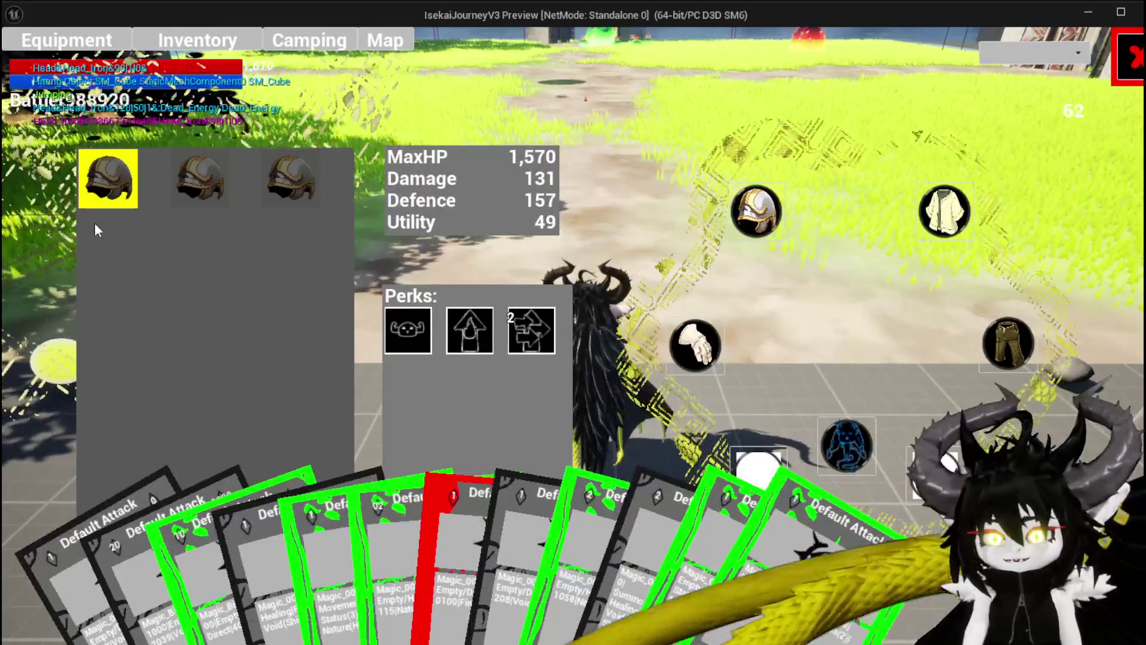
{"action": "mouse_move", "coordinate": [112, 190]}
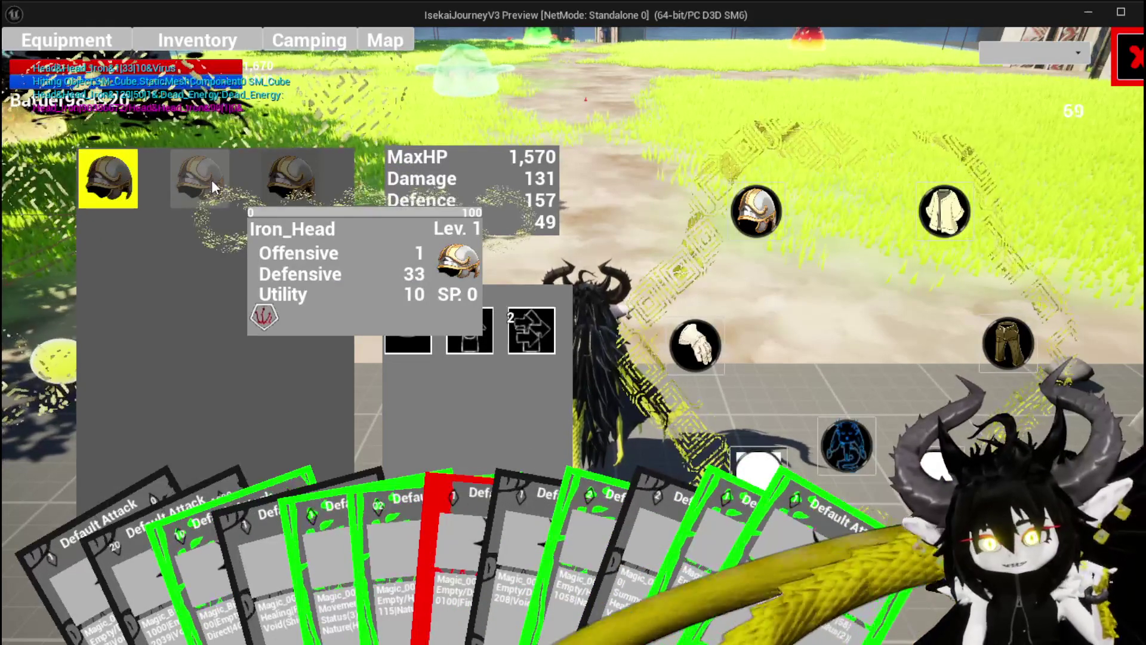
{"action": "left_click", "coordinate": [212, 180]}
{"action": "left_click", "coordinate": [501, 203]}
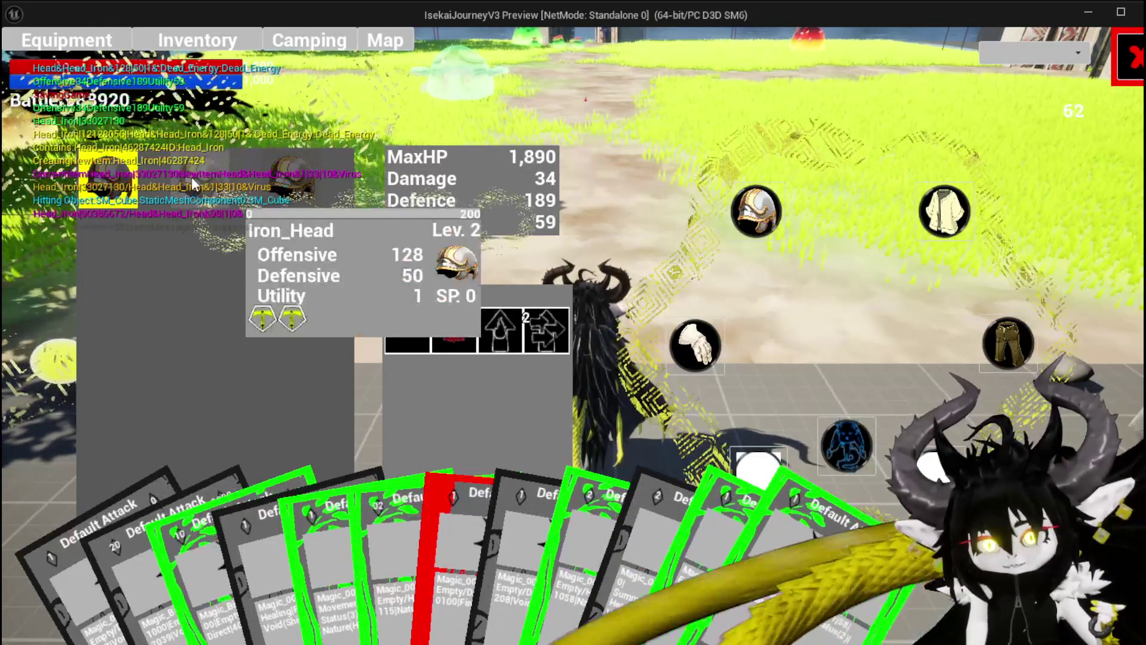
{"action": "left_click", "coordinate": [496, 199]}
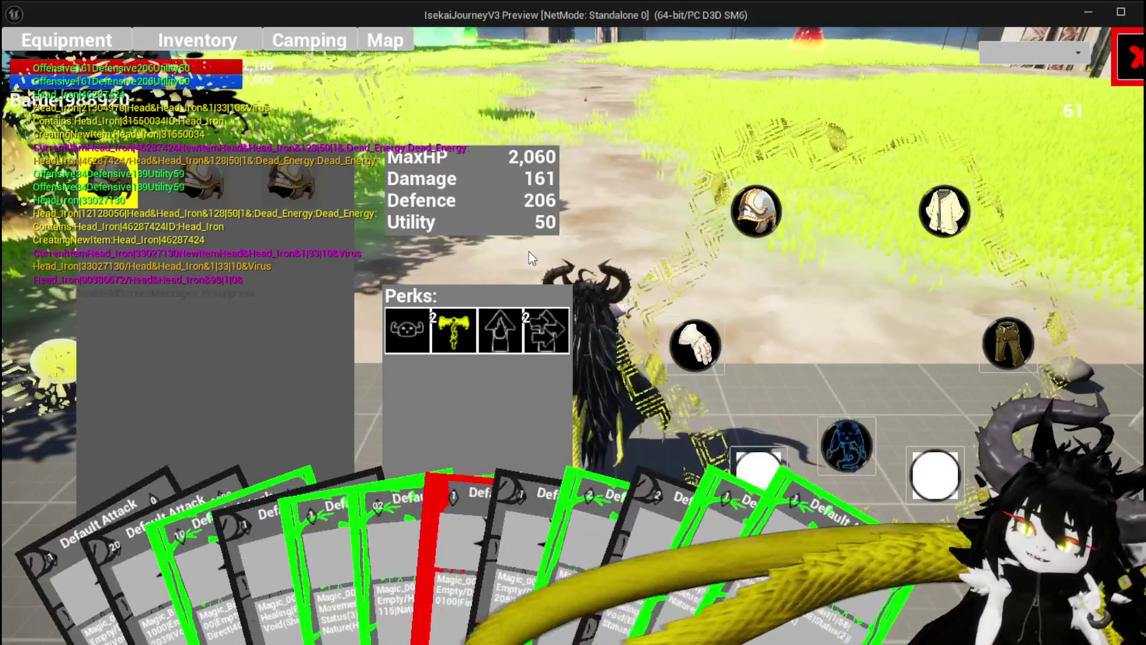
{"action": "left_click", "coordinate": [1130, 58]}
Run and glide into the spiked slime and accept the battle prompt.
{"action": "key", "text": "w"}
{"action": "key", "text": "space"}
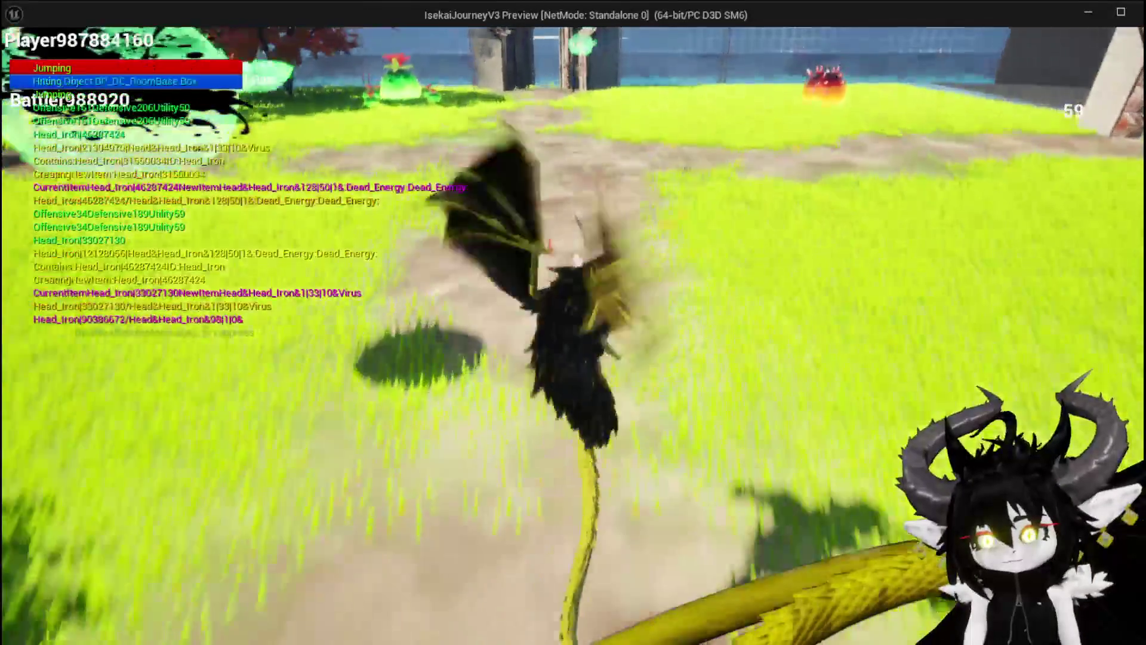
{"action": "key", "text": "space"}
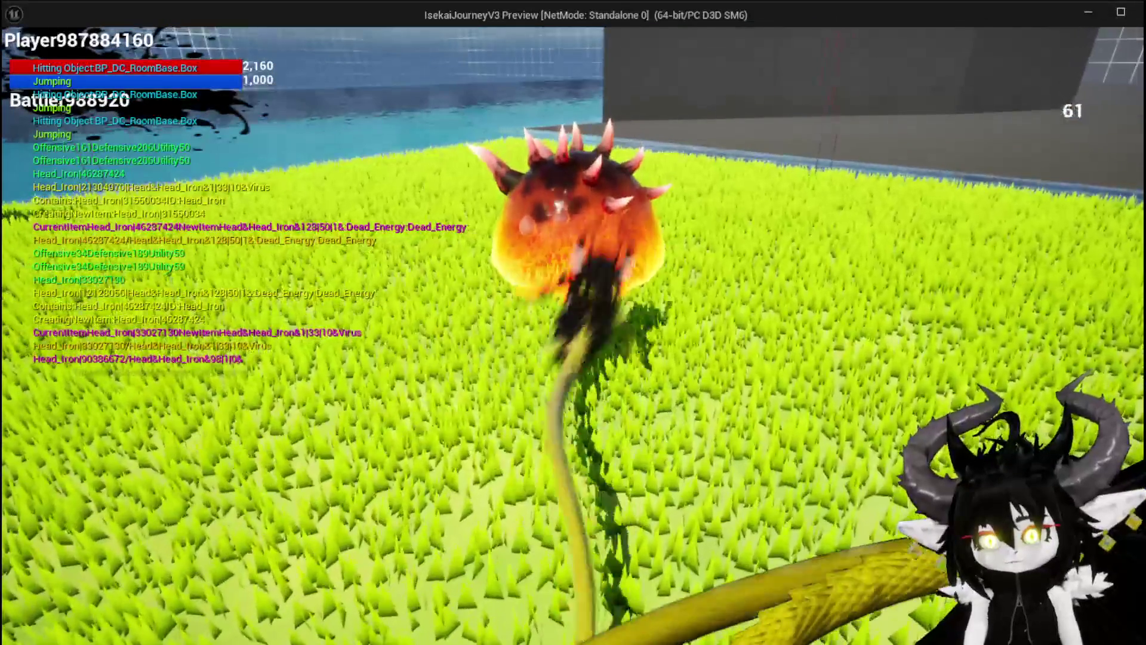
{"action": "key", "text": "space"}
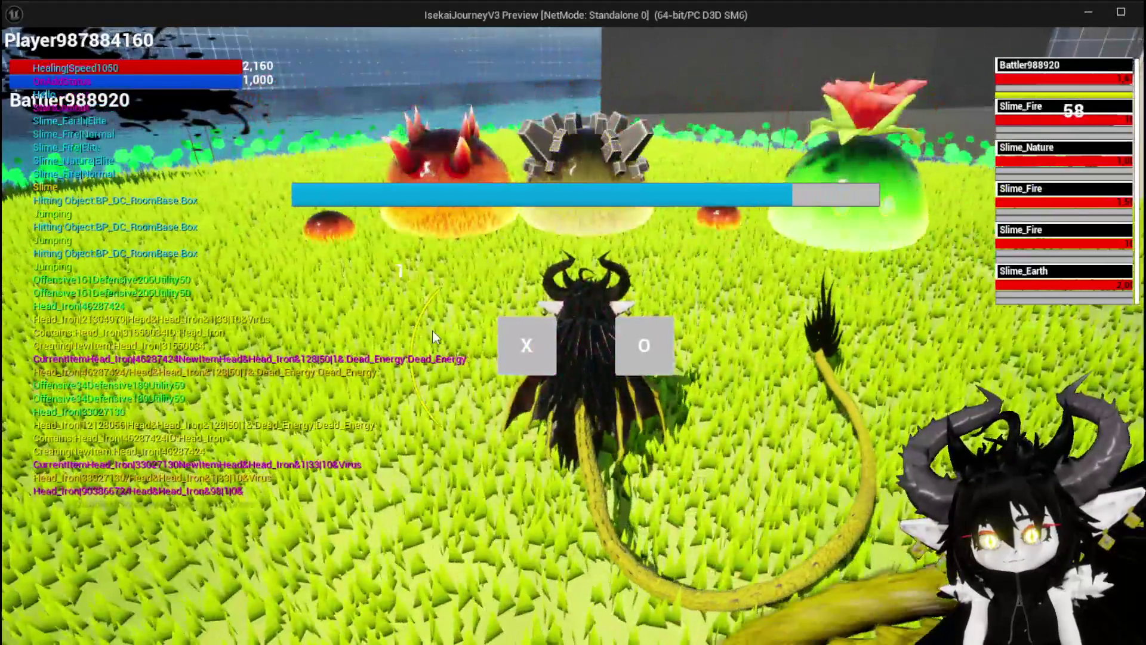
{"action": "left_click", "coordinate": [527, 346]}
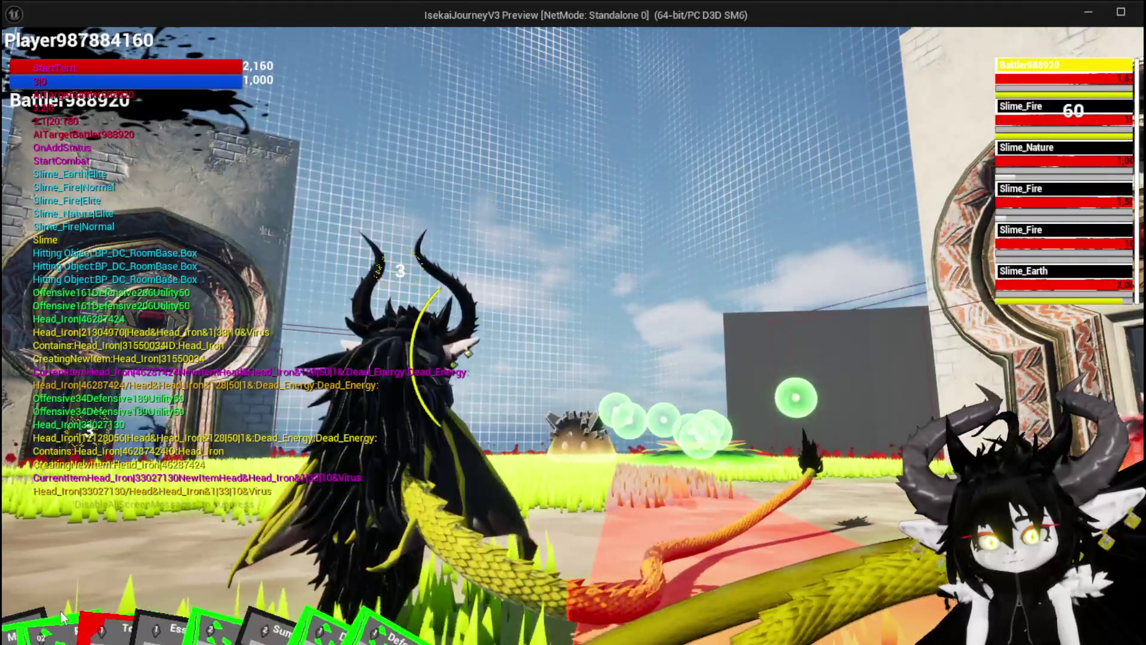
Play the SummonSpawn card, cycle targets across the slimes, and cast the TestAbility fire card.
{"action": "left_click", "coordinate": [33, 569]}
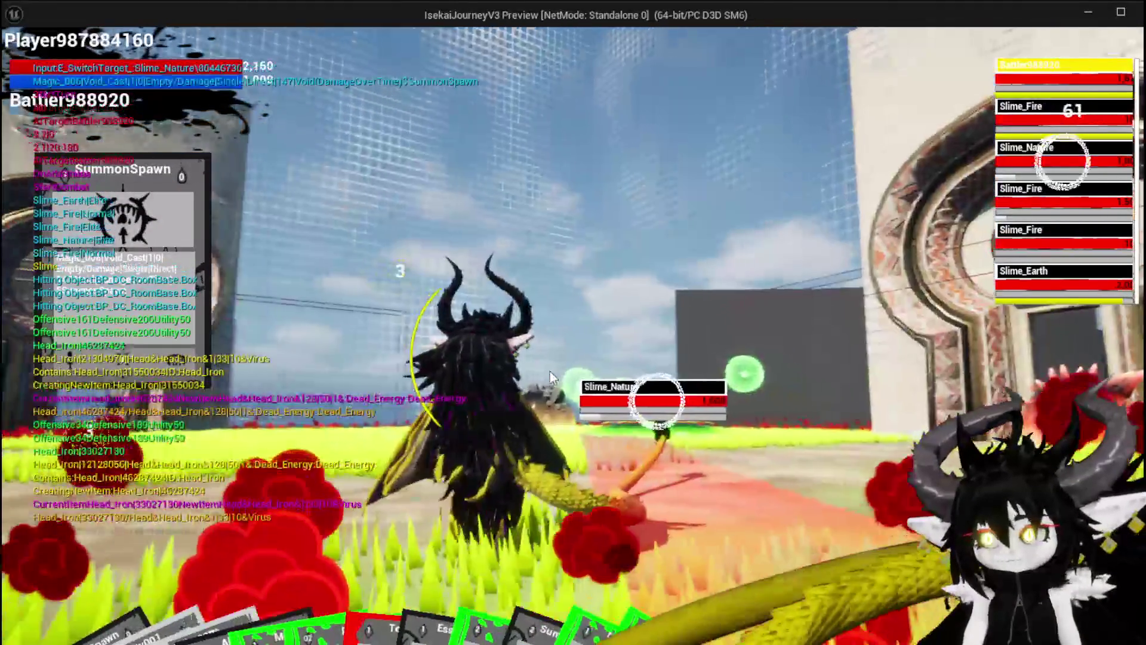
{"action": "key", "text": "e"}
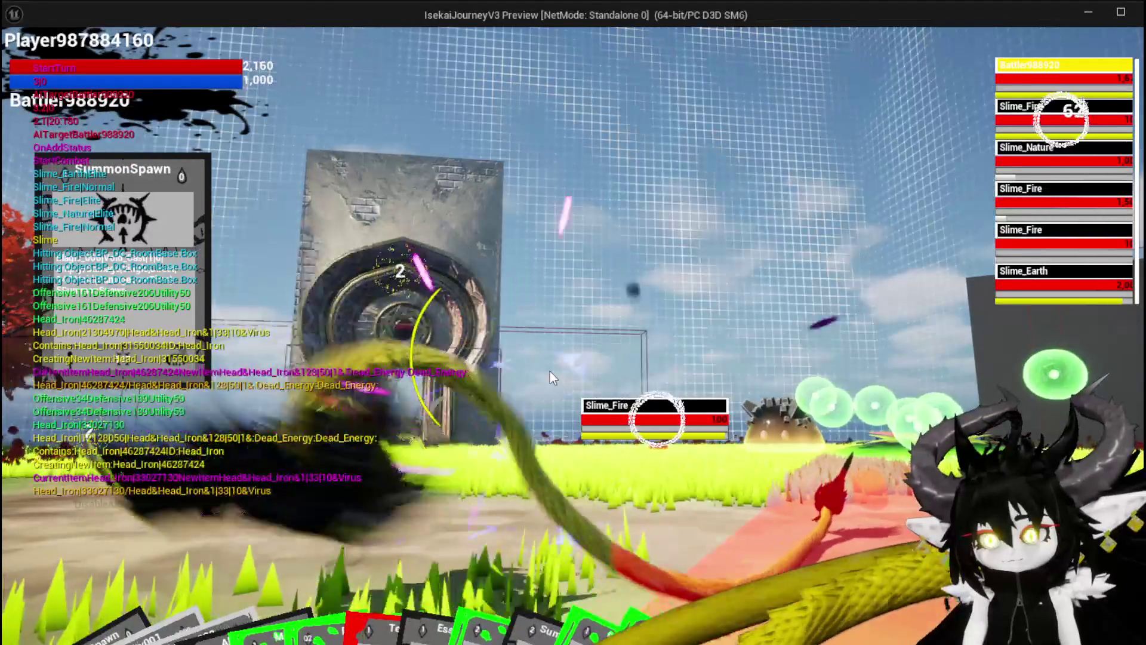
{"action": "key", "text": "e"}
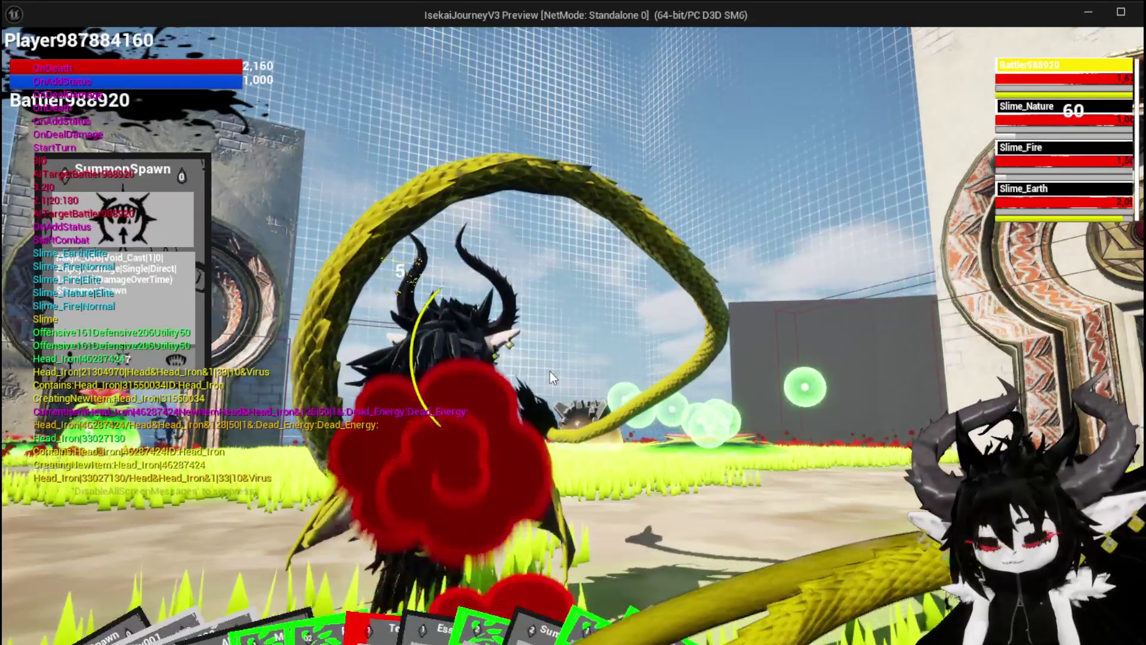
{"action": "mouse_move", "coordinate": [285, 521]}
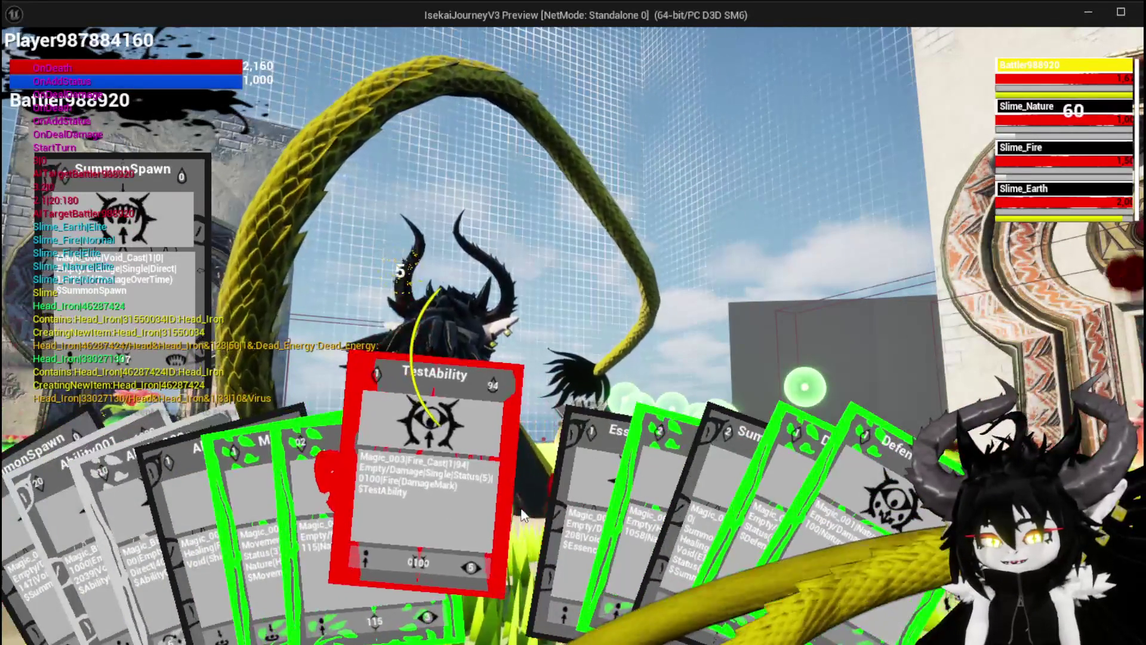
{"action": "left_click", "coordinate": [471, 496]}
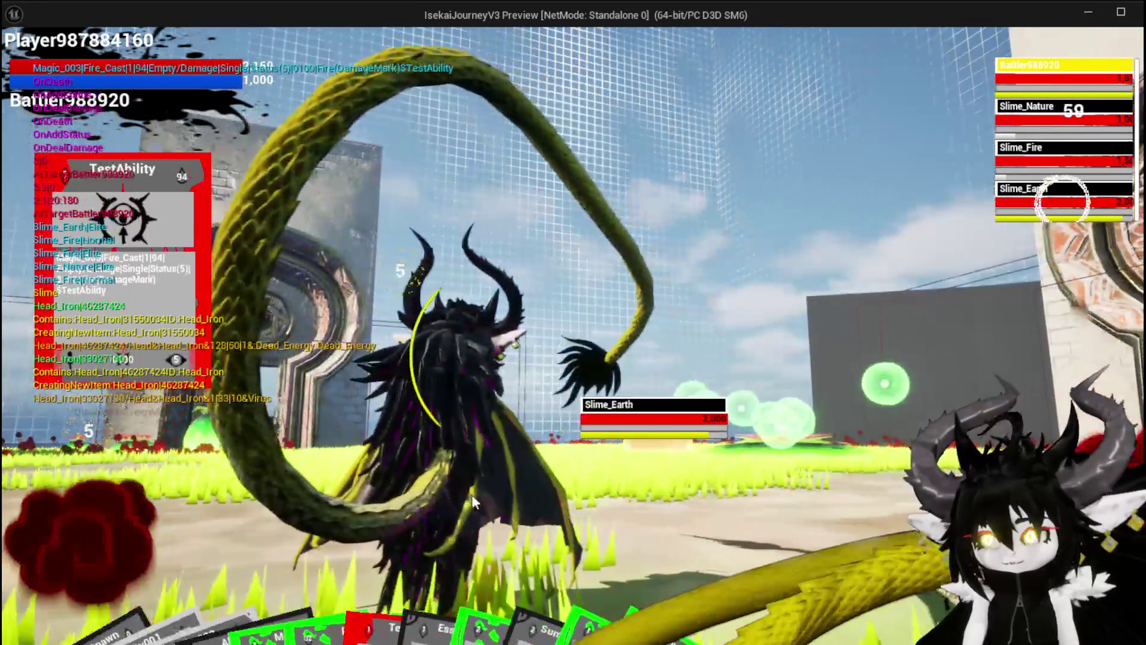
{"action": "key", "text": "e"}
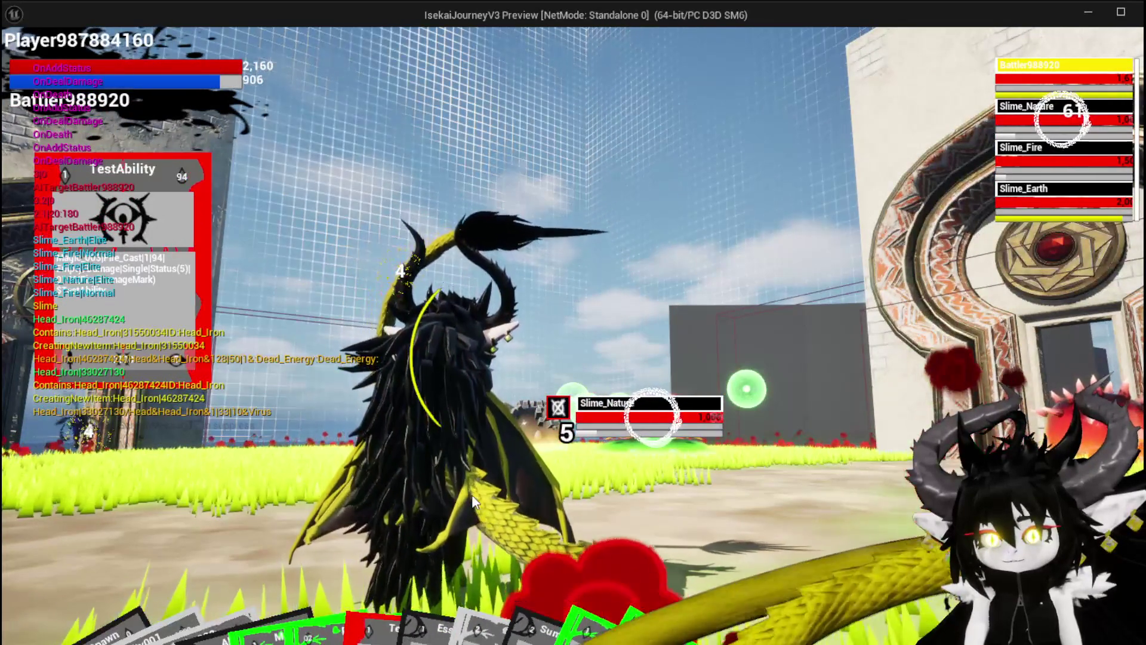
Double-jump away across the arena to the rubble beside the pillar.
{"action": "key", "text": "space"}
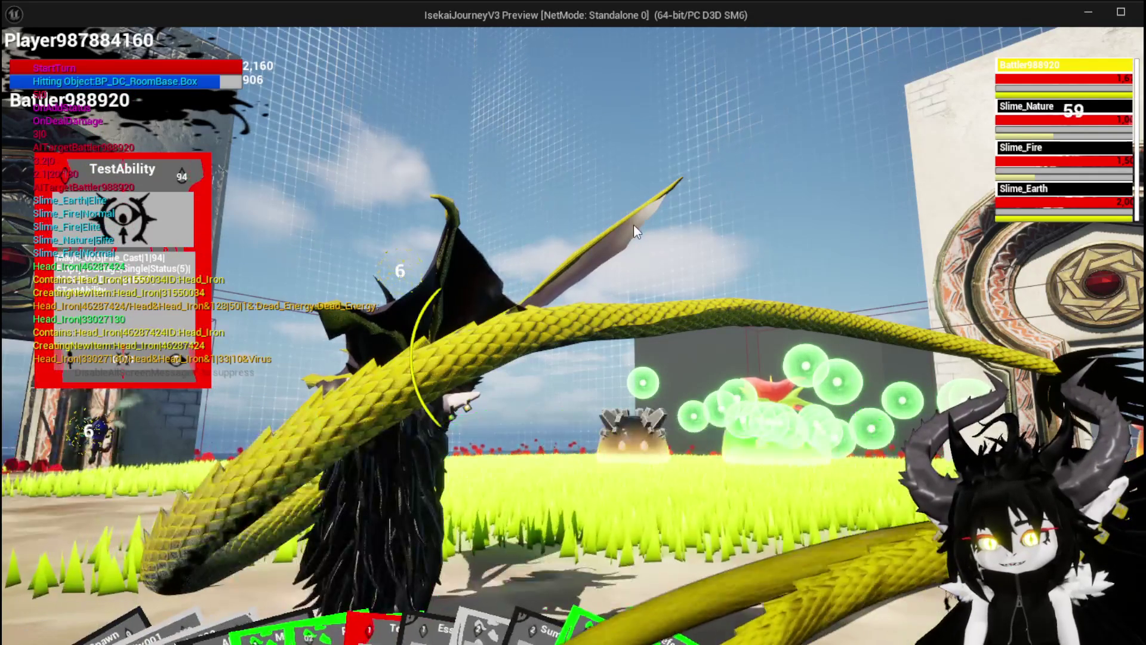
{"action": "key", "text": "w"}
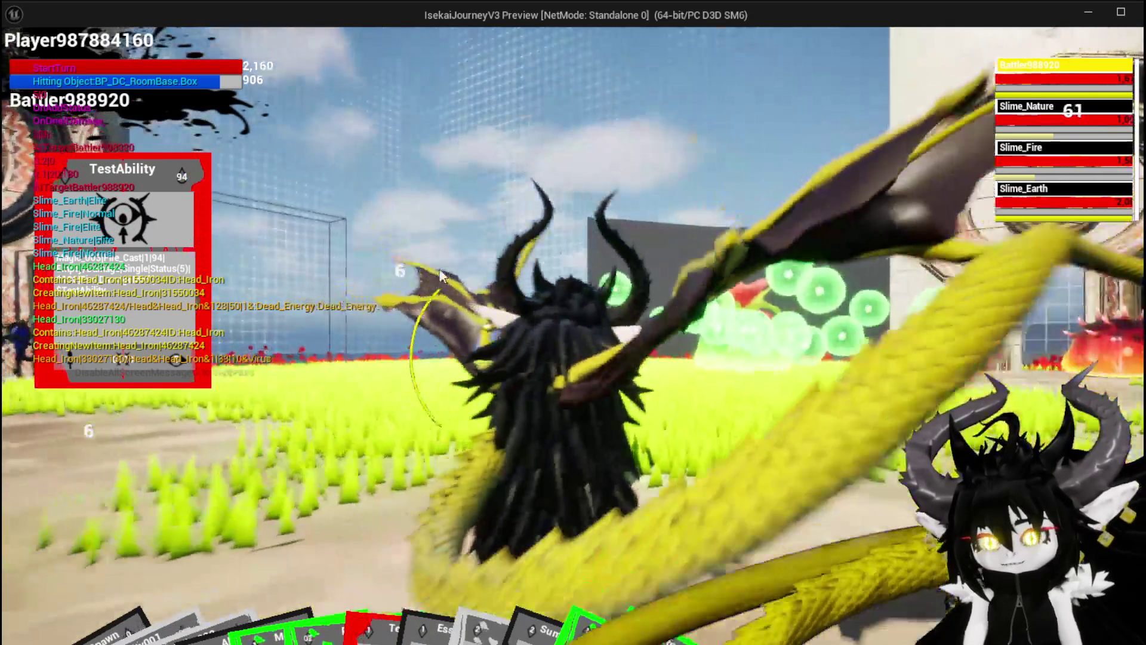
{"action": "key", "text": "space"}
{"action": "key", "text": "space"}
{"action": "key", "text": "space"}
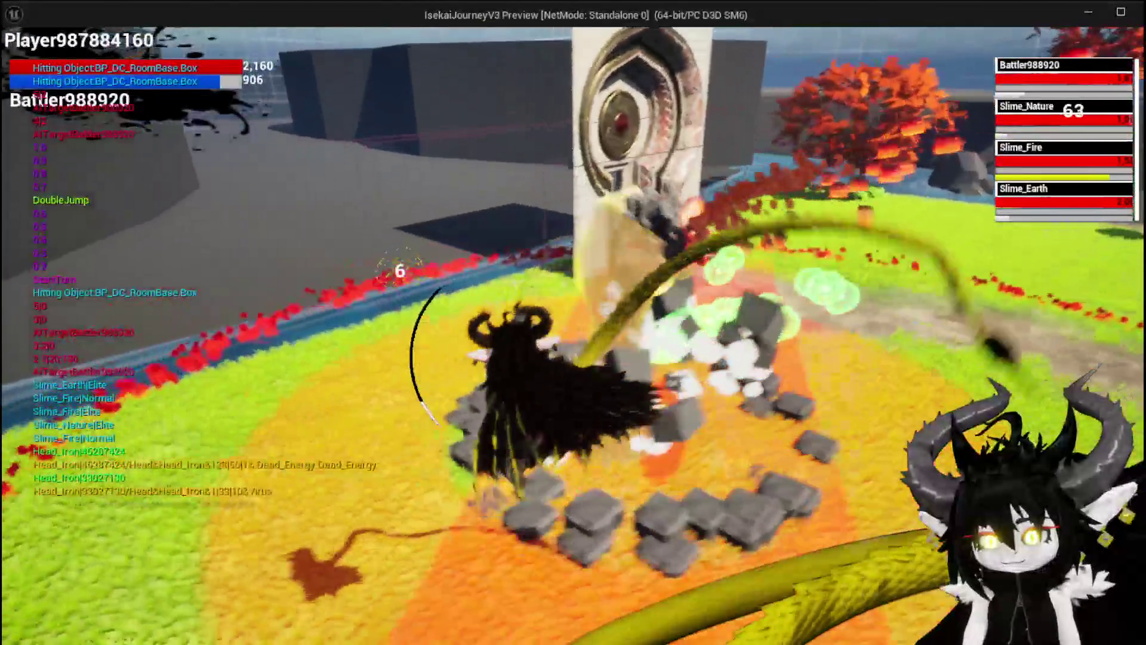
Run across the grass and jump the lava onto the dirt arena.
{"action": "key", "text": "w"}
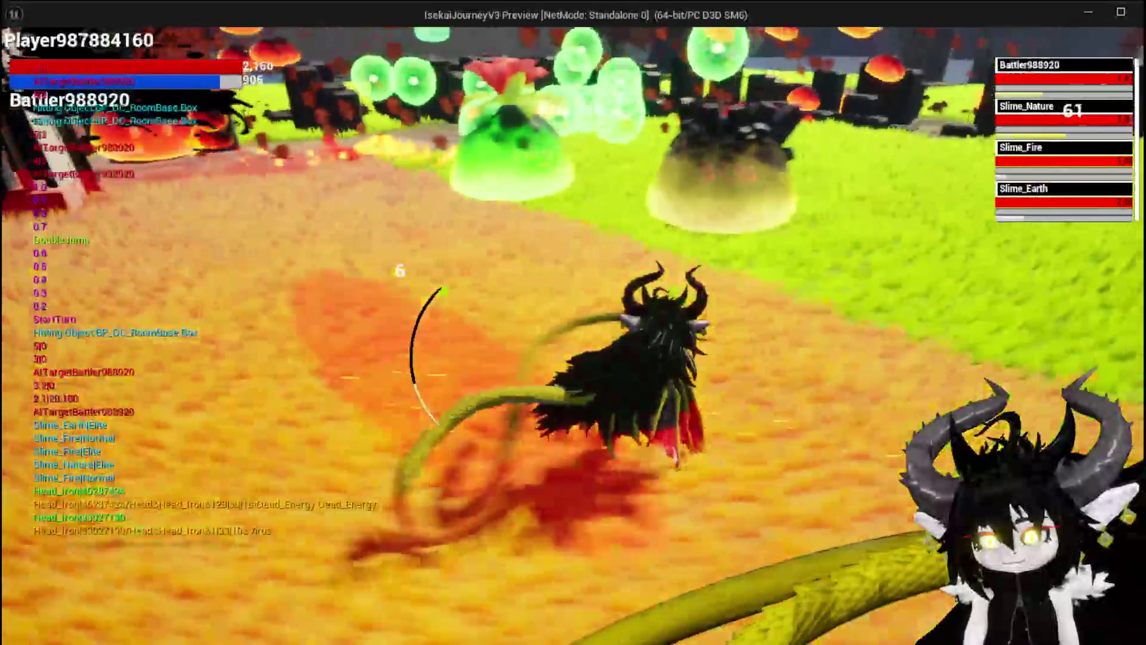
{"action": "key", "text": "space"}
{"action": "key", "text": "w"}
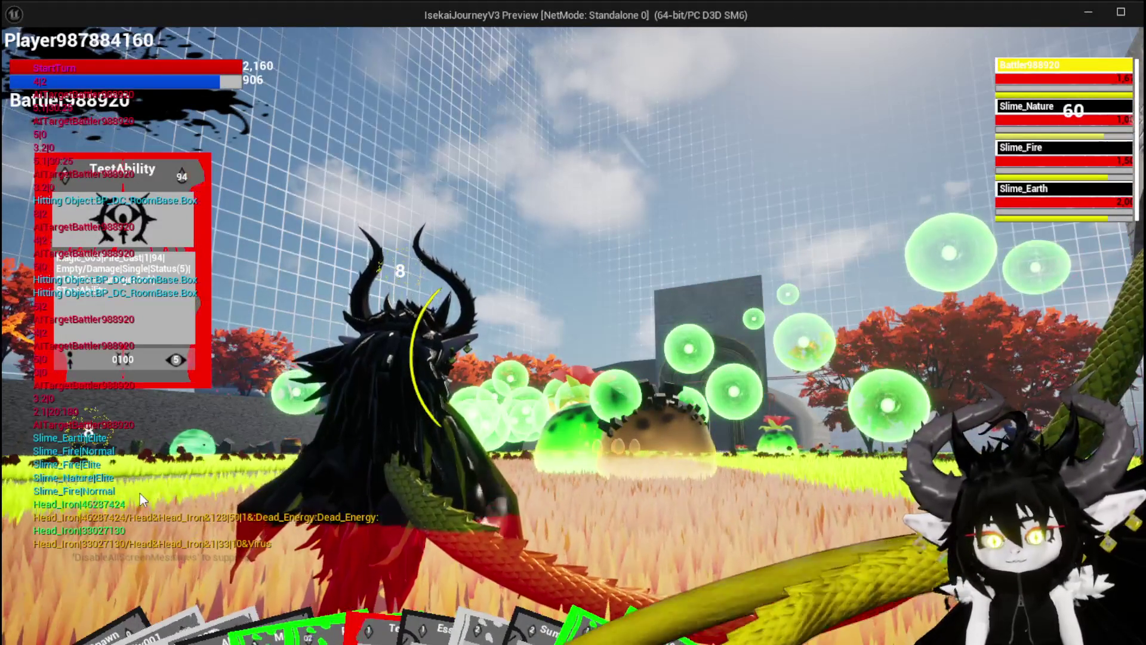
Cycle targets through Slime_Nature, Slime_Earth and Slime_Fire, then cast SummonSpawn at Slime_Nature.
{"action": "mouse_move", "coordinate": [65, 606]}
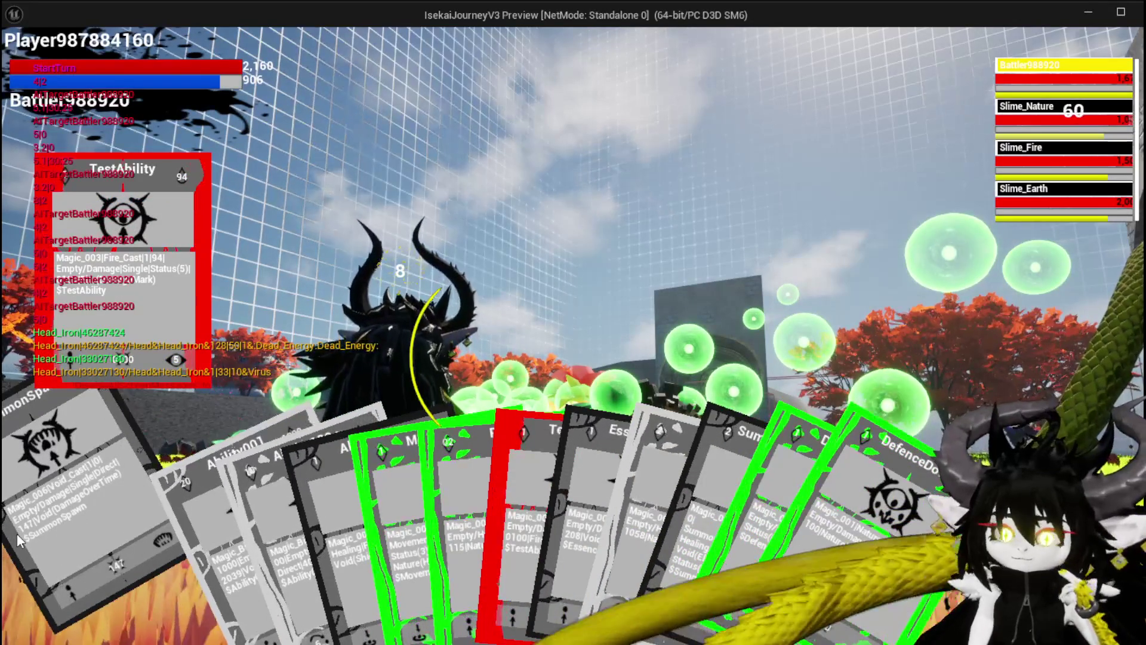
{"action": "left_click", "coordinate": [1027, 113]}
{"action": "left_click", "coordinate": [1018, 206]}
{"action": "left_click", "coordinate": [1036, 149]}
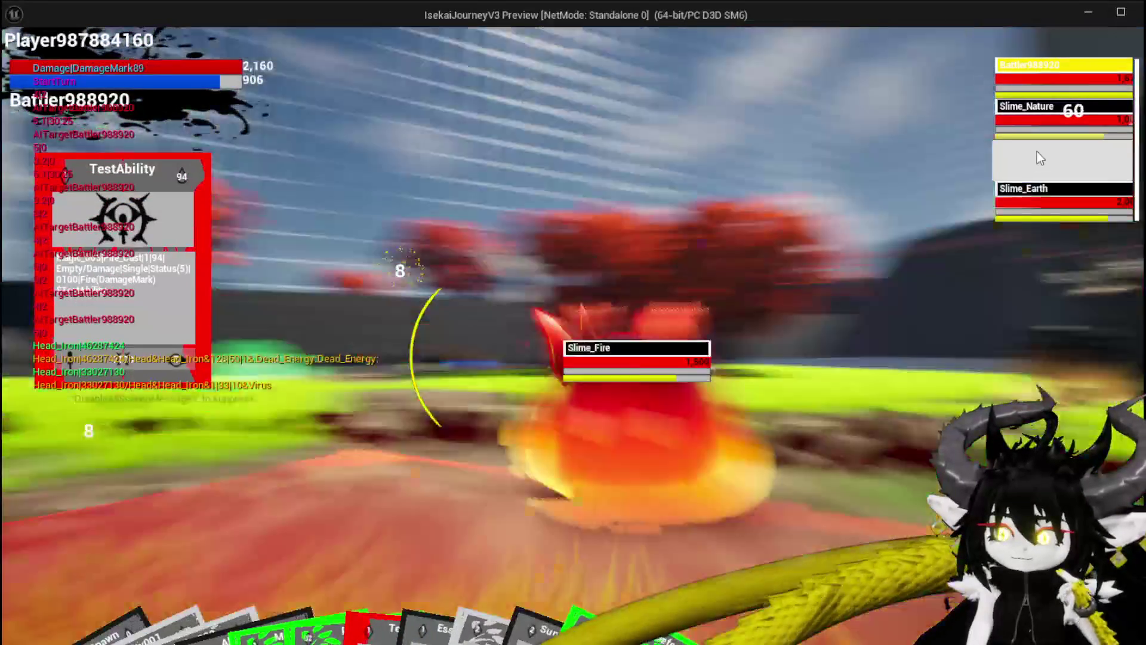
{"action": "left_click", "coordinate": [1044, 128]}
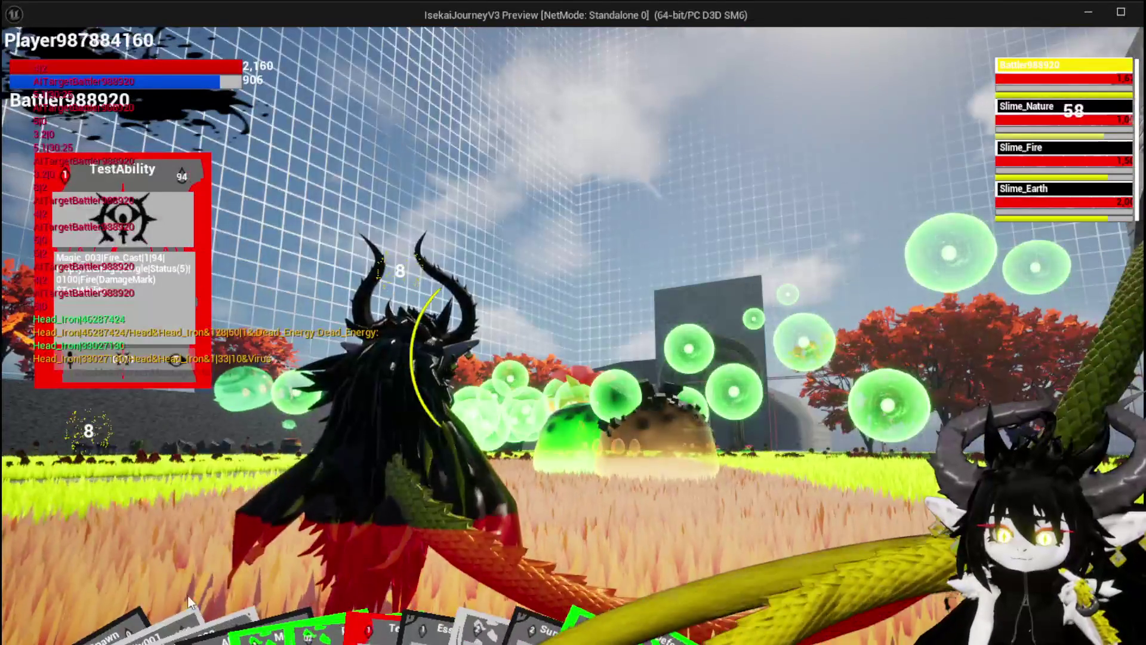
{"action": "left_click", "coordinate": [42, 610]}
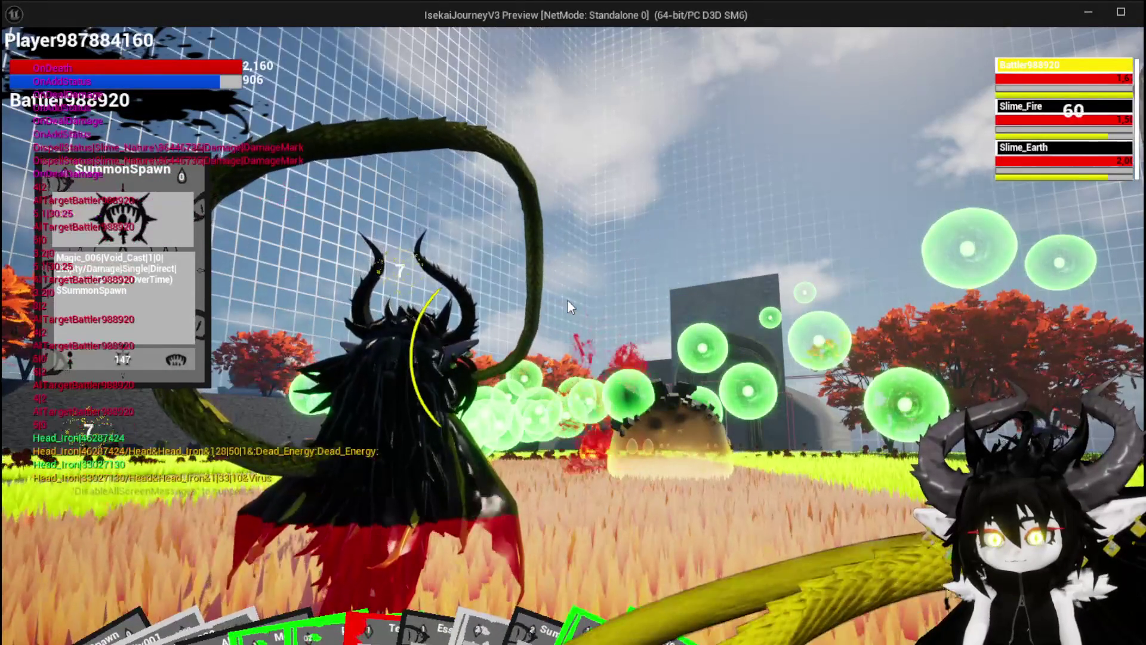
Run through the door into the red-roofed fire arena, stop the preview, and launch a standalone session.
{"action": "mouse_move", "coordinate": [172, 603]}
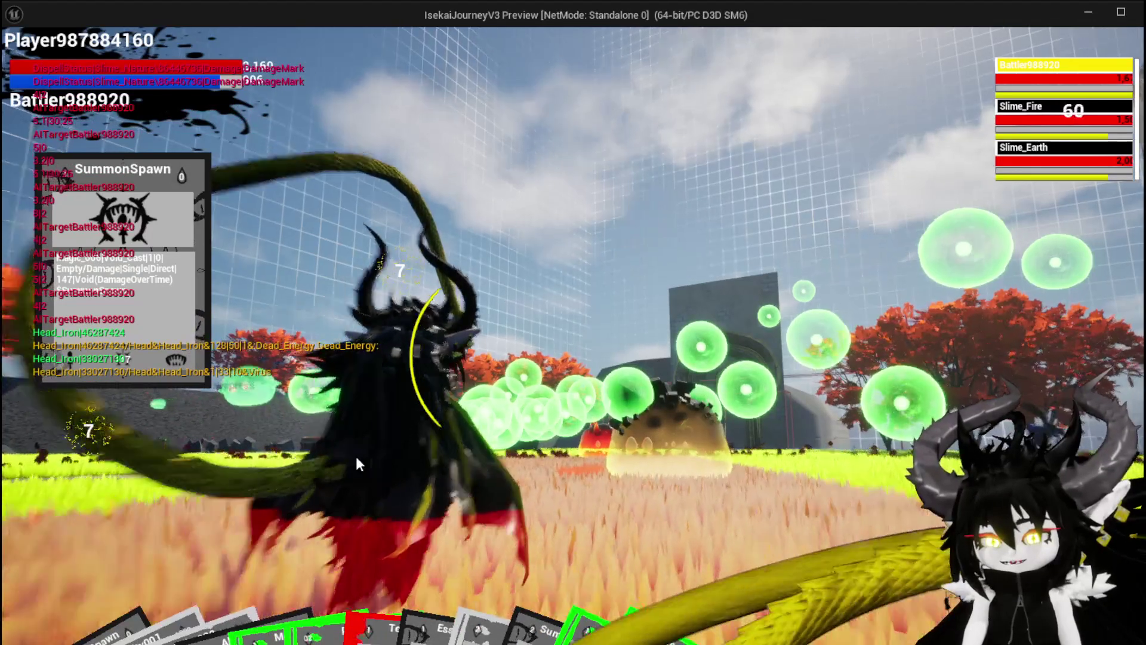
{"action": "key", "text": "w"}
{"action": "key", "text": "space"}
{"action": "key", "text": "space"}
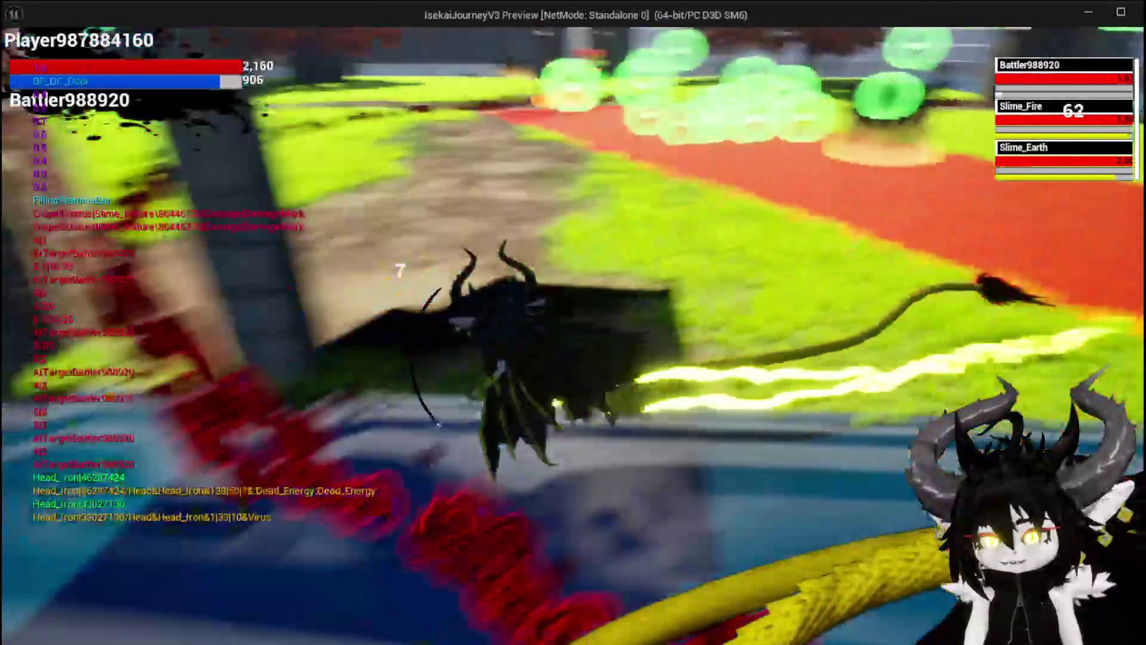
{"action": "key", "text": "w"}
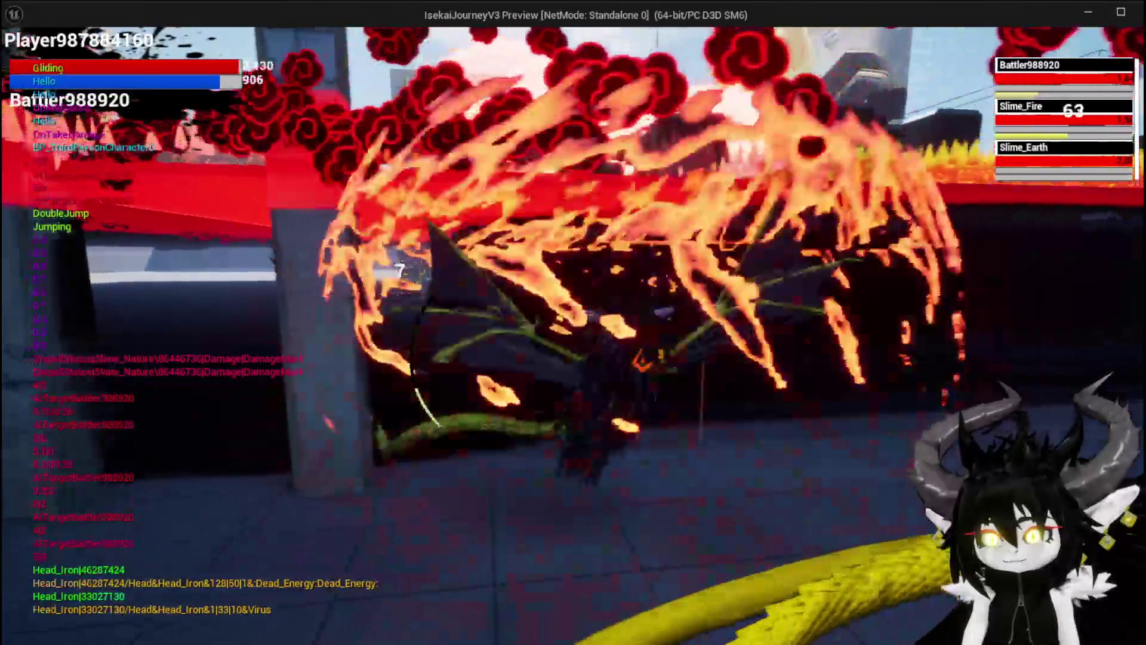
{"action": "key", "text": "space"}
{"action": "key", "text": "w"}
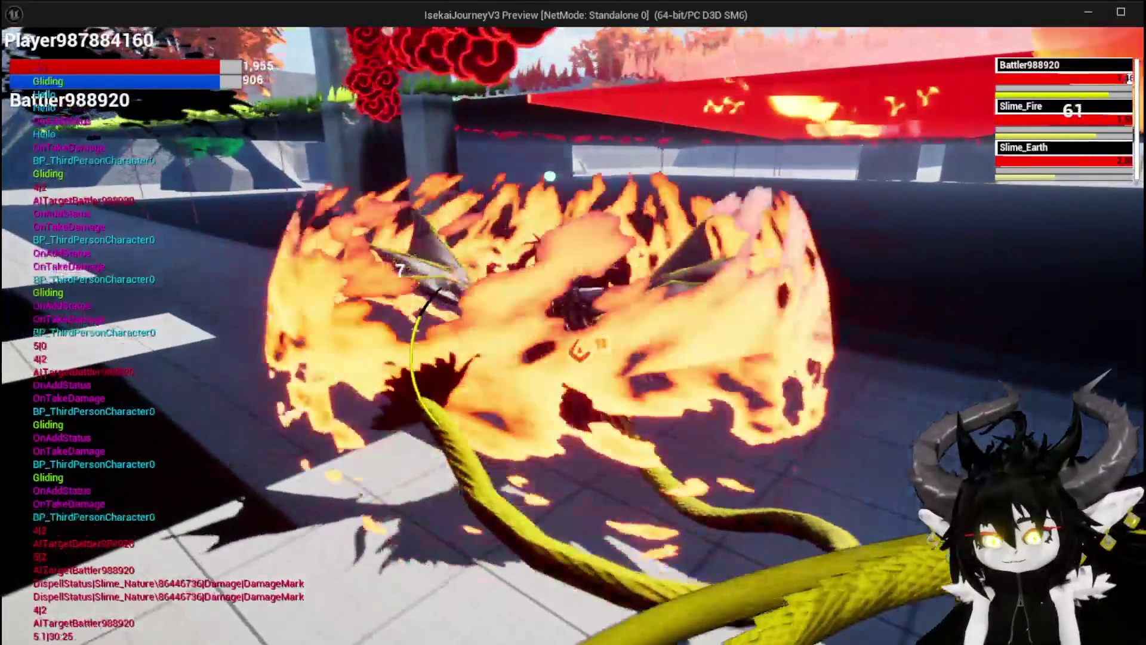
{"action": "key", "text": "Escape"}
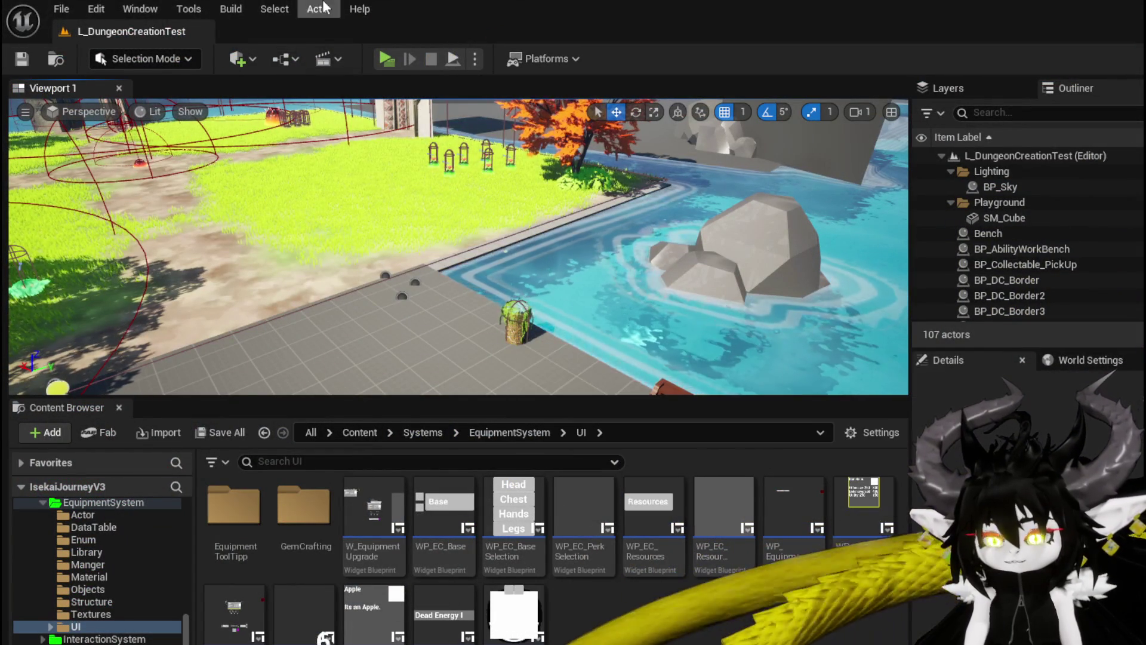
{"action": "left_click", "coordinate": [380, 57]}
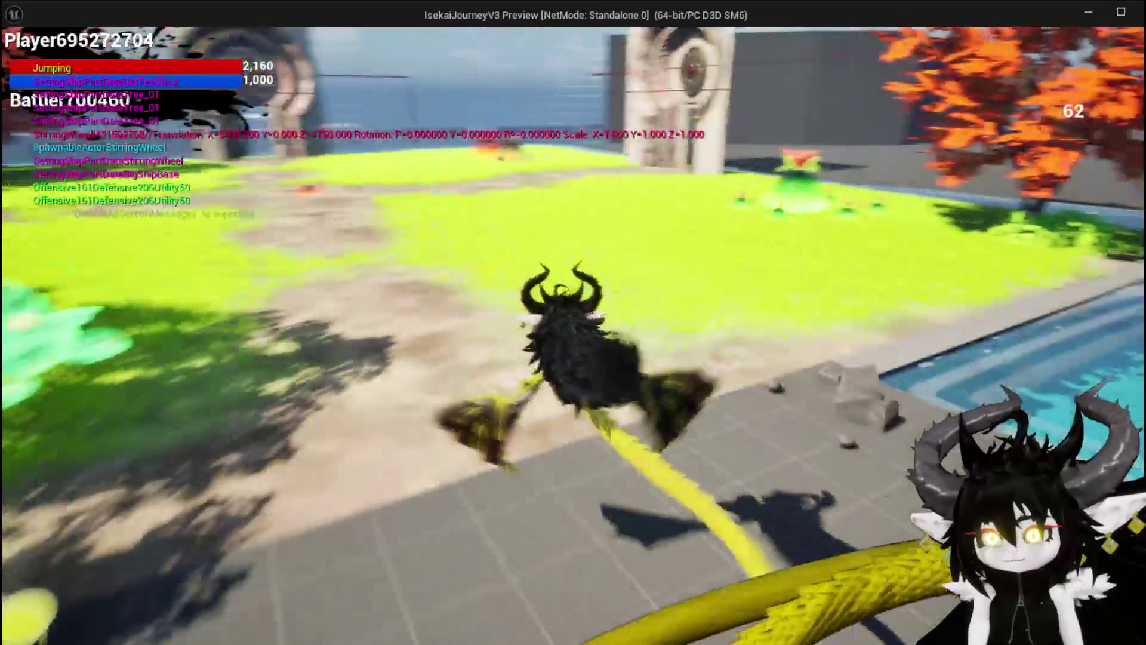
Run into a slime, decline the choice prompt with X, fight, then end the session with Escape.
{"action": "key", "text": "space"}
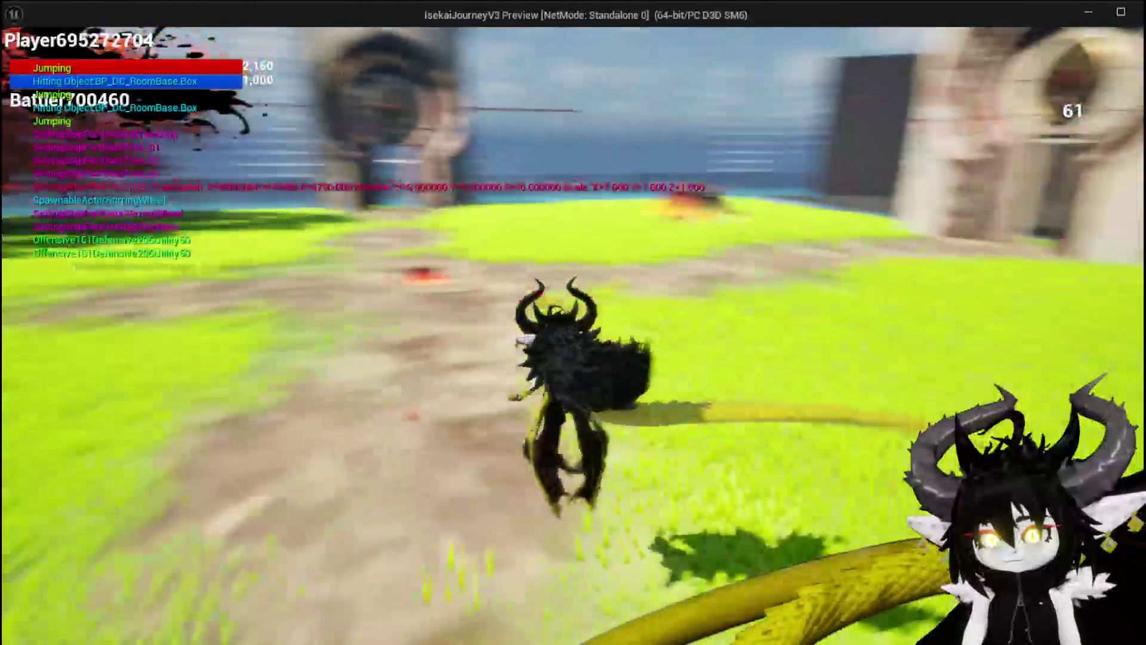
{"action": "key", "text": "space"}
{"action": "key", "text": "w"}
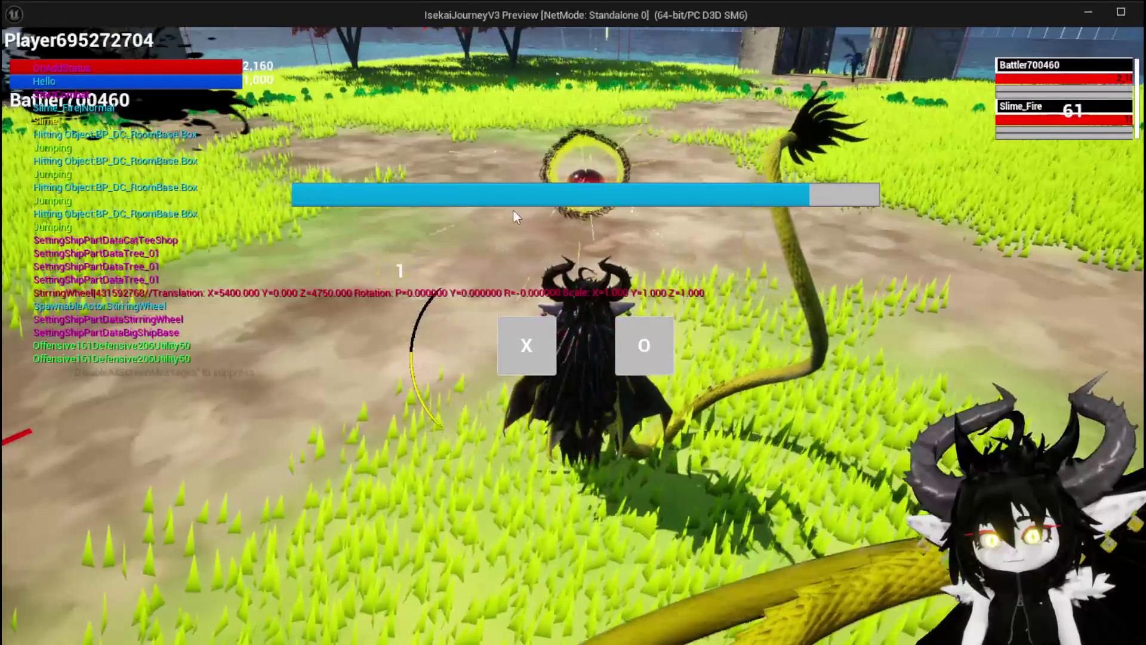
{"action": "left_click", "coordinate": [547, 342]}
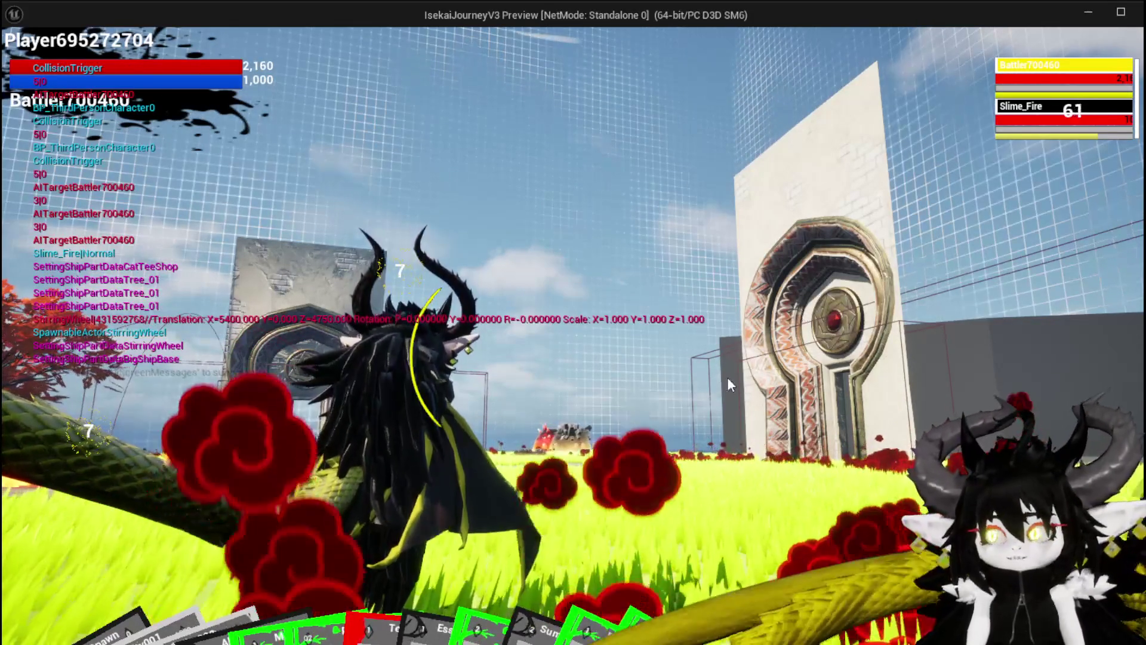
{"action": "key", "text": "Escape"}
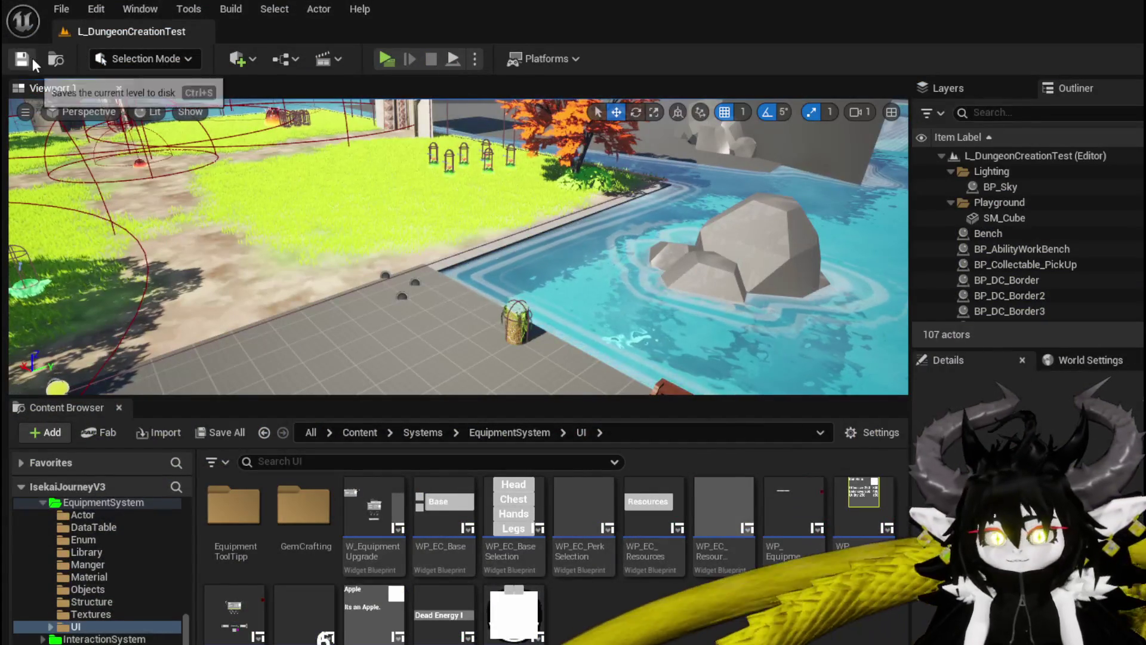
Save L_DungeonCreationTest, look at the W_EquipmentUpgrade EventGraph, then minimize it to the level editor.
{"action": "left_click", "coordinate": [22, 59]}
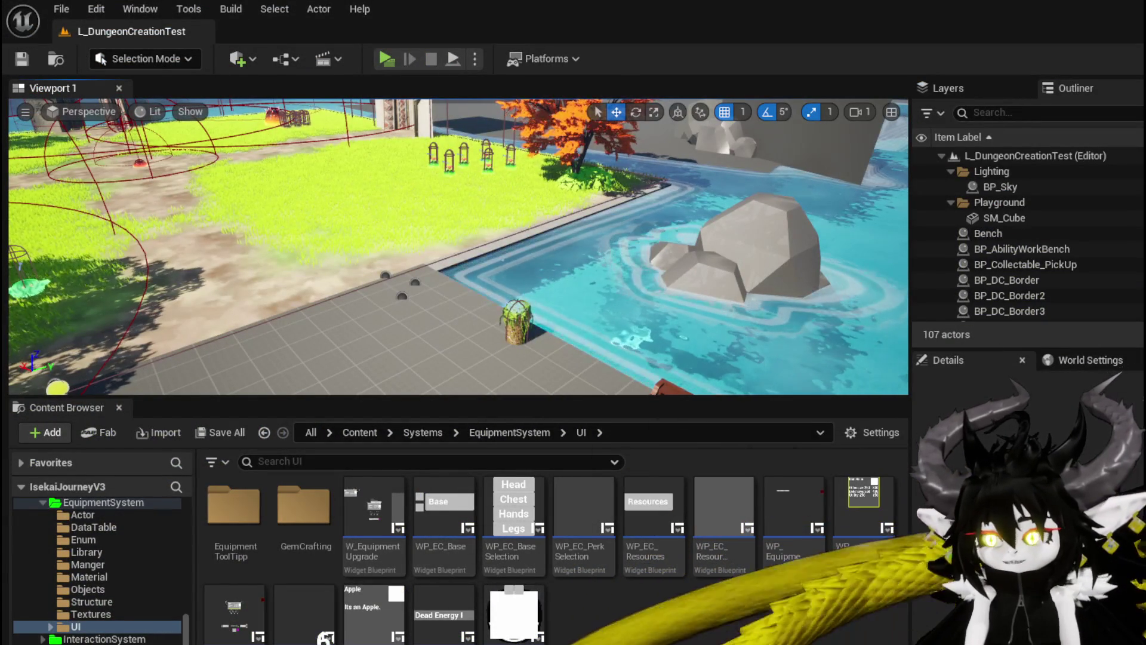
{"action": "key", "text": "alt+Tab"}
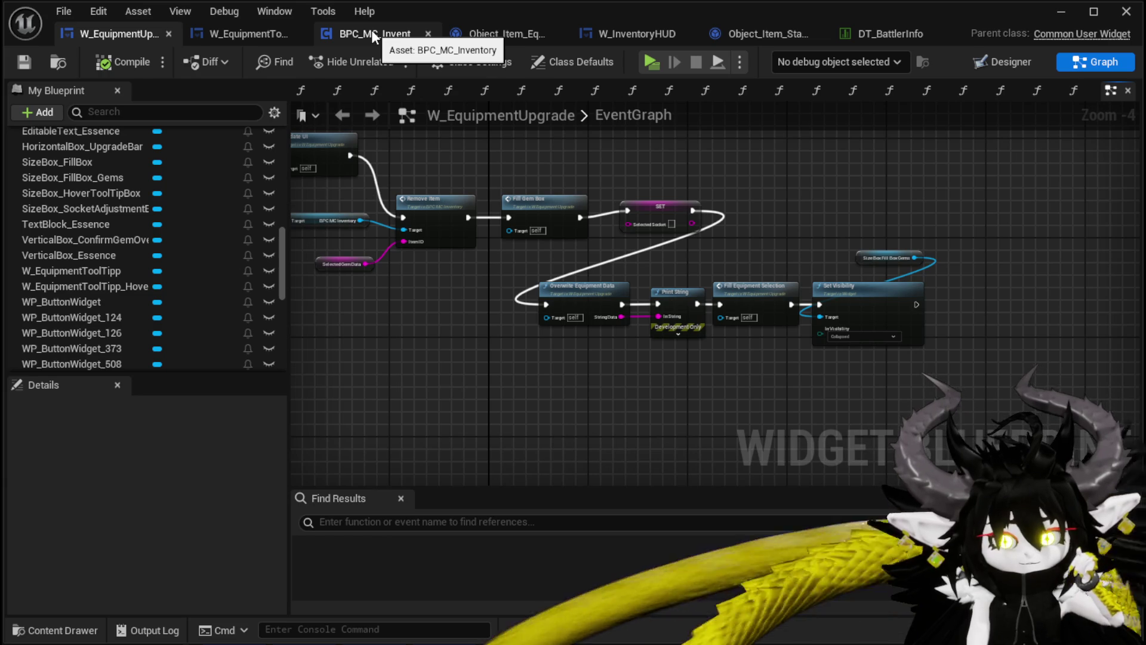
{"action": "left_click", "coordinate": [1061, 11]}
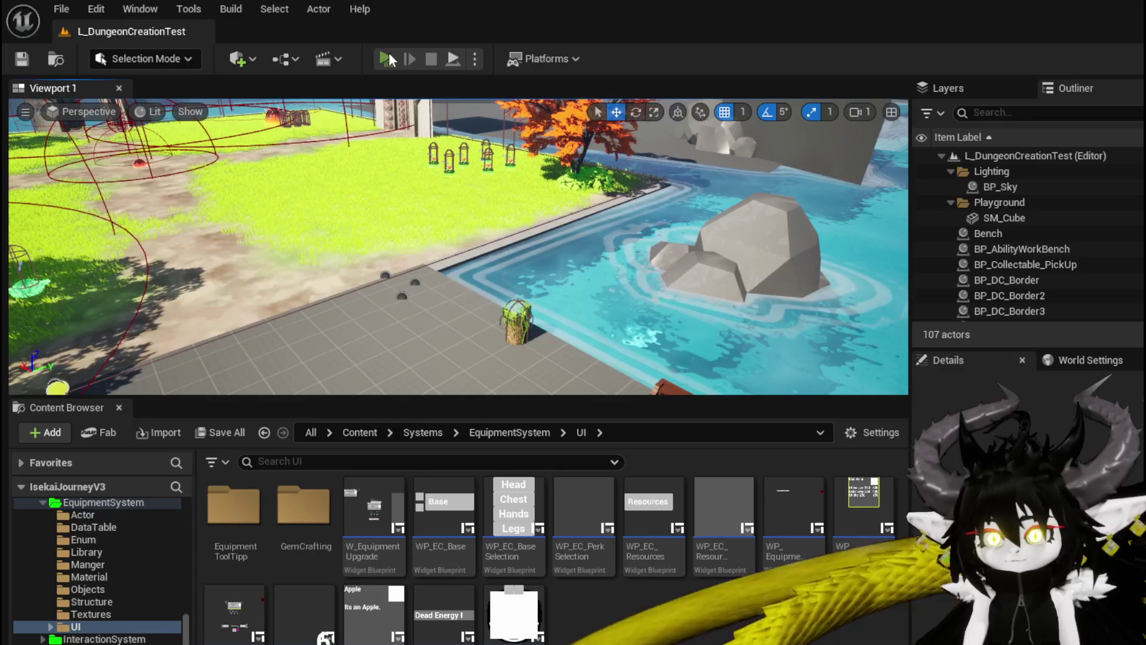
In a new preview, upgrade Iron_Legs to level 2 with essence and buy its 30-point socket.
{"action": "left_click", "coordinate": [386, 57]}
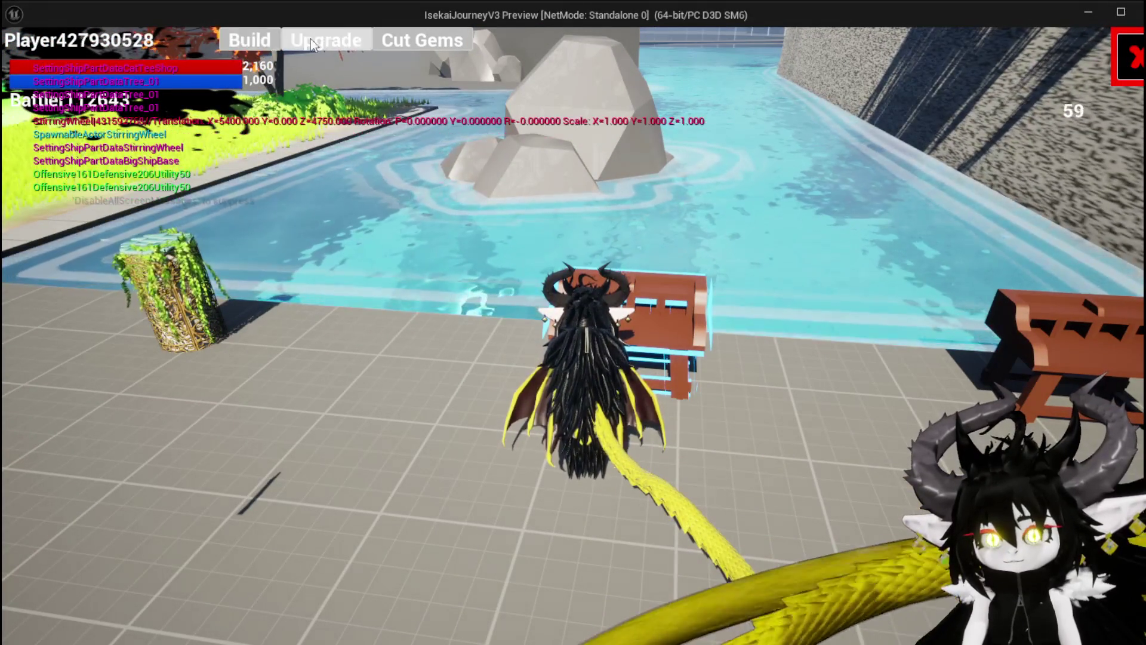
{"action": "left_click", "coordinate": [296, 42]}
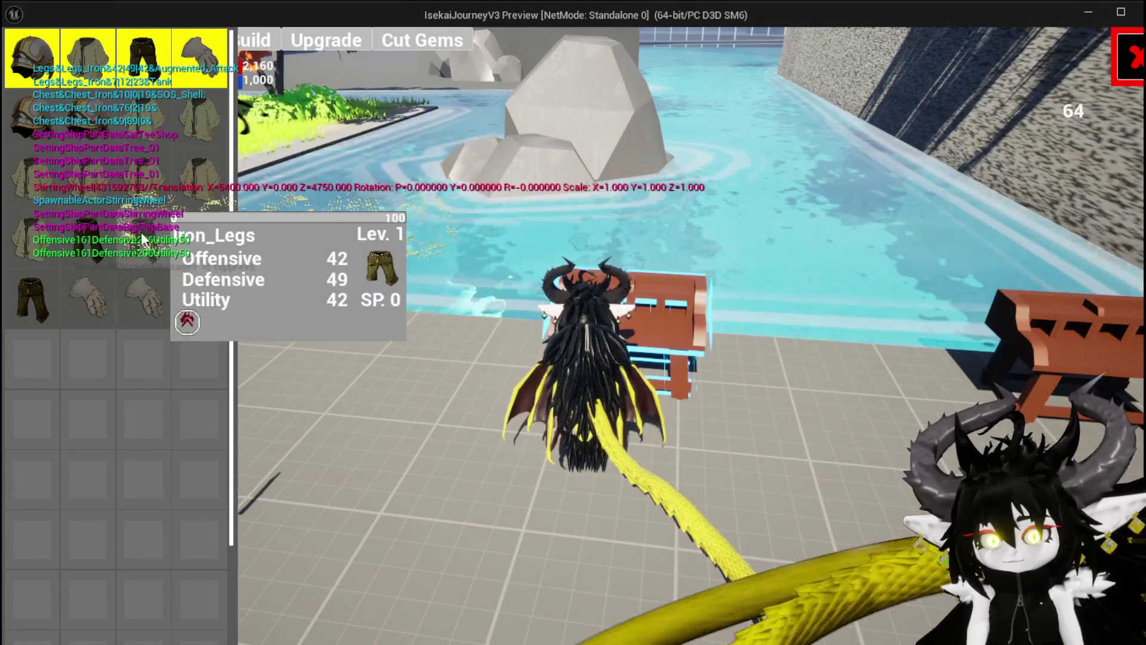
{"action": "left_click", "coordinate": [142, 238]}
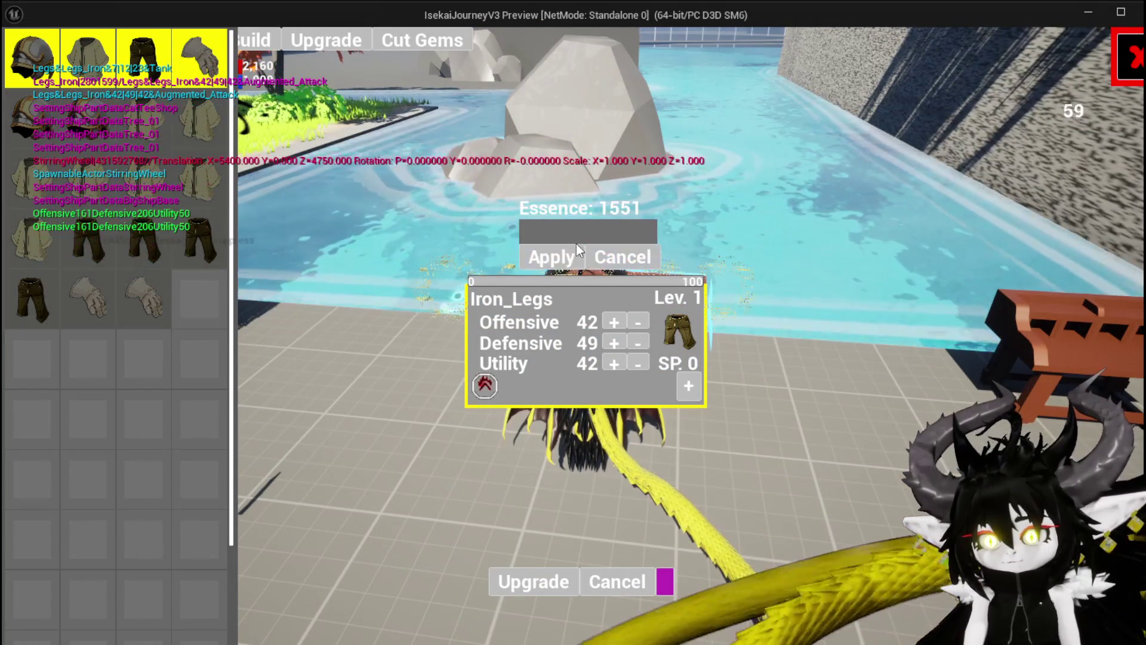
{"action": "left_click", "coordinate": [569, 236]}
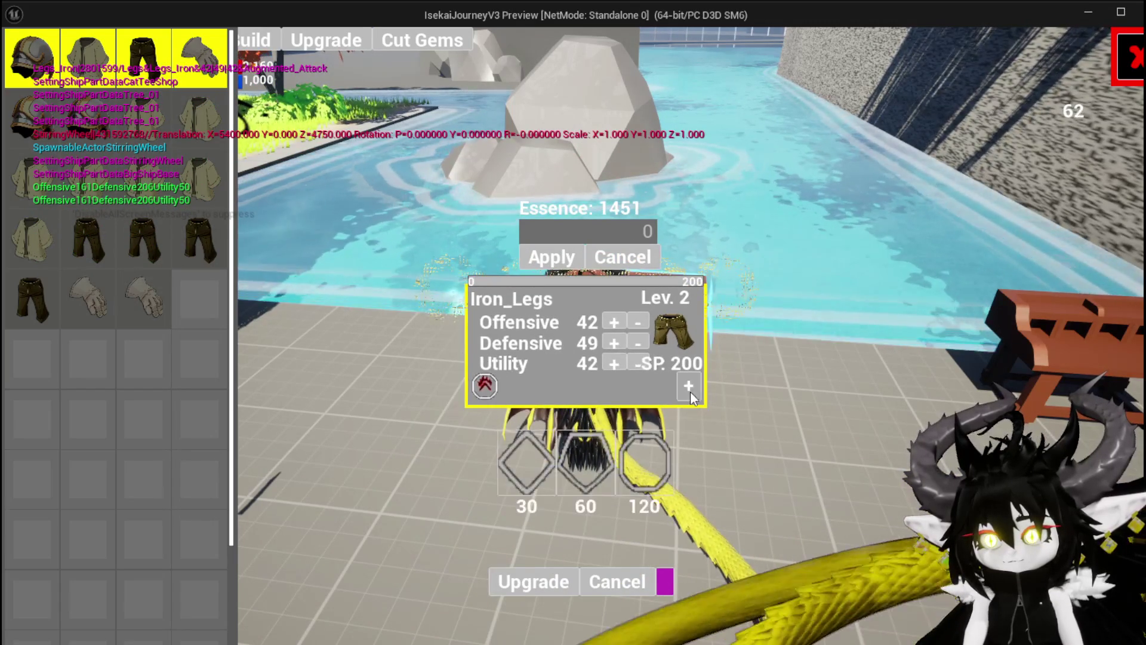
{"action": "left_click", "coordinate": [533, 457]}
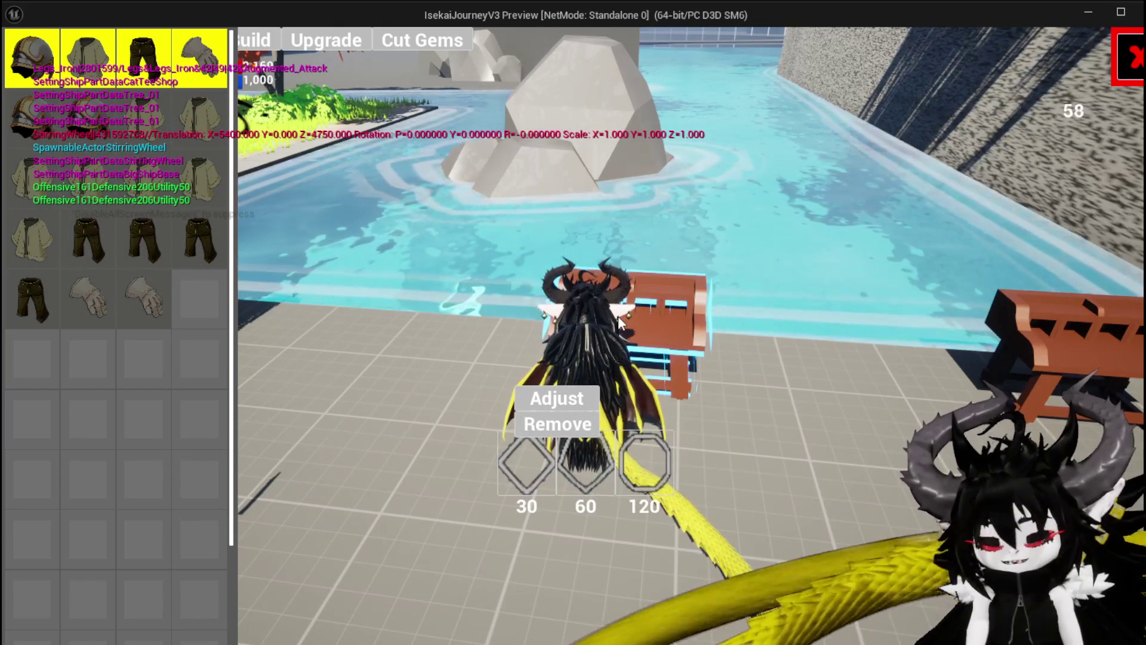
{"action": "key", "text": "Escape"}
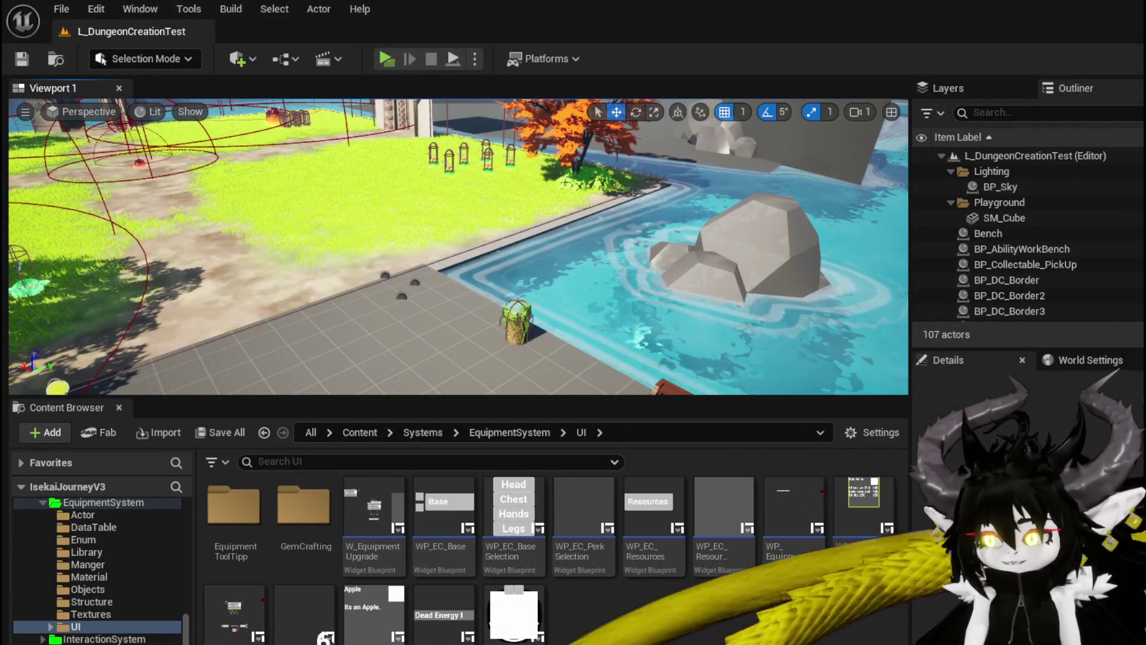
Open the ToggleUI function in W_EquipmentUpgrade and shift the Vertical Box Essence node left.
{"action": "key", "text": "alt+Tab"}
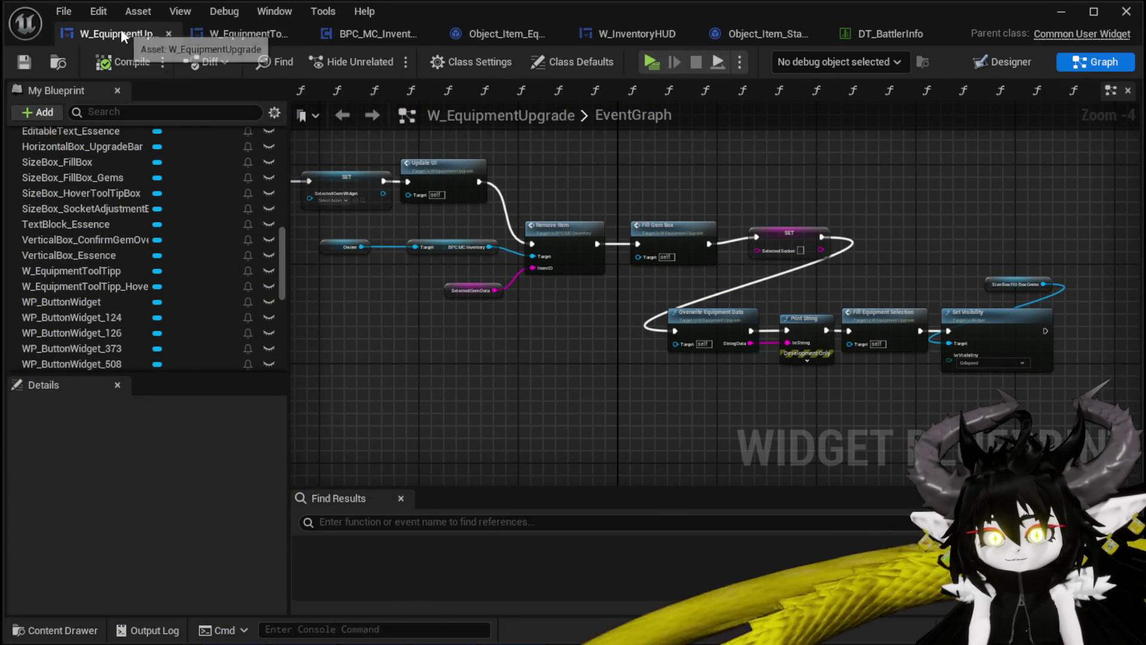
{"action": "scroll", "coordinate": [144, 232], "scroll_direction": "up", "scroll_amount": 15}
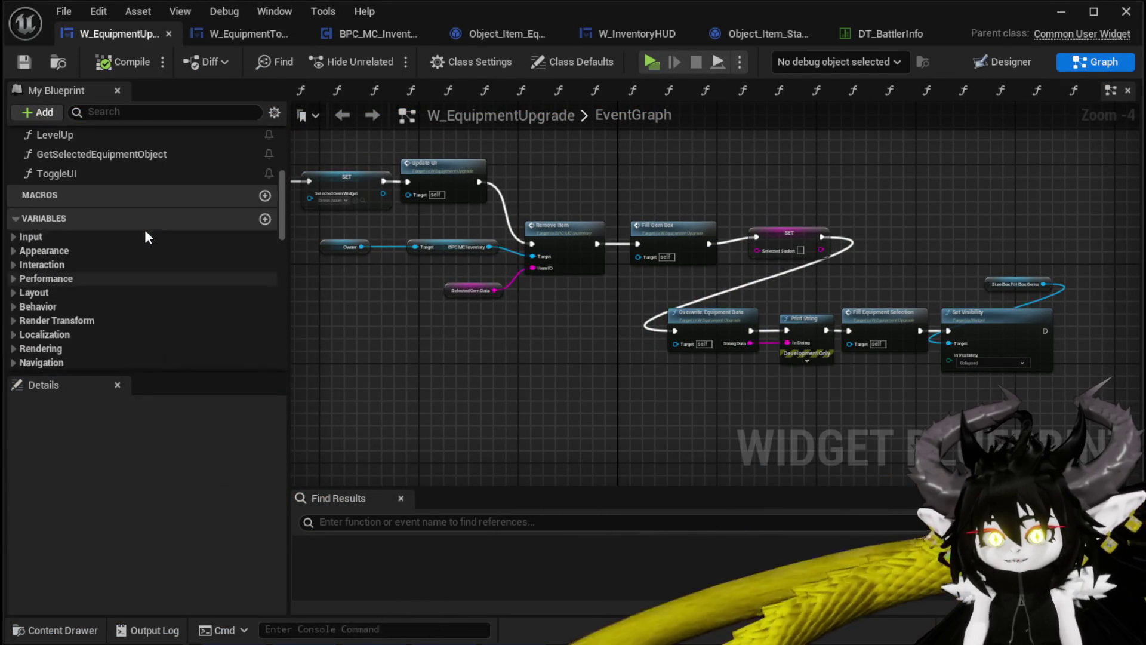
{"action": "double_click", "coordinate": [70, 299]}
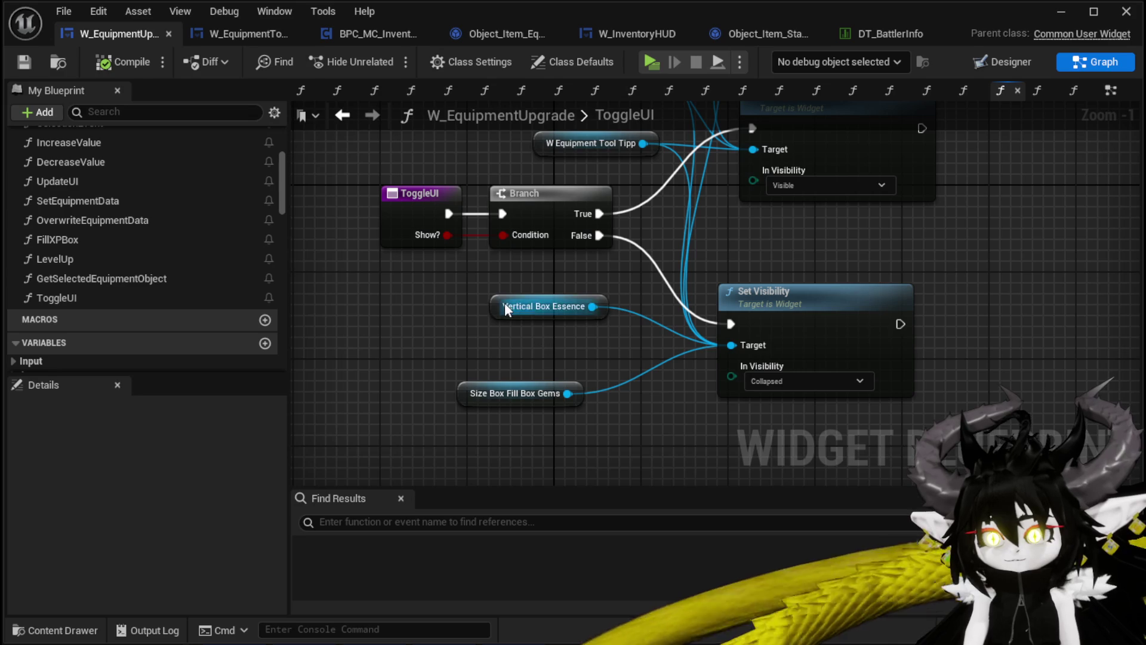
{"action": "left_click_drag", "start_coordinate": [508, 306], "coordinate": [466, 306]}
Switch W_EquipmentUpgrade to the Designer layout showing the 30, 60, 120 gem slot row.
{"action": "scroll", "coordinate": [174, 266], "scroll_direction": "down", "scroll_amount": 10}
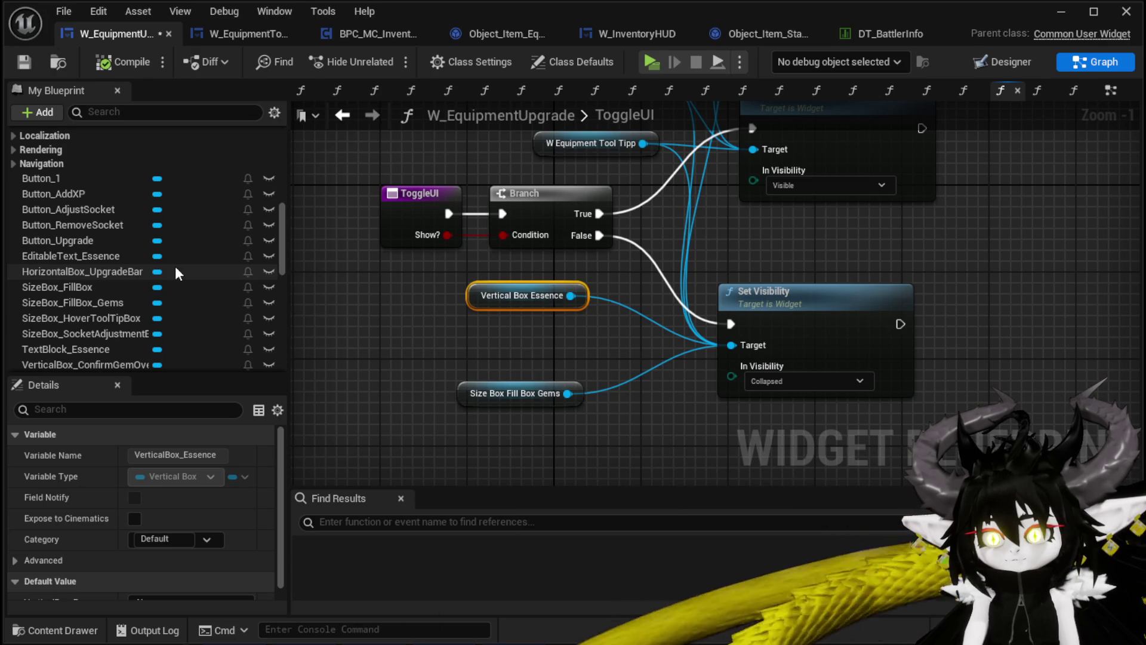
{"action": "scroll", "coordinate": [174, 266], "scroll_direction": "down", "scroll_amount": 2}
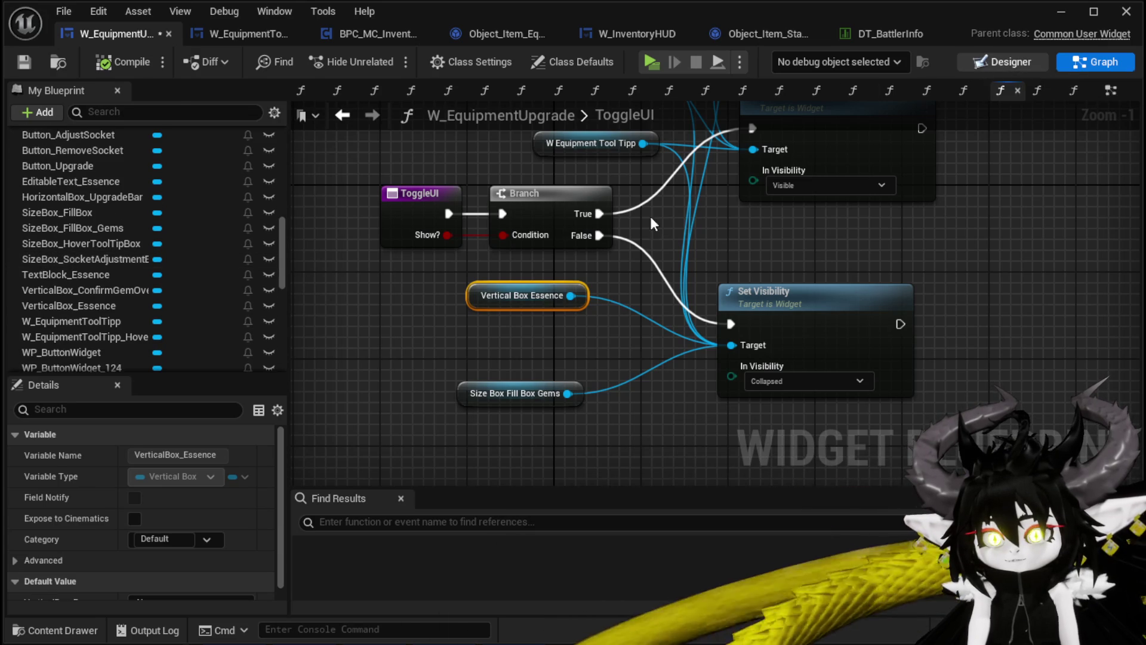
{"action": "left_click", "coordinate": [1003, 61]}
{"action": "left_click", "coordinate": [115, 474]}
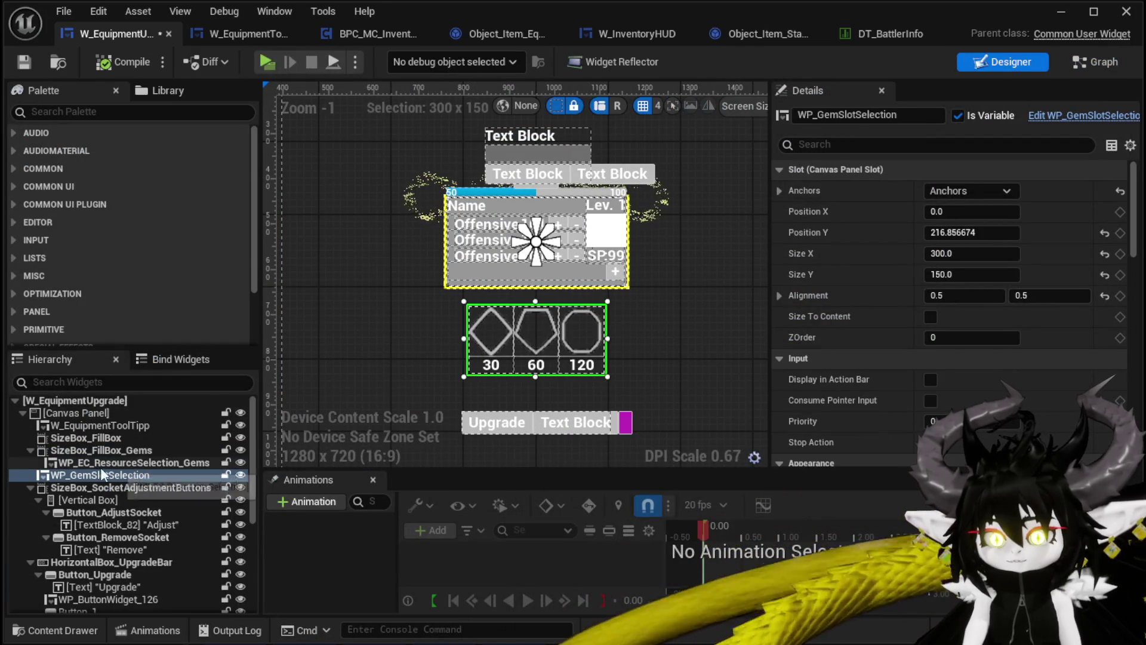
{"action": "left_click", "coordinate": [80, 450]}
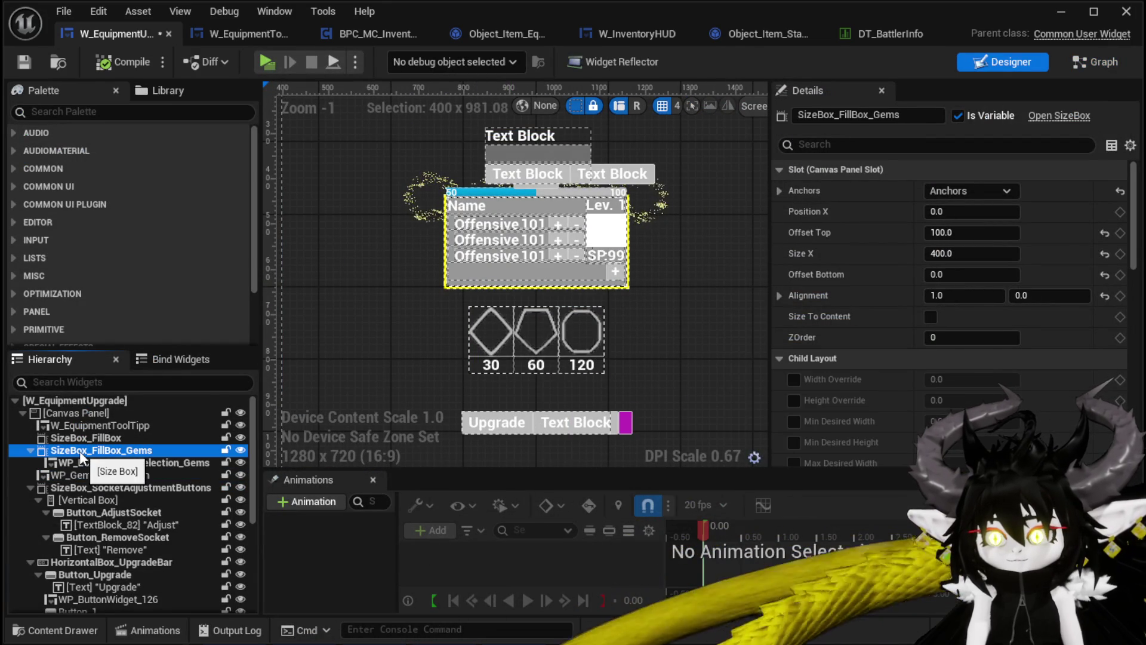
{"action": "left_click", "coordinate": [76, 475]}
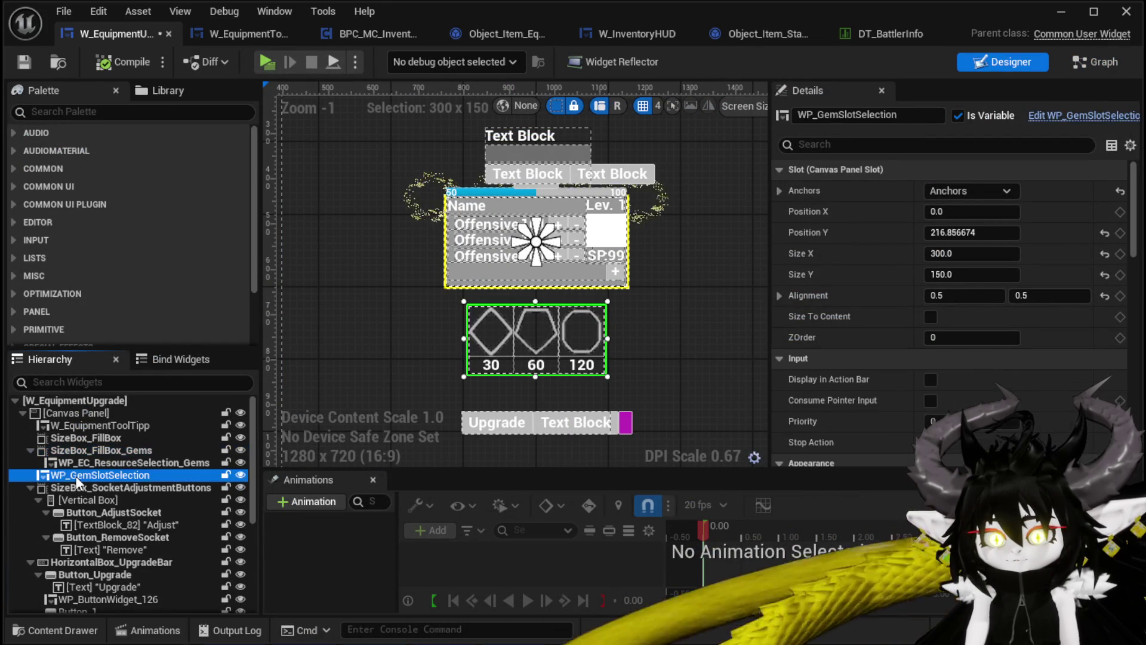
{"action": "left_click", "coordinate": [80, 464]}
{"action": "left_click", "coordinate": [77, 475]}
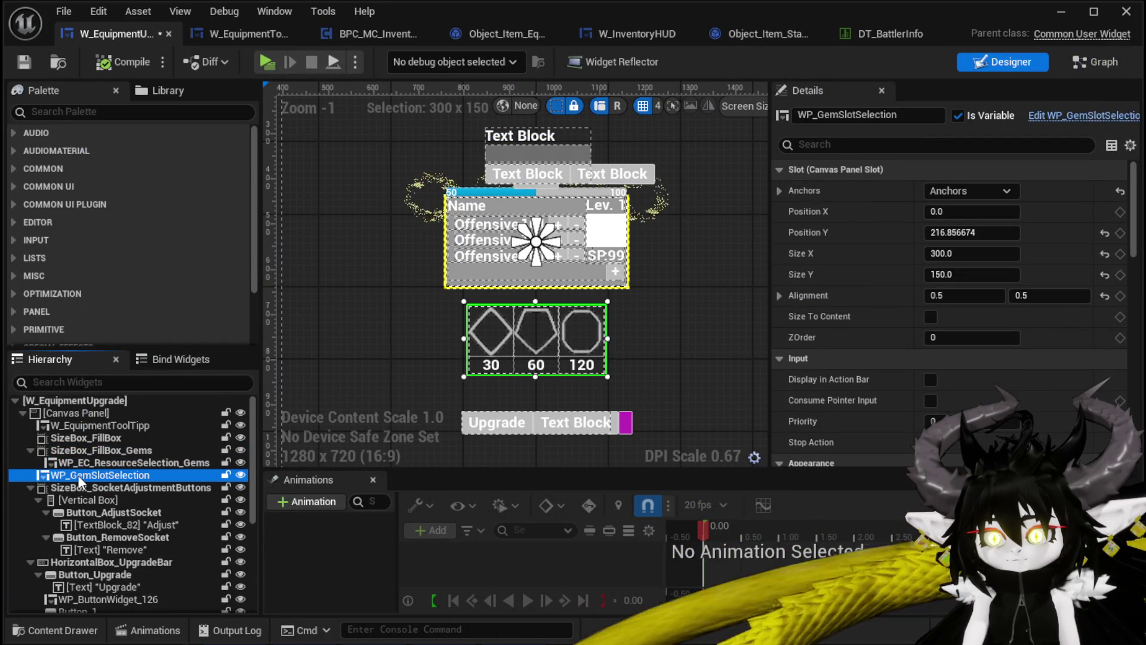
{"action": "key", "text": "shift+F4"}
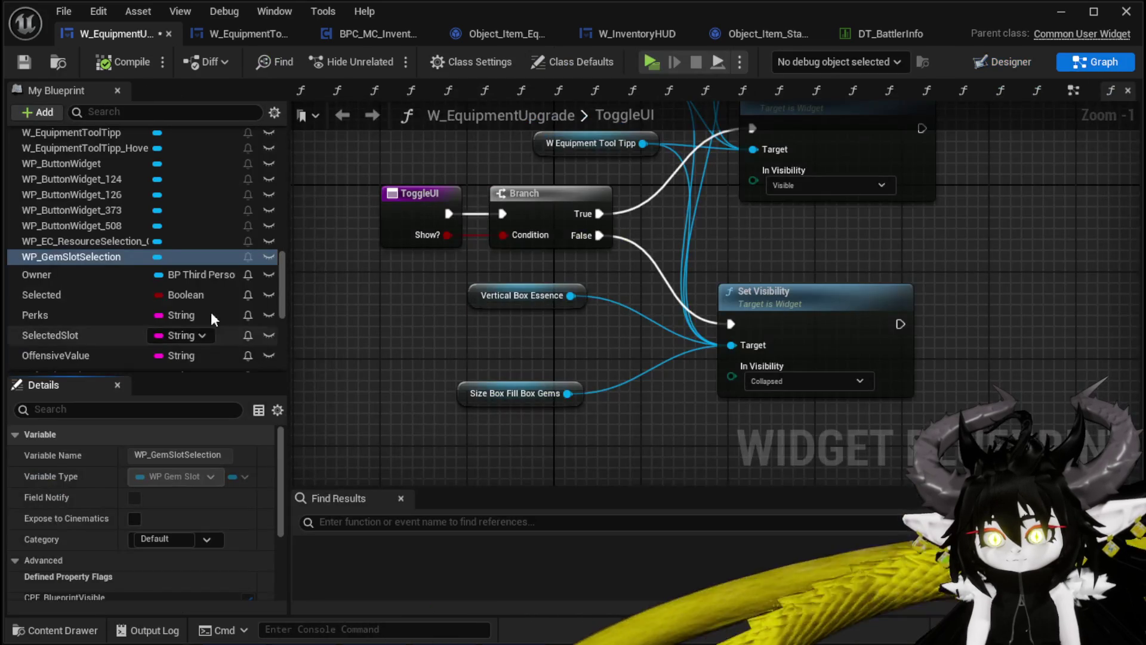
Add a WP_GemSlotSelection getter to the Collapsed Set Visibility target, then go back to Designer.
{"action": "left_click_drag", "start_coordinate": [49, 254], "coordinate": [458, 331]}
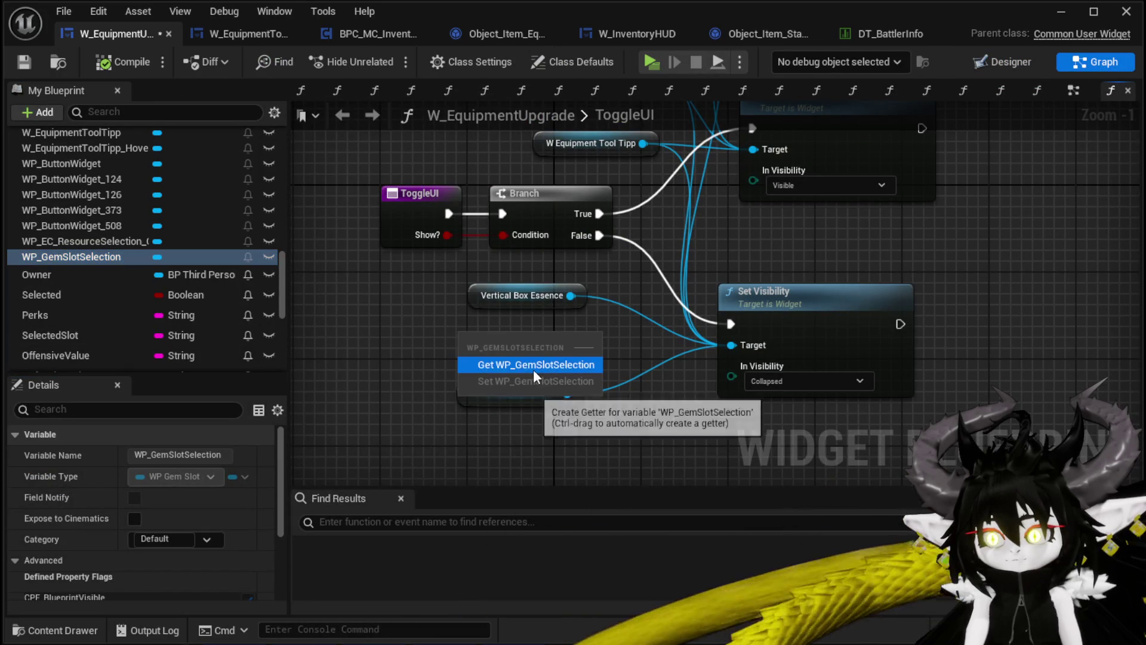
{"action": "left_click", "coordinate": [533, 370]}
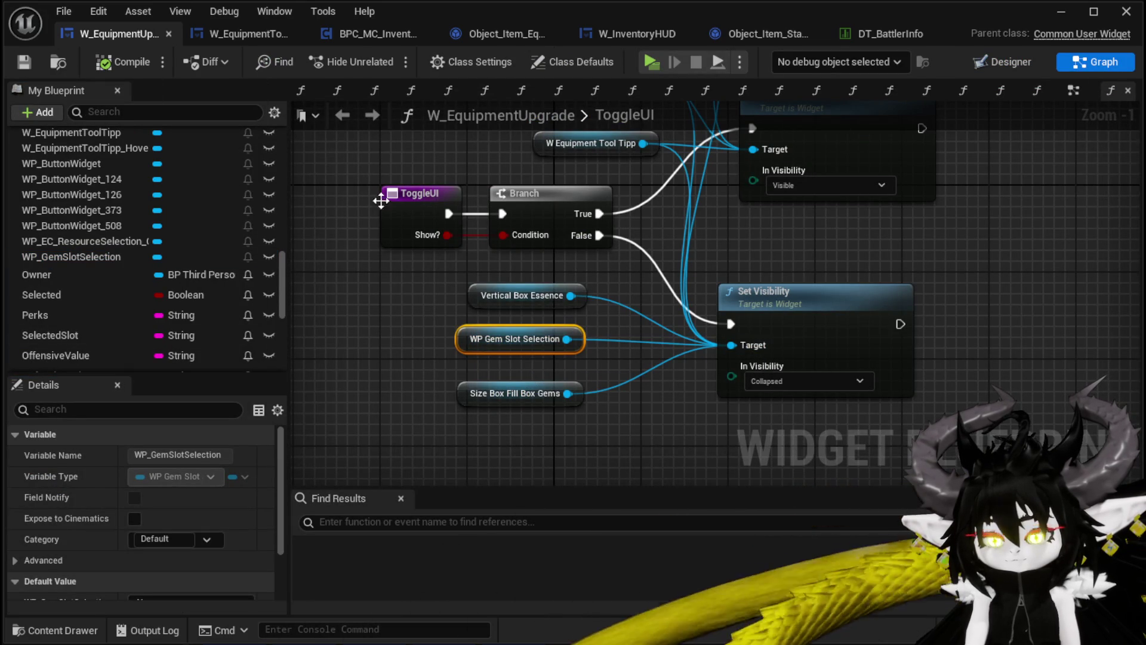
{"action": "left_click", "coordinate": [1009, 62]}
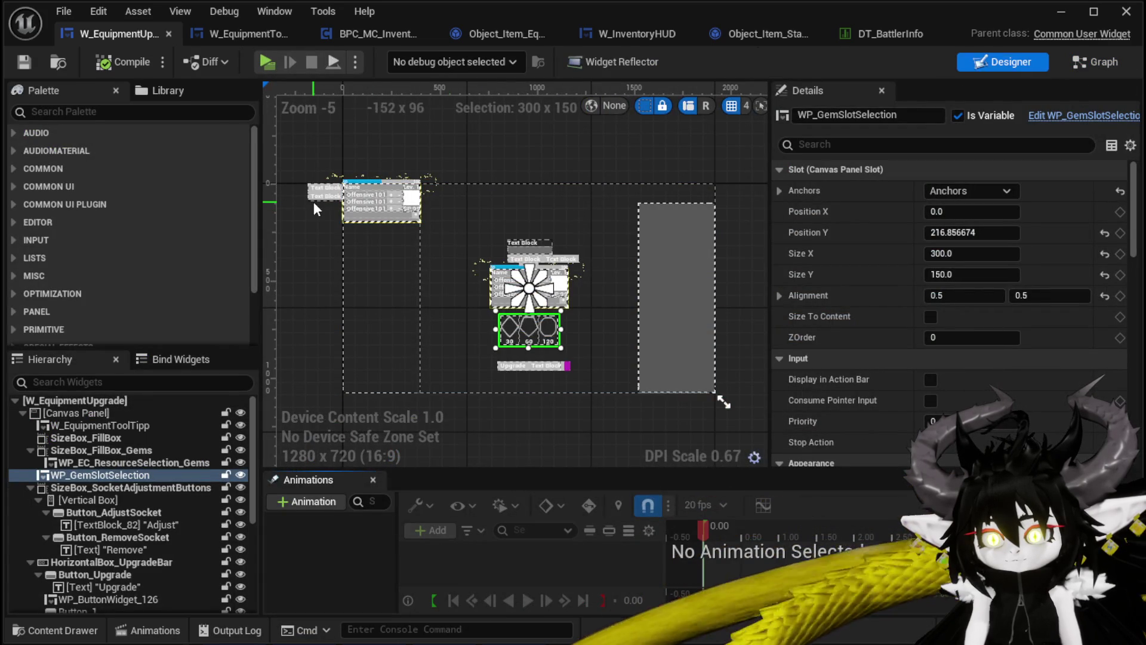
Zoom and pan the Designer canvas to bring the full upgrade panel layout into view.
{"action": "scroll", "coordinate": [621, 273], "scroll_direction": "up", "scroll_amount": 3}
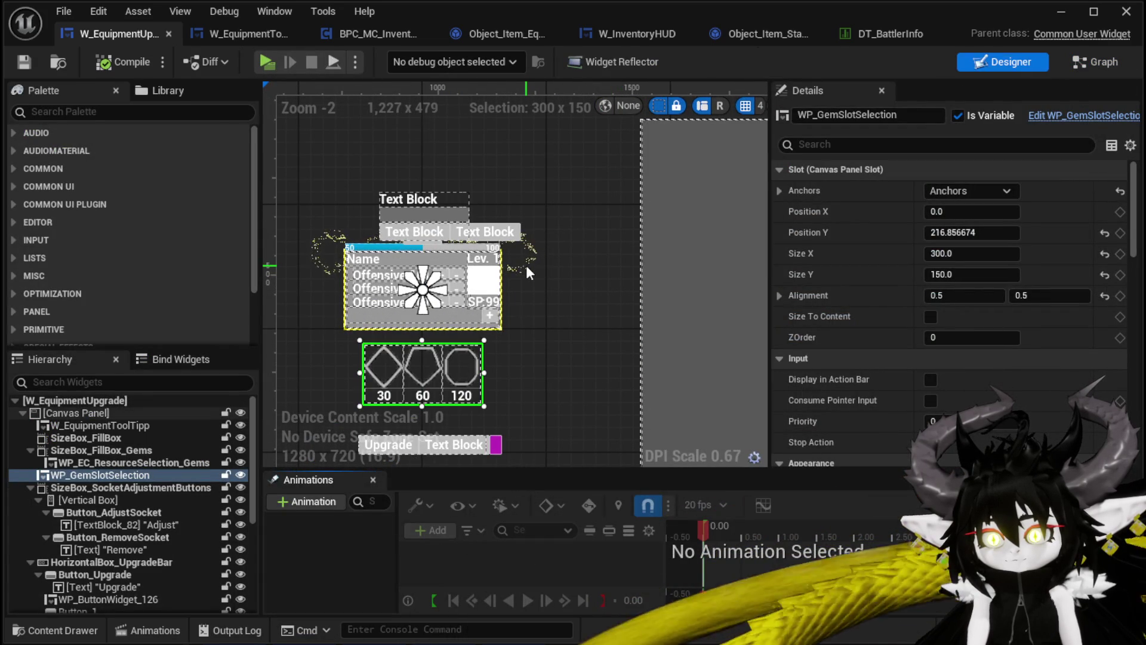
{"action": "mouse_move", "coordinate": [380, 209]}
{"action": "left_mouse_down"}
{"action": "mouse_move", "coordinate": [469, 164]}
{"action": "mouse_move", "coordinate": [428, 277]}
{"action": "mouse_move", "coordinate": [539, 209]}
{"action": "left_mouse_up"}
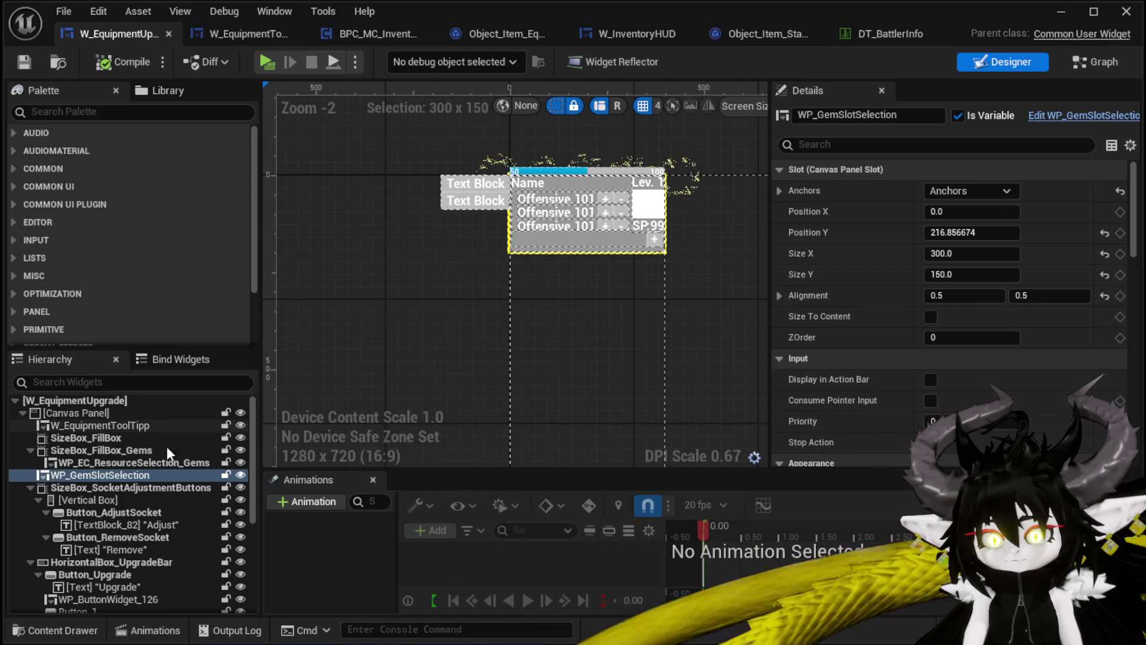
{"action": "scroll", "coordinate": [170, 466], "scroll_direction": "down", "scroll_amount": 5}
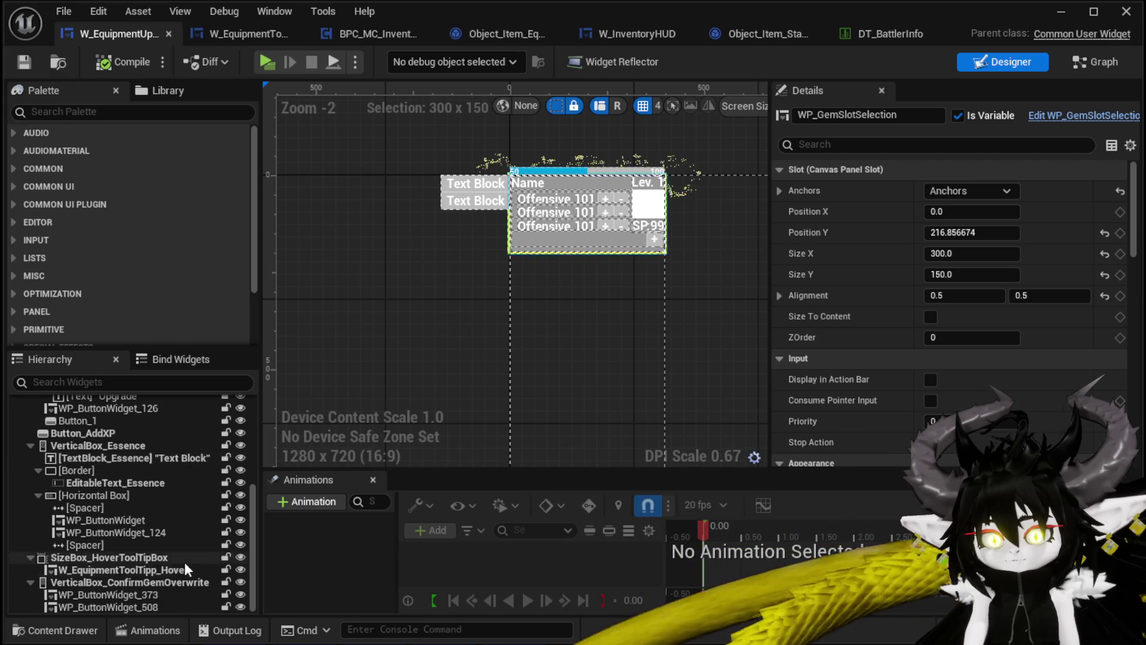
{"action": "mouse_move", "coordinate": [631, 366]}
{"action": "left_mouse_down"}
{"action": "mouse_move", "coordinate": [501, 299]}
{"action": "mouse_move", "coordinate": [505, 344]}
{"action": "mouse_move", "coordinate": [397, 311]}
{"action": "left_mouse_up"}
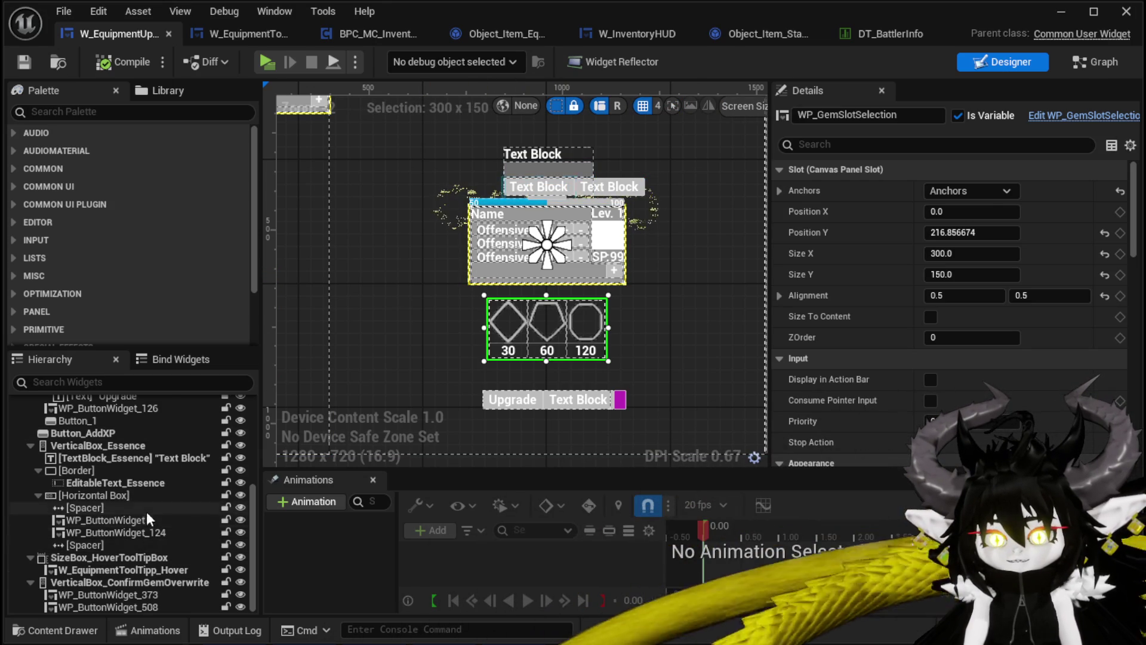
{"action": "scroll", "coordinate": [113, 504], "scroll_direction": "up", "scroll_amount": 2}
{"action": "scroll", "coordinate": [114, 485], "scroll_direction": "up", "scroll_amount": 1}
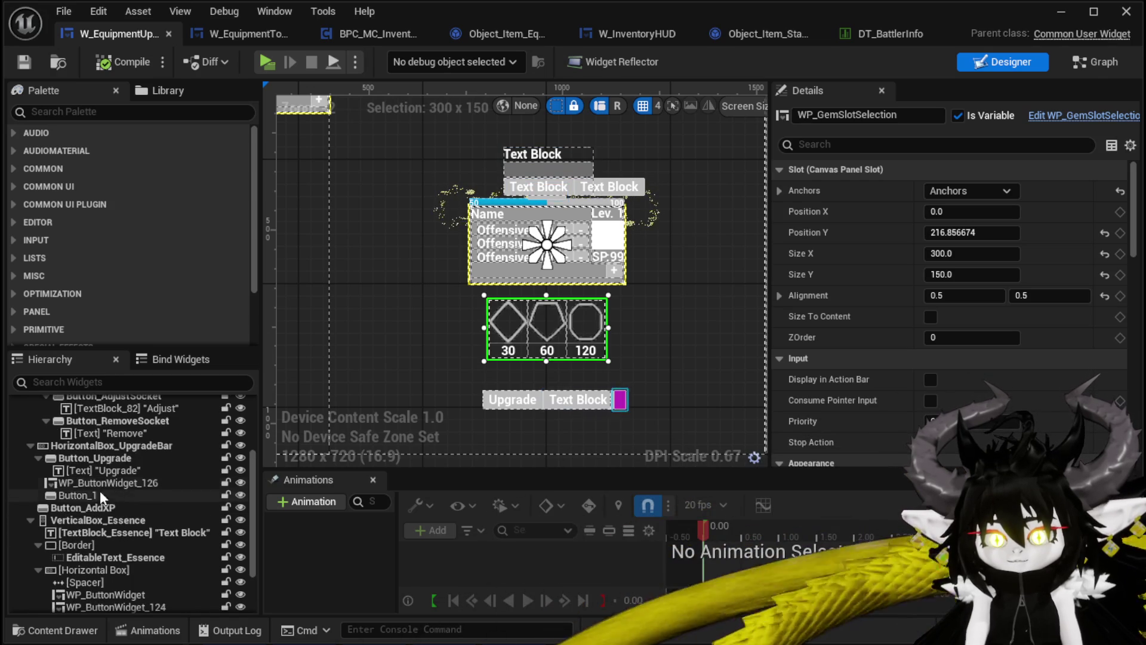
{"action": "scroll", "coordinate": [128, 479], "scroll_direction": "up", "scroll_amount": 3}
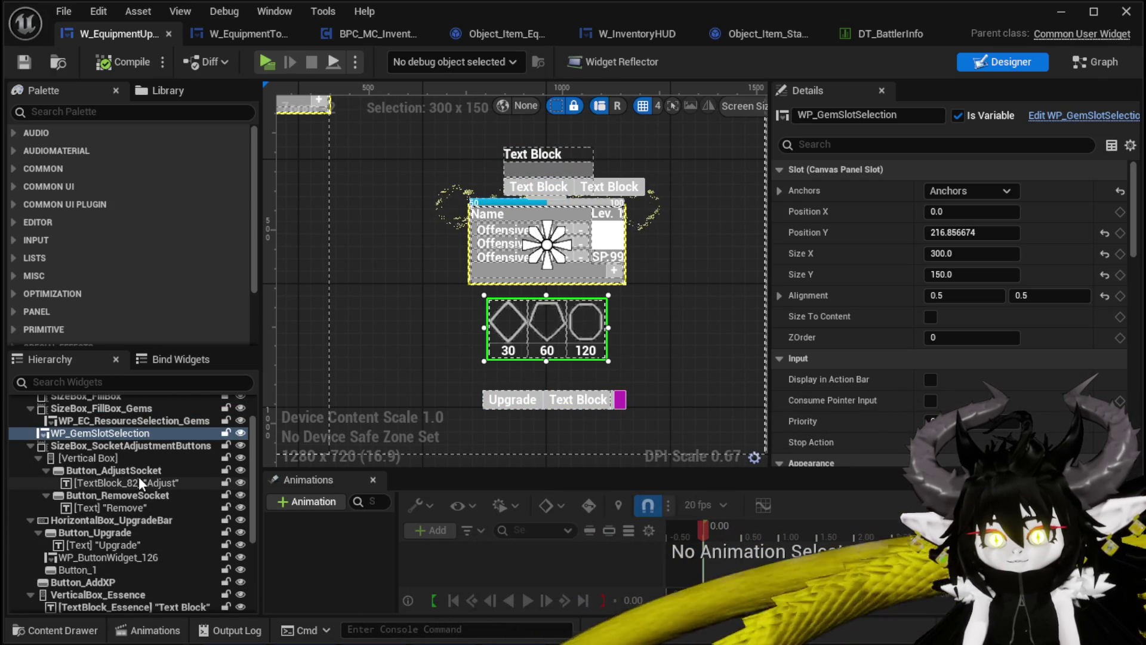
Select SizeBox_SocketAdjustmentButtons in the Hierarchy, then return to the ToggleUI graph.
{"action": "left_click", "coordinate": [92, 445]}
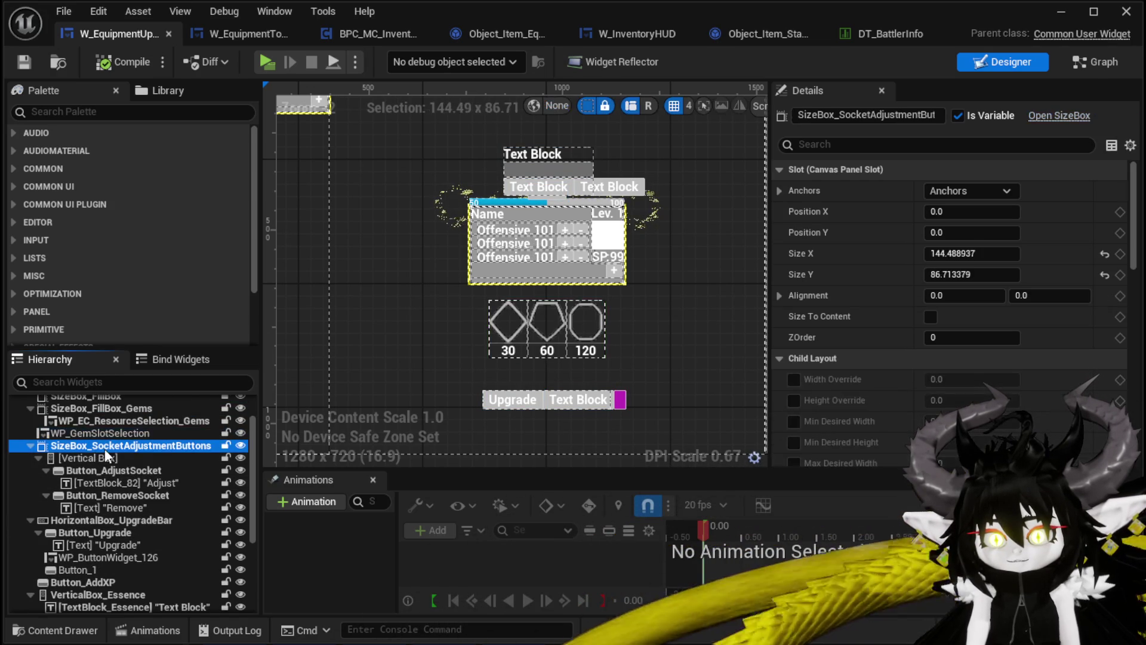
{"action": "scroll", "coordinate": [345, 291], "scroll_direction": "down", "scroll_amount": 3}
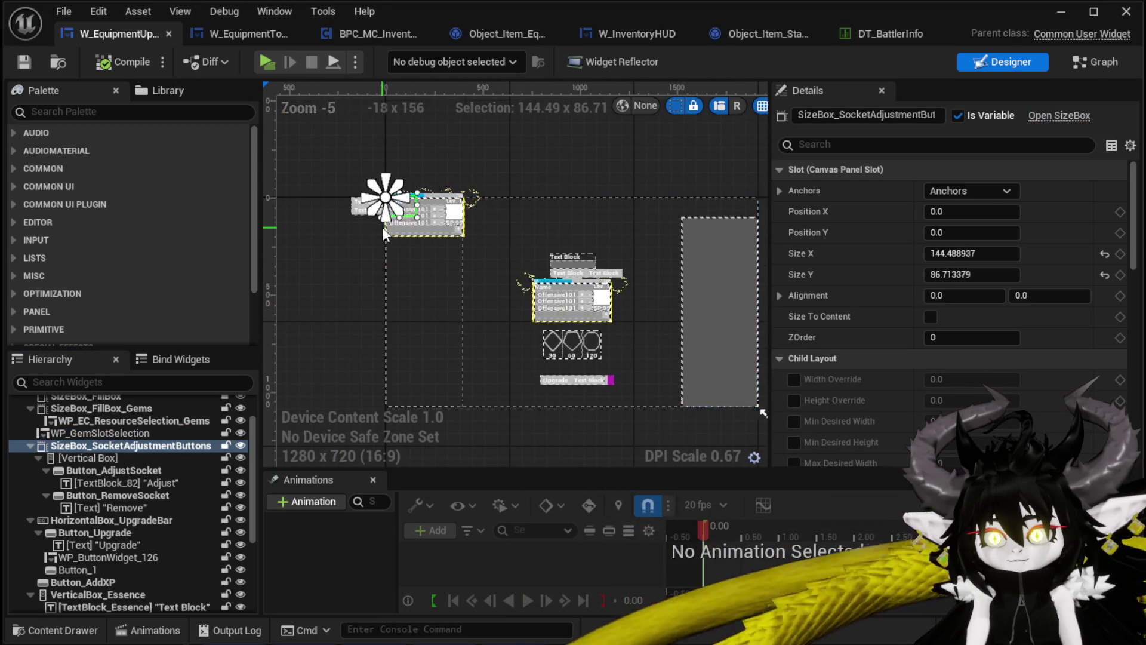
{"action": "scroll", "coordinate": [382, 227], "scroll_direction": "up", "scroll_amount": 5}
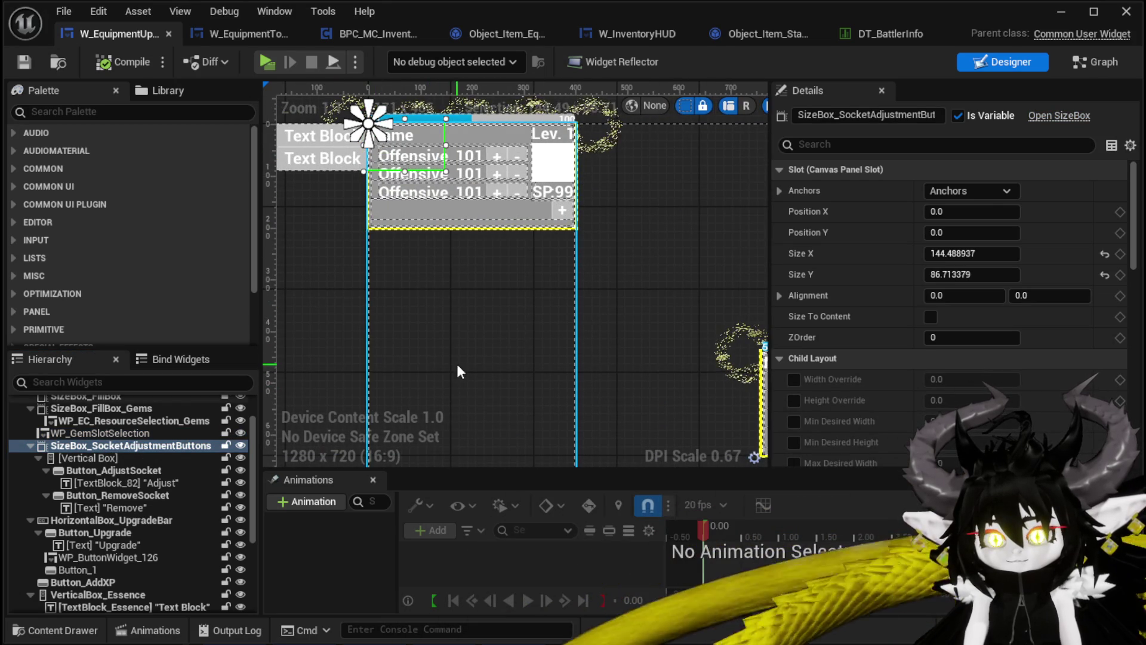
{"action": "left_click", "coordinate": [1072, 64]}
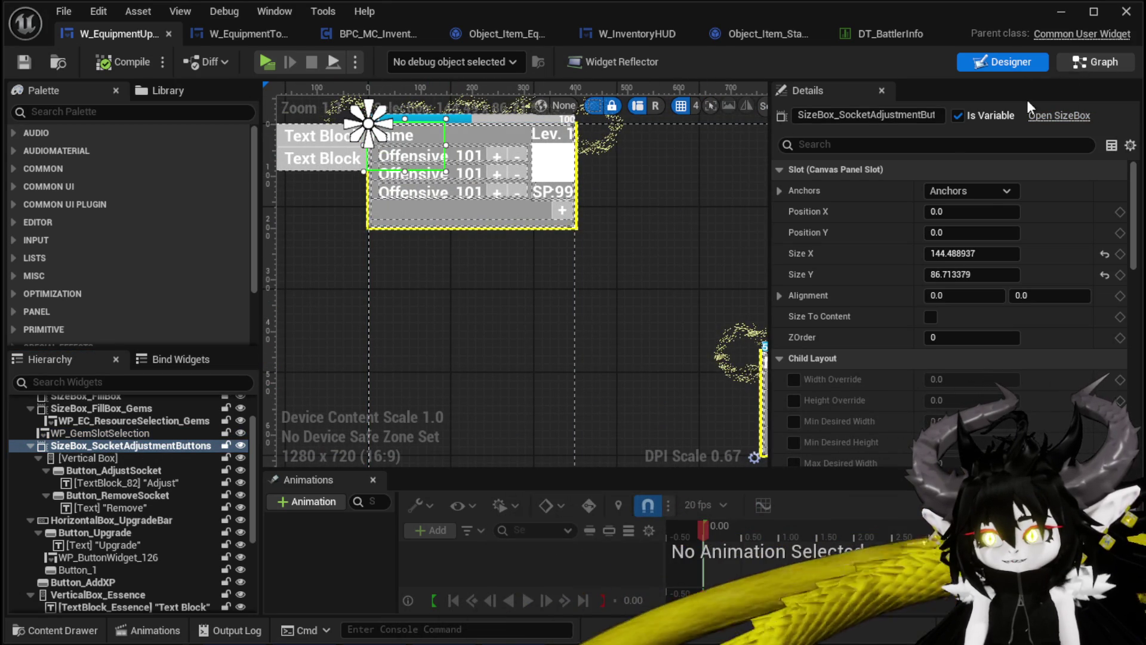
Add a SizeBox_SocketAdjustmentButtons getter wired to the collapsing Set Visibility's Target.
{"action": "left_click_drag", "start_coordinate": [466, 422], "coordinate": [467, 422]}
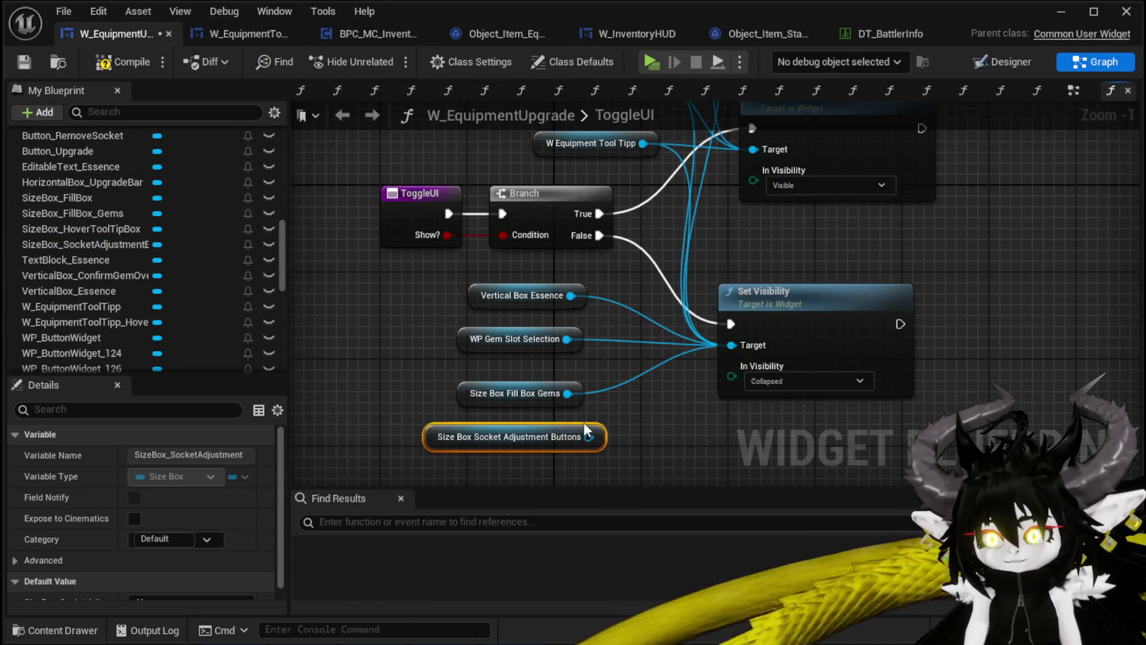
{"action": "left_click_drag", "start_coordinate": [589, 436], "coordinate": [724, 350]}
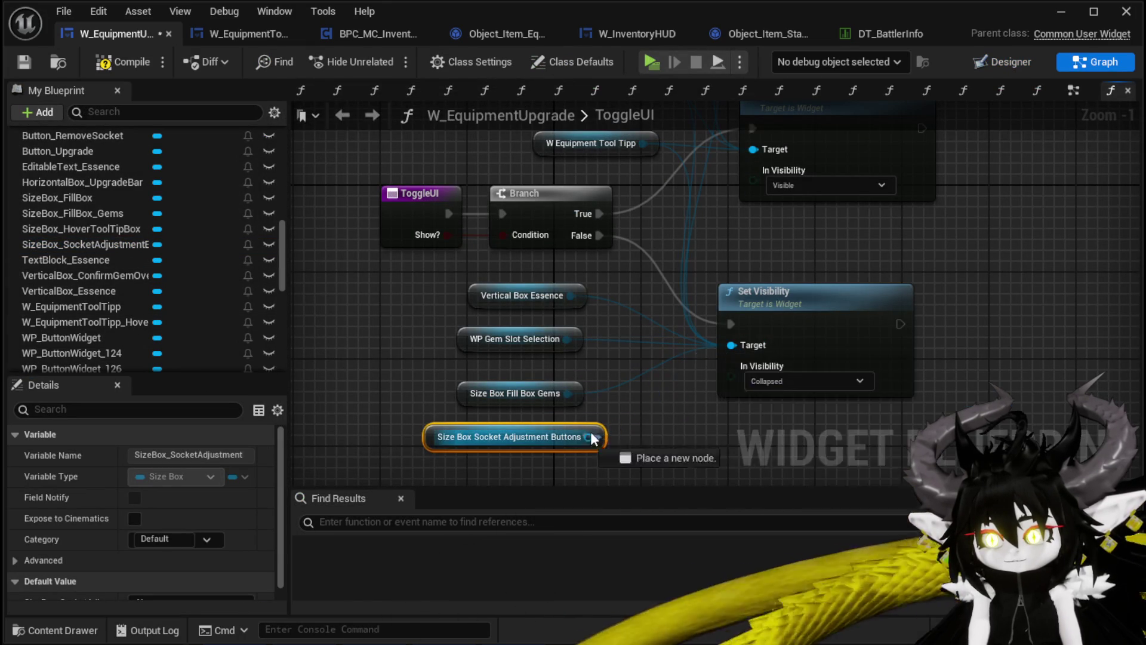
{"action": "left_click", "coordinate": [641, 360]}
Save the widget blueprint, close its editor, and start a play-in-editor test.
{"action": "left_click", "coordinate": [25, 62]}
{"action": "left_click", "coordinate": [1061, 11]}
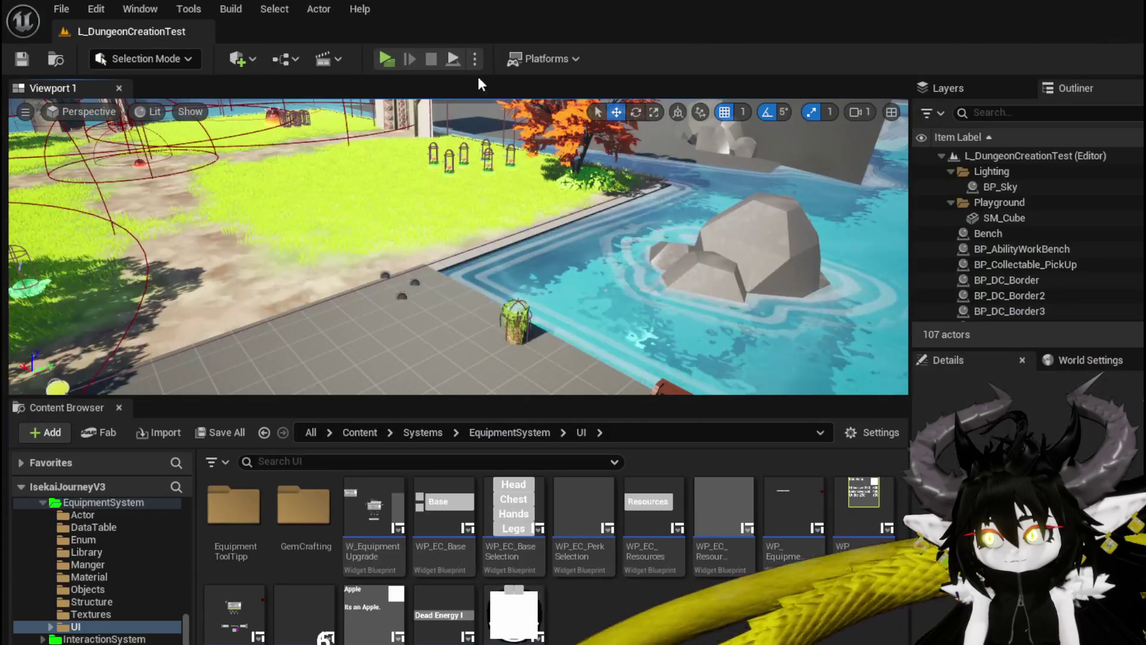
{"action": "left_click", "coordinate": [382, 58]}
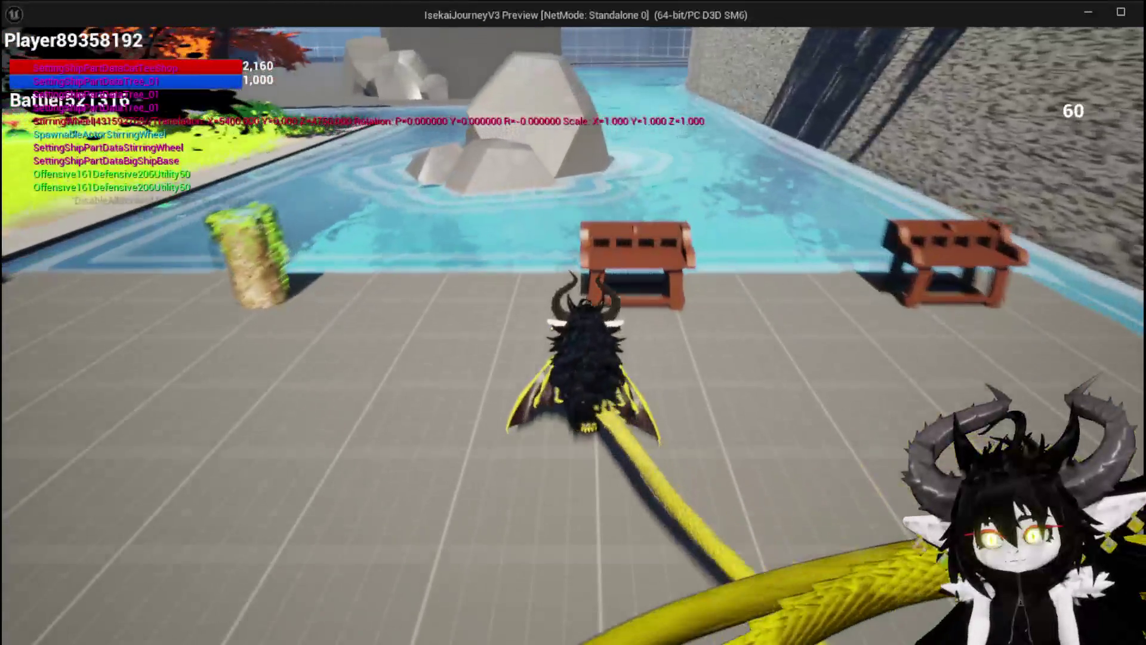
At the workbench, add a gem socket to Iron_Legs, try Adjust, then cancel the upgrade.
{"action": "key", "text": "w"}
{"action": "left_click", "coordinate": [319, 46]}
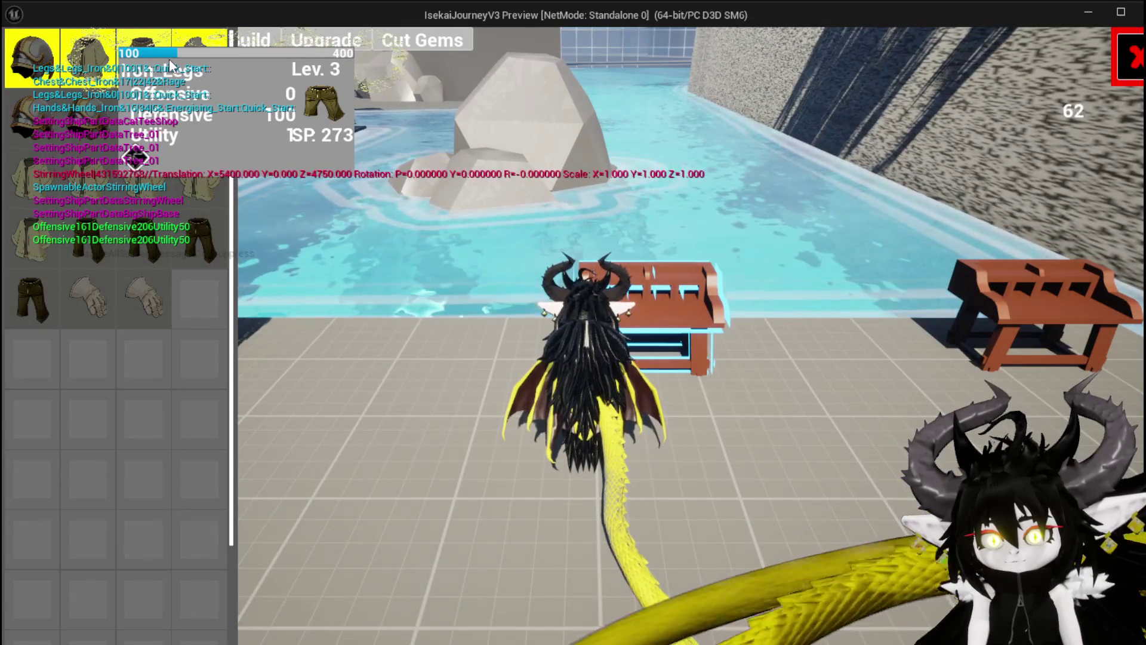
{"action": "left_click", "coordinate": [170, 59]}
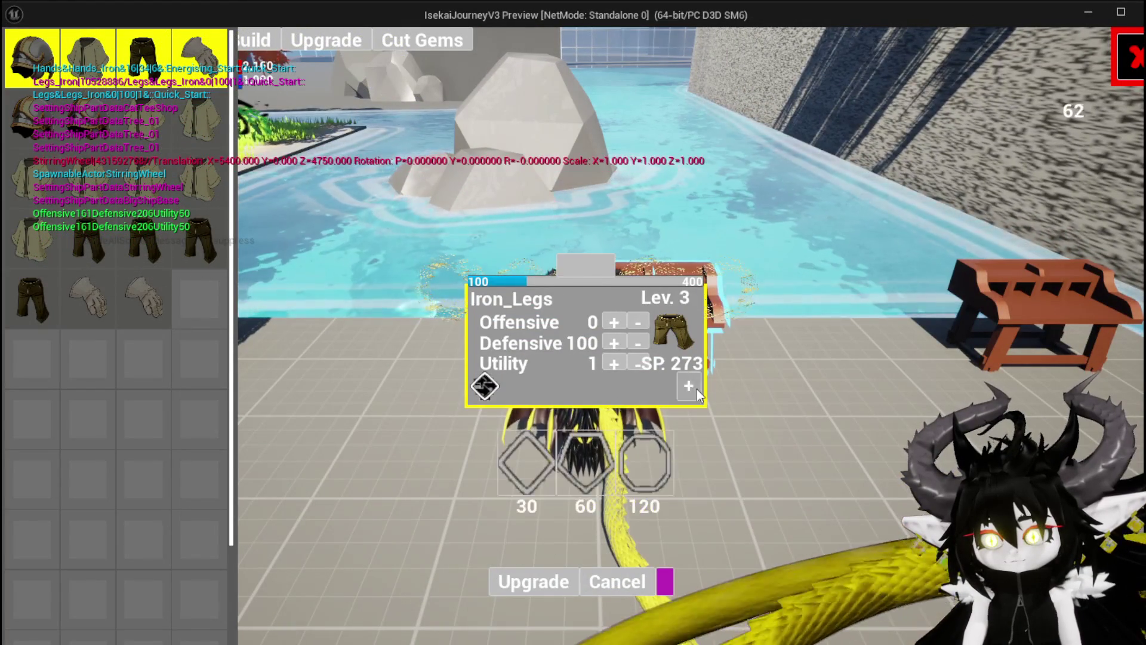
{"action": "left_click", "coordinate": [526, 463]}
{"action": "left_click", "coordinate": [514, 387]}
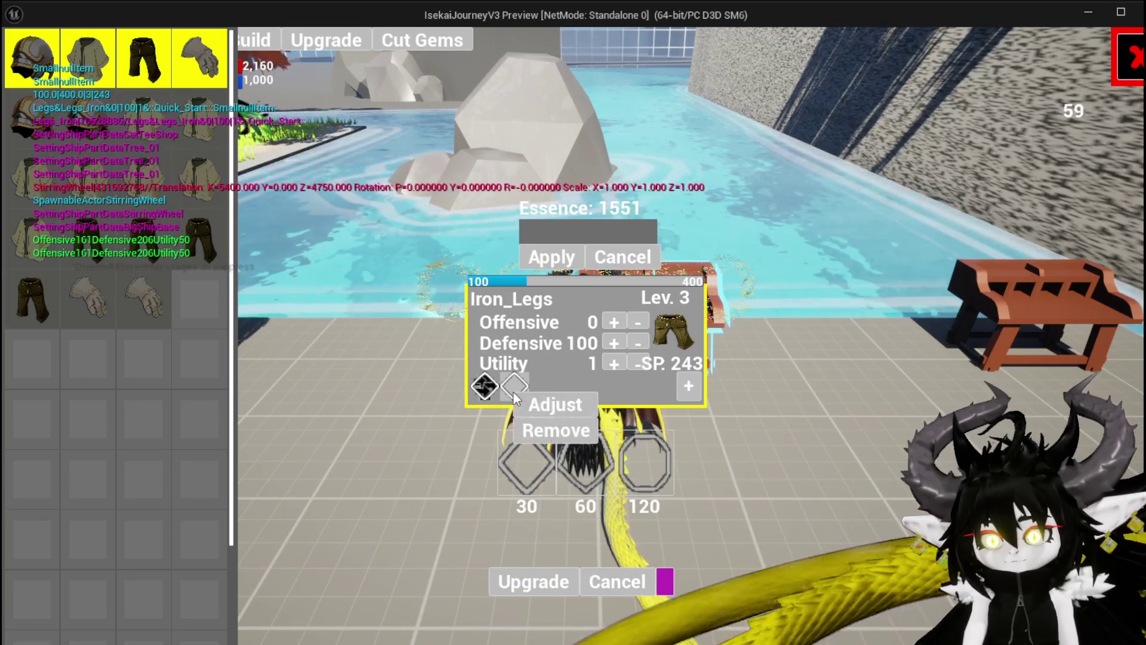
{"action": "left_click", "coordinate": [539, 406]}
{"action": "left_click", "coordinate": [522, 386]}
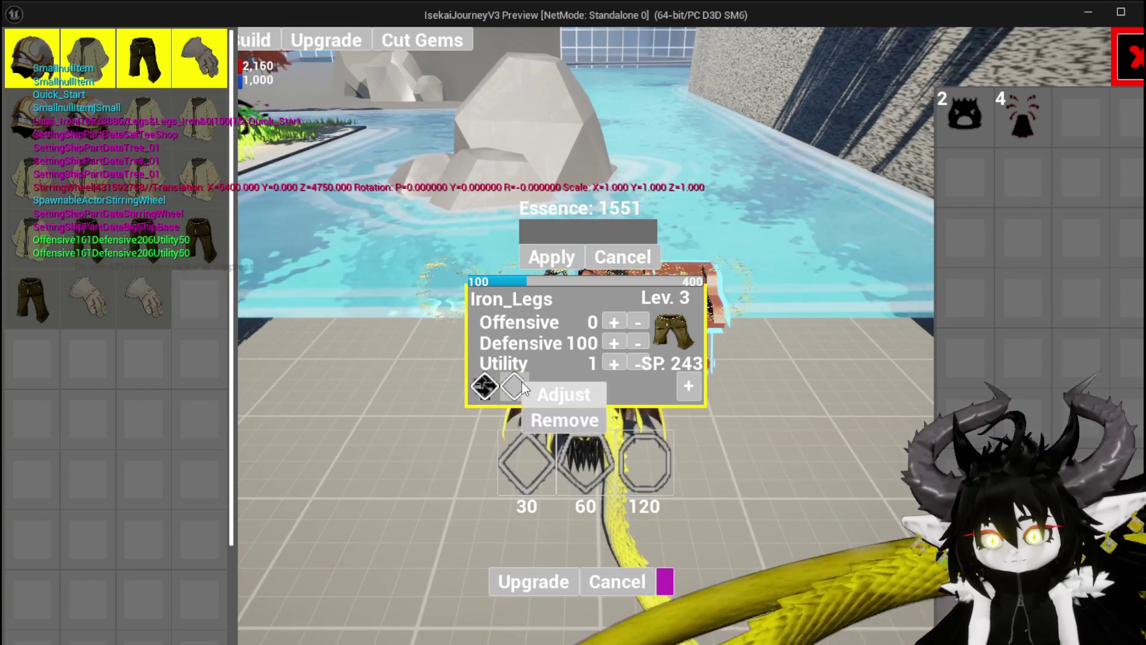
{"action": "left_click", "coordinate": [625, 574]}
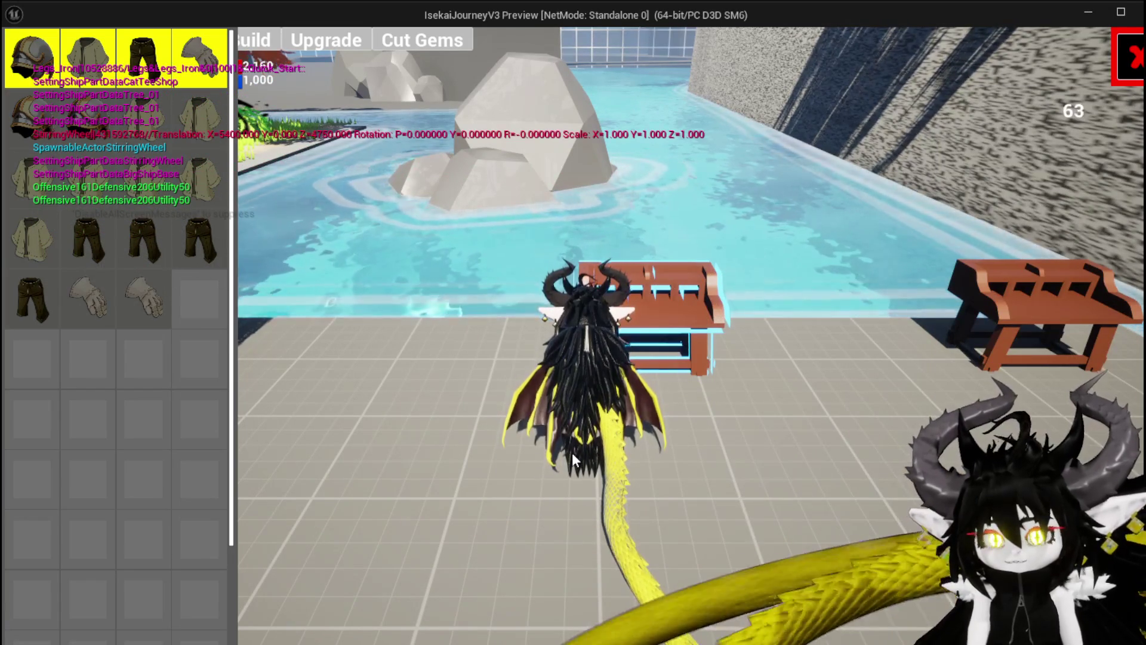
Select Iron_Chest to show its Lev. 4 upgrade panel.
{"action": "mouse_move", "coordinate": [37, 75]}
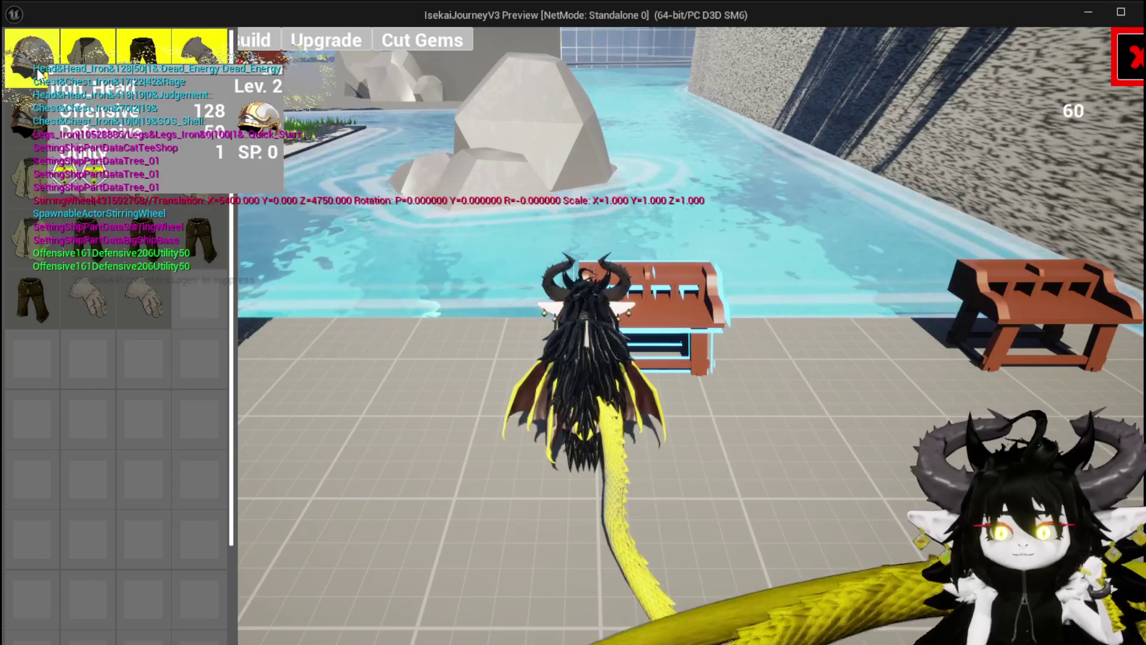
{"action": "mouse_move", "coordinate": [182, 71]}
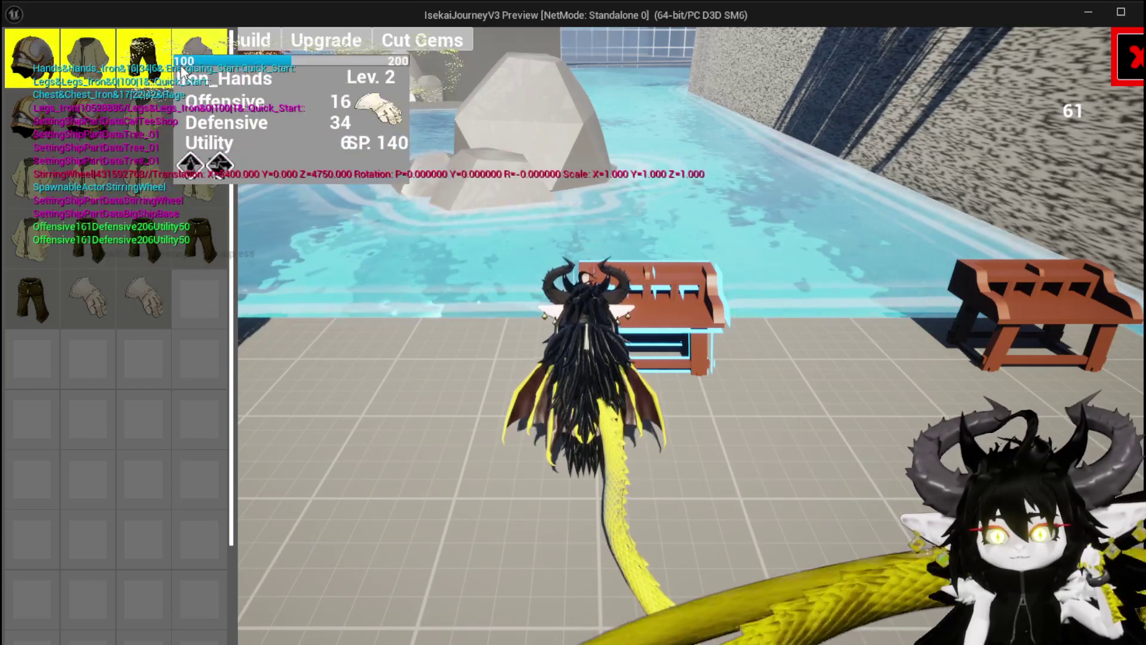
{"action": "left_click", "coordinate": [90, 62]}
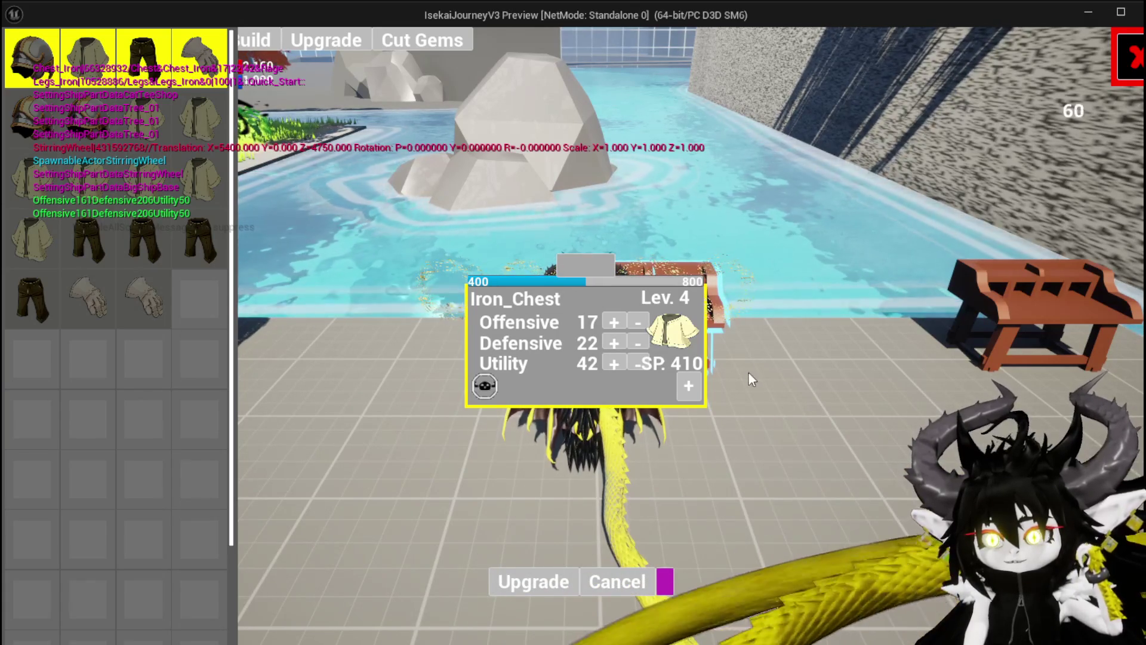
Add a diamond socket to Iron_Chest, check its Adjust and Essence panels, then cancel.
{"action": "left_click", "coordinate": [688, 386]}
{"action": "left_click", "coordinate": [524, 457]}
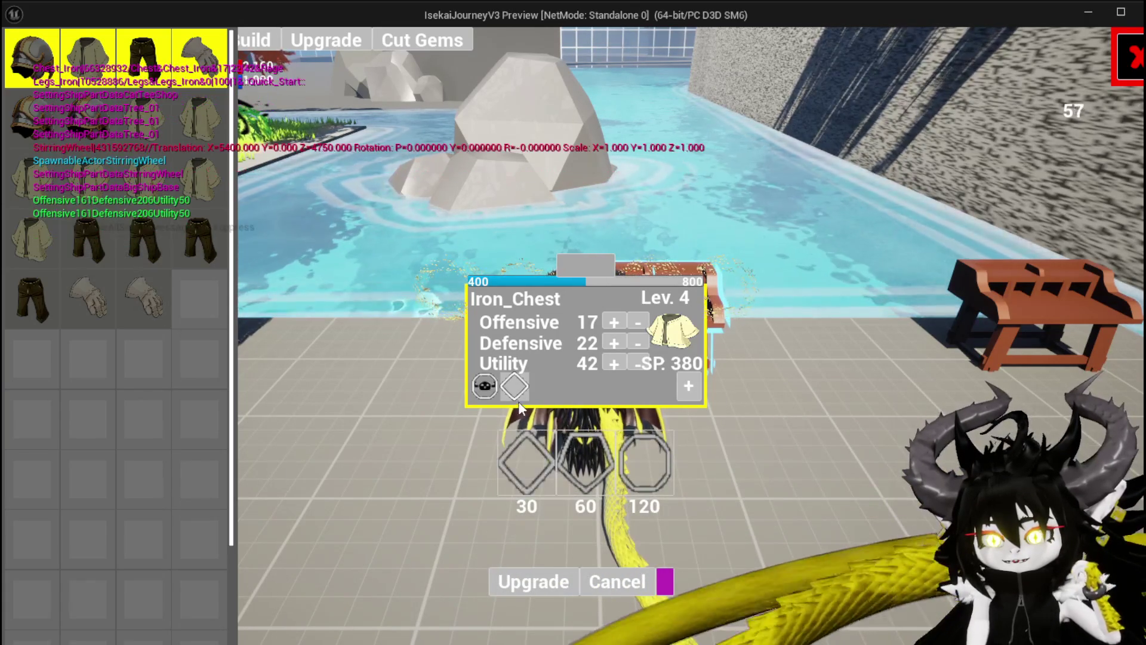
{"action": "left_click", "coordinate": [517, 388]}
{"action": "left_click", "coordinate": [546, 400]}
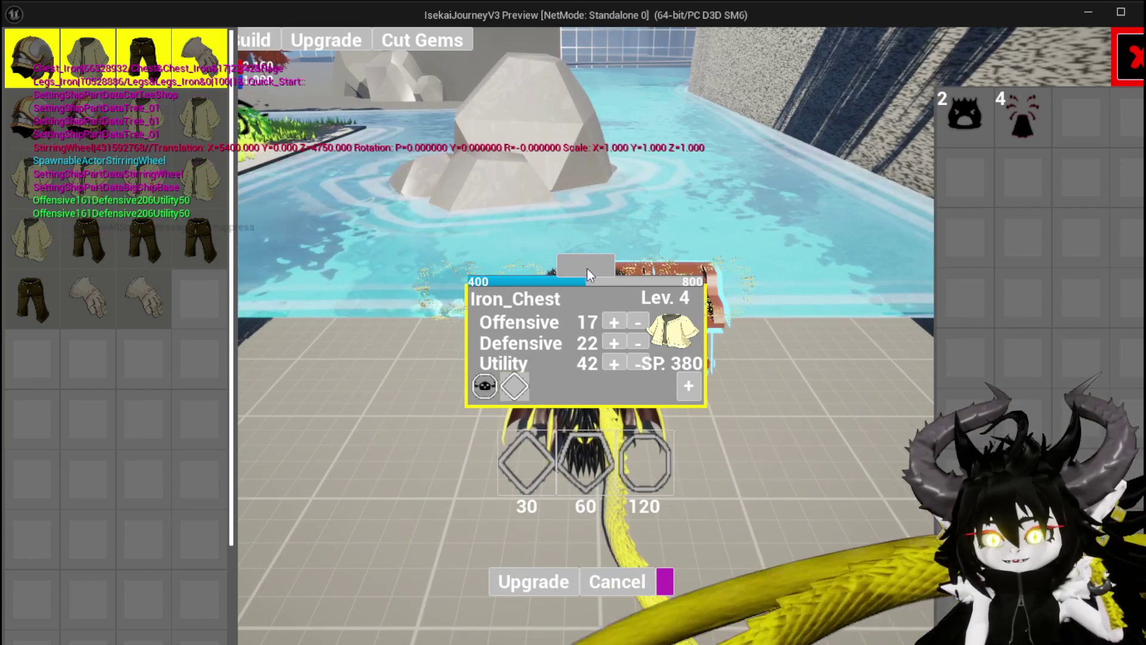
{"action": "left_click", "coordinate": [585, 269]}
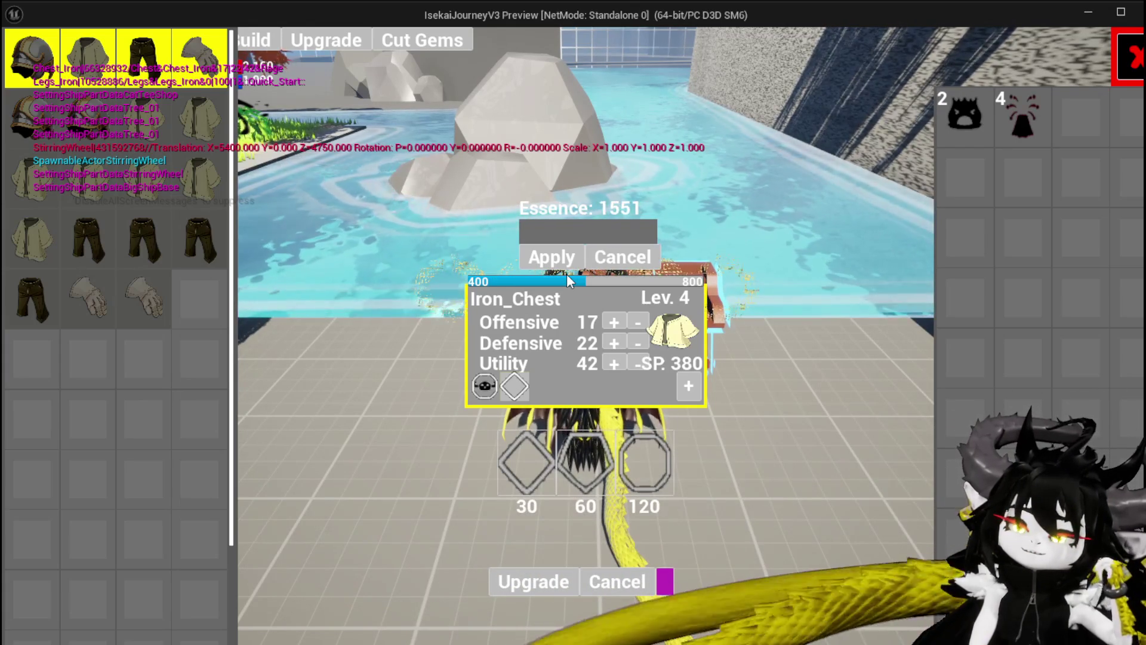
{"action": "left_click", "coordinate": [615, 581]}
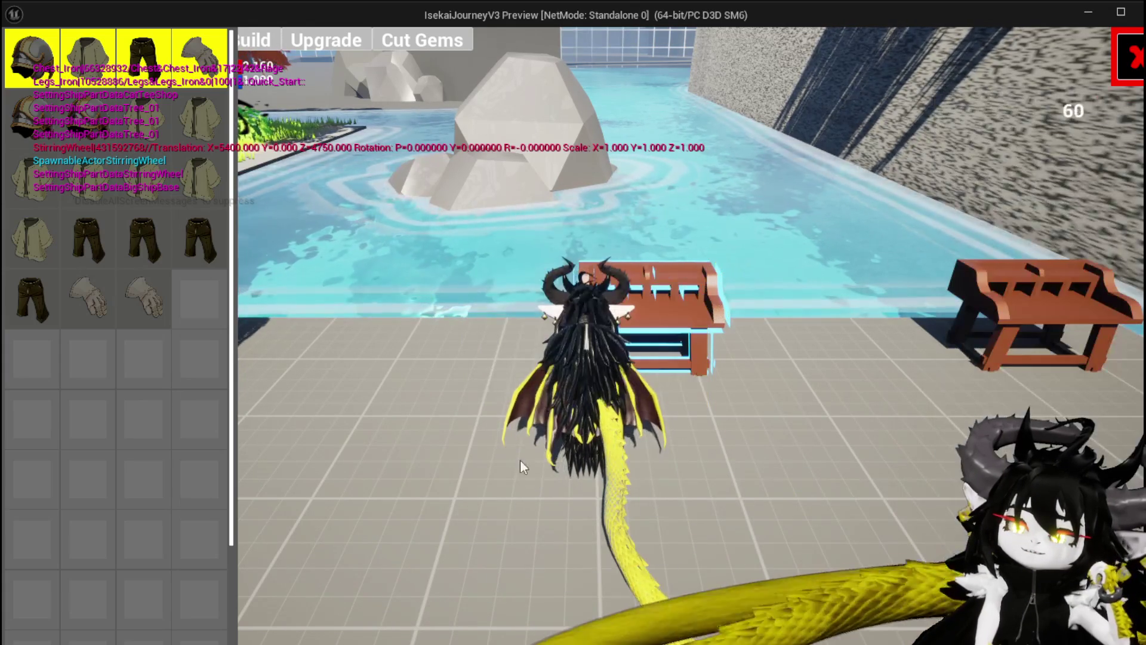
Open and close the Iron_Legs and Iron_Hands upgrade panels to review them.
{"action": "left_click", "coordinate": [142, 60]}
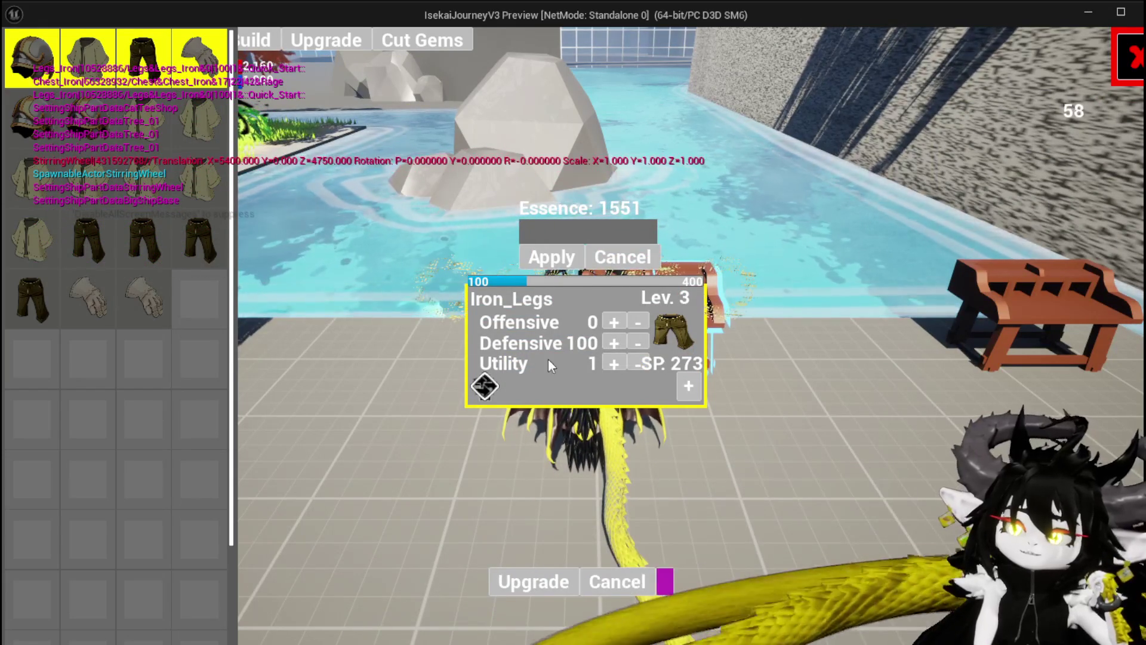
{"action": "left_click", "coordinate": [615, 580]}
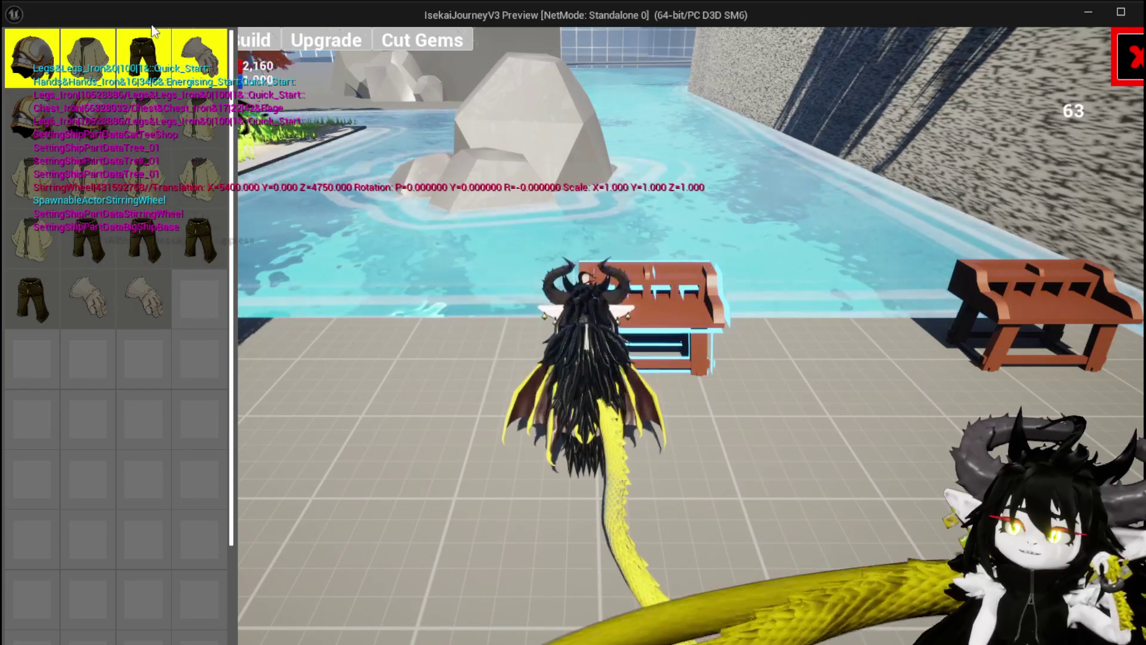
{"action": "left_click", "coordinate": [181, 49]}
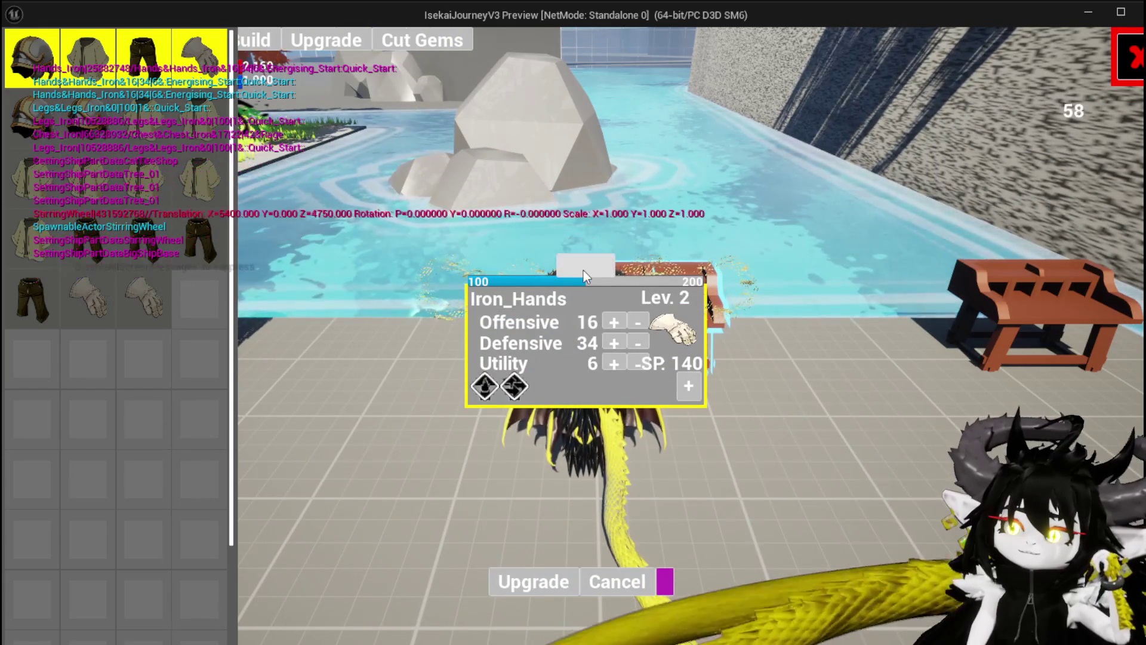
{"action": "left_click", "coordinate": [569, 588]}
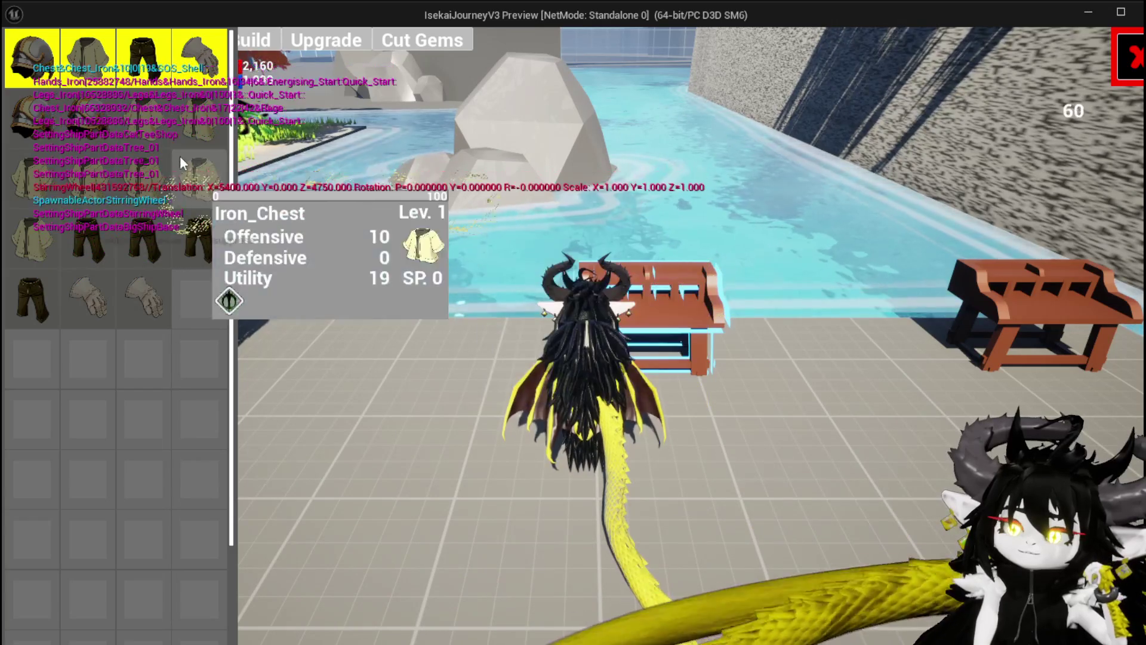
{"action": "left_click", "coordinate": [197, 55]}
Check the Iron_Legs essence entry, close the panel, and stop the preview with Esc.
{"action": "left_click", "coordinate": [606, 274]}
{"action": "left_click", "coordinate": [550, 256]}
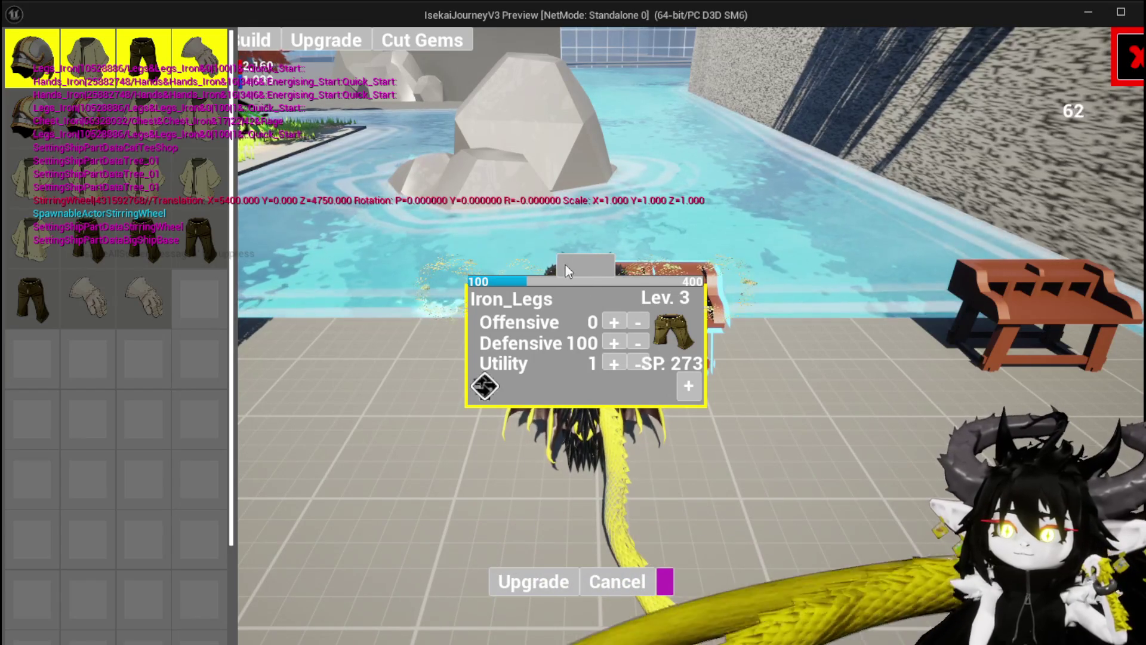
{"action": "left_click", "coordinate": [603, 263]}
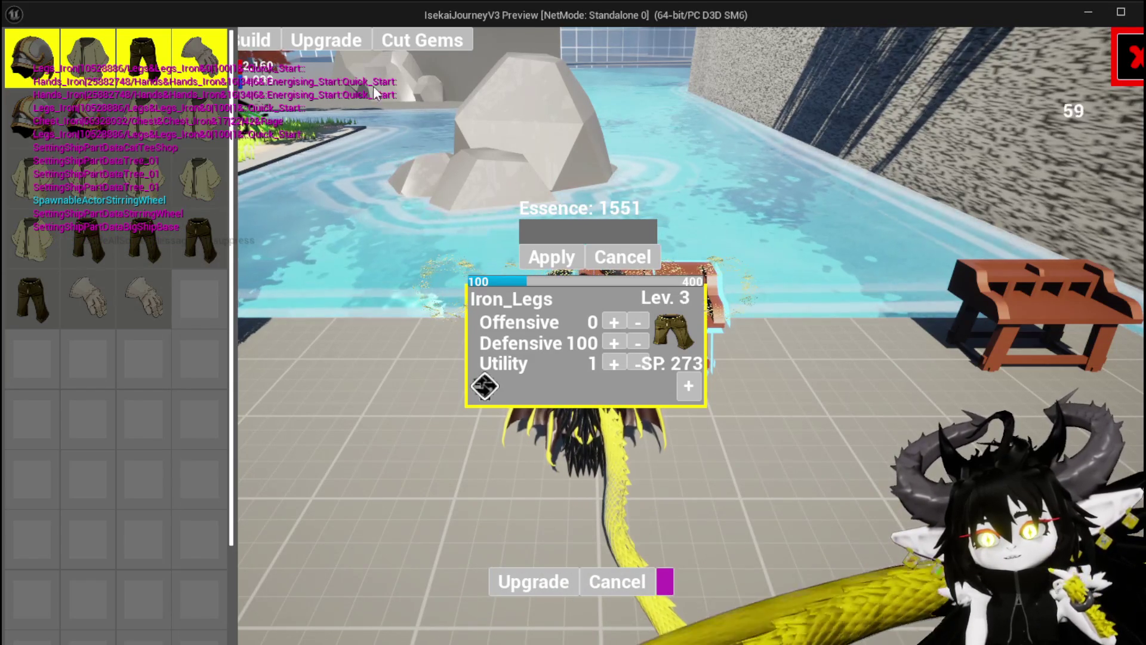
{"action": "left_click", "coordinate": [636, 578]}
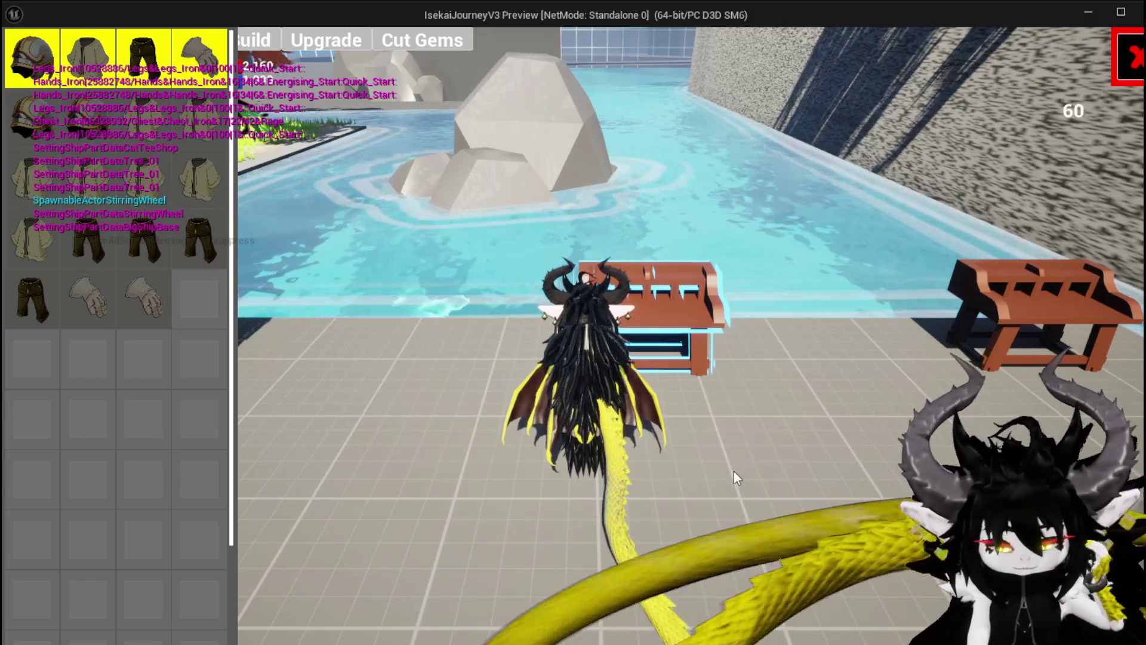
{"action": "key", "text": "Escape"}
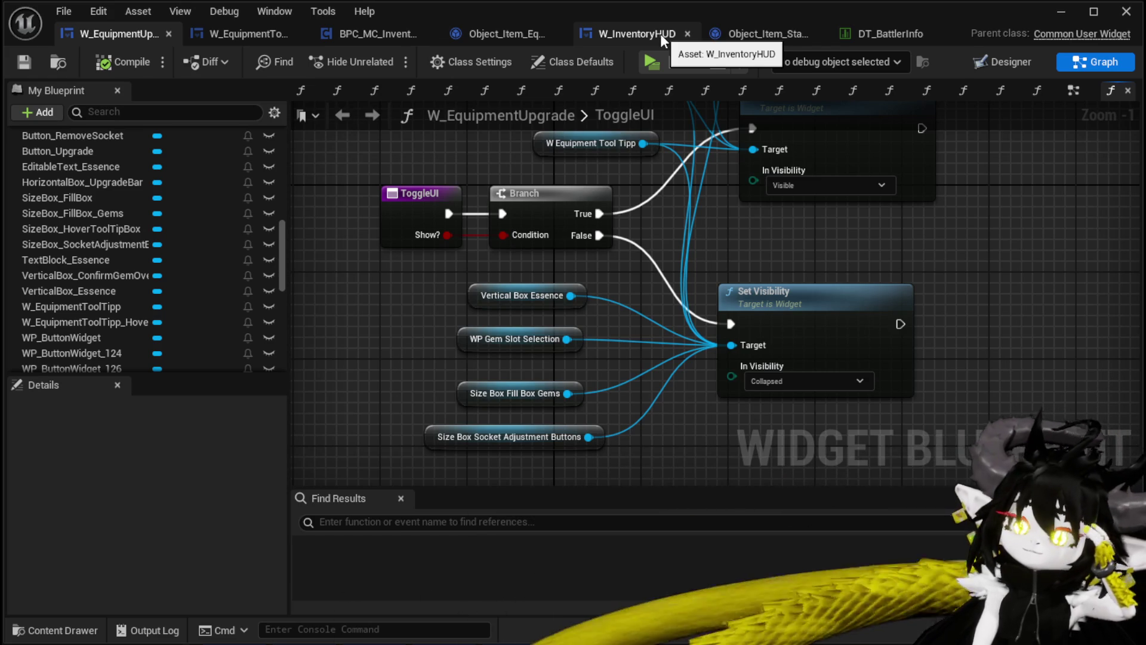
Minimize the W_EquipmentUpgrade blueprint editor to reveal the level editor.
{"action": "left_click", "coordinate": [1061, 12]}
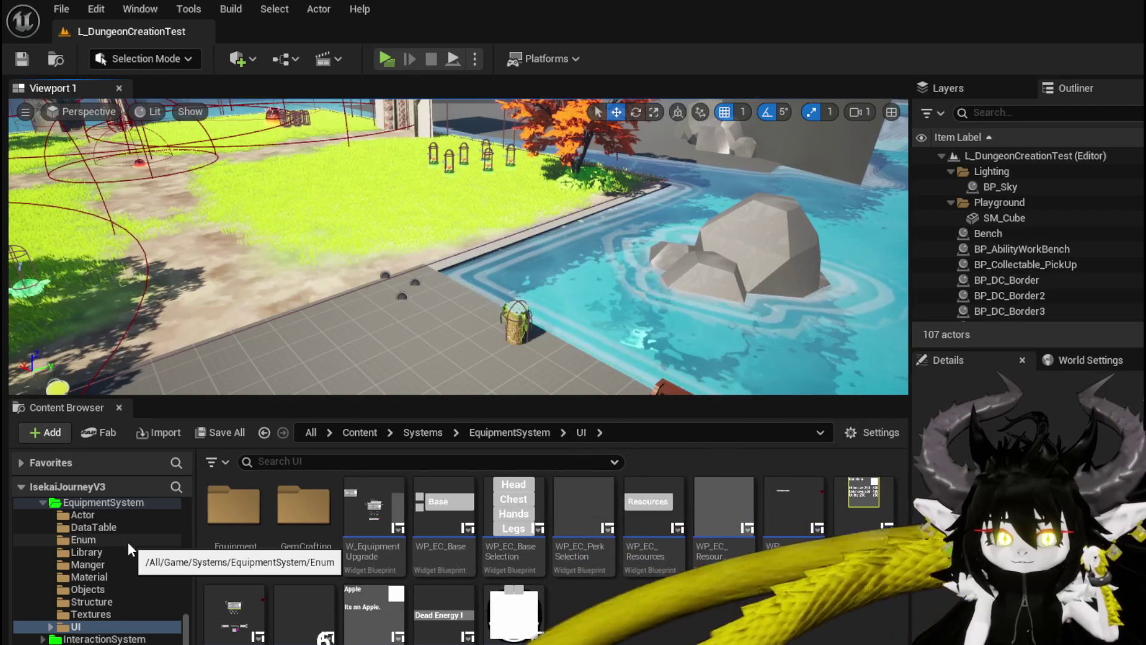
Browse to PlayerValuesSystem > UI and open the PlayerStatsHUD widget blueprint.
{"action": "scroll", "coordinate": [128, 542], "scroll_direction": "down", "scroll_amount": 2}
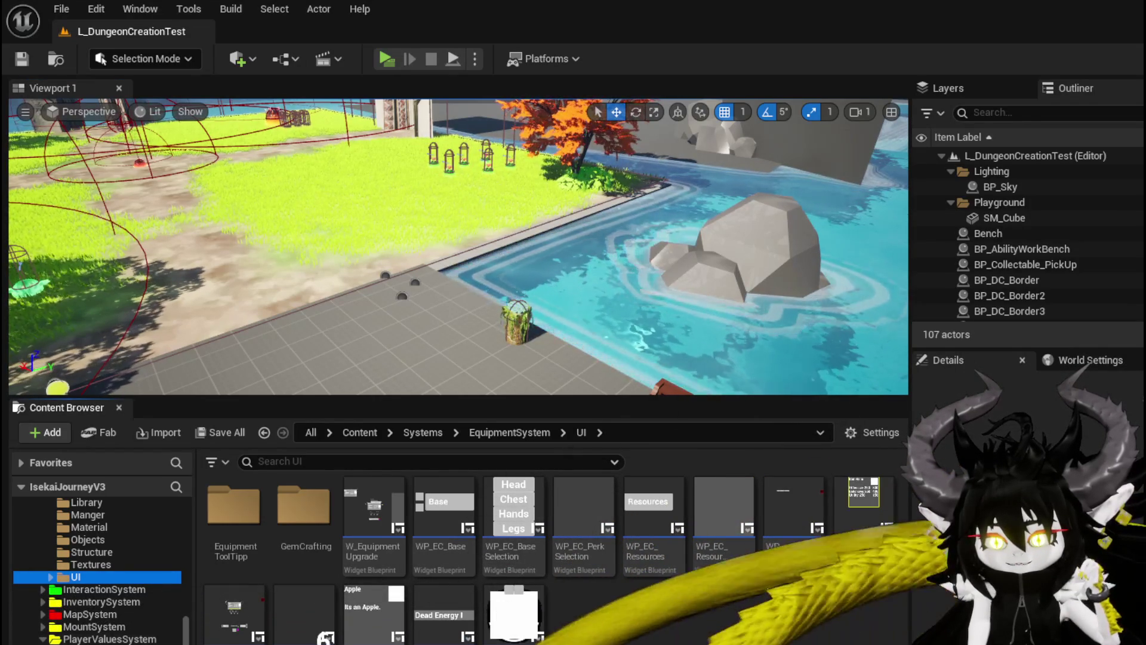
{"action": "left_click", "coordinate": [109, 639]}
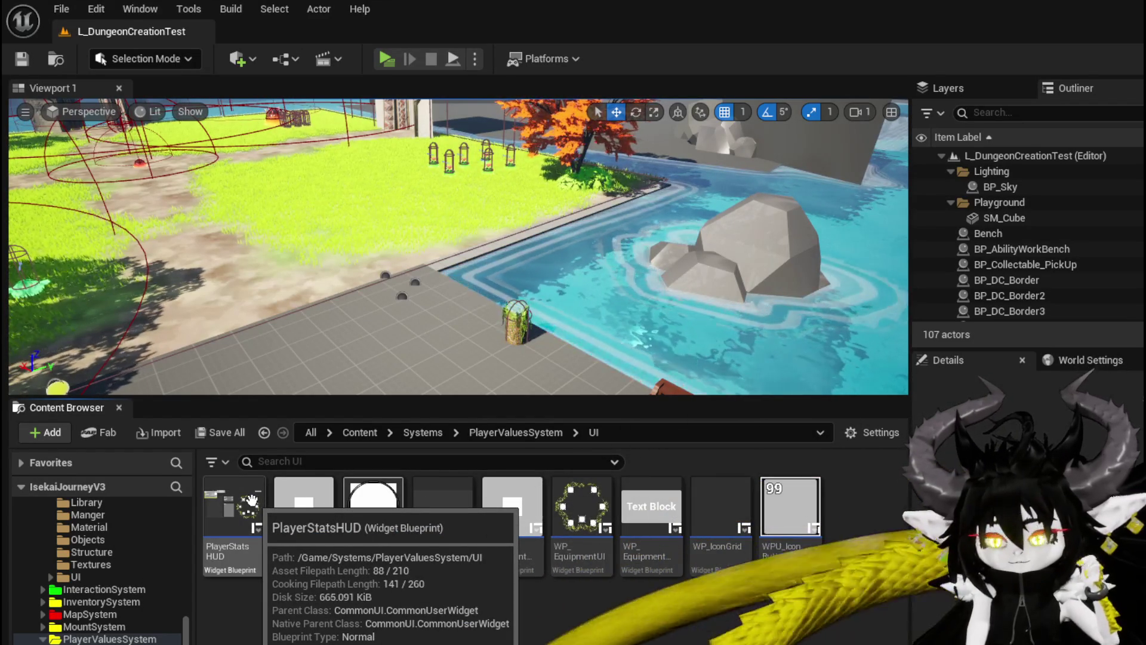
{"action": "double_click", "coordinate": [250, 500]}
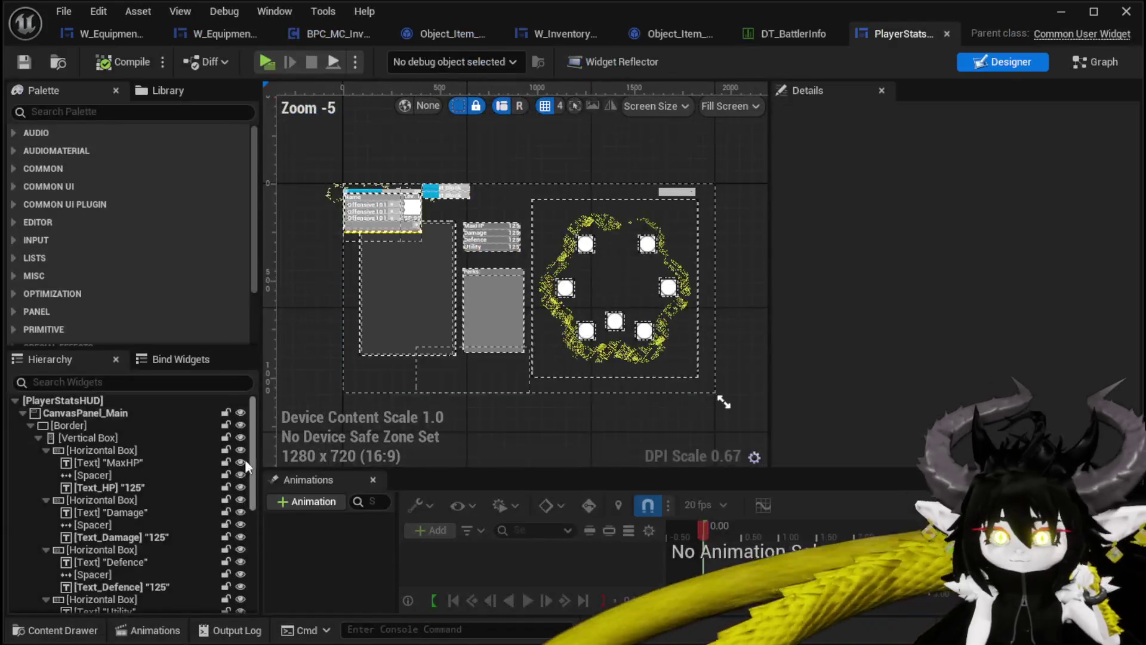
Open PlayerStatsHUD's HideUI graph and spread the HideUI and Set Visibility nodes apart.
{"action": "left_click", "coordinate": [1079, 62]}
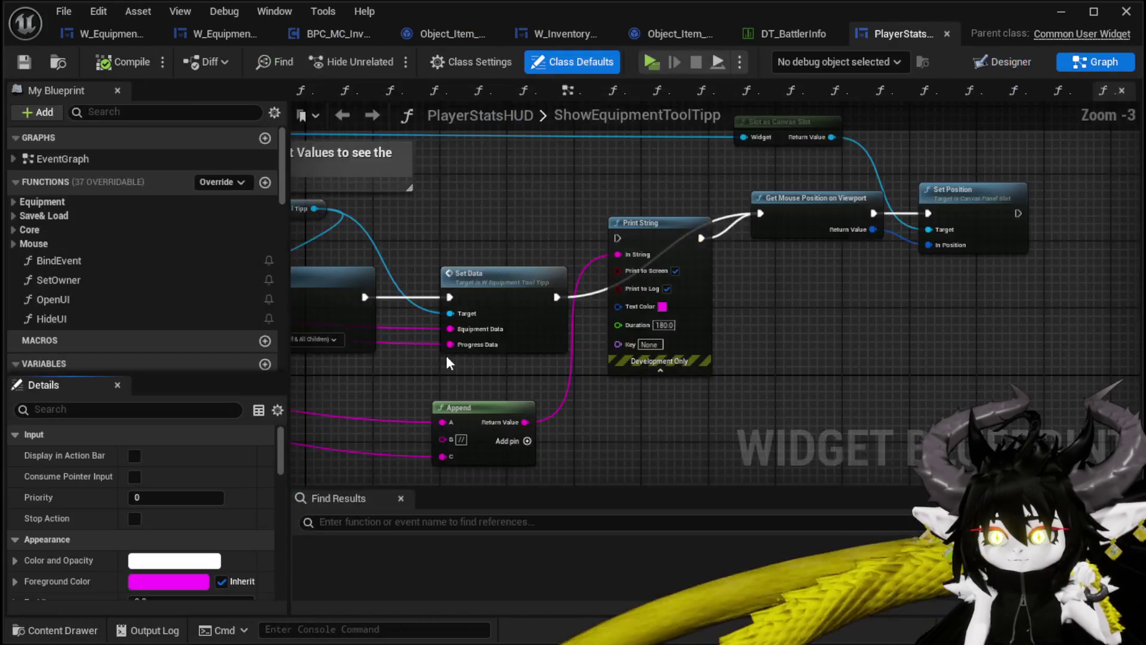
{"action": "scroll", "coordinate": [432, 355], "scroll_direction": "down", "scroll_amount": 4}
{"action": "scroll", "coordinate": [518, 345], "scroll_direction": "up", "scroll_amount": 3}
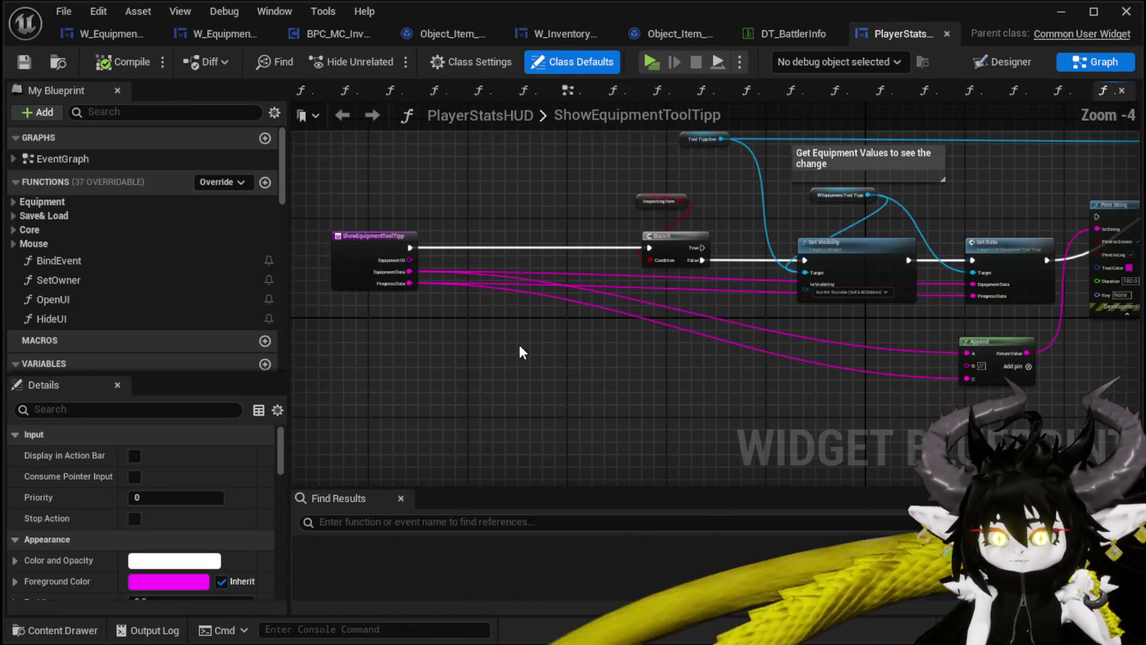
{"action": "double_click", "coordinate": [119, 318]}
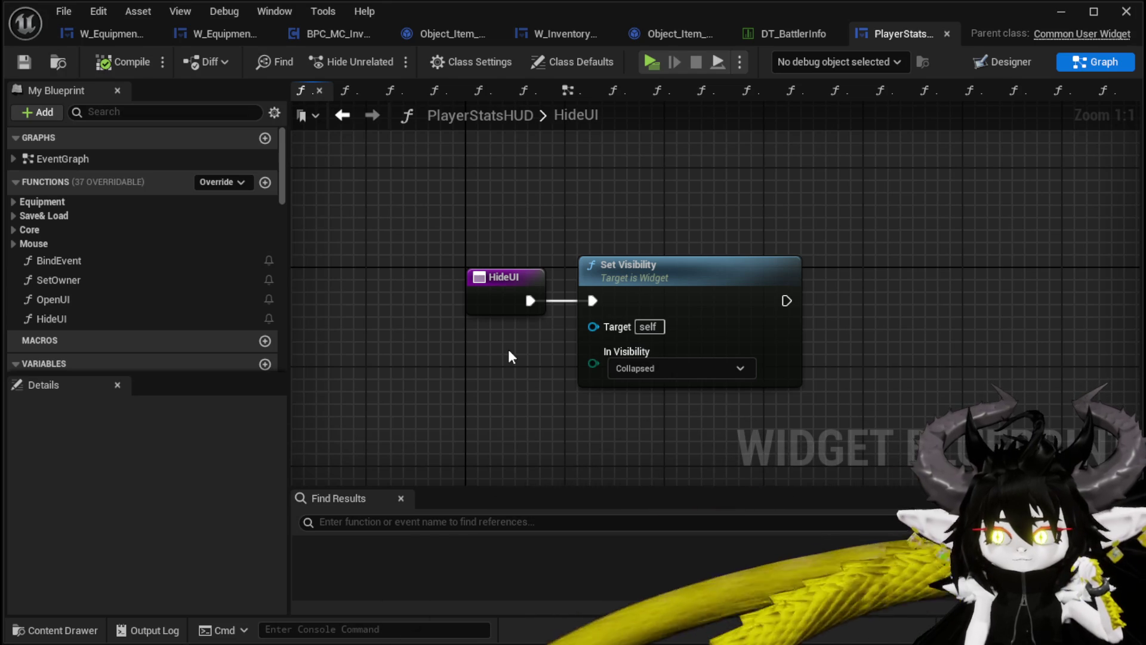
{"action": "left_click_drag", "start_coordinate": [471, 289], "coordinate": [347, 289]}
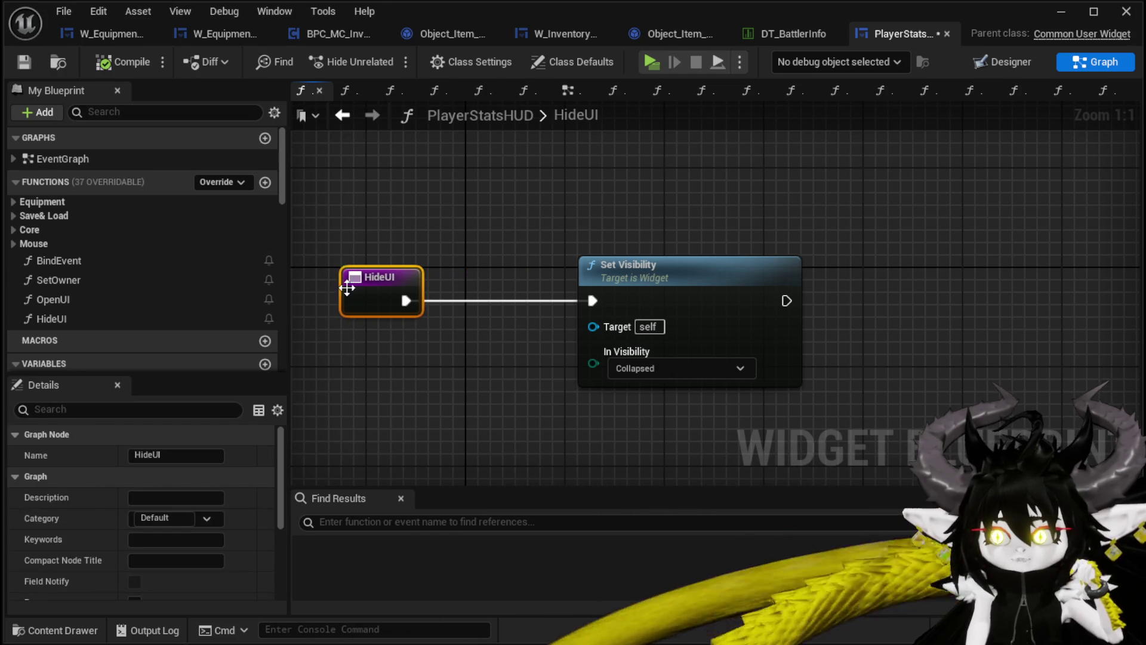
{"action": "mouse_move", "coordinate": [642, 281]}
{"action": "left_mouse_down"}
{"action": "mouse_move", "coordinate": [726, 280]}
{"action": "mouse_move", "coordinate": [672, 281]}
{"action": "left_mouse_up"}
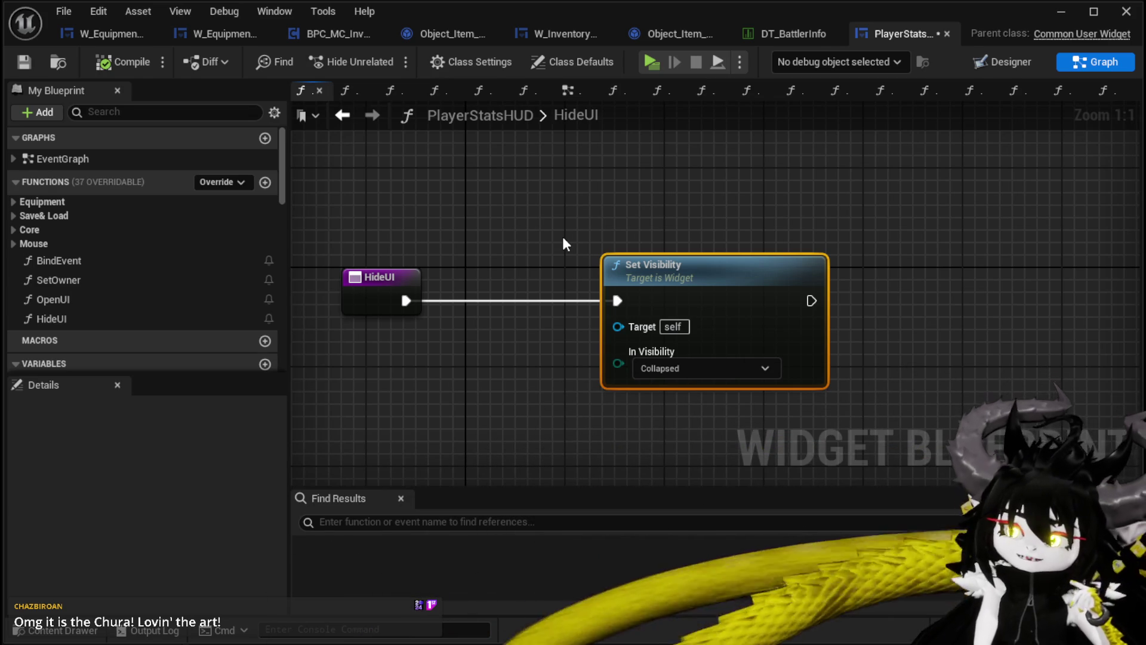
Save the PlayerStatsHUD blueprint and close its editor.
{"action": "left_click", "coordinate": [22, 61]}
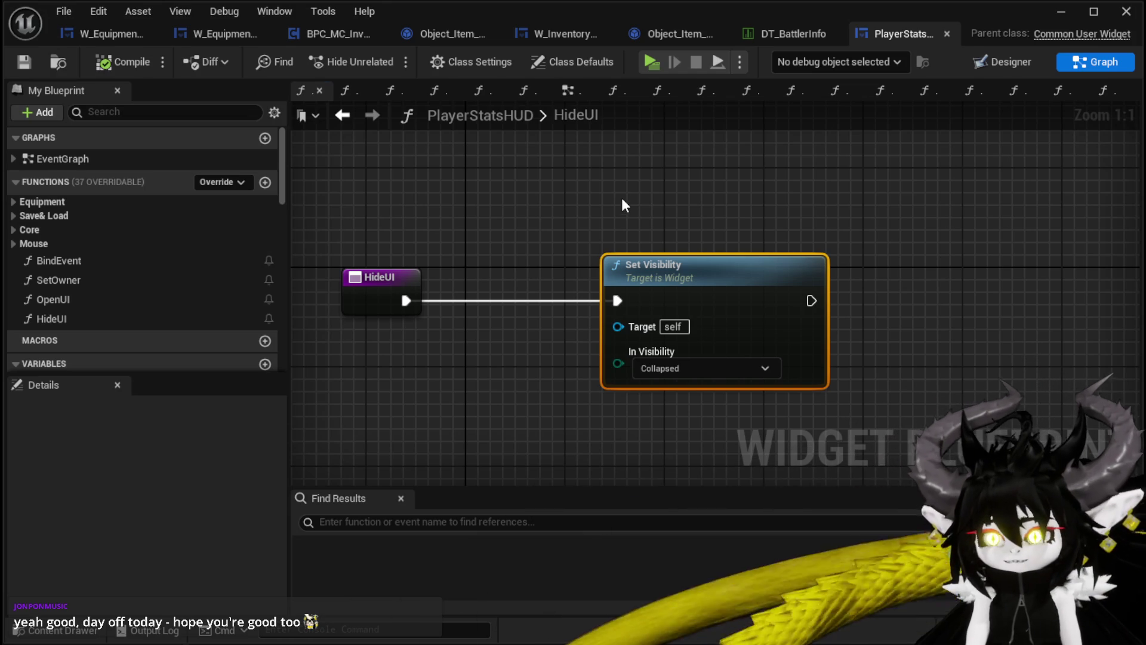
{"action": "left_click_drag", "start_coordinate": [622, 197], "coordinate": [657, 201]}
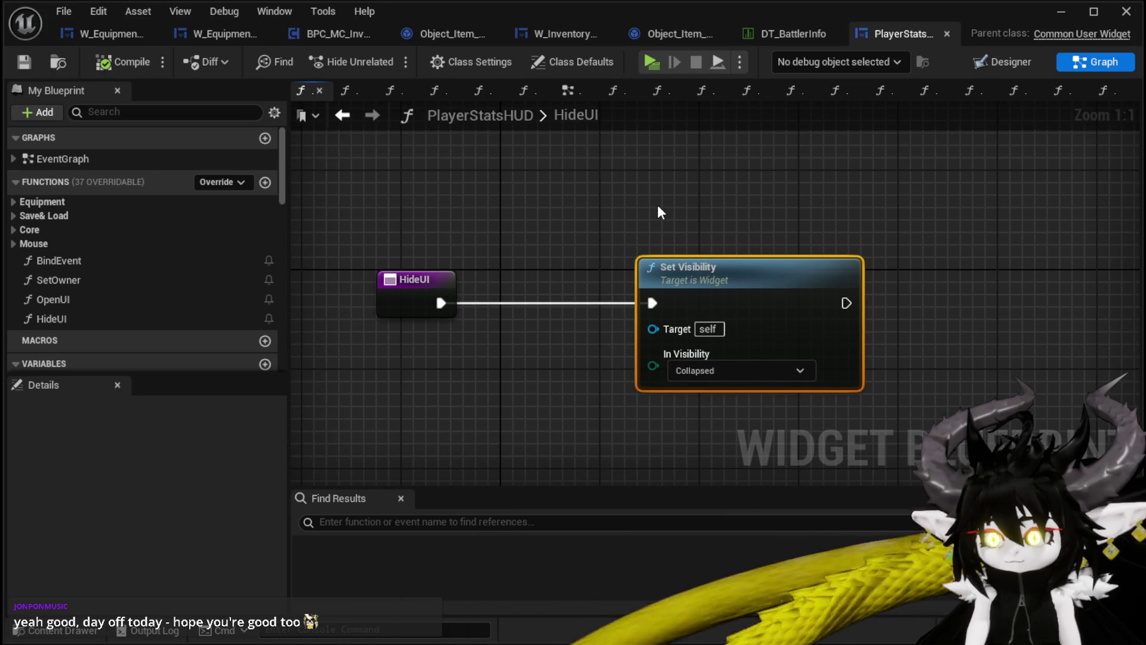
{"action": "left_click", "coordinate": [1061, 11]}
In the preview, spend 100 essence on Iron_Hands and raise its Offensive stat to 30.
{"action": "left_click", "coordinate": [381, 56]}
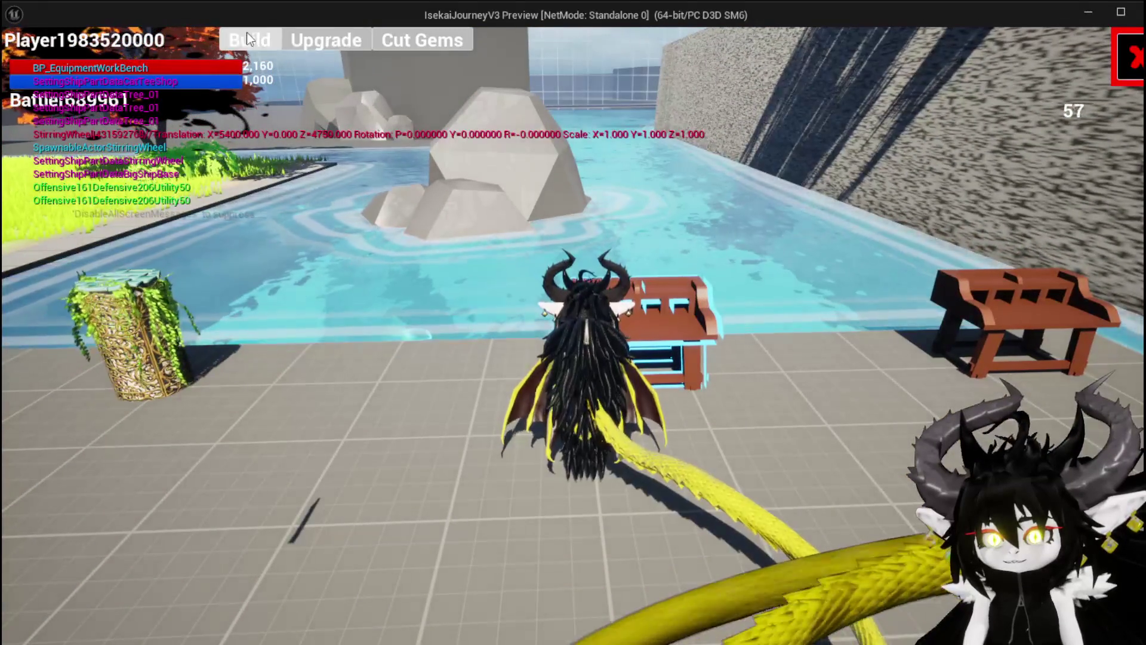
{"action": "left_click", "coordinate": [326, 41]}
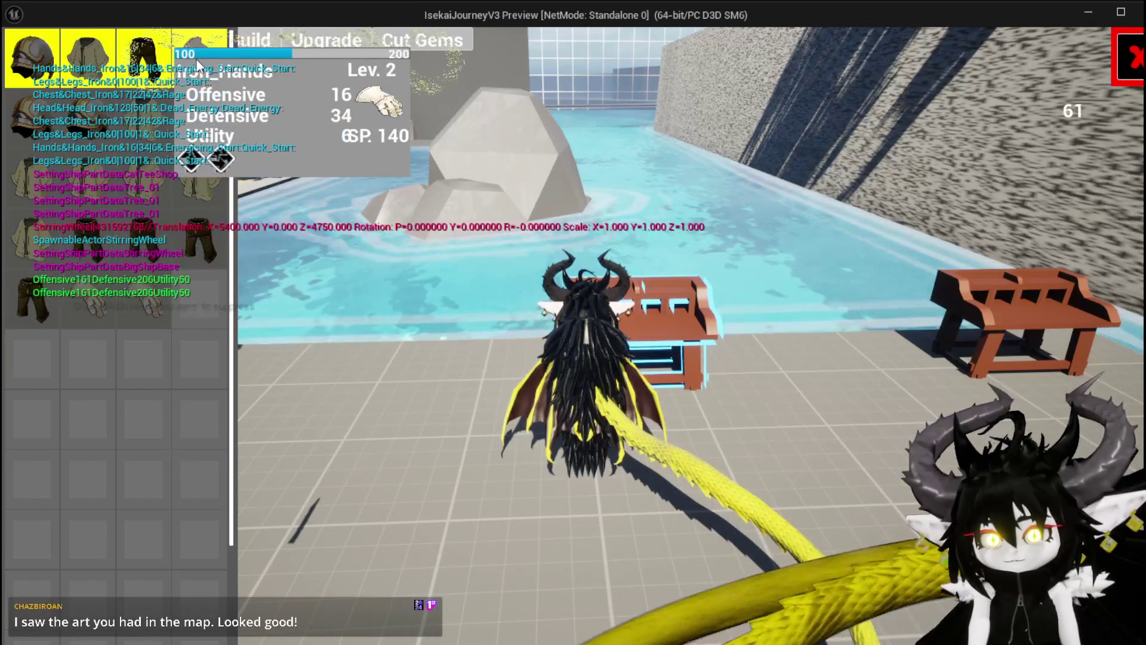
{"action": "left_click", "coordinate": [196, 65]}
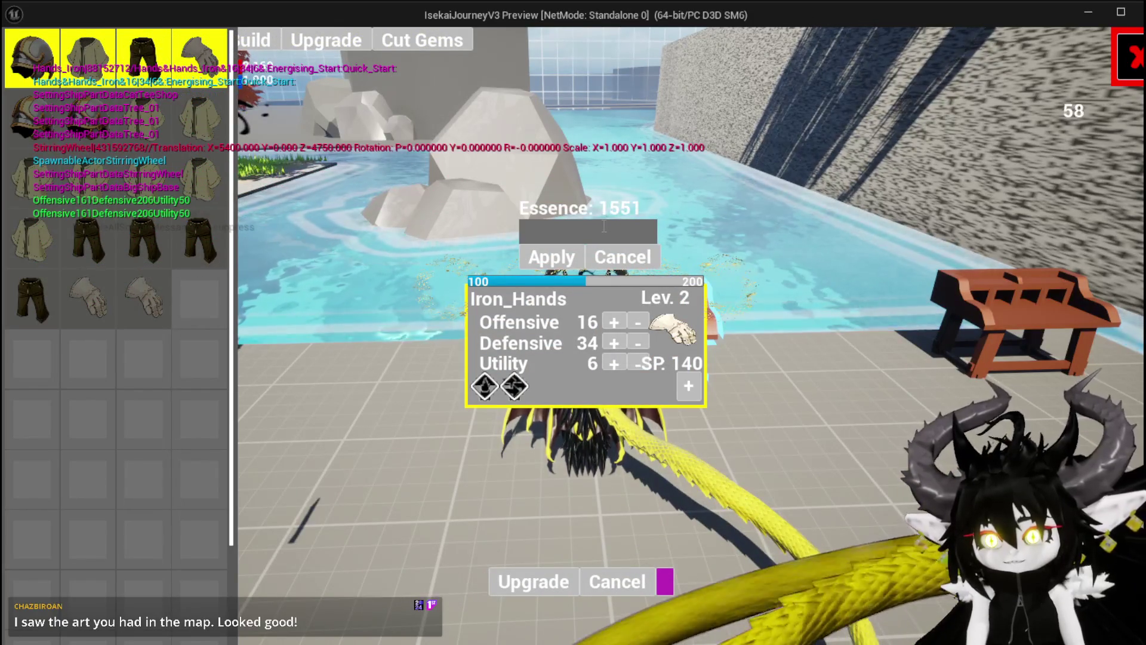
{"action": "type", "text": "100"}
{"action": "left_click", "coordinate": [570, 255]}
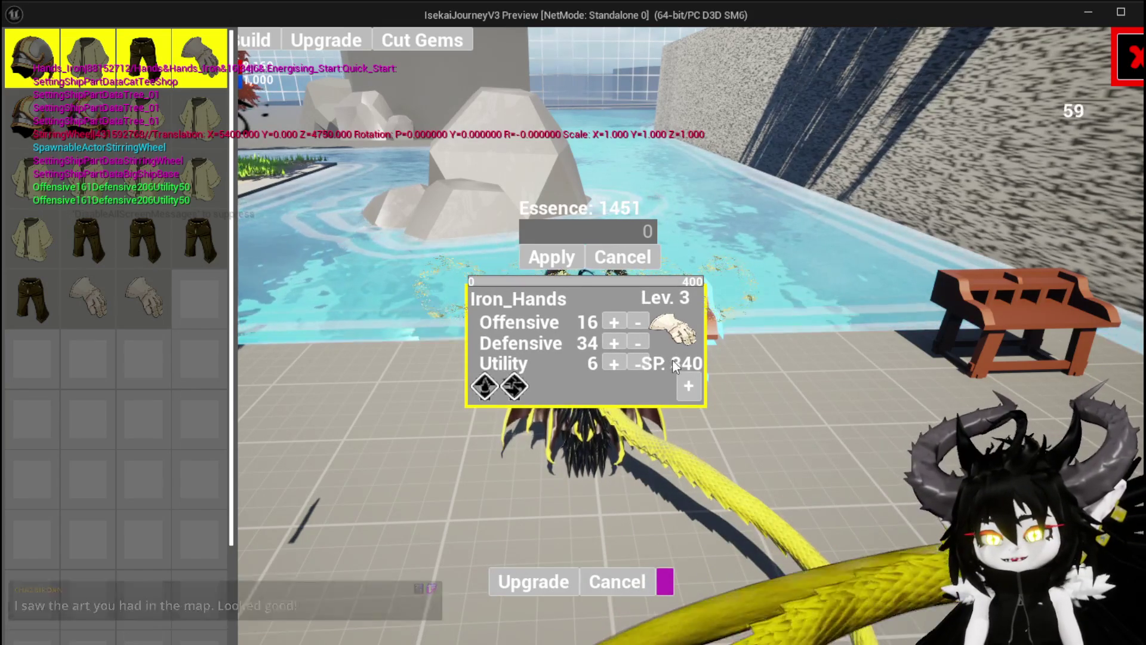
{"action": "left_click_drag", "start_coordinate": [615, 328], "coordinate": [615, 328]}
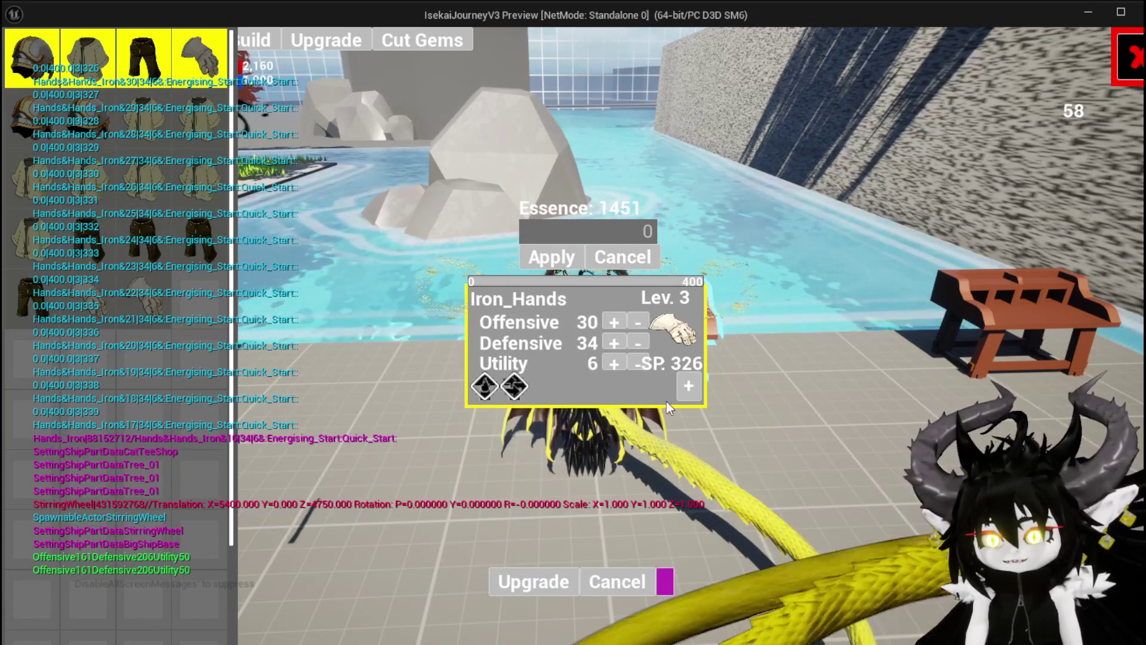
Add a 60-point socket holding gem 3 to Iron_Hands, plus a second empty socket.
{"action": "left_click", "coordinate": [688, 386]}
{"action": "left_click", "coordinate": [577, 460]}
{"action": "left_click", "coordinate": [543, 387]}
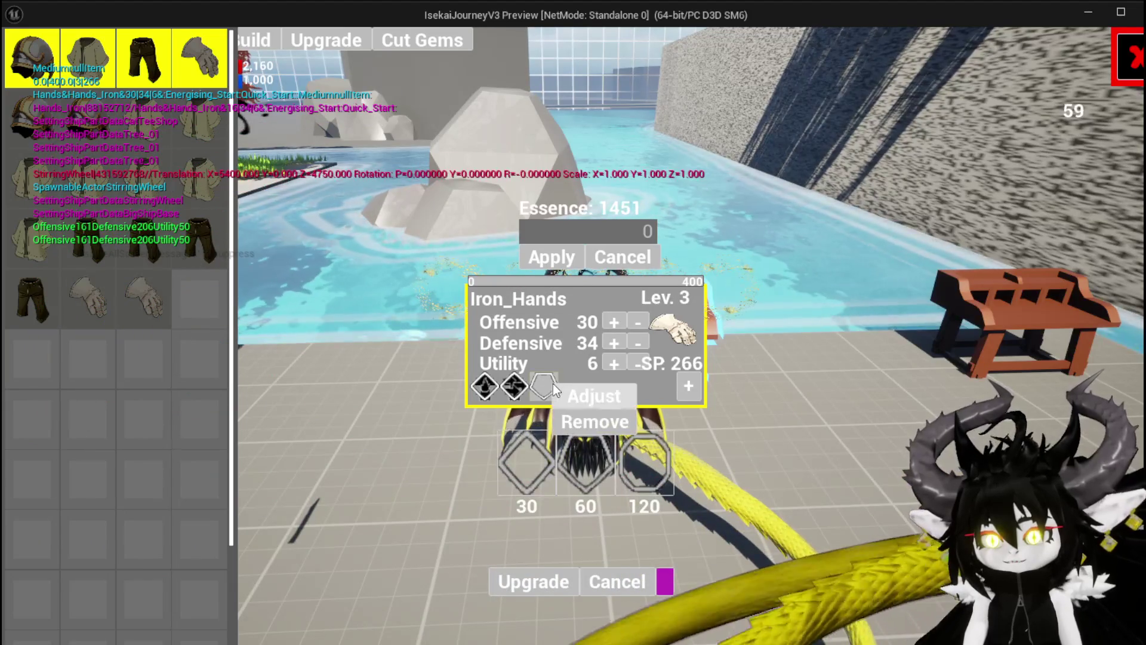
{"action": "left_click", "coordinate": [593, 396]}
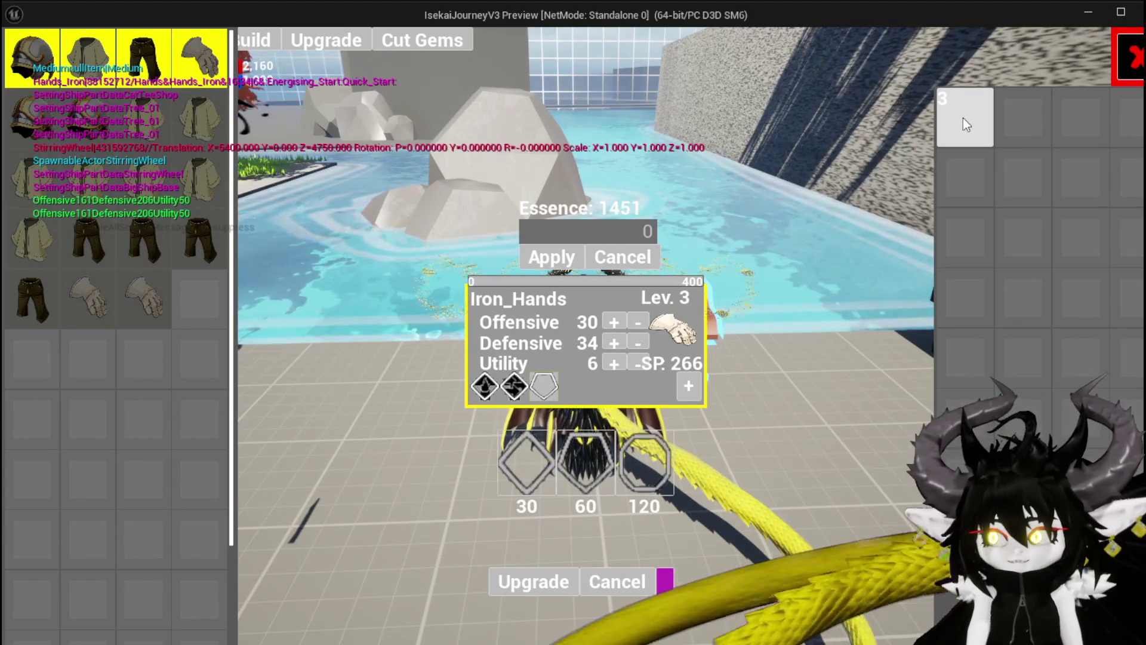
{"action": "left_click", "coordinate": [965, 122]}
{"action": "left_click", "coordinate": [895, 131]}
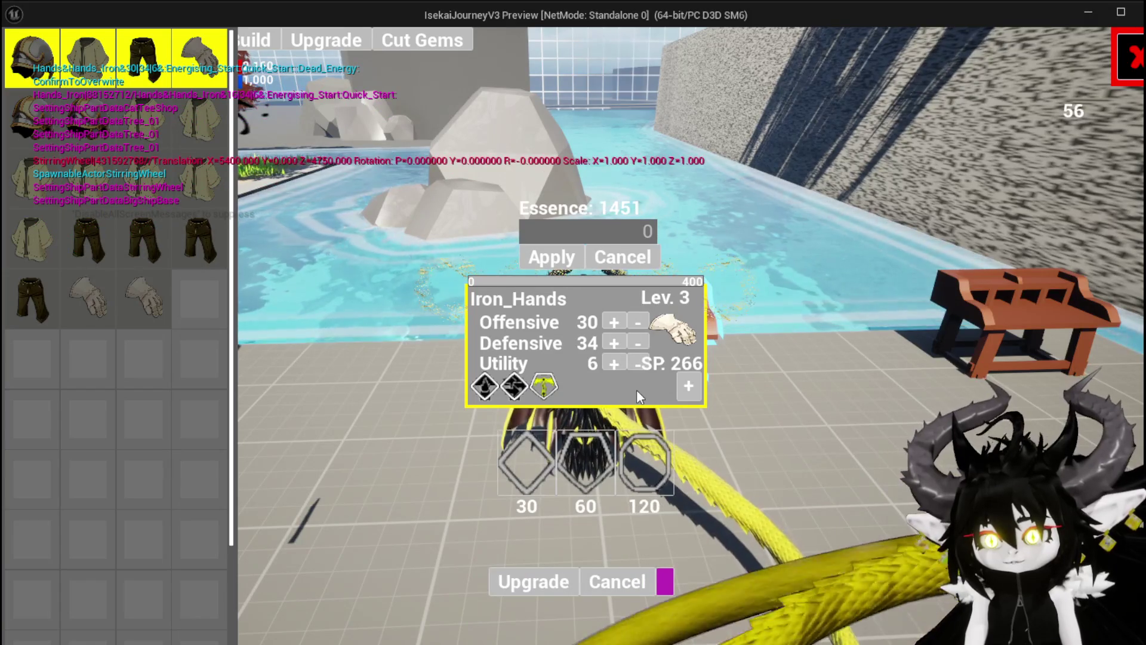
{"action": "left_click", "coordinate": [527, 437]}
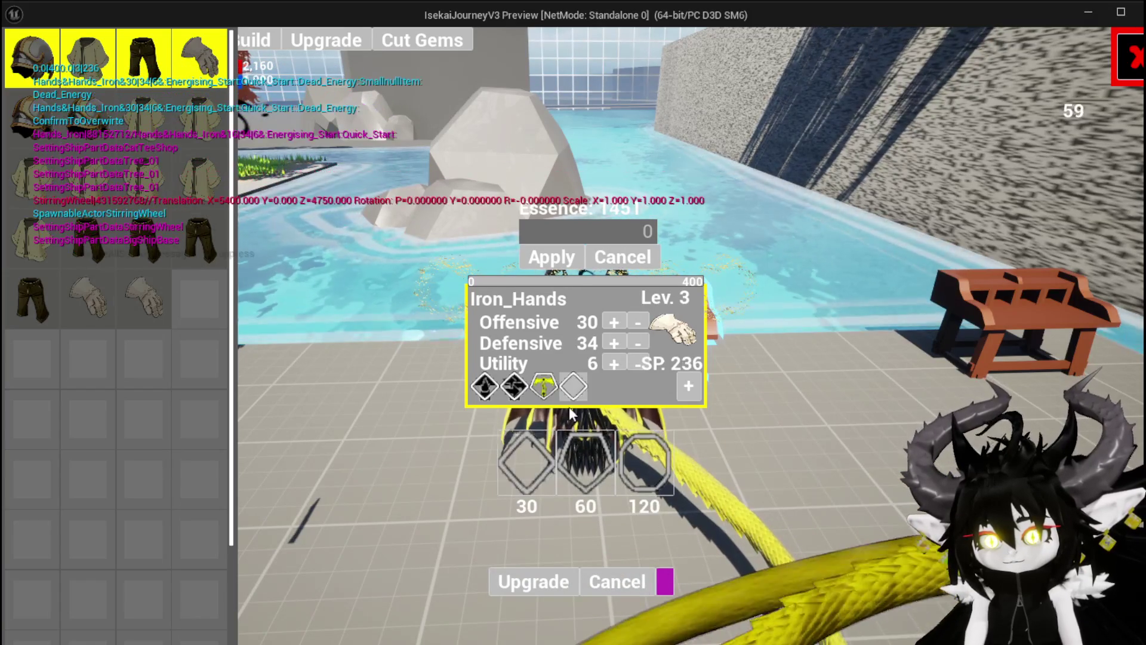
{"action": "left_click", "coordinate": [573, 387]}
{"action": "left_click", "coordinate": [609, 398]}
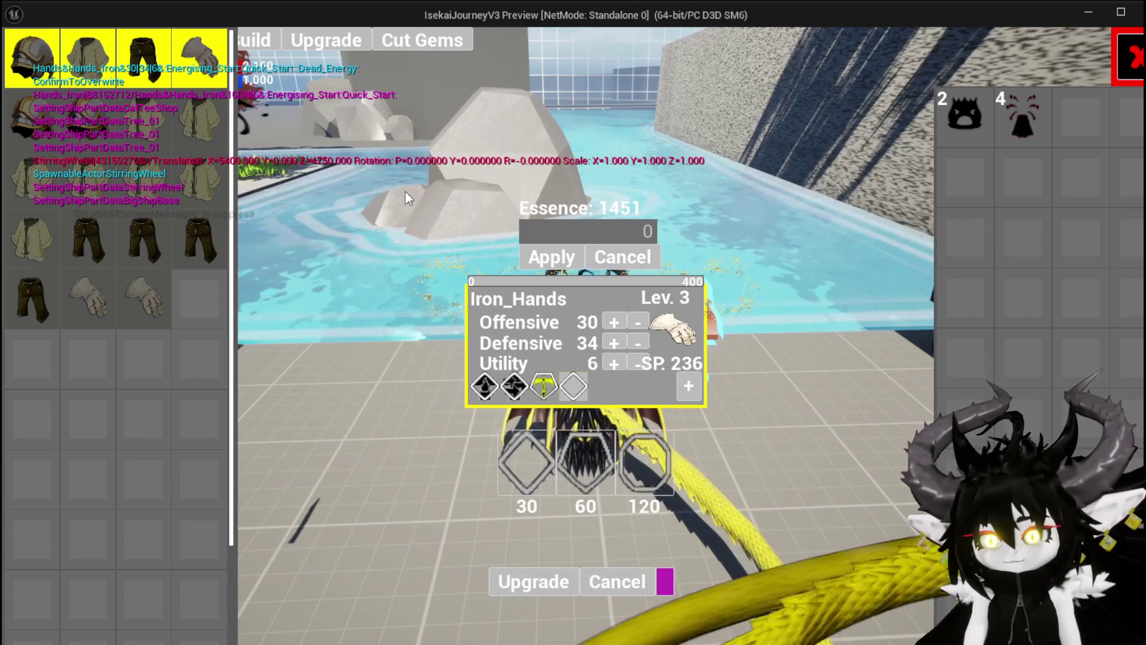
Set Iron_Hands to Offensive 50, Defensive 40 and Utility 10.
{"action": "left_click", "coordinate": [604, 319]}
{"action": "left_click_drag", "start_coordinate": [605, 320], "coordinate": [614, 343]}
{"action": "left_click", "coordinate": [613, 363]}
{"action": "left_click", "coordinate": [612, 360]}
{"action": "left_click", "coordinate": [612, 361]}
{"action": "left_click", "coordinate": [612, 360]}
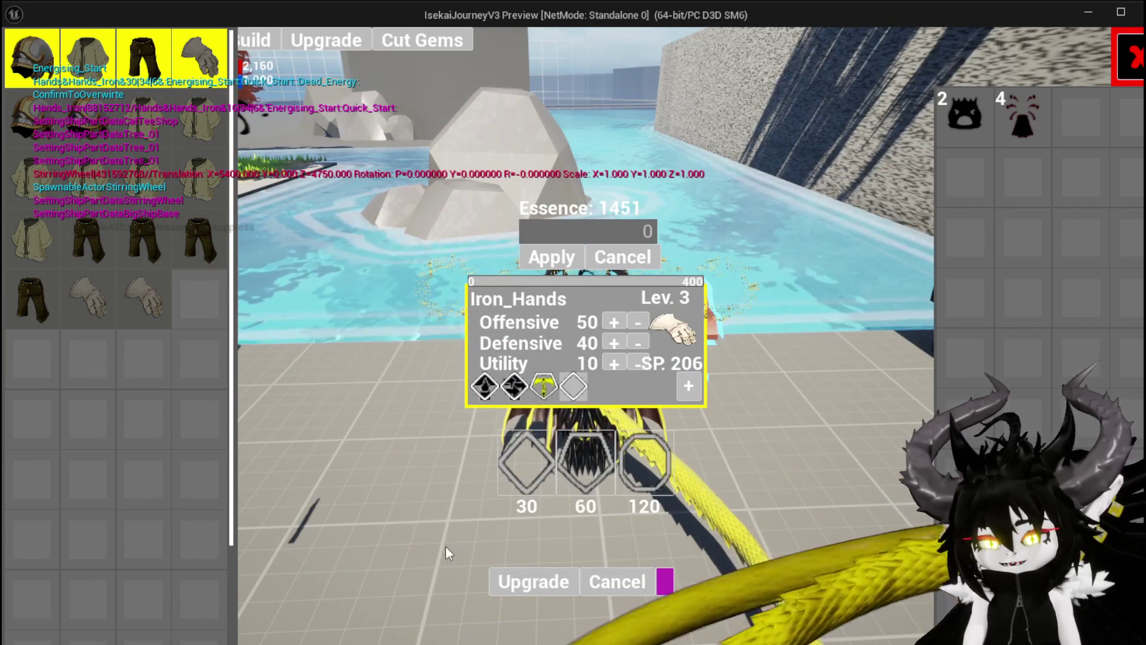
Upgrade the Iron_Hands glove twice, then leave the workbench screens with Escape.
{"action": "left_click", "coordinate": [527, 579]}
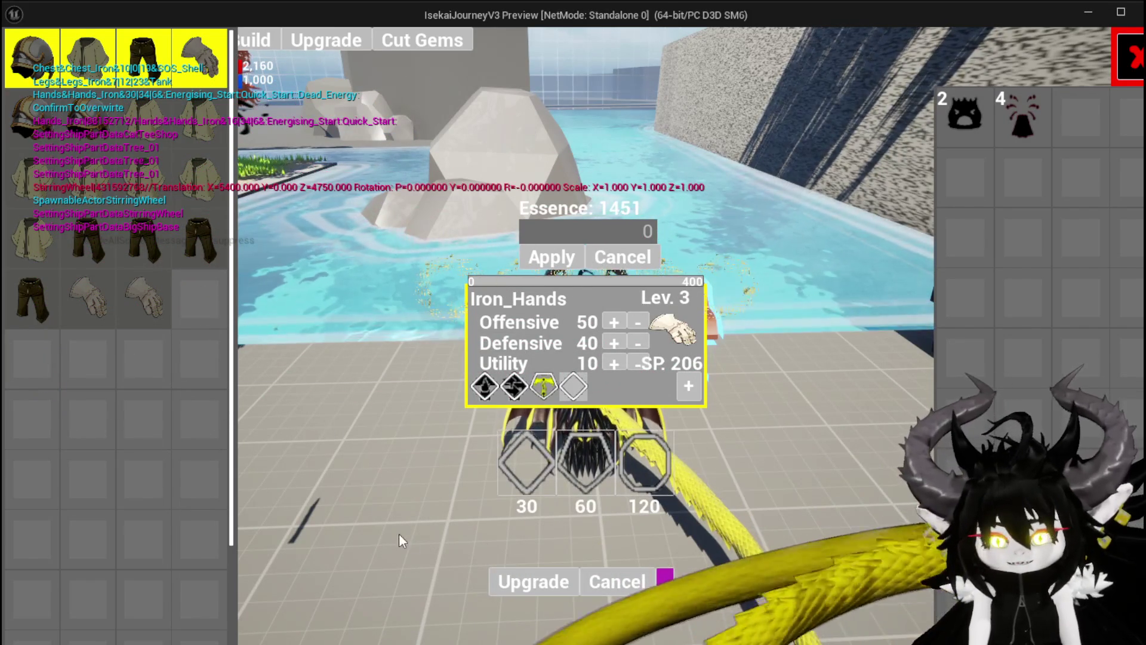
{"action": "left_click", "coordinate": [506, 581]}
{"action": "left_click", "coordinate": [514, 574]}
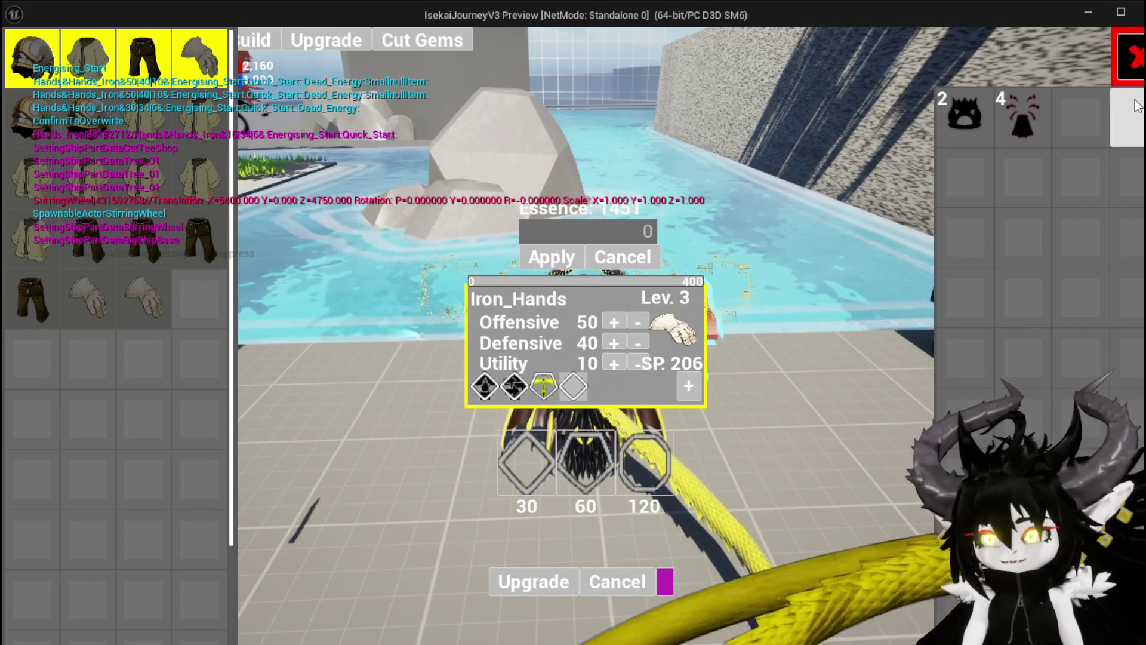
{"action": "key", "text": "Escape"}
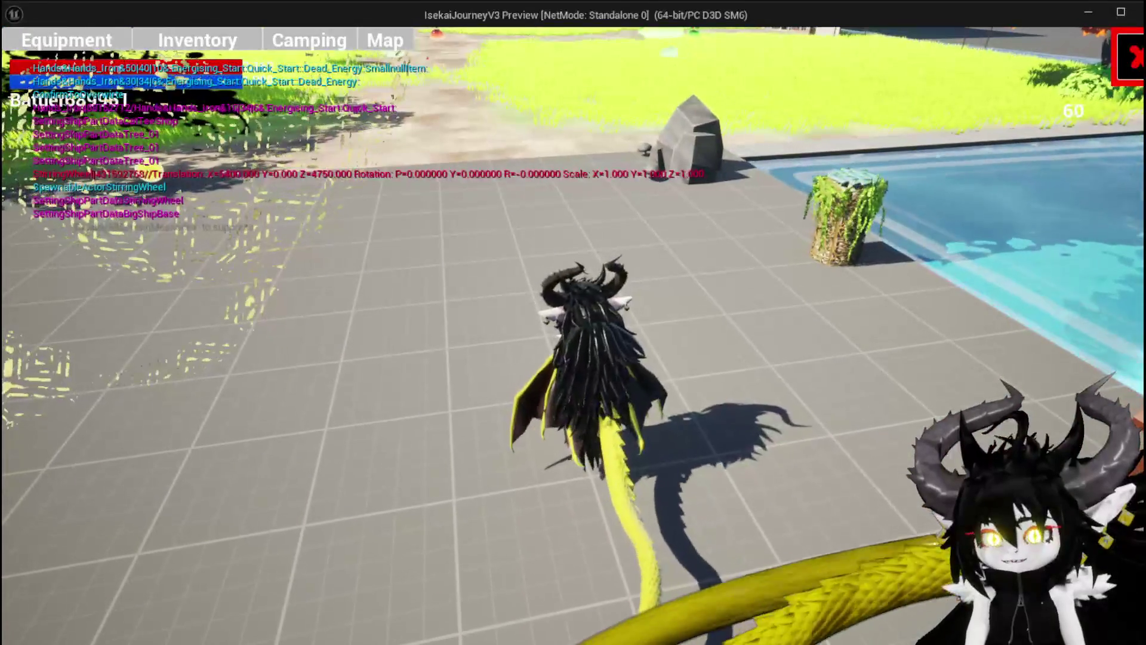
Bring up the Hands slot gloves and compare the level 3 and level 4 Iron_Hands.
{"action": "key", "text": "Tab"}
{"action": "left_click", "coordinate": [695, 346]}
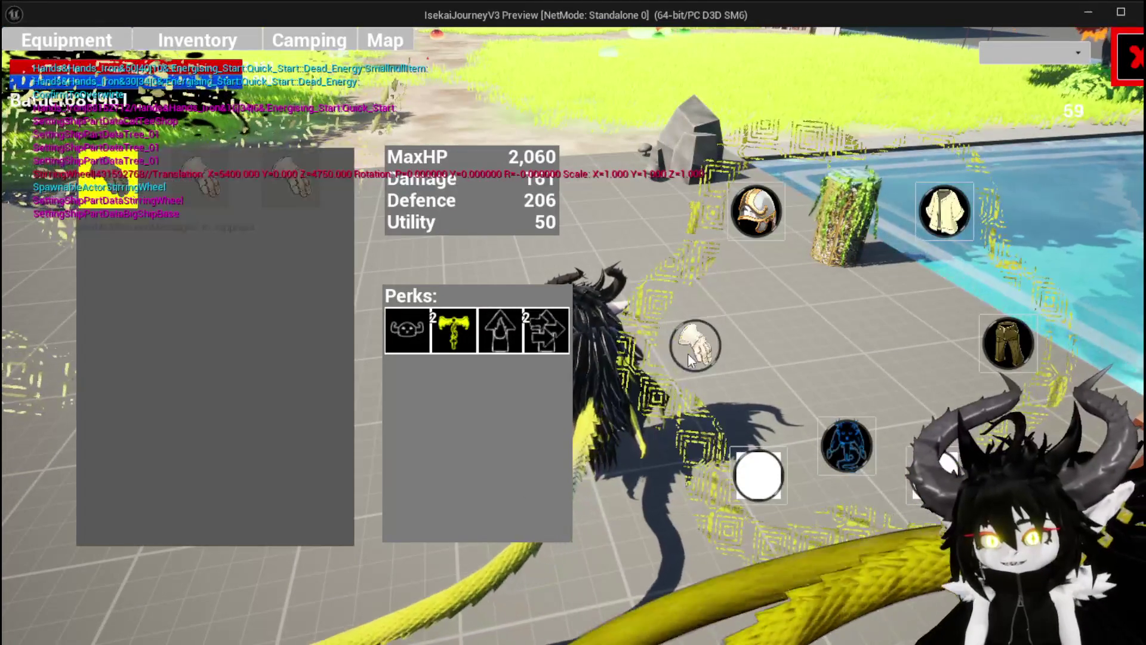
{"action": "left_click", "coordinate": [109, 184]}
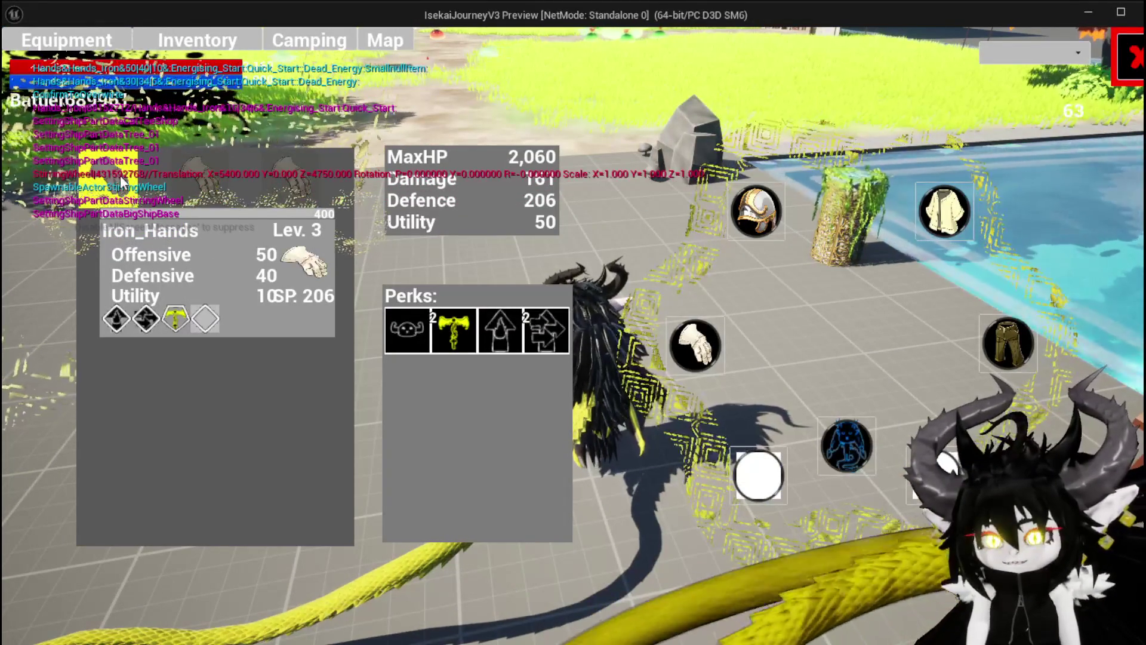
{"action": "left_click", "coordinate": [122, 184]}
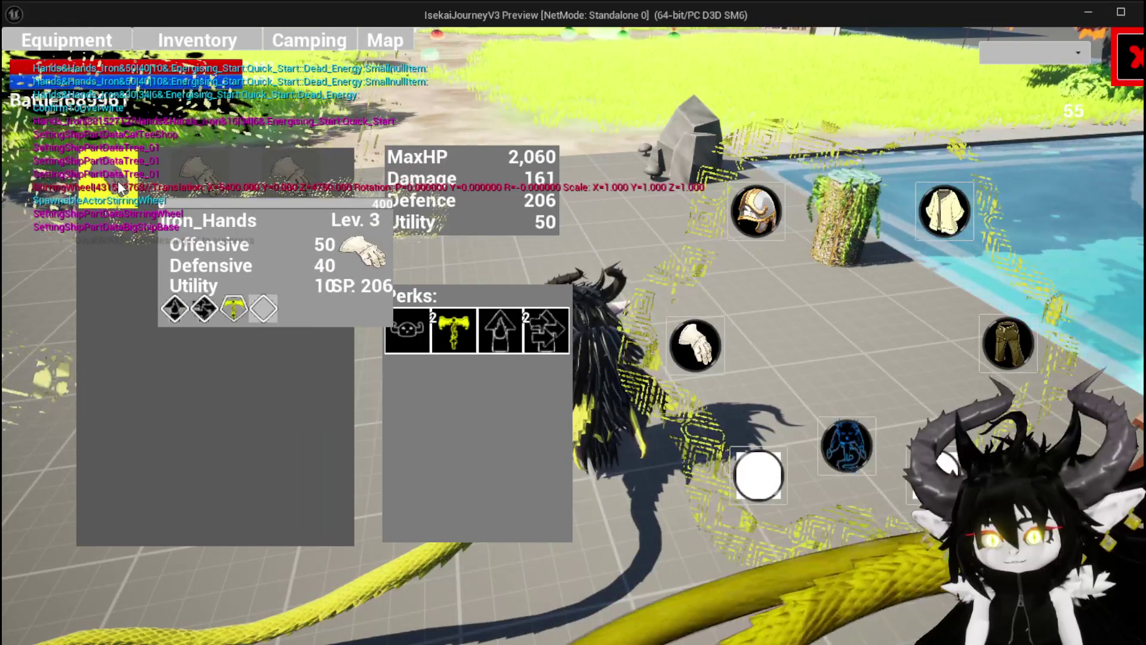
{"action": "left_click", "coordinate": [210, 196]}
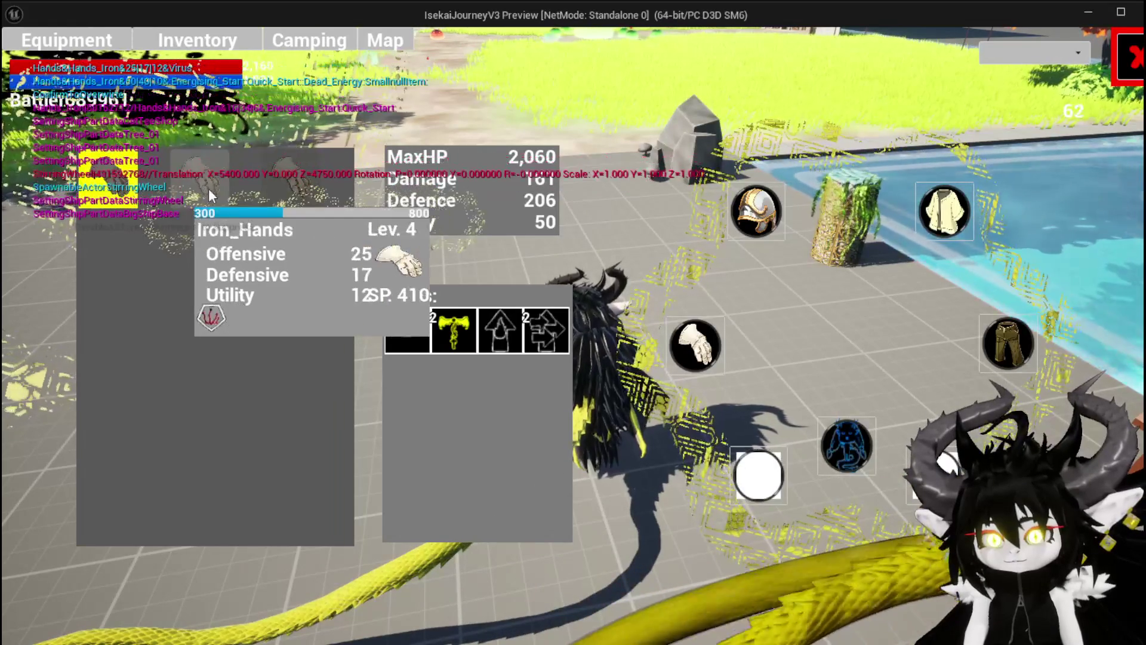
{"action": "left_click", "coordinate": [105, 189]}
Equip the chosen Iron_Hands glove for 195 Damage and 212 Defence, then exit equipment.
{"action": "left_click", "coordinate": [196, 187]}
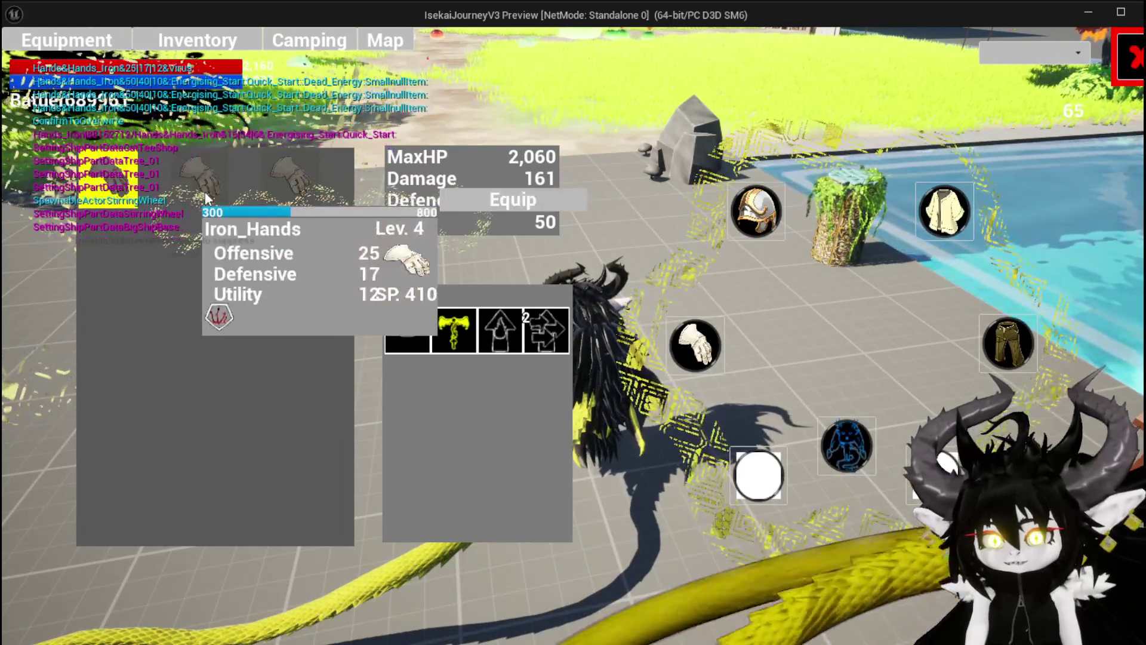
{"action": "left_click", "coordinate": [502, 205]}
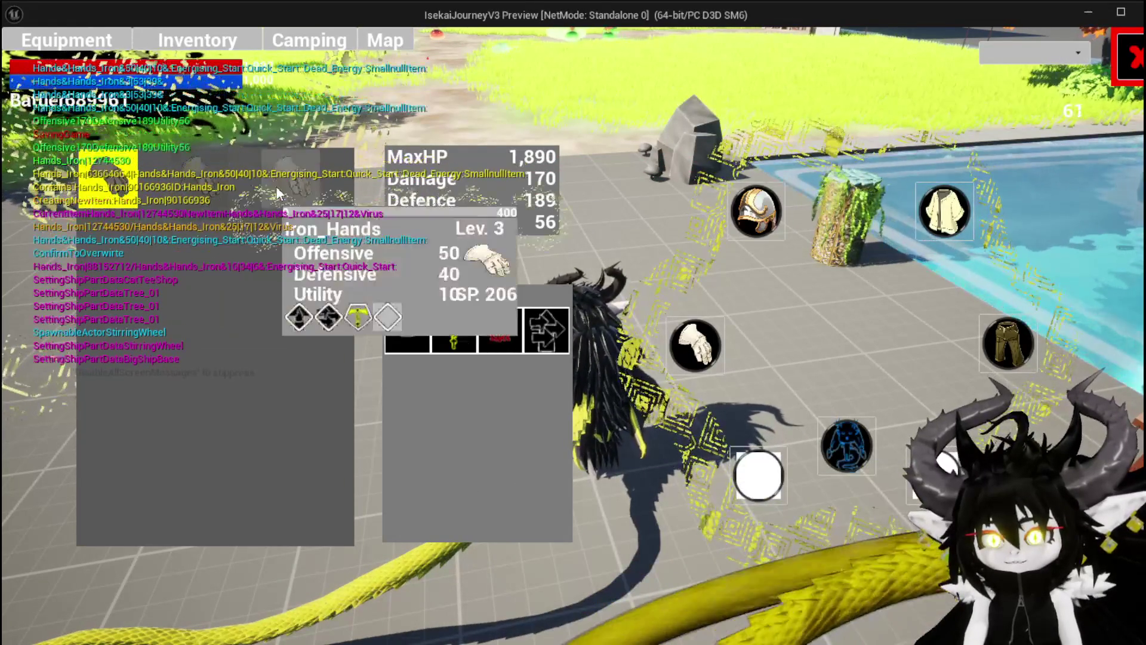
{"action": "left_click", "coordinate": [293, 182]}
{"action": "left_click", "coordinate": [585, 196]}
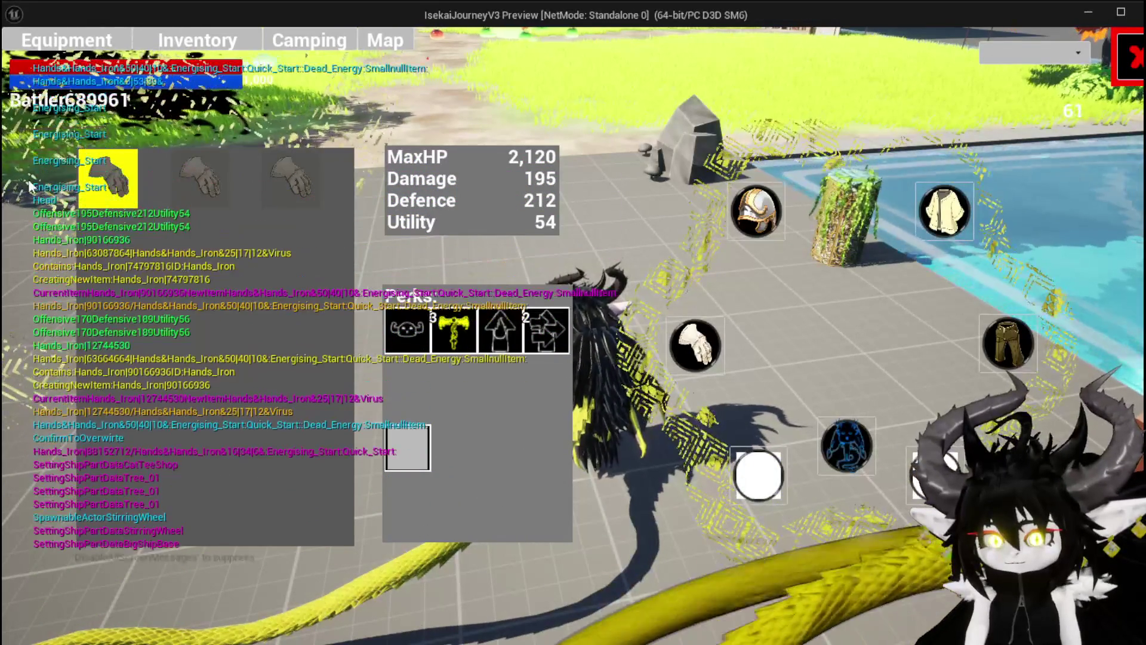
{"action": "mouse_move", "coordinate": [338, 203]}
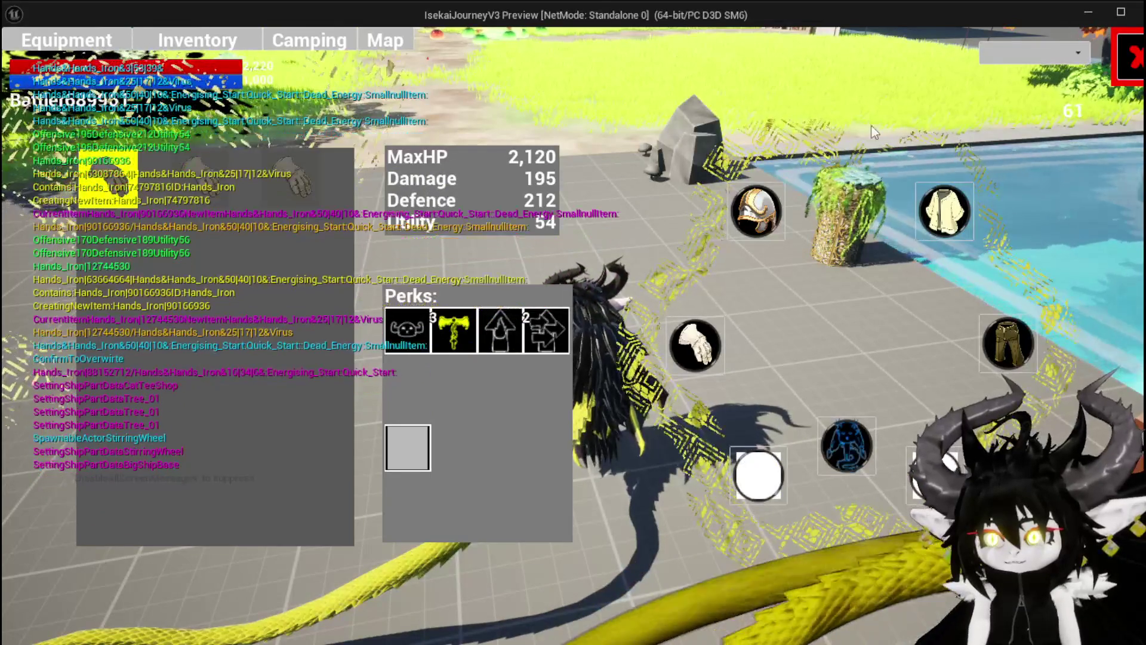
{"action": "mouse_move", "coordinate": [129, 167]}
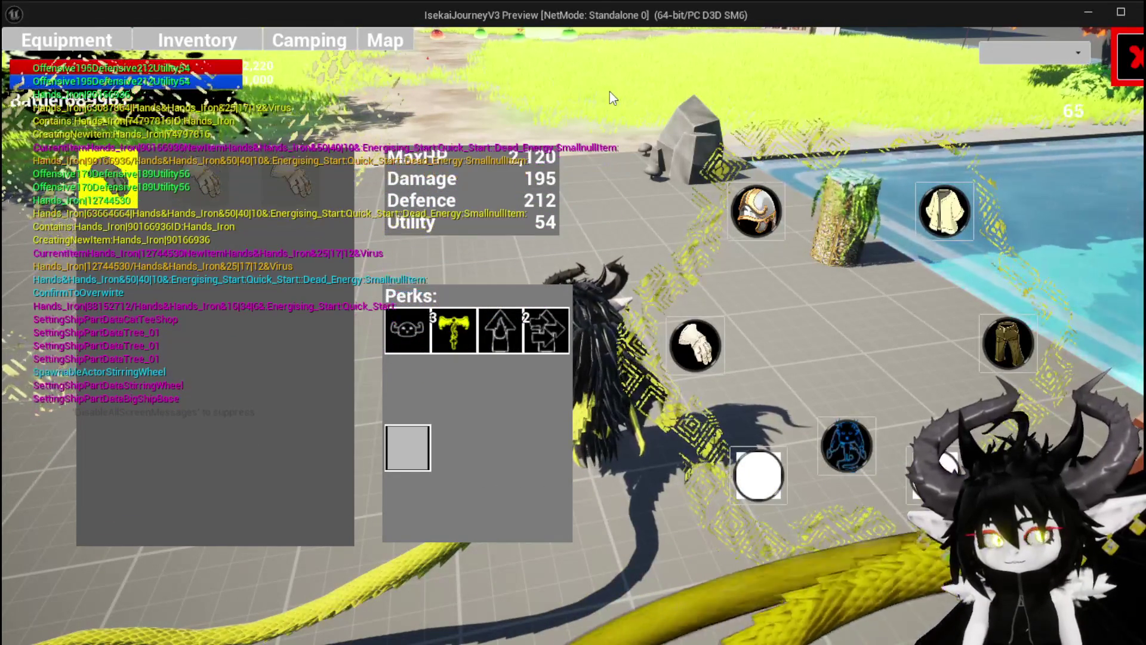
{"action": "key", "text": "Tab"}
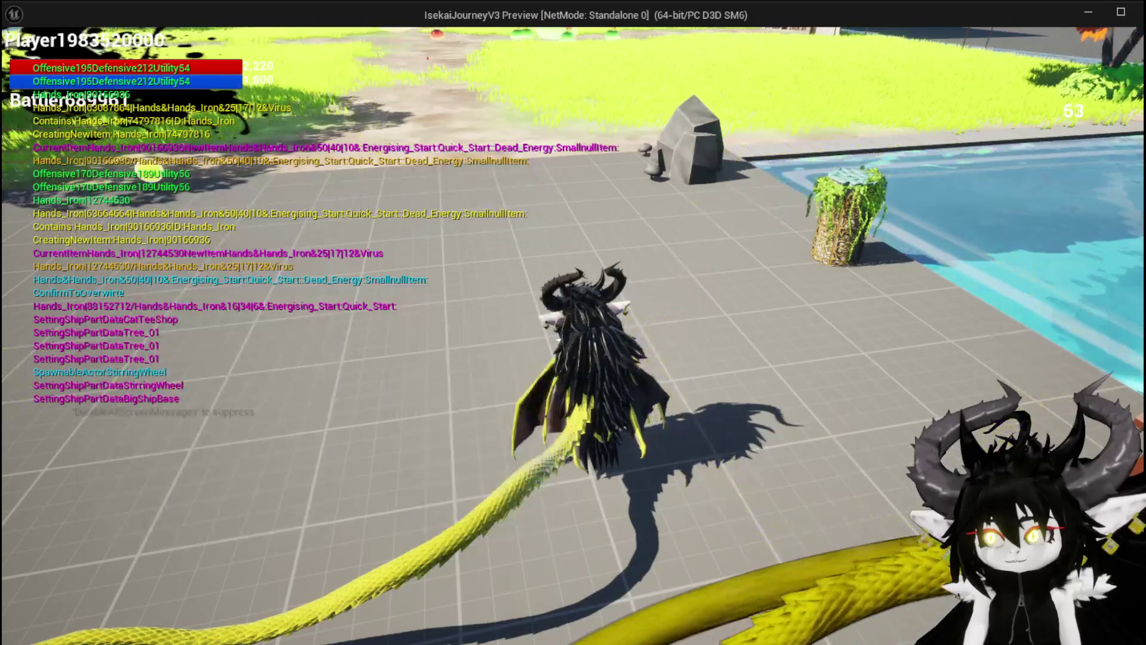
Run and jump across the grassy field toward the gate, then tail-attack the Slime_Fire to start combat.
{"action": "key", "text": "space"}
{"action": "key", "text": "w"}
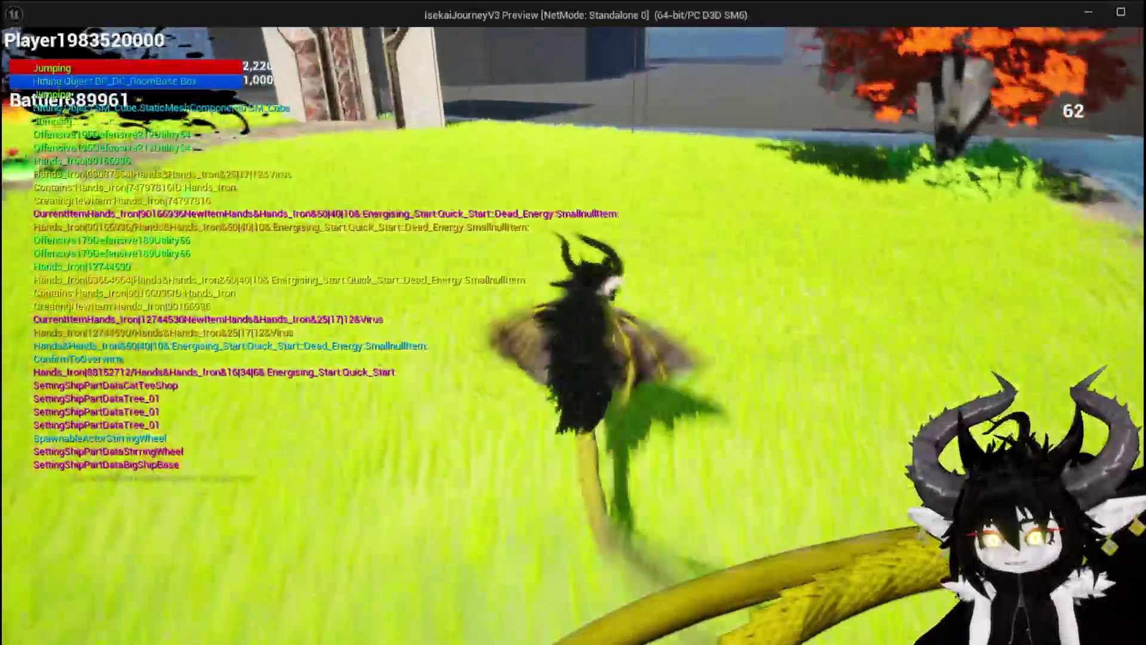
{"action": "key", "text": "space"}
{"action": "key", "text": "space"}
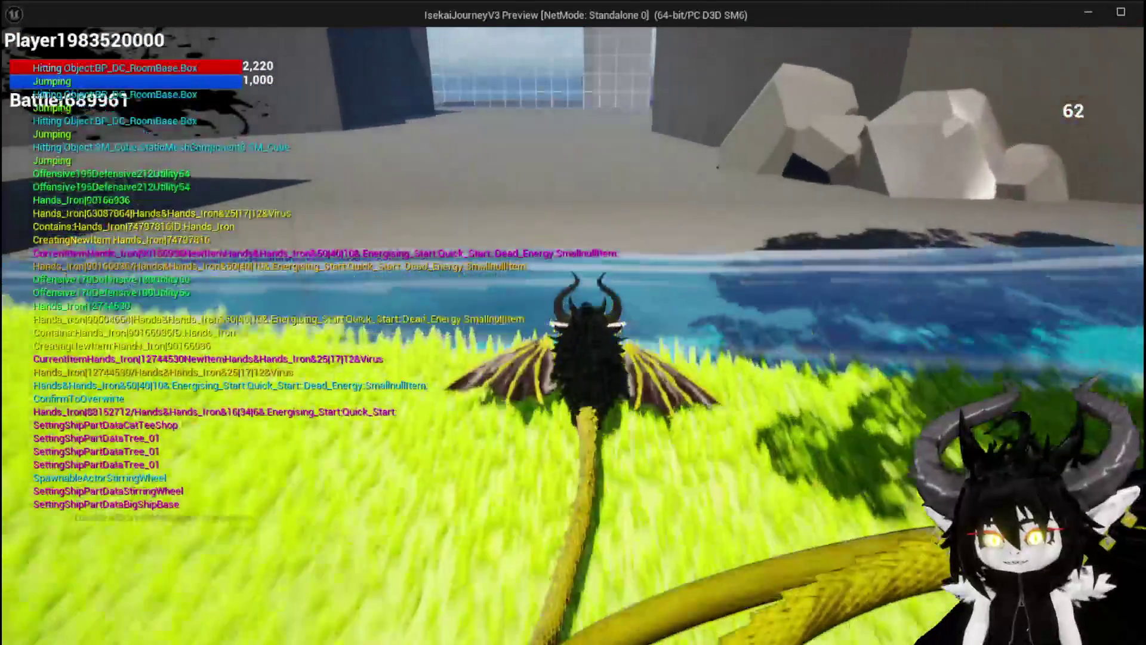
{"action": "key", "text": "w"}
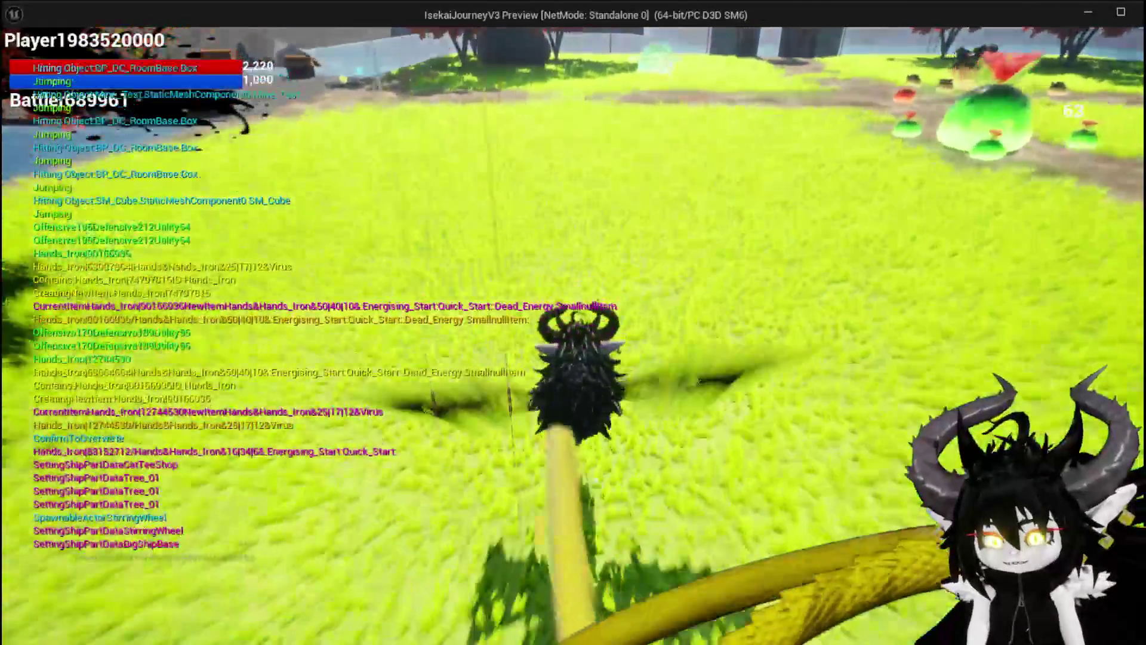
{"action": "key", "text": "space"}
{"action": "key", "text": "space"}
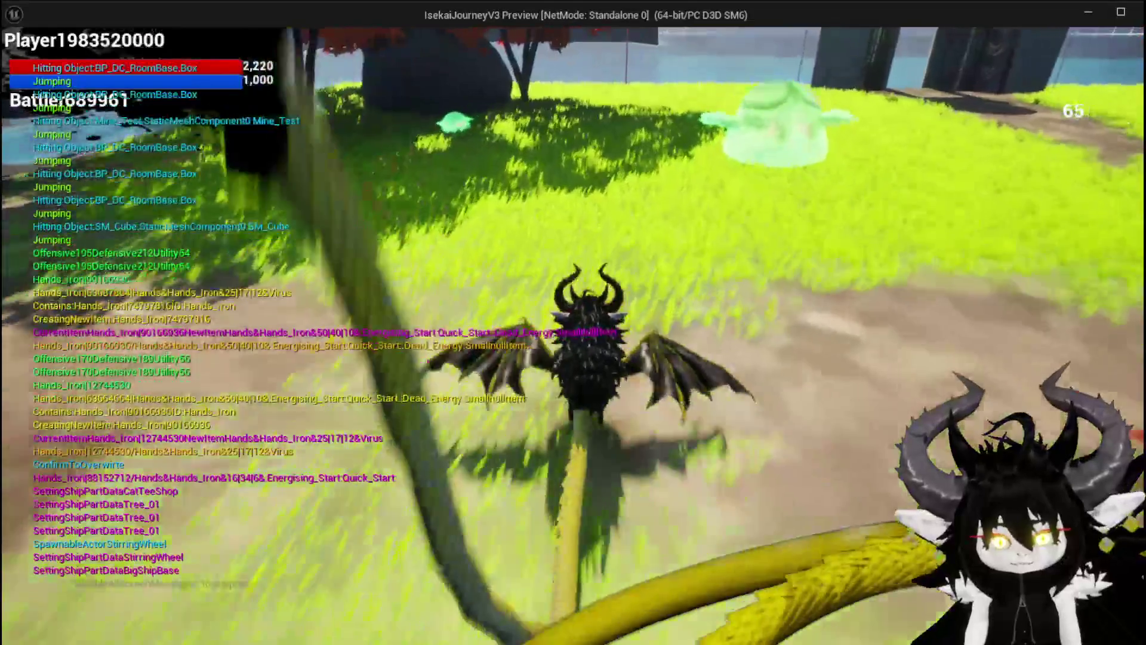
{"action": "key", "text": "w"}
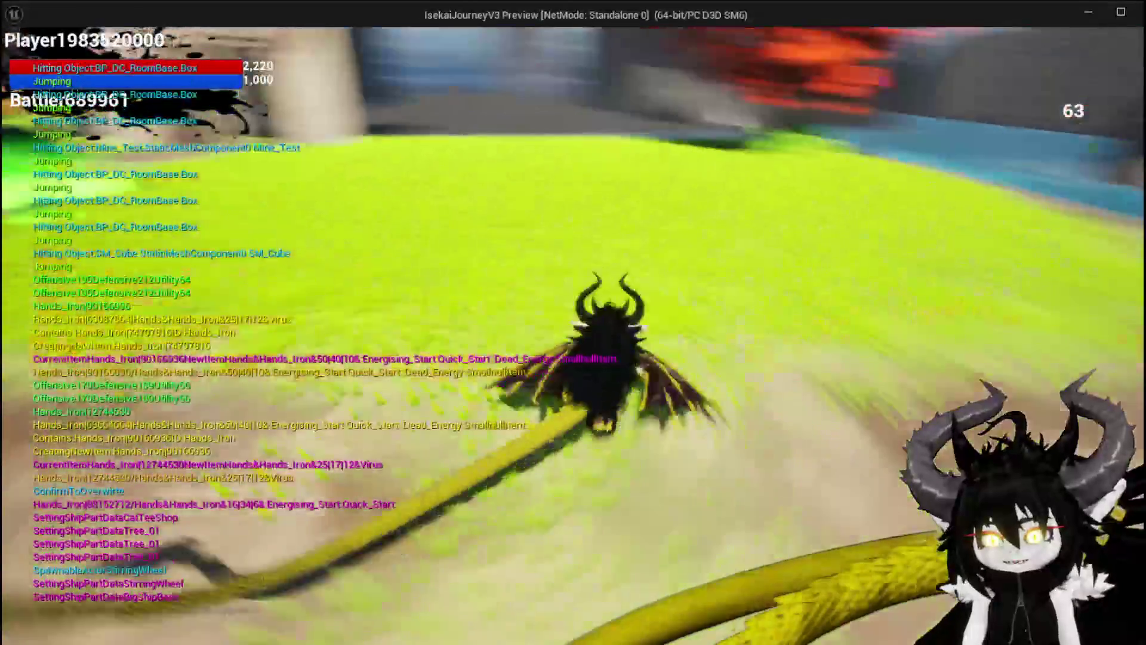
{"action": "key", "text": "e"}
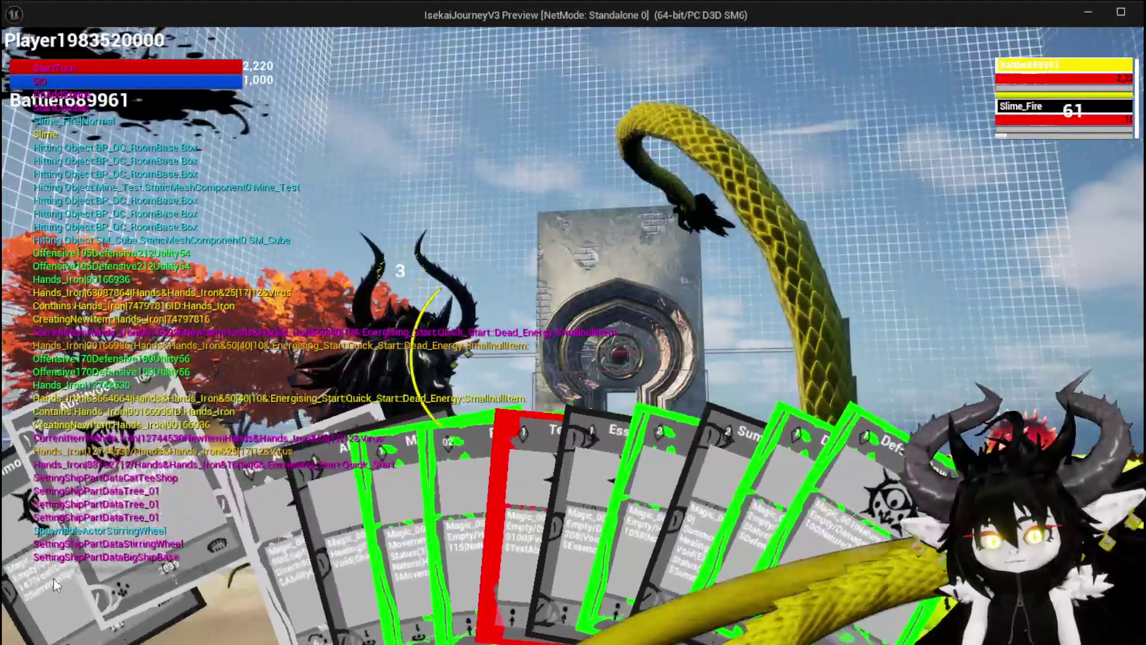
Play a SummonSpawn card to defeat the fire slime, then dismiss the loot summary.
{"action": "left_click", "coordinate": [53, 578]}
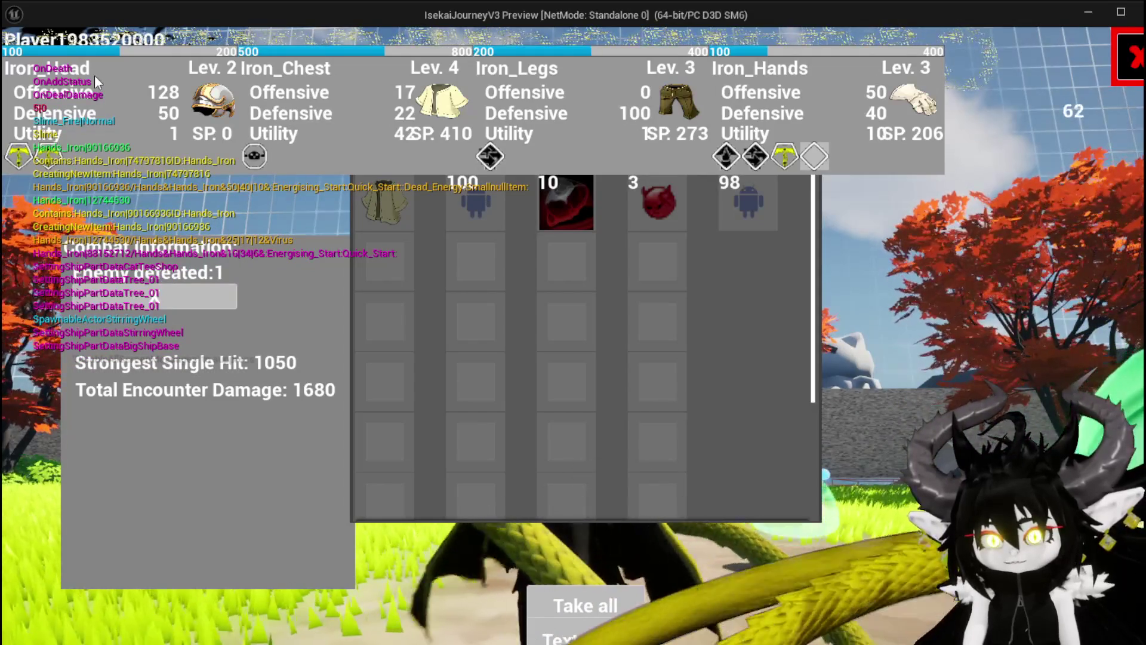
{"action": "left_click", "coordinate": [617, 642]}
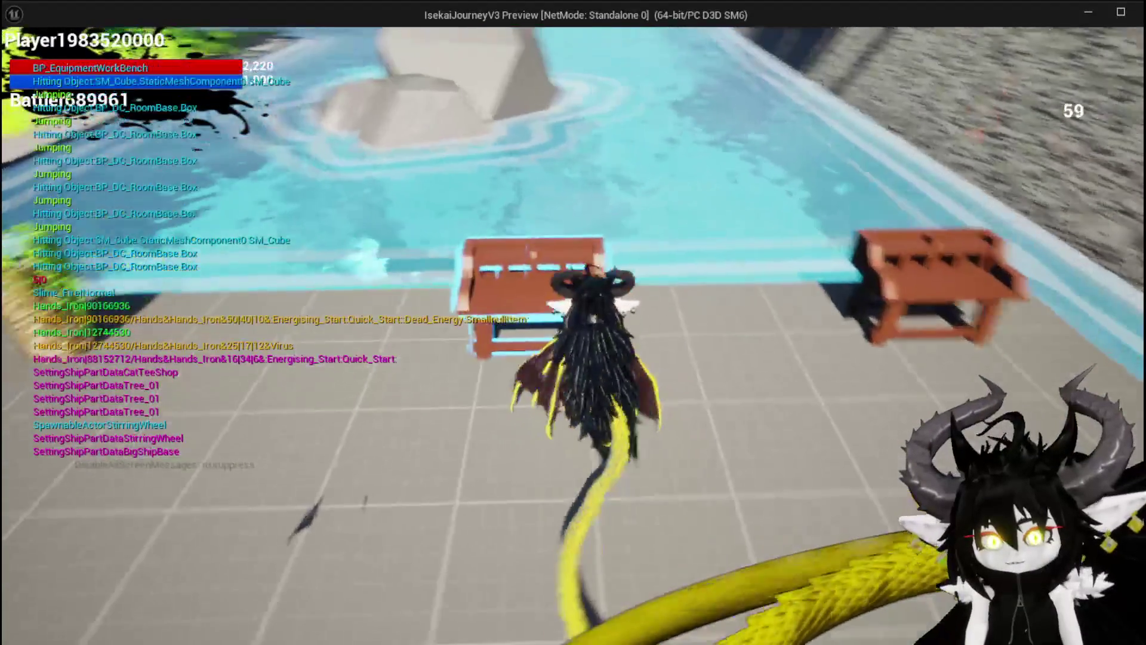
Interact with the poolside workbench to show its Build, Upgrade and Cut Gems menu.
{"action": "key", "text": "e"}
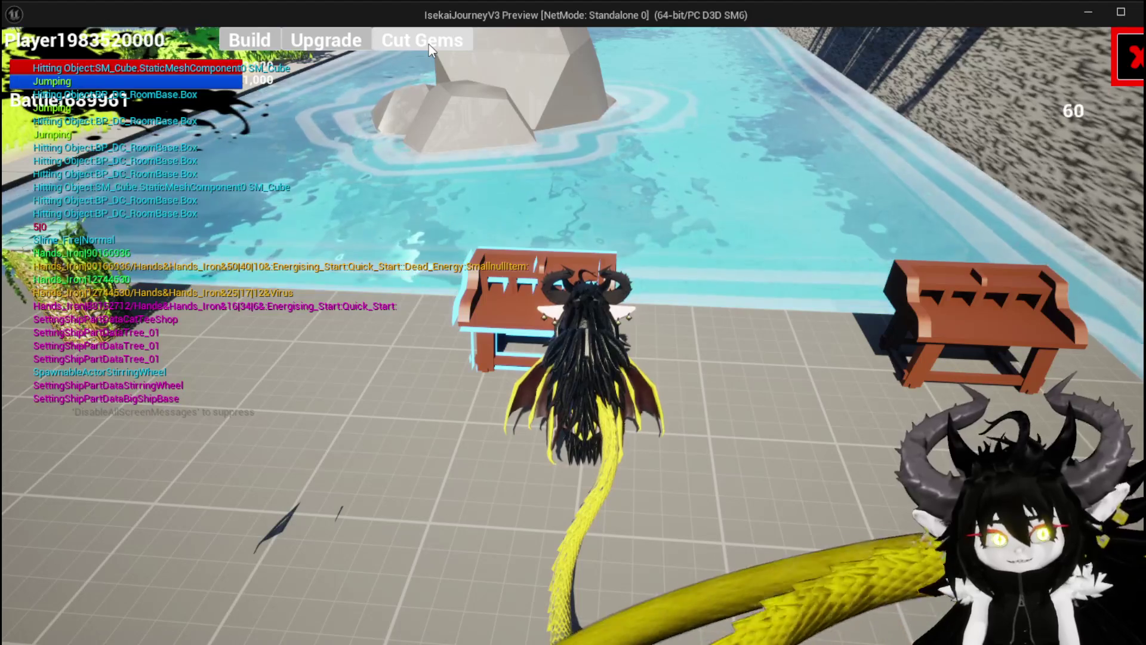
Review the collected gems under Cut Gems, then close the gem inventory with Escape.
{"action": "left_click", "coordinate": [414, 42]}
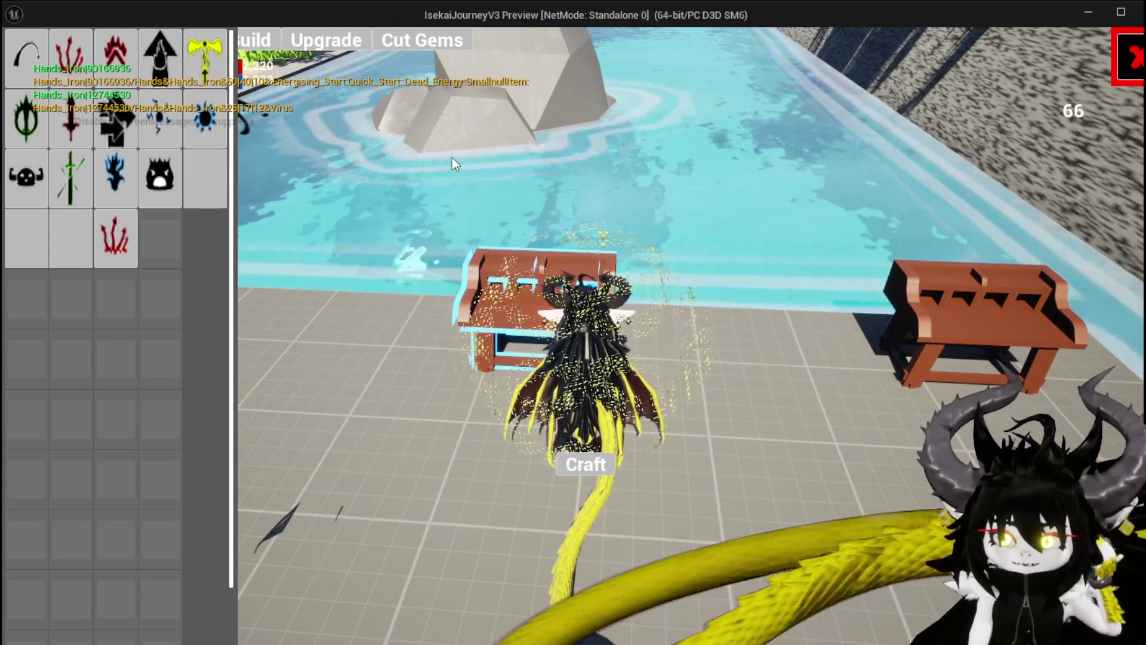
{"action": "key", "text": "Escape"}
Fly the character off the tiles over the grass toward the rocks and the gate.
{"action": "key", "text": "w"}
{"action": "key", "text": "space"}
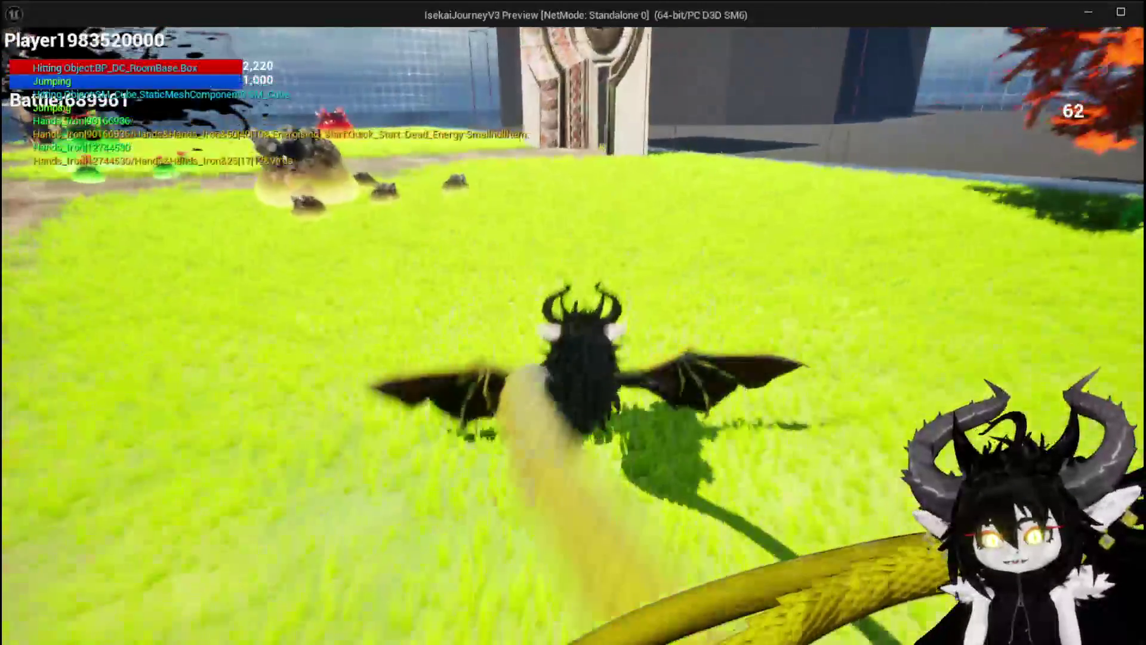
{"action": "key", "text": "space"}
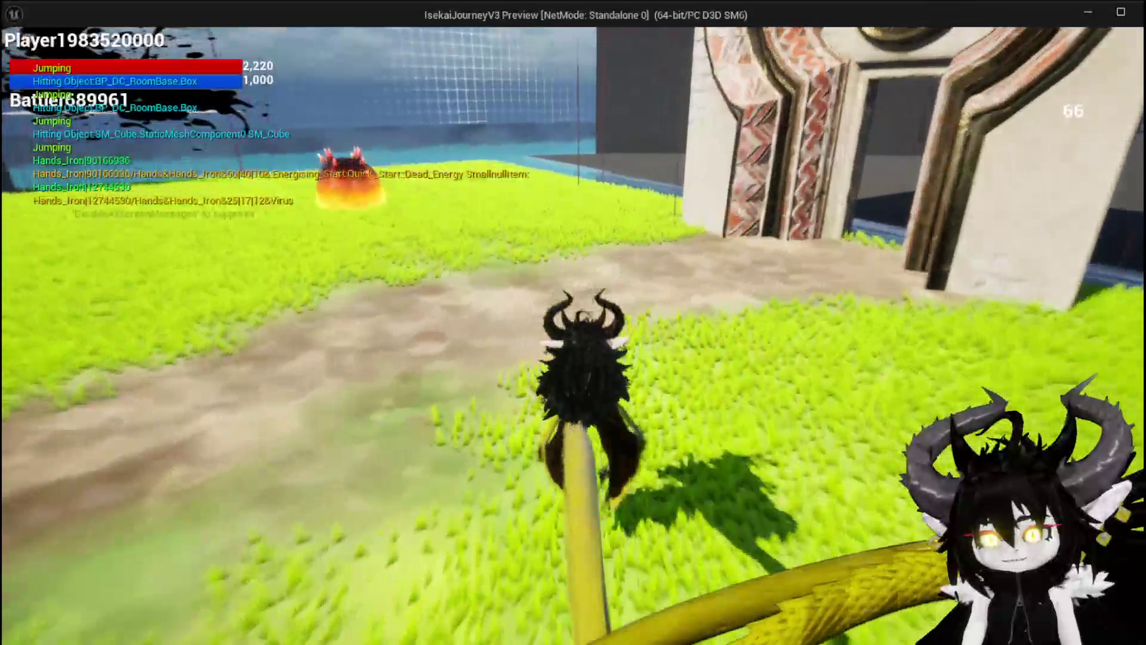
{"action": "key", "text": "space"}
{"action": "key", "text": "space"}
{"action": "key", "text": "space"}
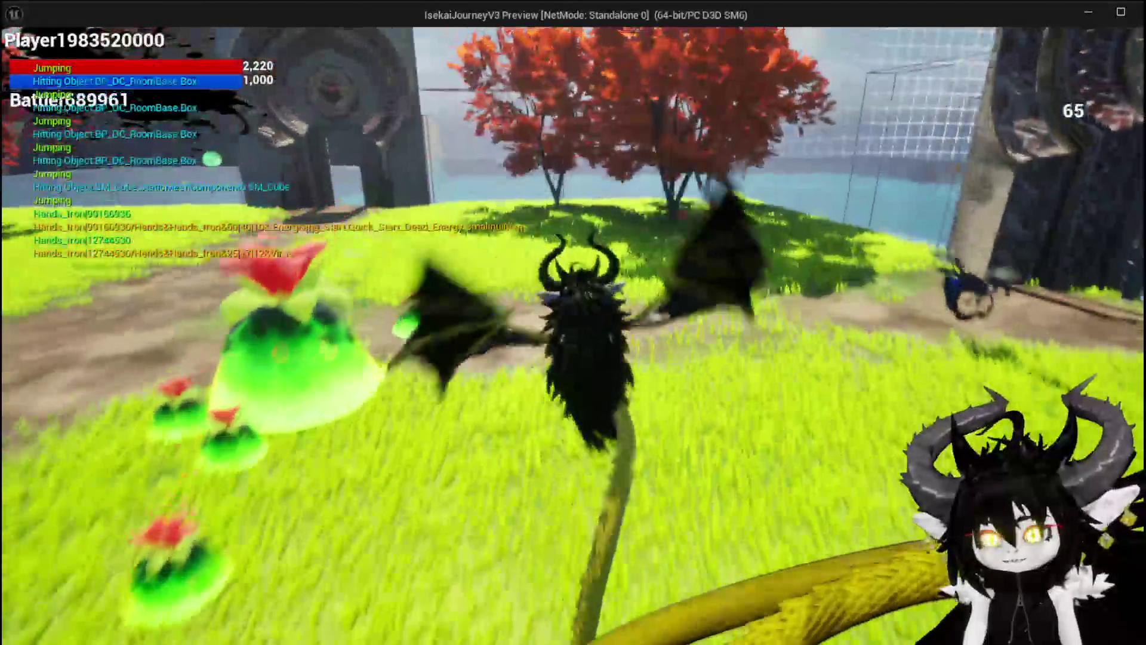
{"action": "key", "text": "space"}
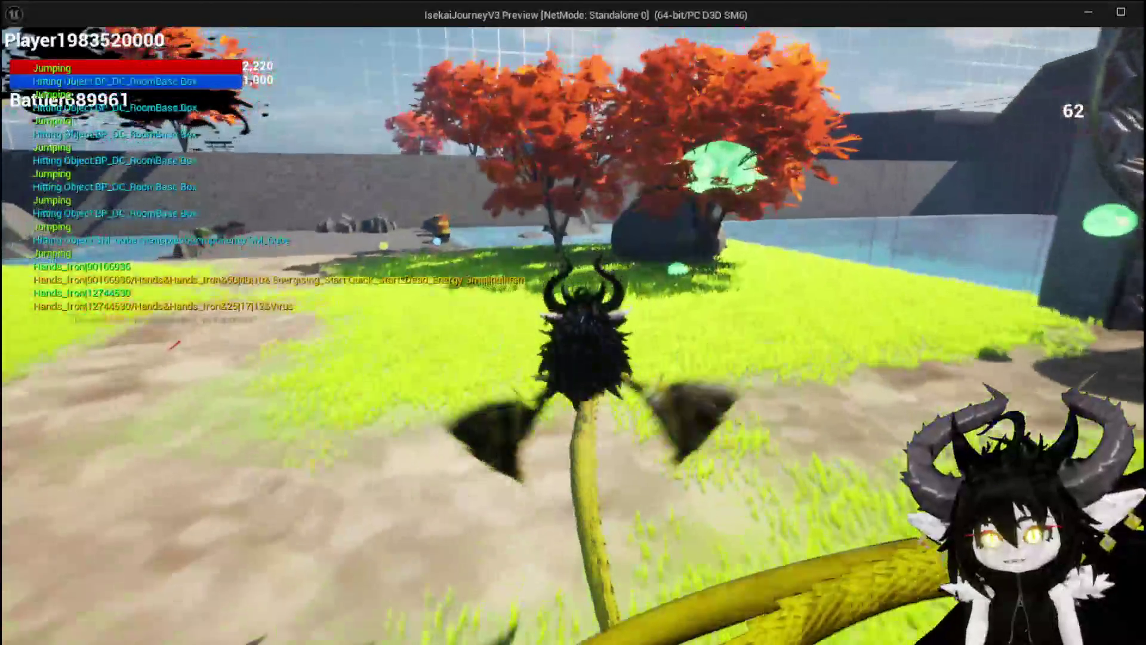
{"action": "key", "text": "space"}
{"action": "key", "text": "space"}
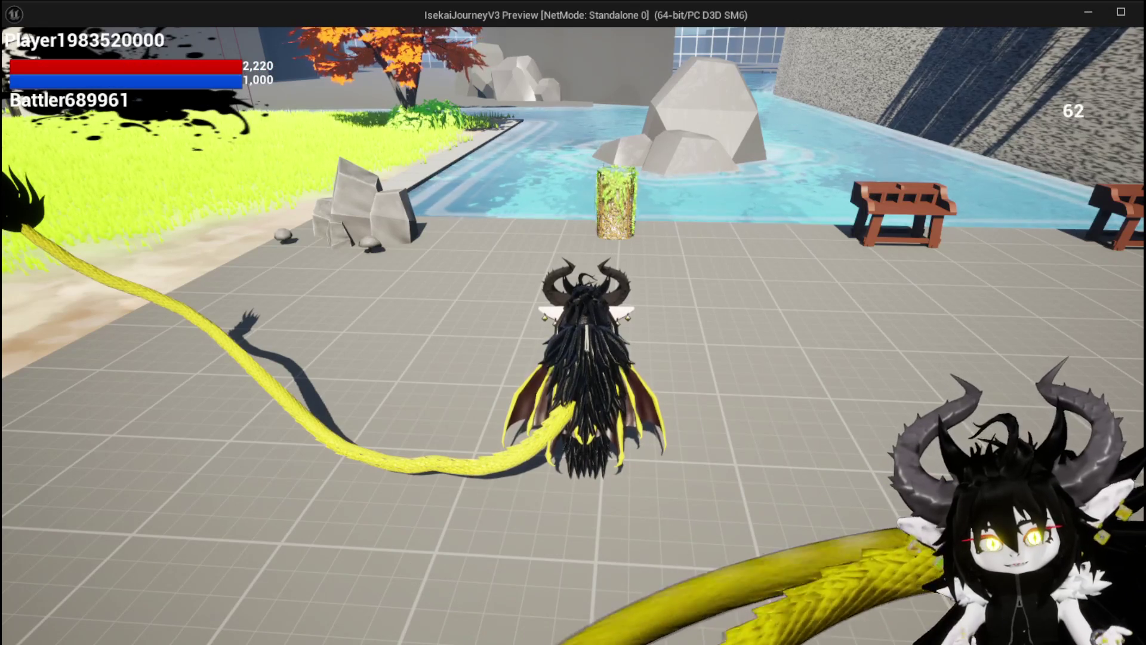
Jump and fly across the grass toward the rocky shoreline and barrels.
{"action": "key", "text": "space"}
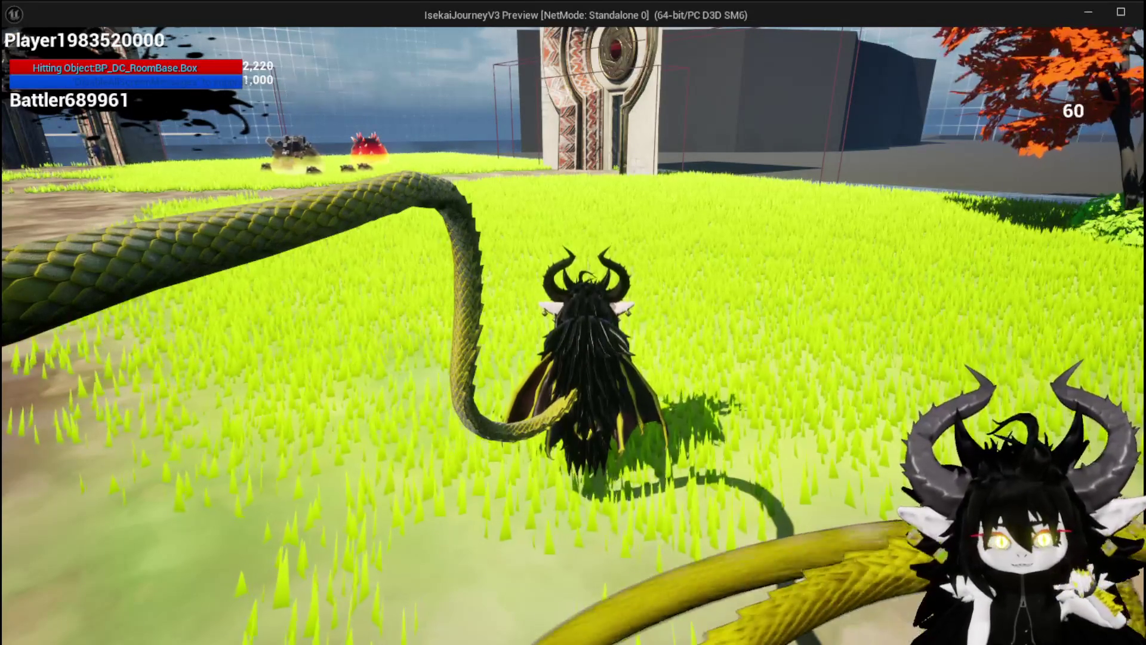
{"action": "key", "text": "space"}
{"action": "key", "text": "space"}
{"action": "key", "text": "space"}
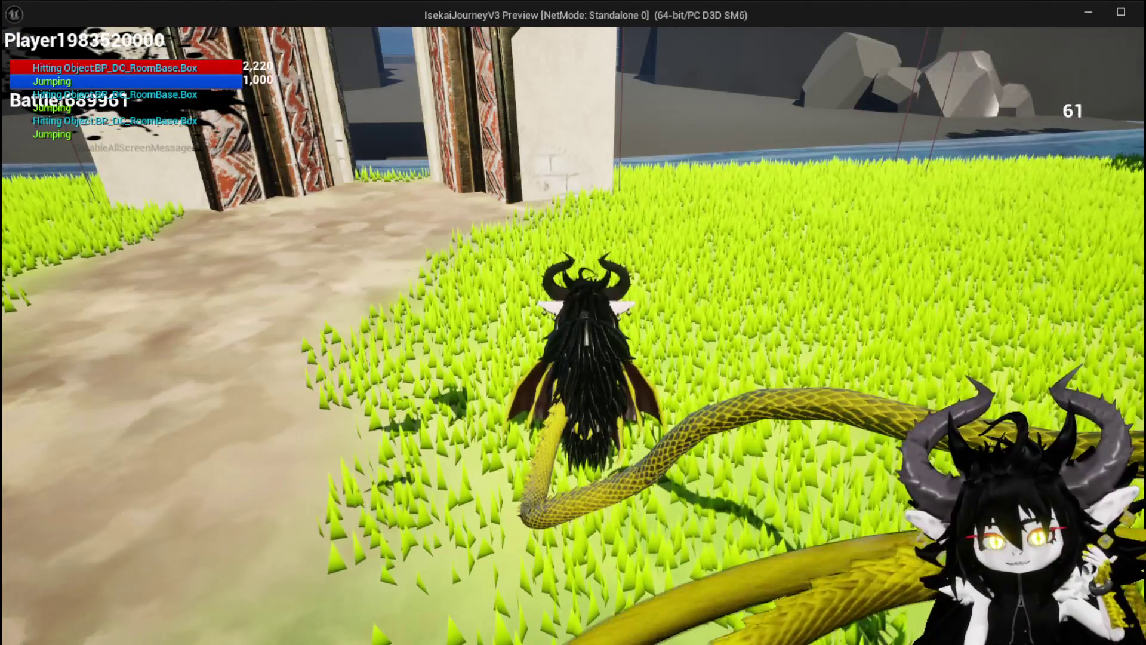
{"action": "key", "text": "space"}
{"action": "key", "text": "space"}
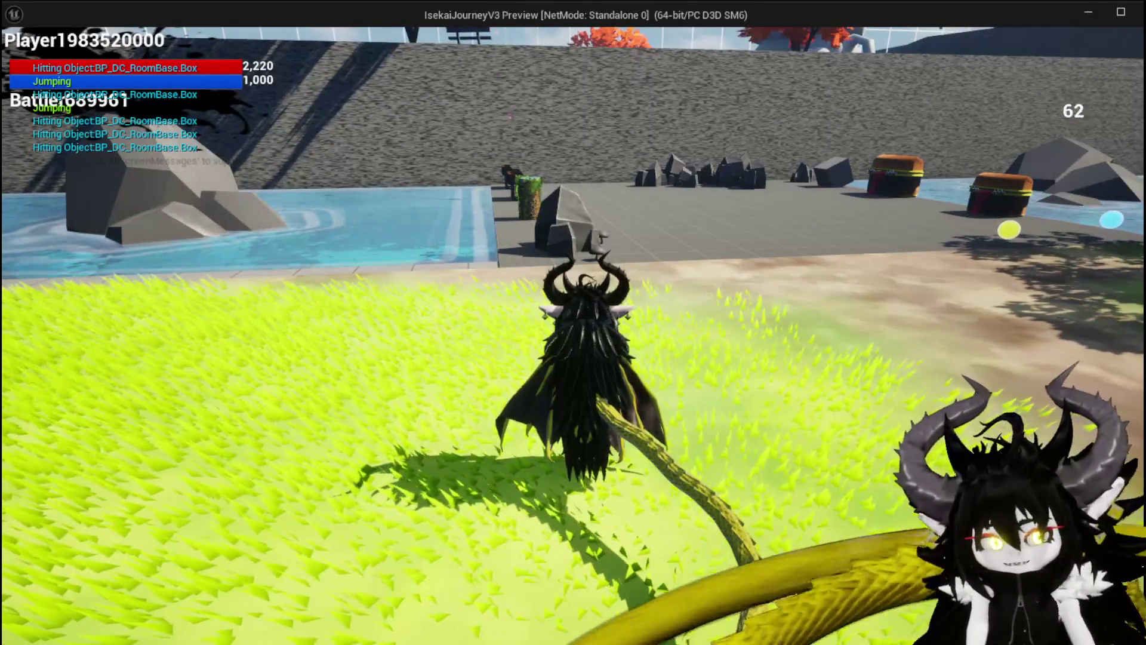
Fly the dragon from the stone courtyard onto the grass toward the slime arena.
{"action": "key", "text": "w"}
{"action": "key", "text": "space"}
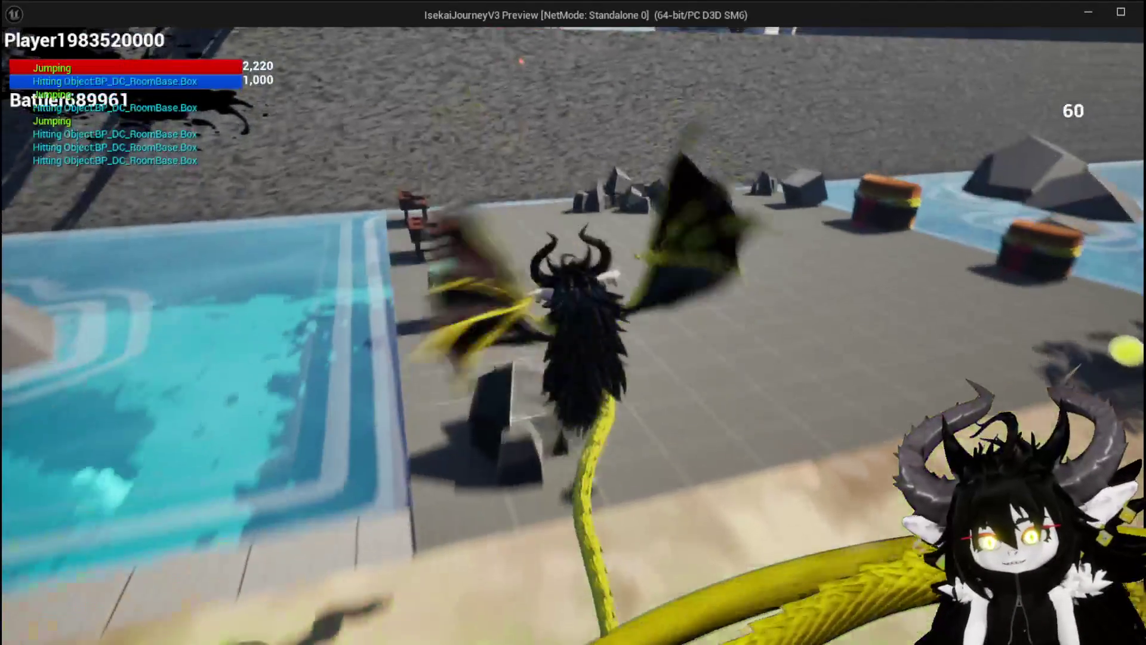
{"action": "key", "text": "space"}
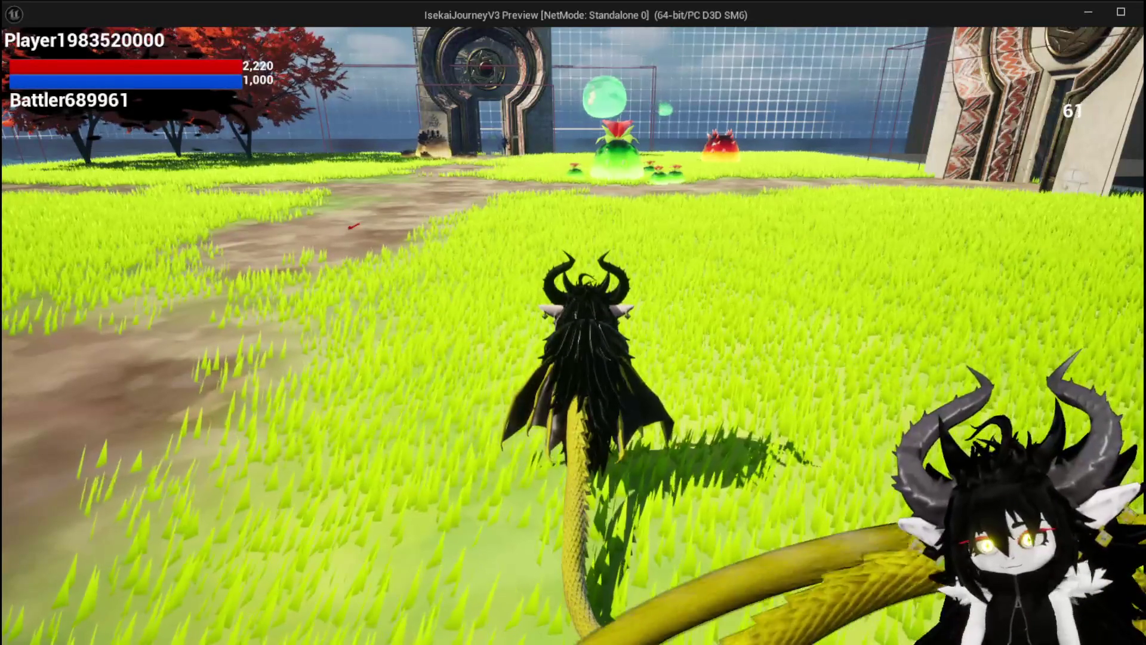
Roam the grassy arena past the slimes, then fly back to the poolside workbench and reopen its menu.
{"action": "key", "text": "space"}
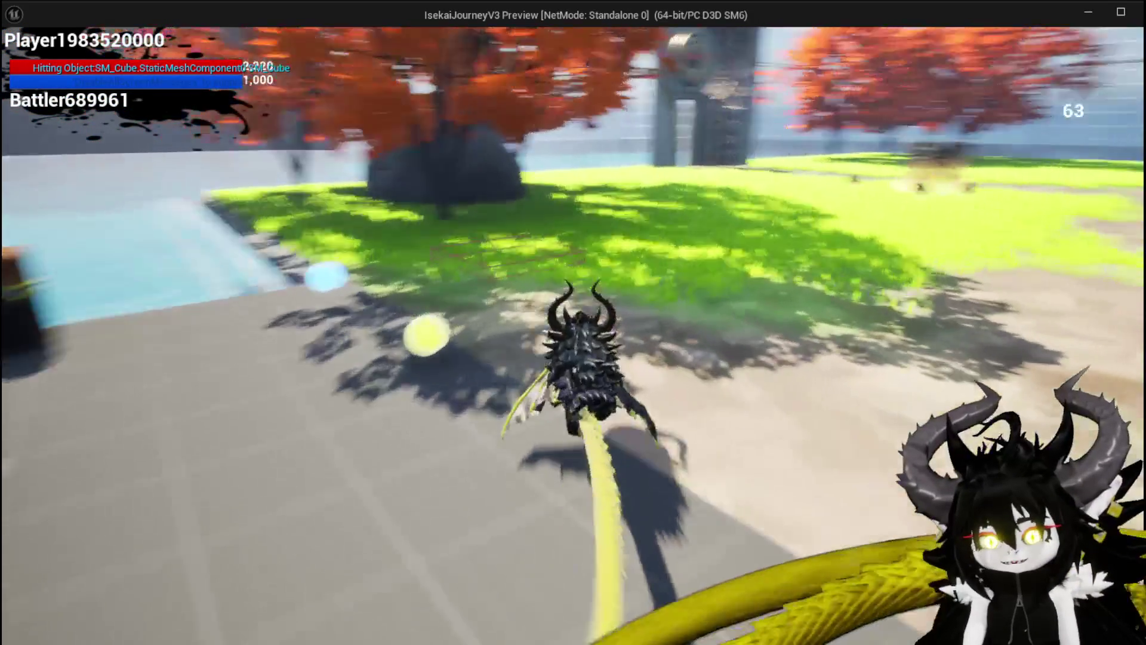
{"action": "key", "text": "space"}
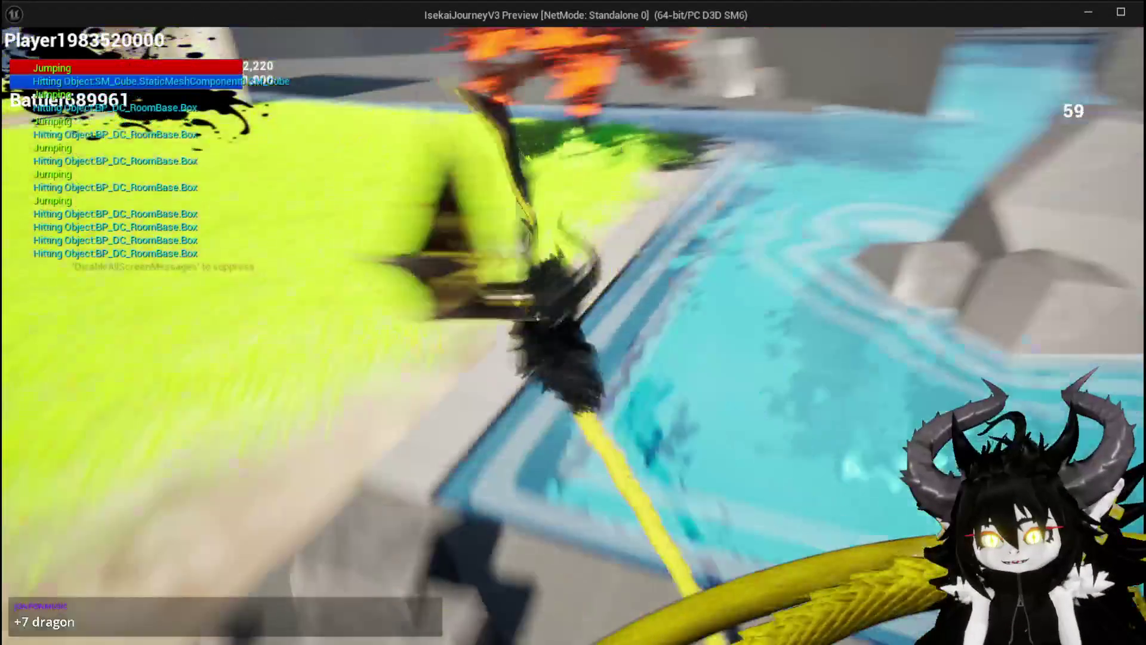
{"action": "key", "text": "w"}
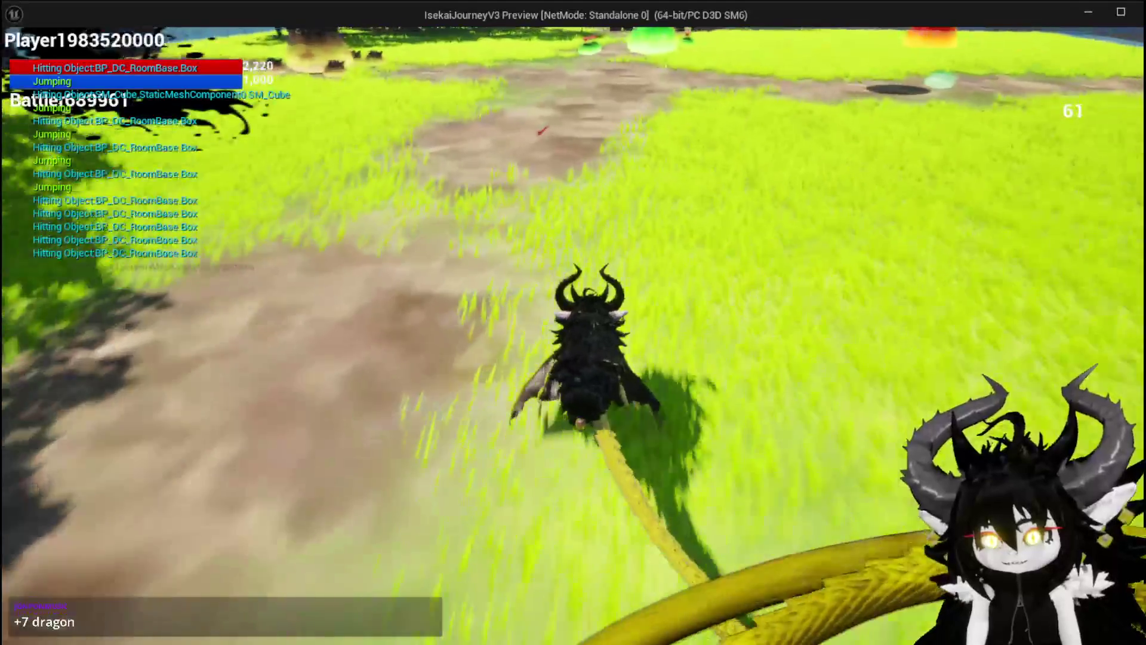
{"action": "key", "text": "a"}
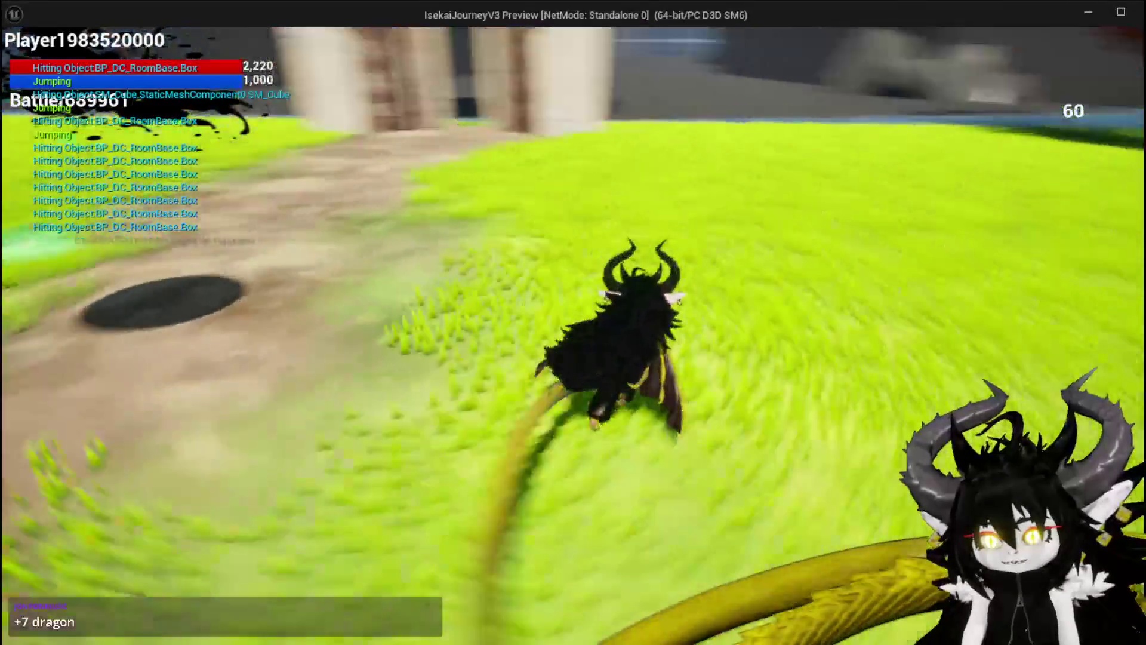
{"action": "key", "text": "w"}
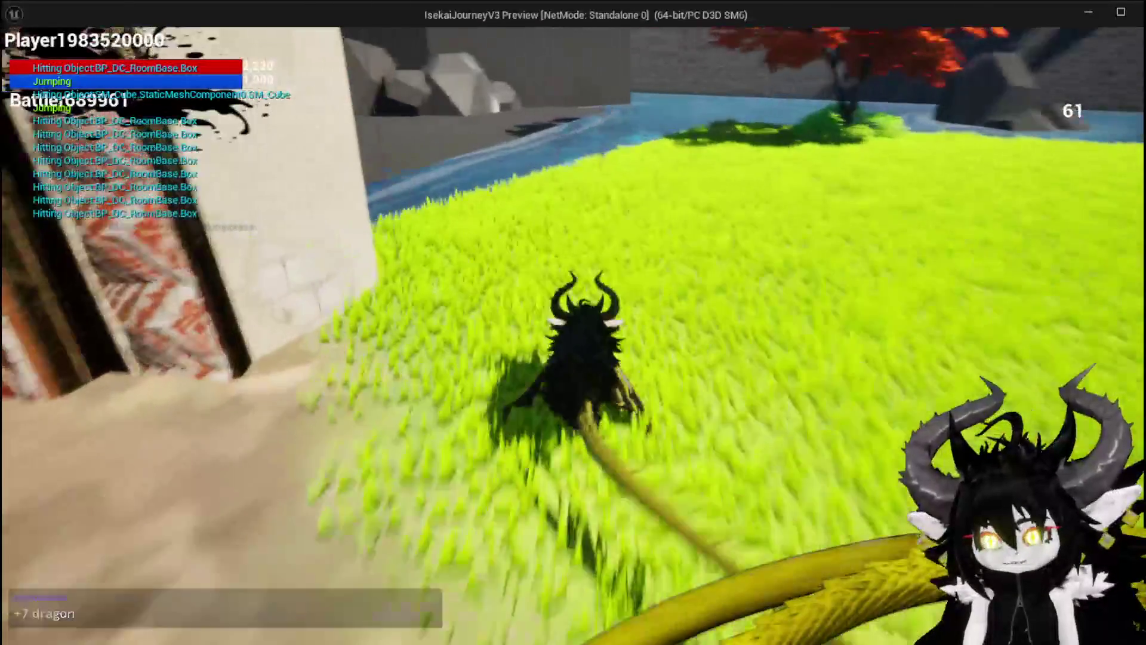
{"action": "key", "text": "space"}
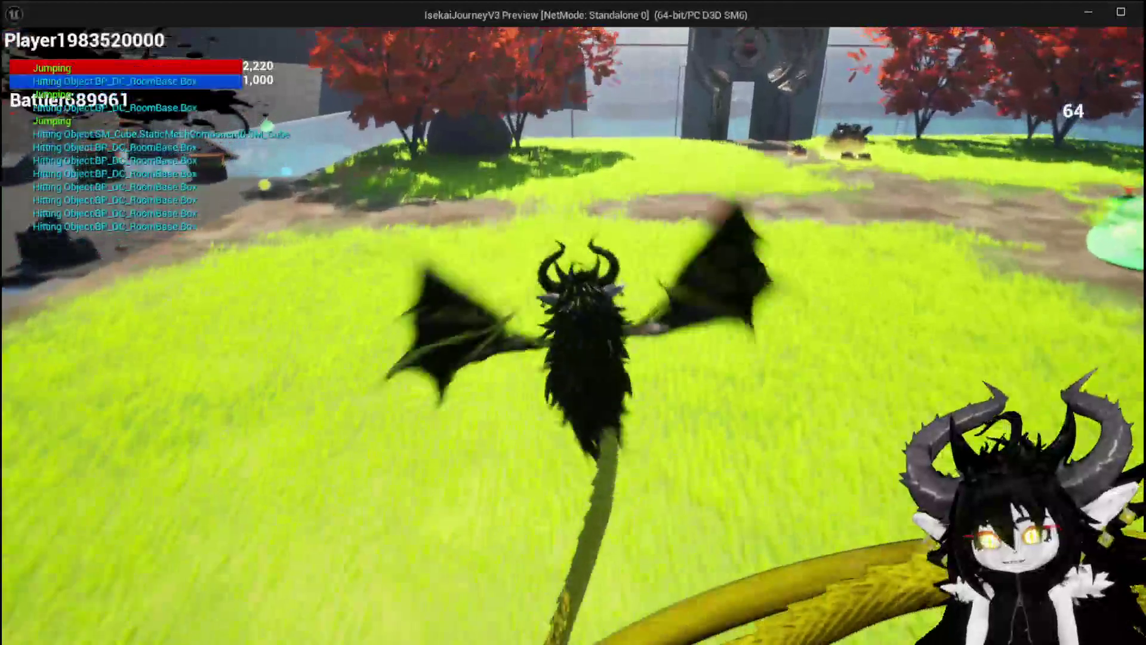
{"action": "key", "text": "w"}
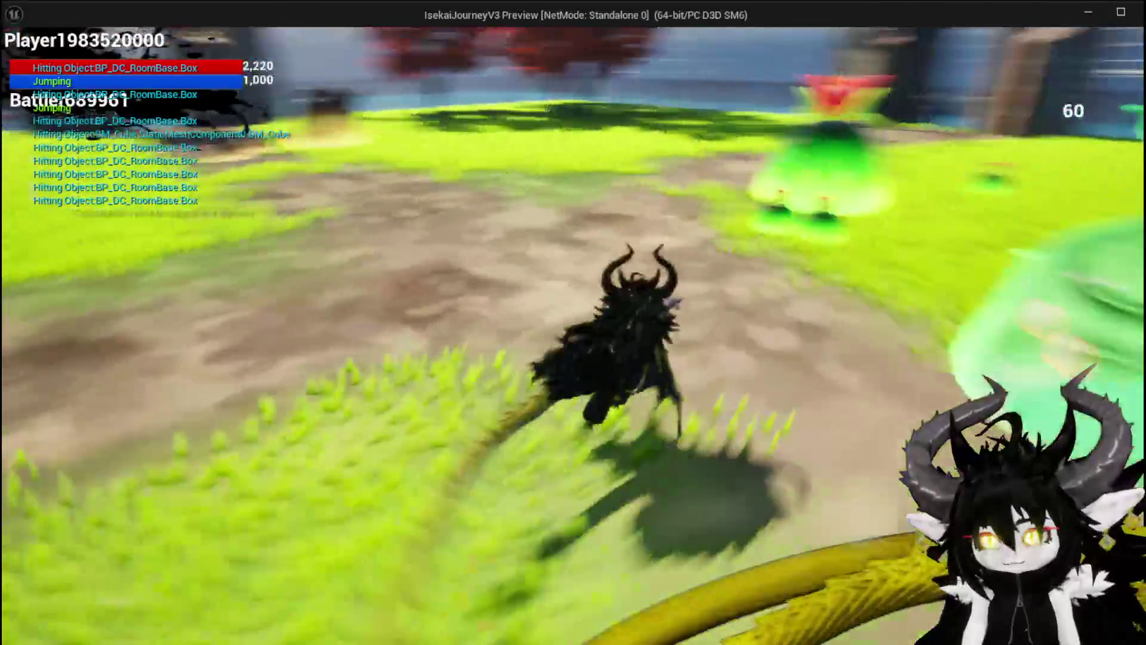
{"action": "key", "text": "space"}
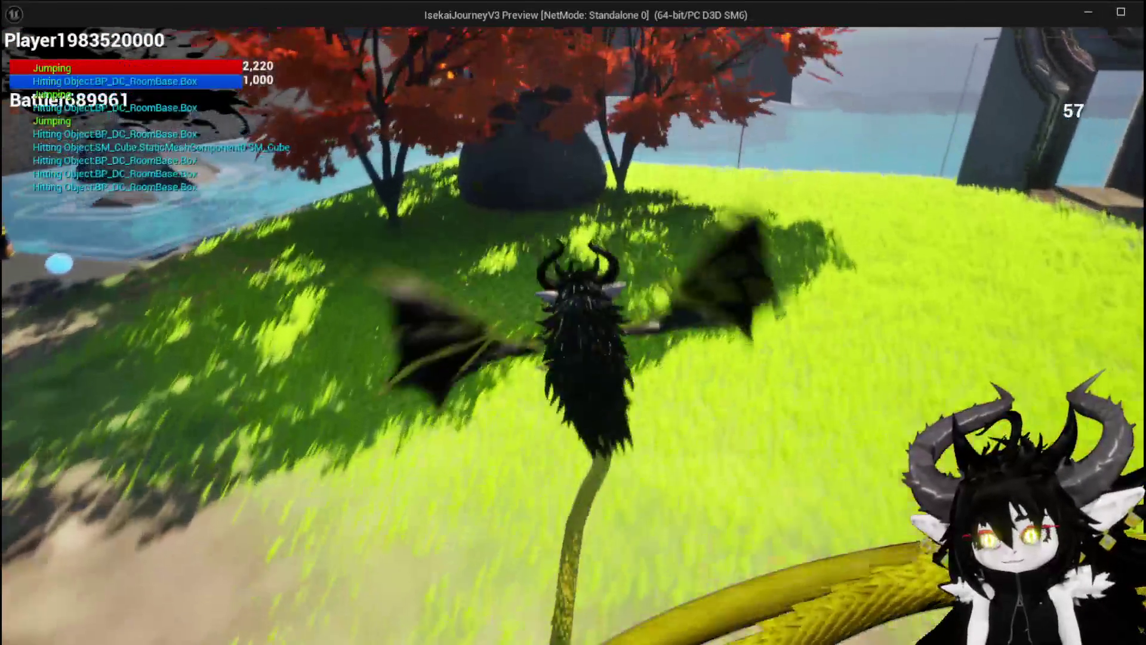
{"action": "key", "text": "w"}
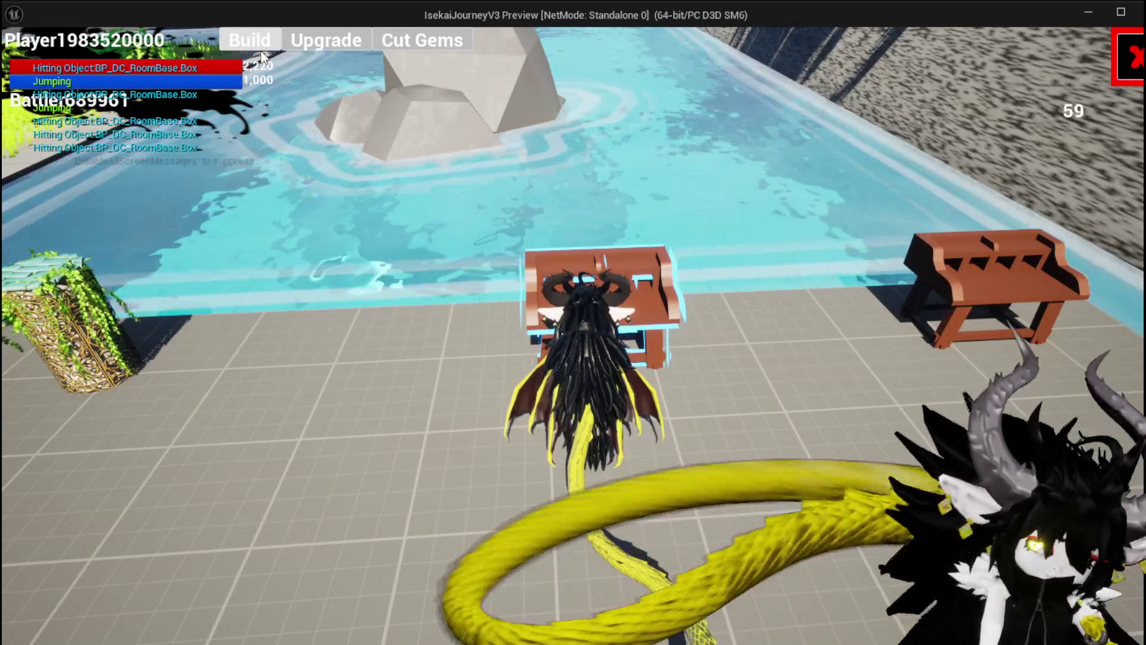
Compare gear in the Build inventory, equip the Iron_Chest with Defensive 40, then close the inventory.
{"action": "left_click", "coordinate": [261, 54]}
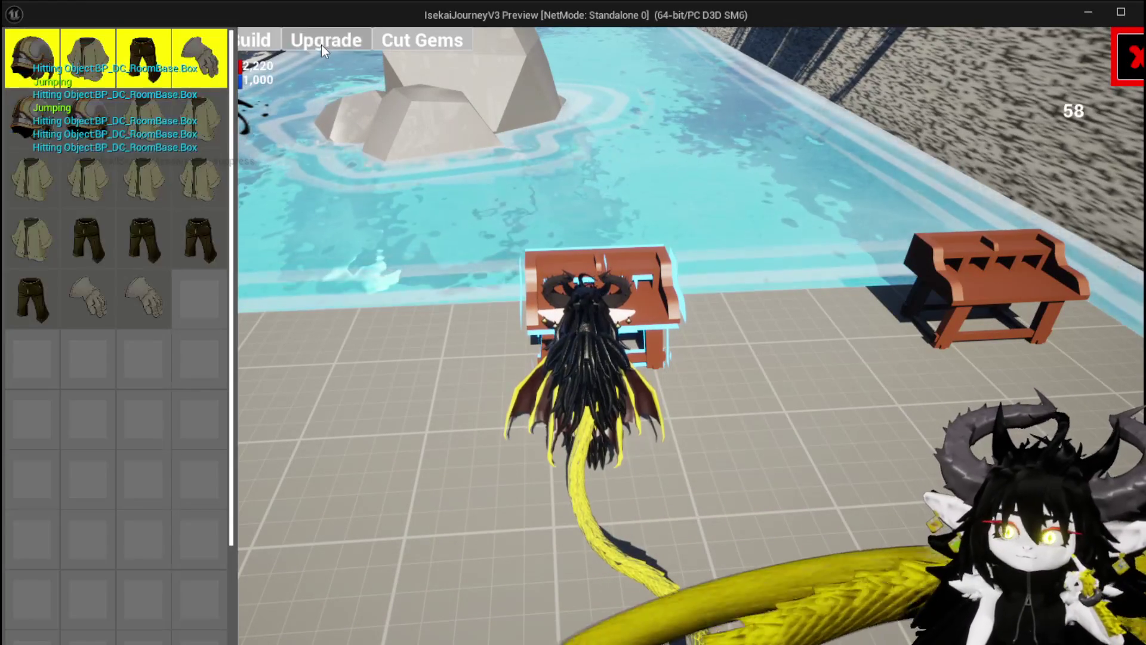
{"action": "mouse_move", "coordinate": [175, 111]}
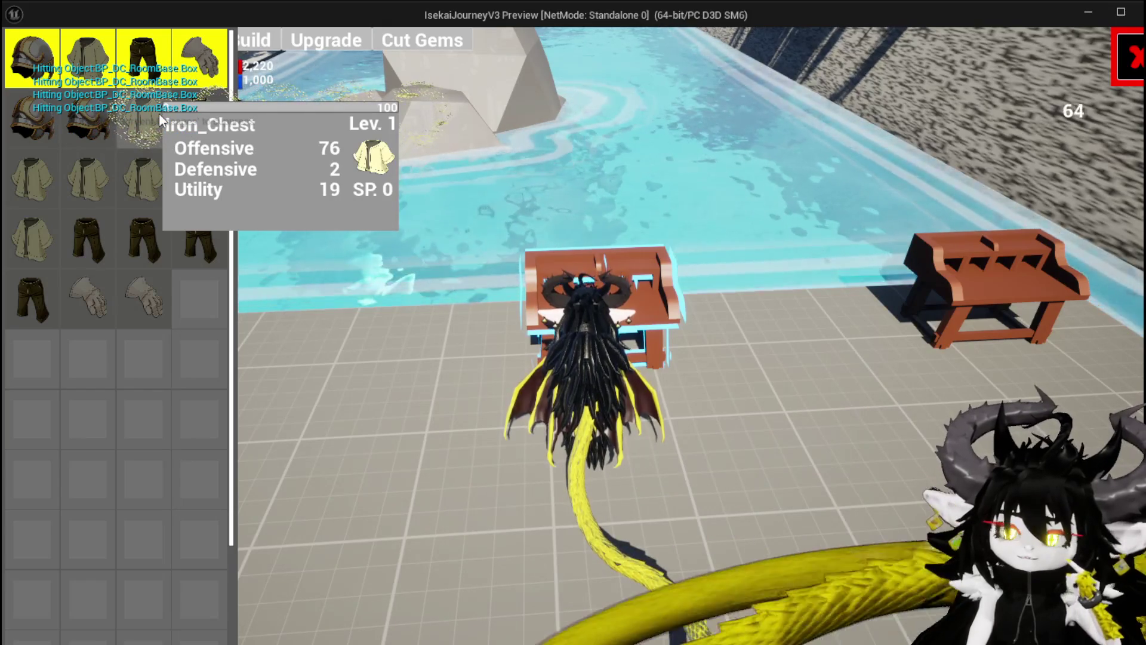
{"action": "mouse_move", "coordinate": [97, 139]}
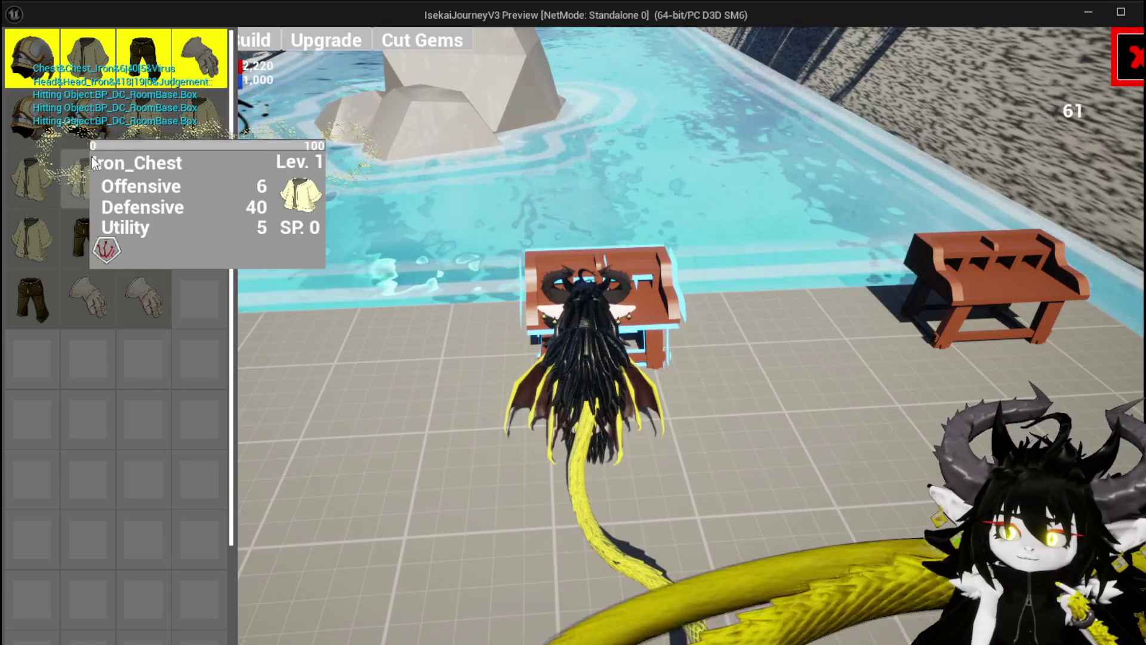
{"action": "mouse_move", "coordinate": [37, 162]}
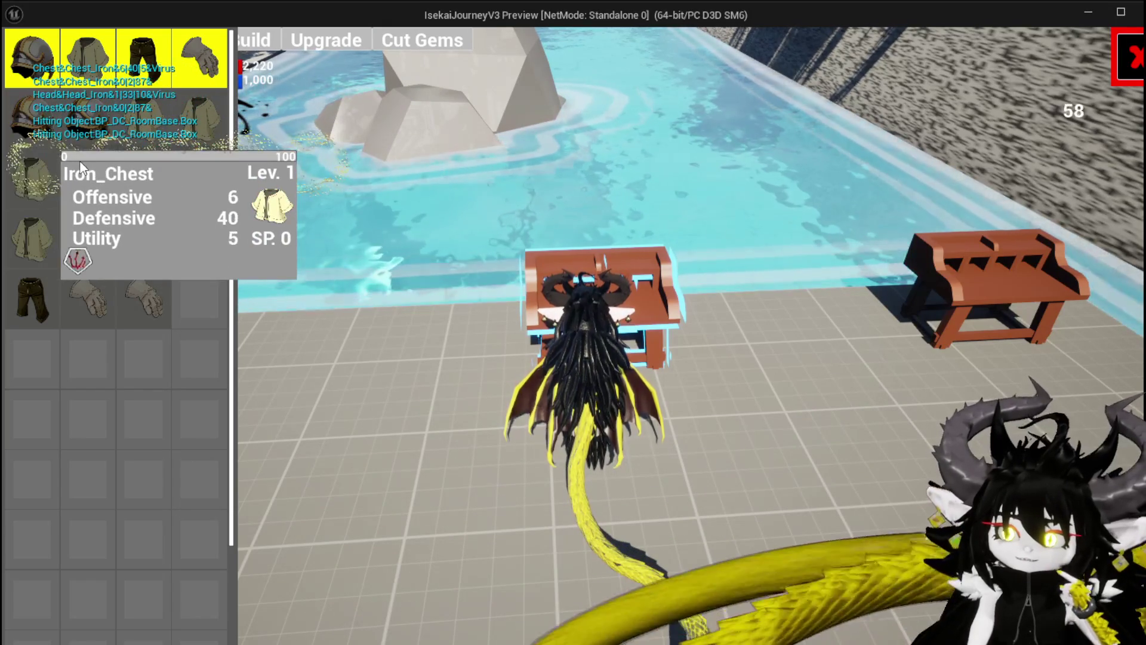
{"action": "mouse_move", "coordinate": [217, 175]}
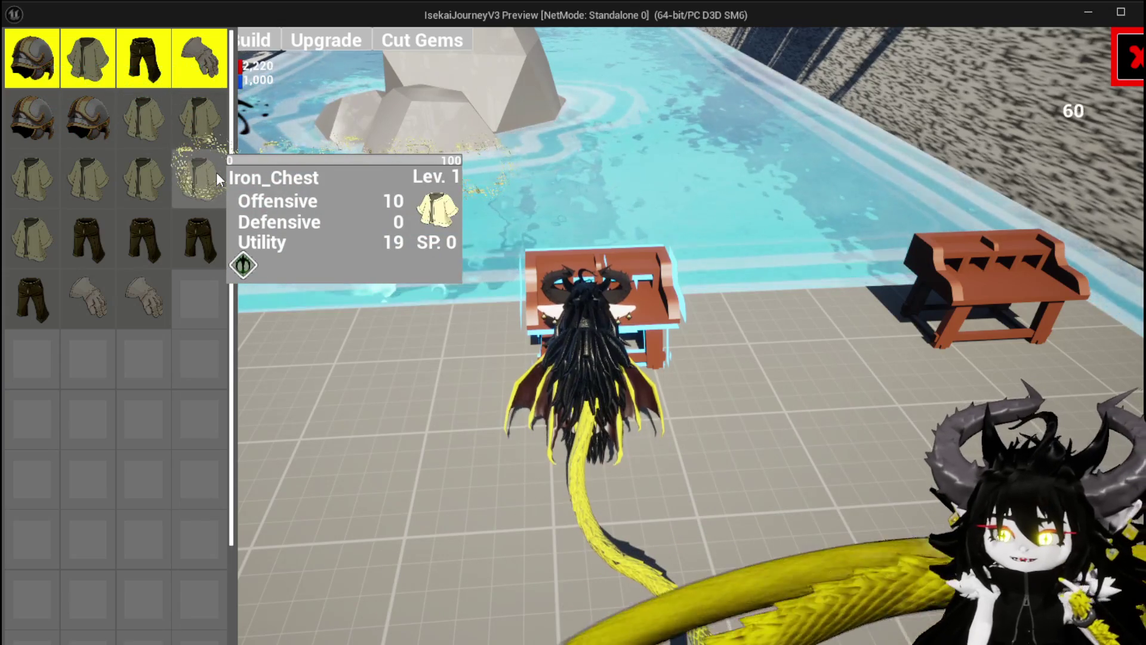
{"action": "mouse_move", "coordinate": [154, 237]}
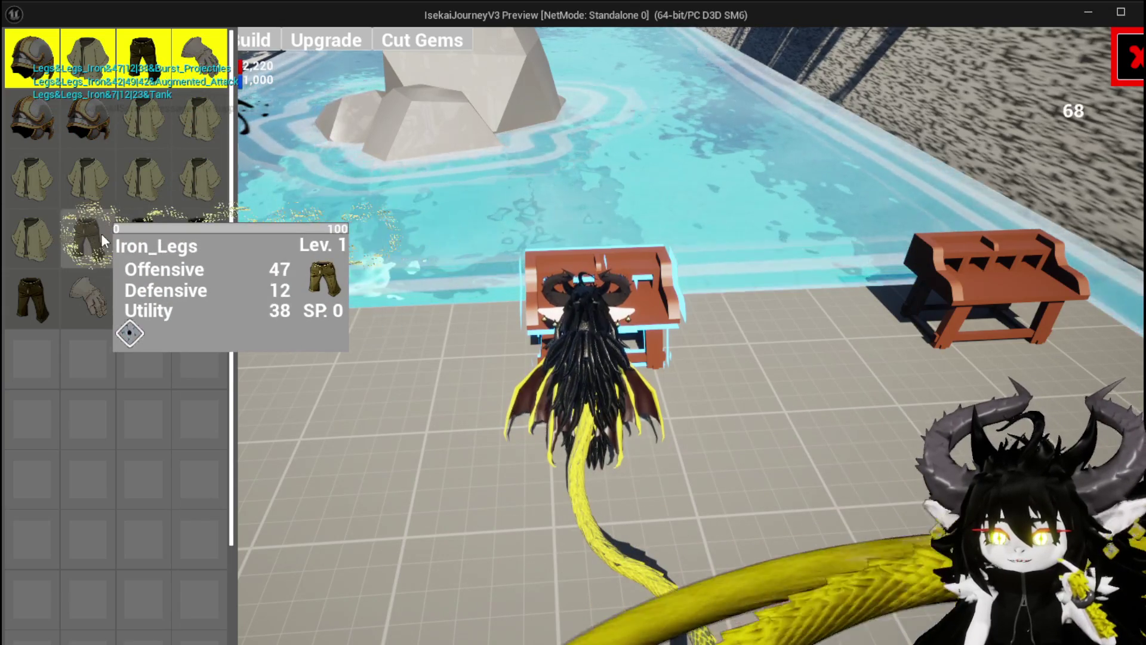
{"action": "mouse_move", "coordinate": [50, 193]}
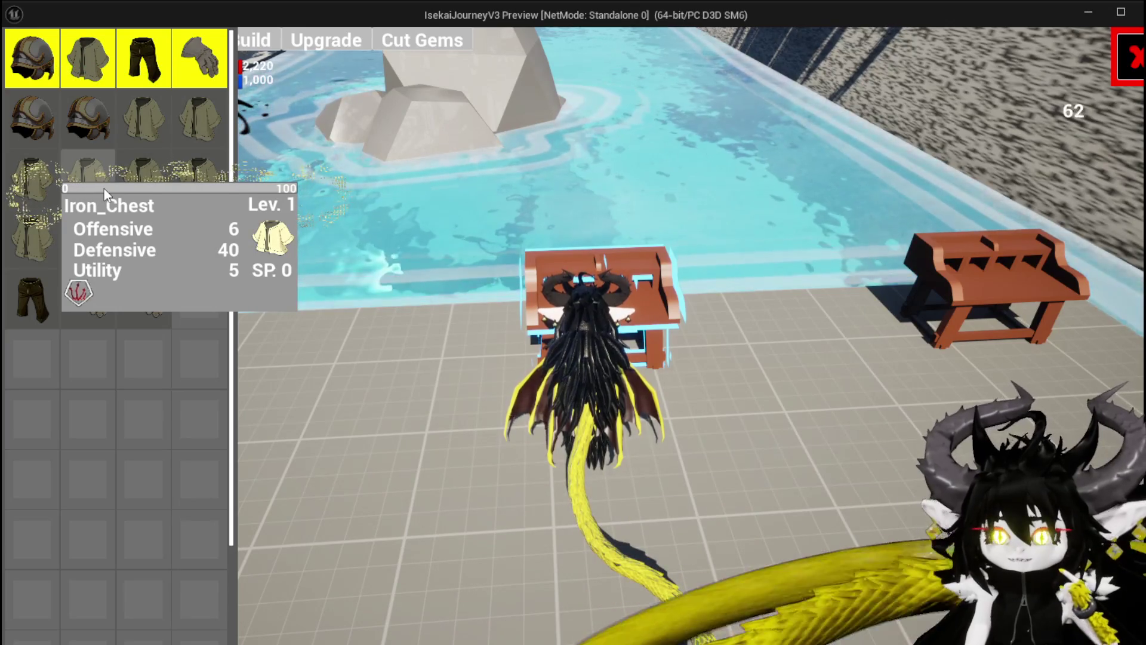
{"action": "left_click", "coordinate": [104, 188]}
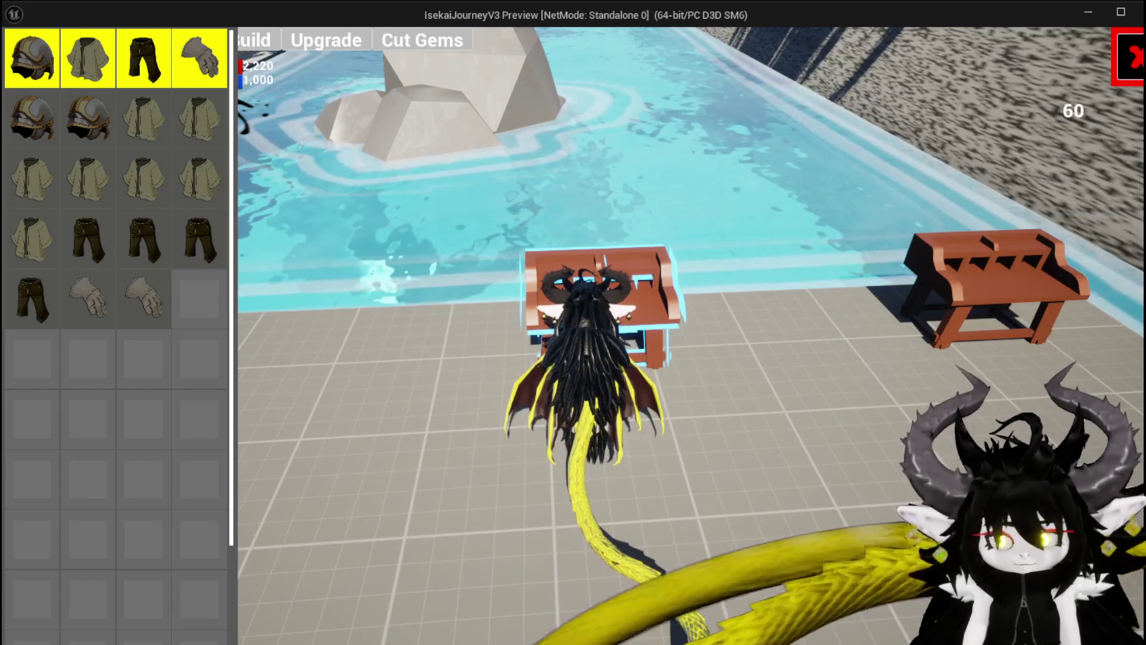
{"action": "mouse_move", "coordinate": [175, 85]}
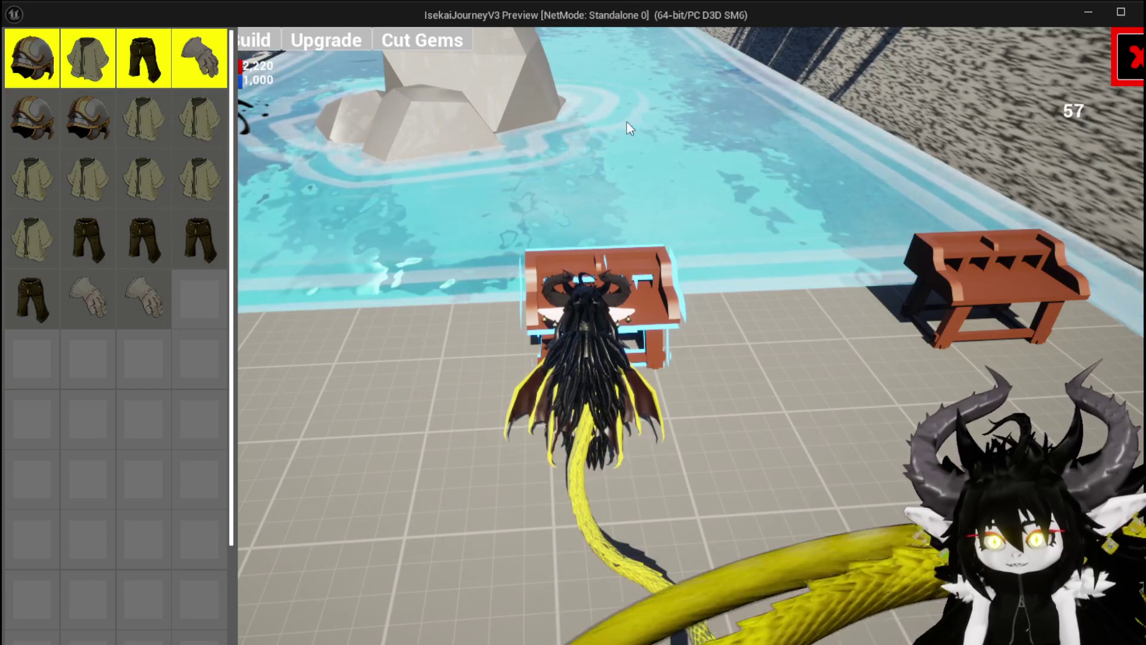
{"action": "left_click", "coordinate": [1129, 58]}
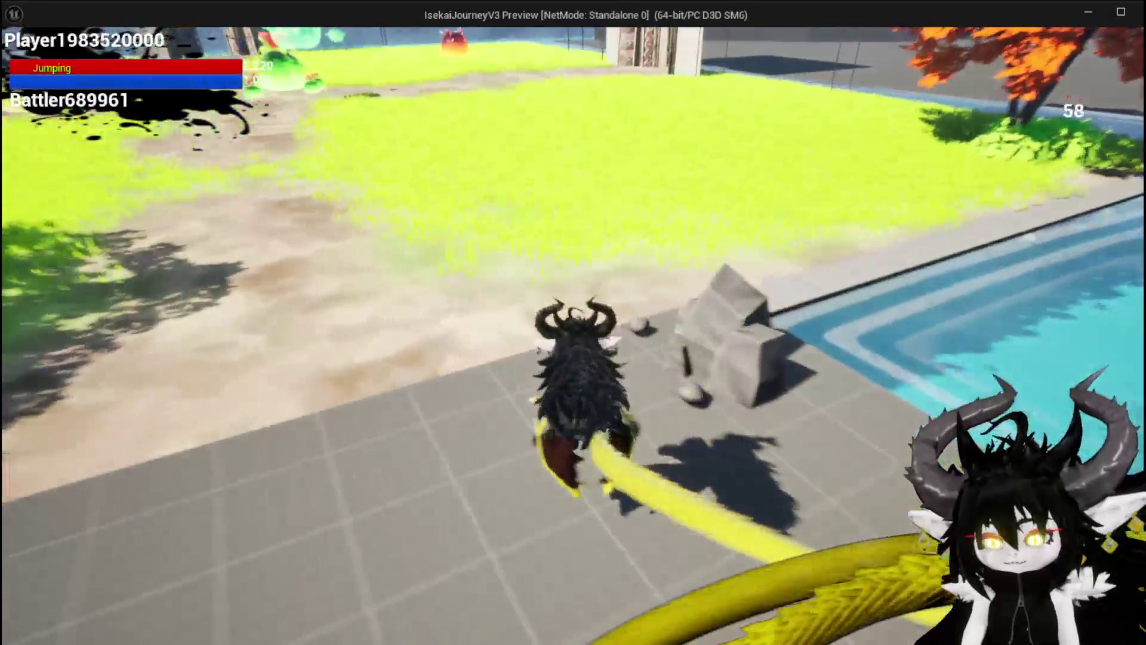
Leave the Unreal game preview and bring Krita's start screen to the front.
{"action": "key", "text": "space"}
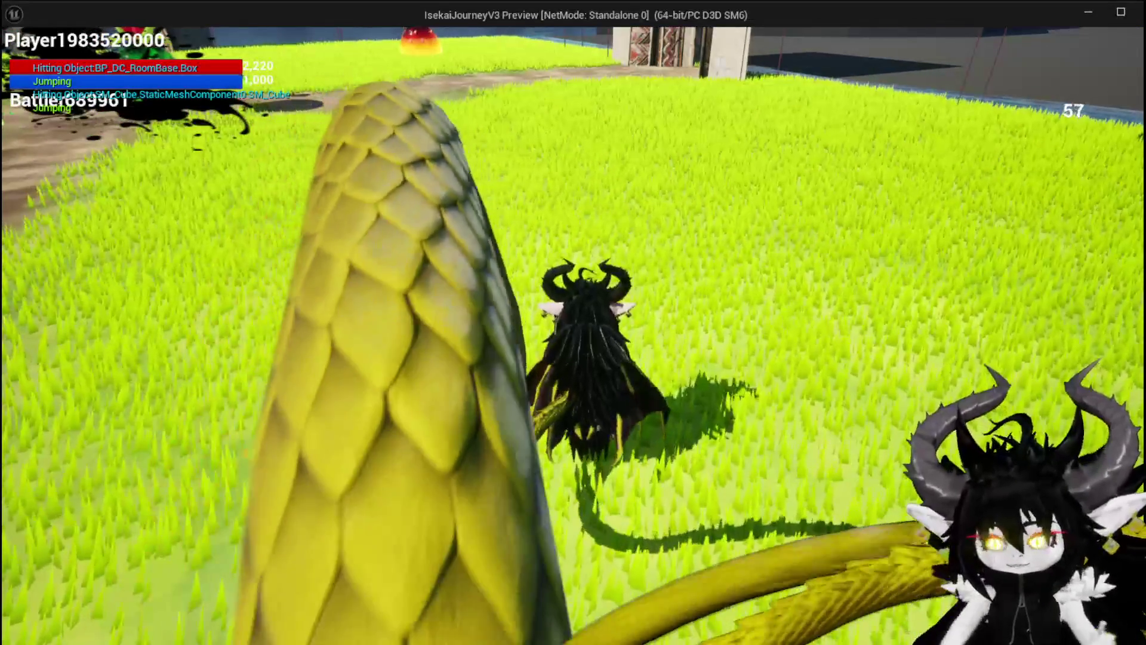
{"action": "key", "text": "alt+Tab"}
{"action": "key", "text": "alt+Tab"}
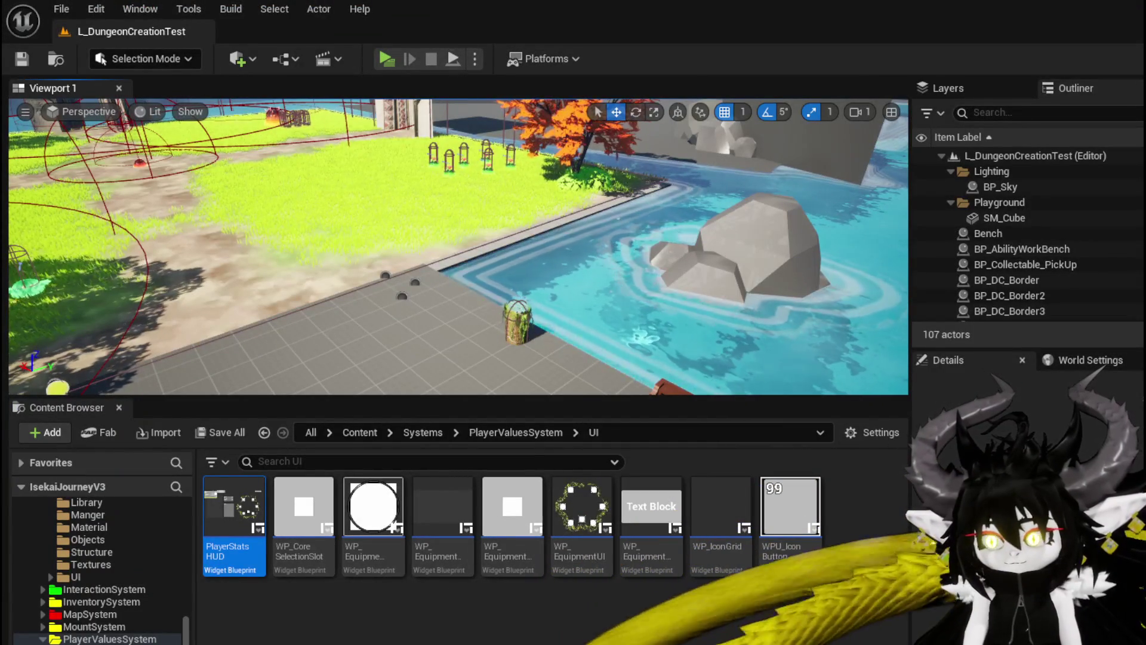
{"action": "key", "text": "alt+Tab"}
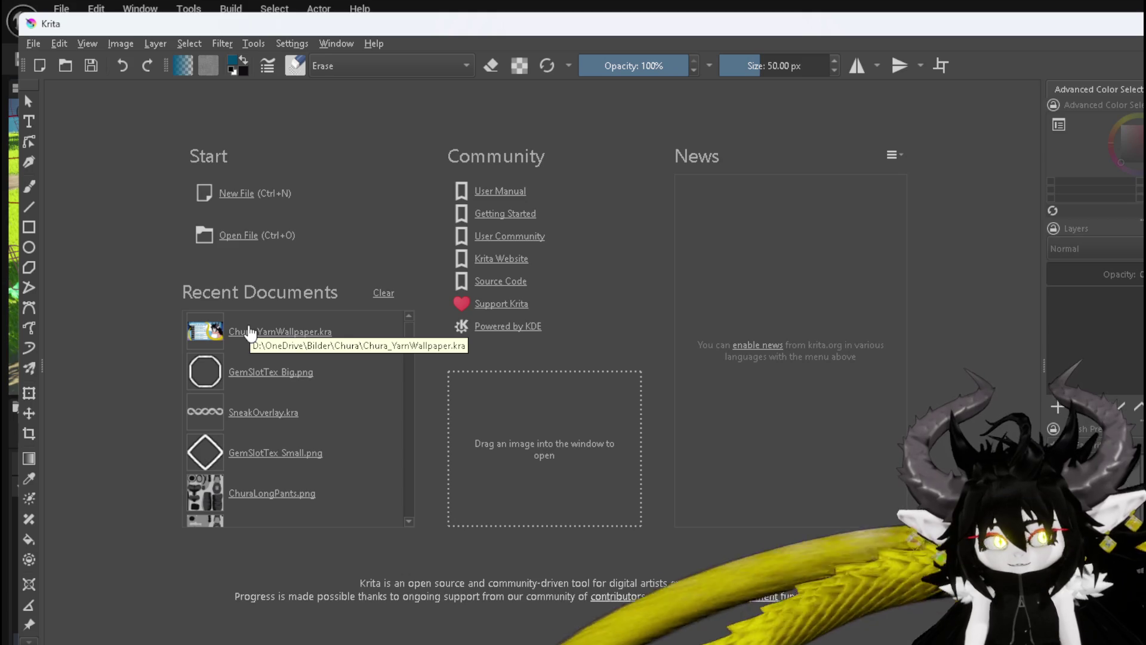
Open CookingHUD_Concept.kra from Recent Documents and collapse its WorldBuild layer group.
{"action": "left_click", "coordinate": [33, 44]}
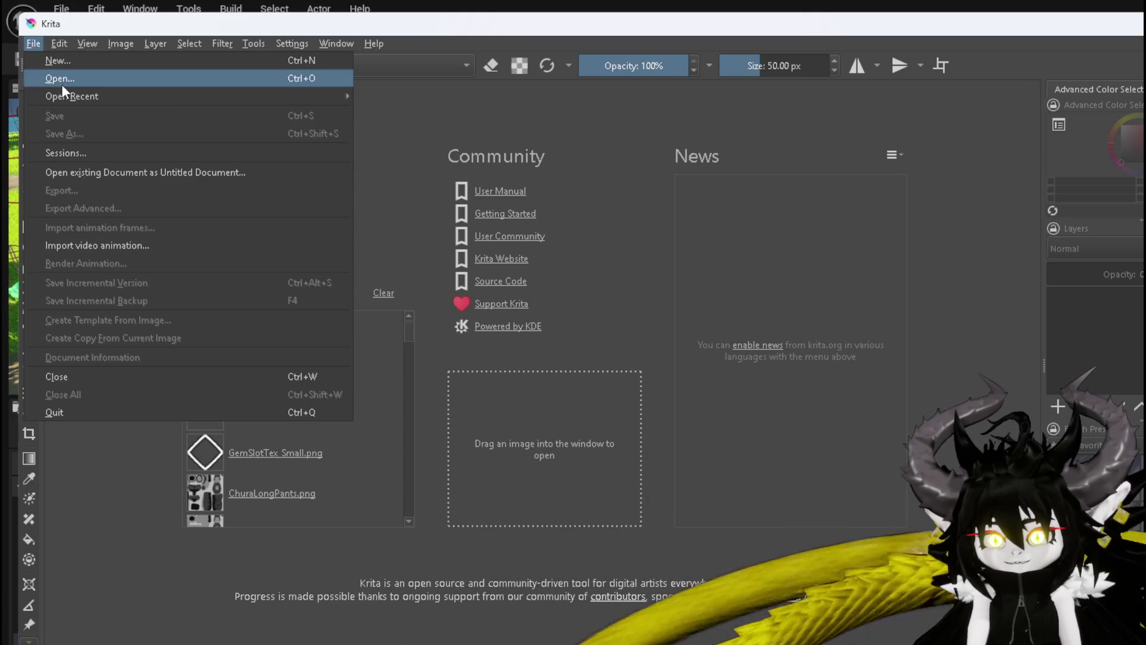
{"action": "mouse_move", "coordinate": [52, 45]}
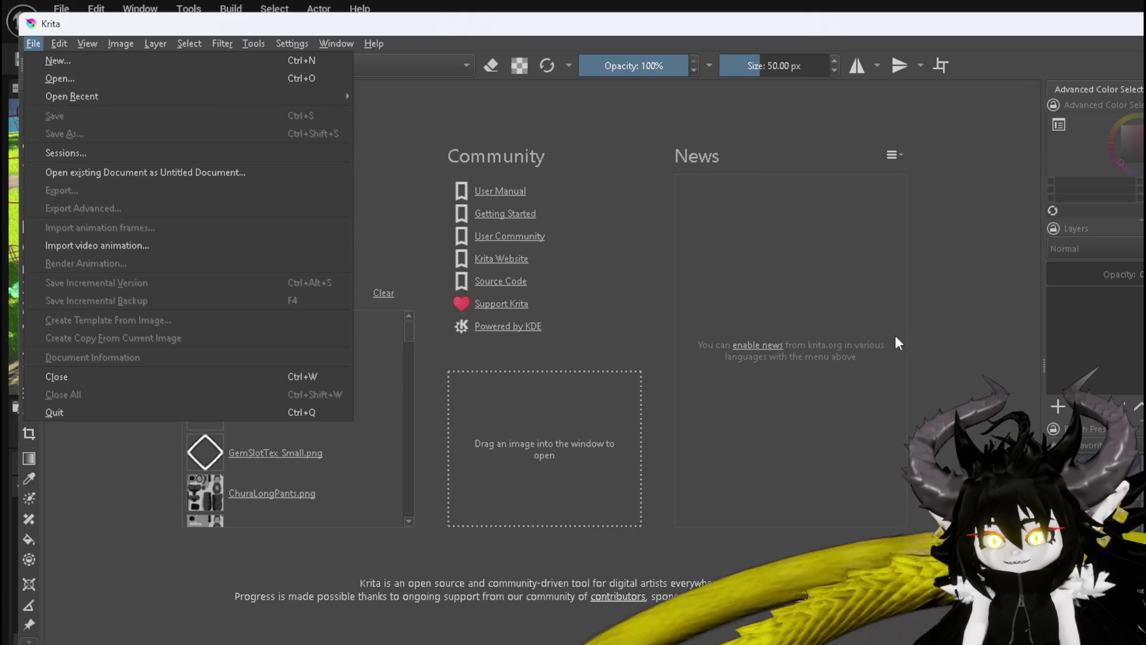
{"action": "left_click", "coordinate": [115, 522]}
{"action": "scroll", "coordinate": [287, 397], "scroll_direction": "down", "scroll_amount": 3}
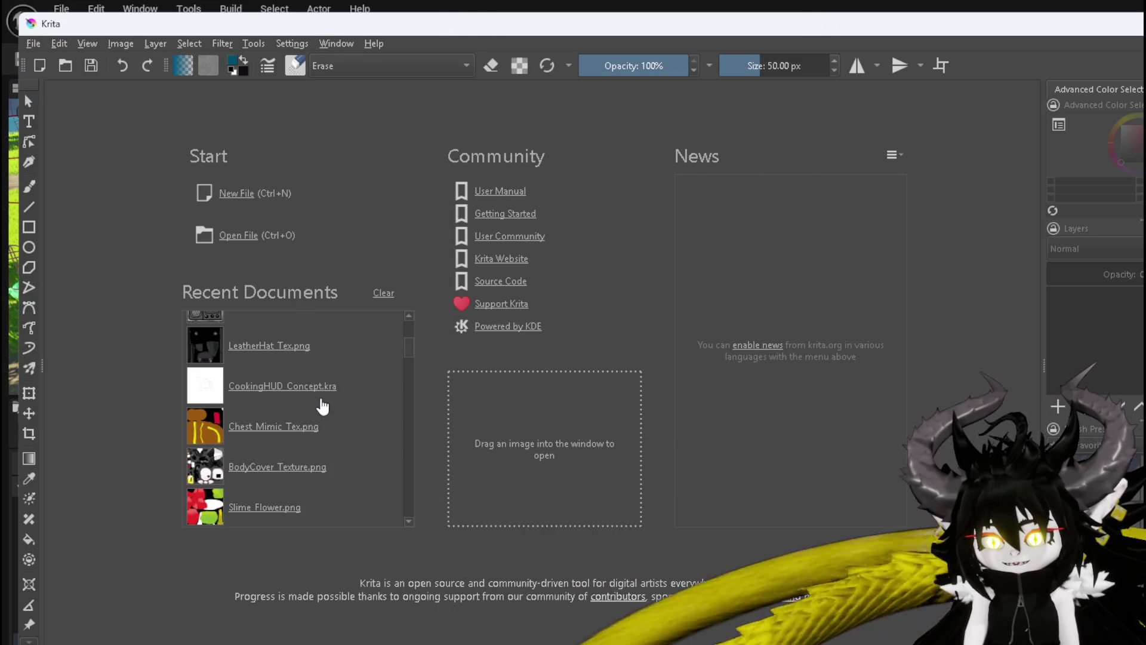
{"action": "left_click", "coordinate": [291, 391]}
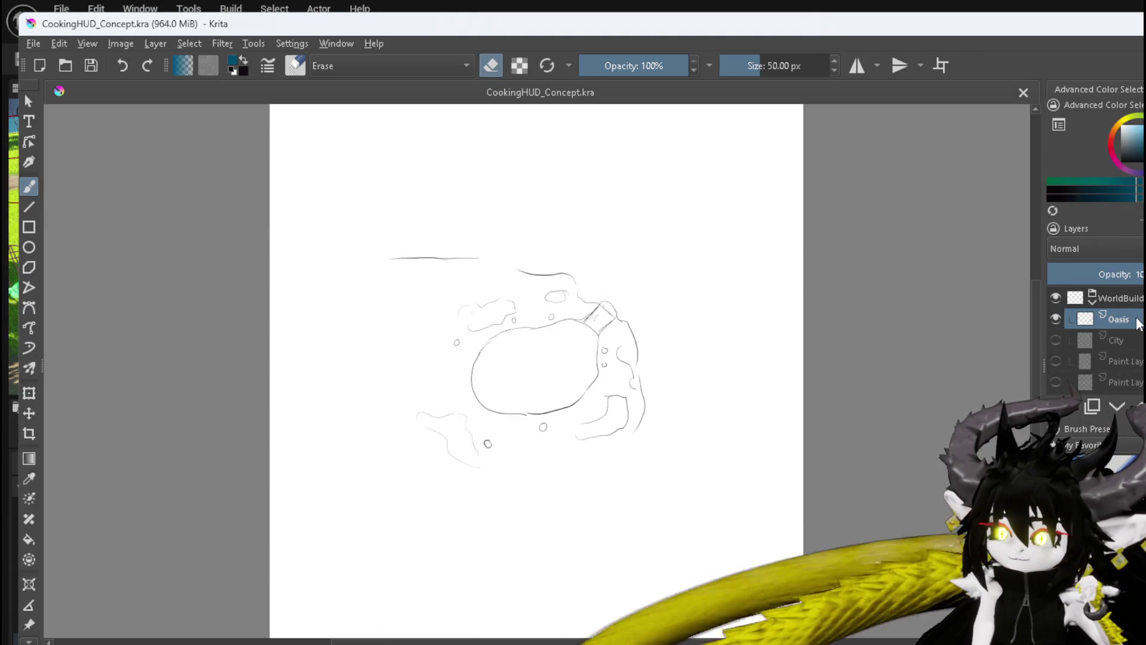
{"action": "left_click", "coordinate": [1093, 302]}
Add a new paint layer, hide the WorldBuild sketch, and set the Line tool colour to black.
{"action": "key", "text": "Insert"}
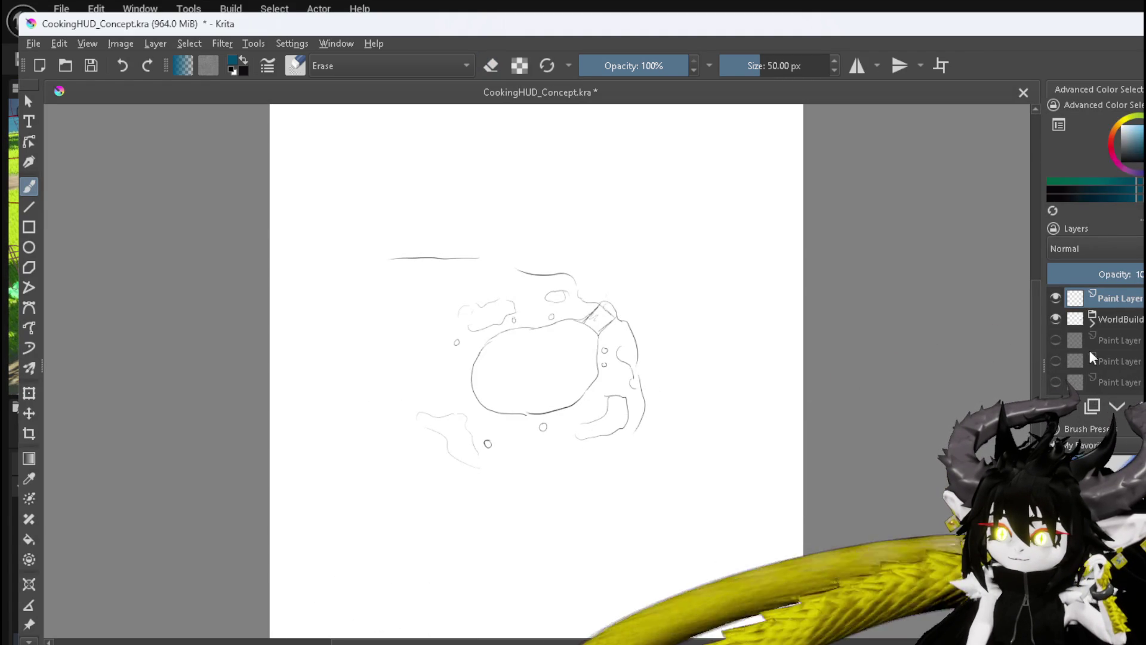
{"action": "left_click", "coordinate": [1056, 318]}
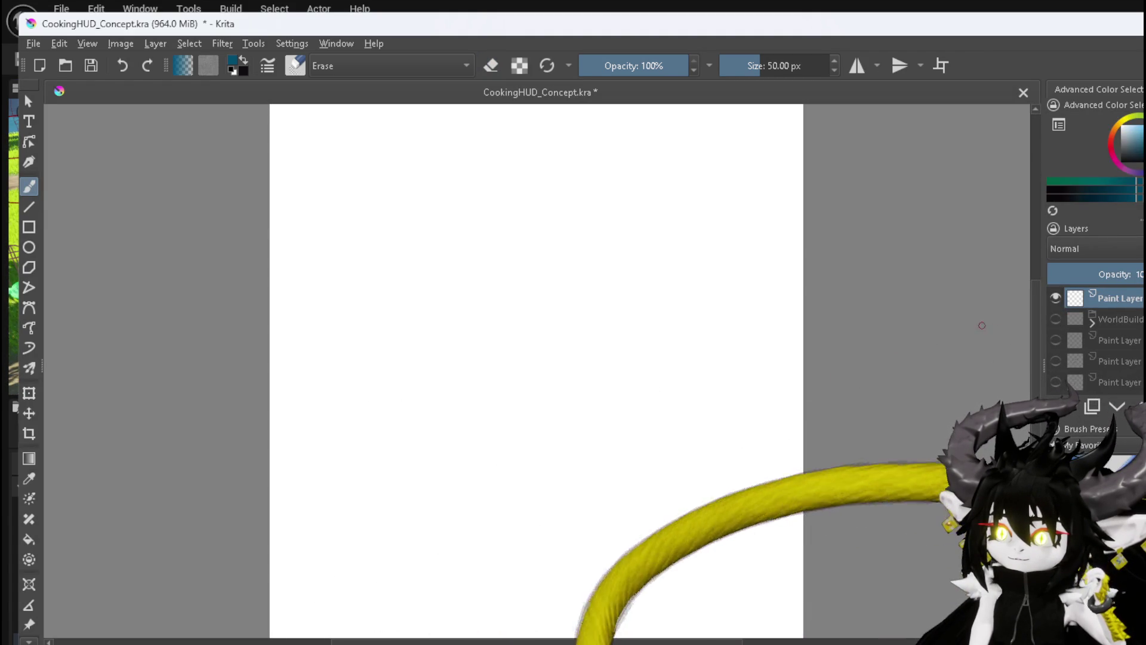
{"action": "left_click", "coordinate": [29, 207]}
{"action": "left_click_drag", "start_coordinate": [507, 200], "coordinate": [376, 287]}
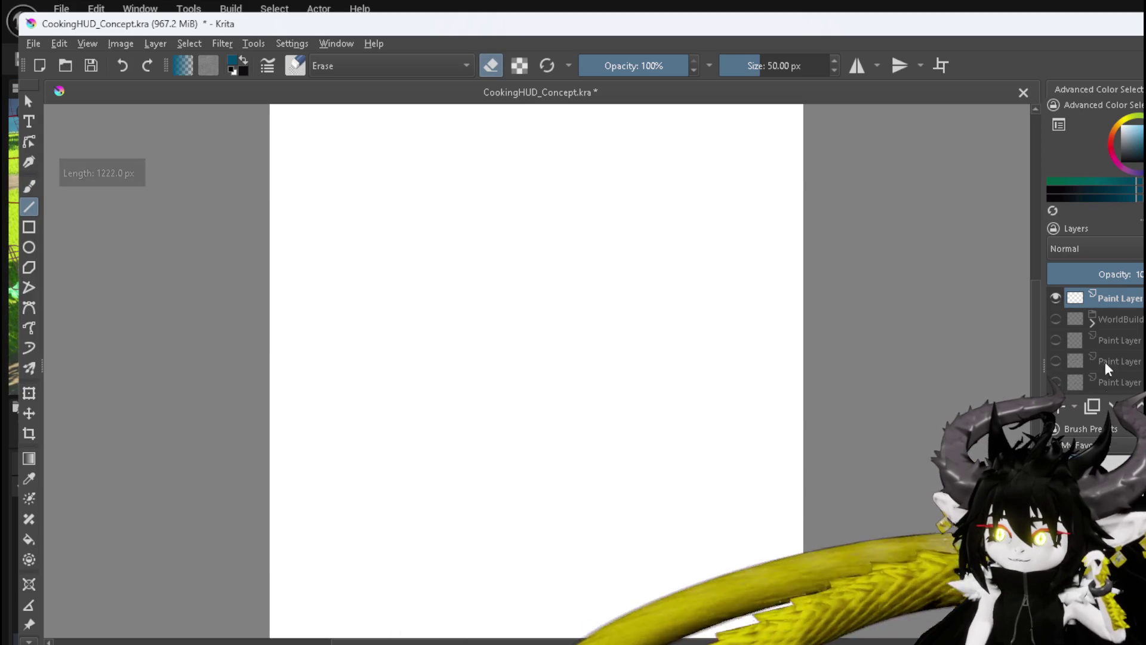
{"action": "left_click", "coordinate": [1126, 187]}
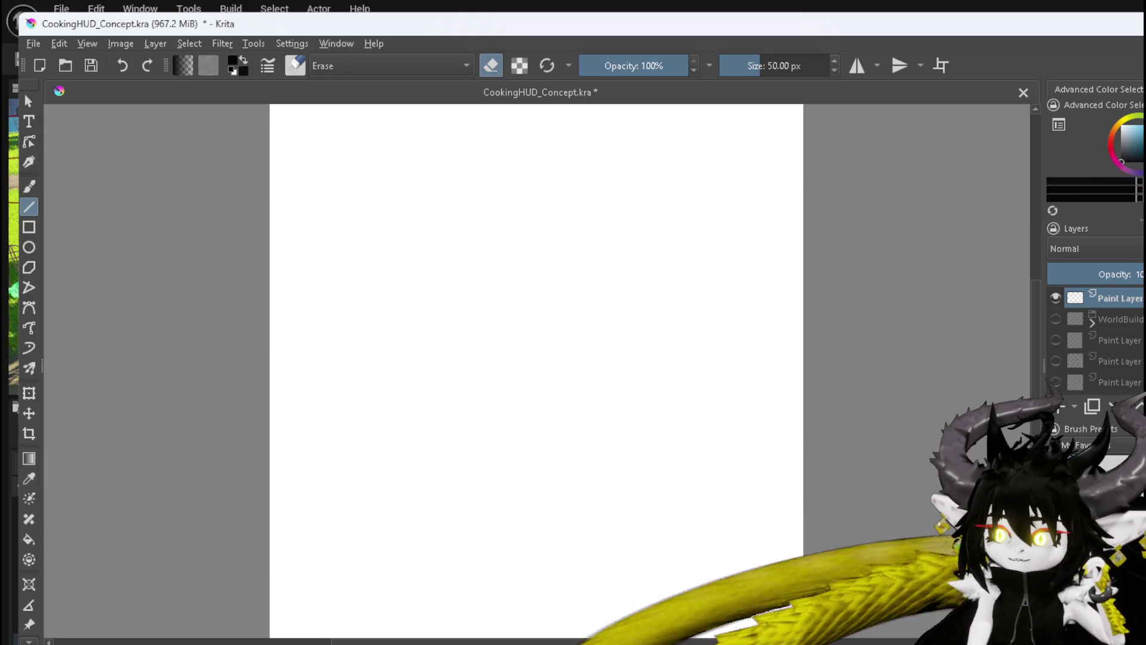
Turn off eraser mode and draw the outer pentagon in black straight lines.
{"action": "key", "text": "e"}
{"action": "mouse_move", "coordinate": [542, 162]}
{"action": "left_mouse_down"}
{"action": "mouse_move", "coordinate": [348, 304]}
{"action": "mouse_move", "coordinate": [345, 448]}
{"action": "mouse_move", "coordinate": [371, 488]}
{"action": "mouse_move", "coordinate": [419, 511]}
{"action": "left_mouse_up"}
{"action": "left_click_drag", "start_coordinate": [421, 511], "coordinate": [692, 521]}
{"action": "mouse_move", "coordinate": [742, 422]}
{"action": "left_mouse_down"}
{"action": "mouse_move", "coordinate": [760, 360]}
{"action": "mouse_move", "coordinate": [755, 305]}
{"action": "mouse_move", "coordinate": [751, 332]}
{"action": "left_mouse_up"}
{"action": "left_click_drag", "start_coordinate": [611, 213], "coordinate": [543, 162]}
Draw the smaller inner pentagon and sketch a small triangle in its centre.
{"action": "left_click_drag", "start_coordinate": [531, 229], "coordinate": [413, 307]}
{"action": "mouse_move", "coordinate": [468, 498]}
{"action": "left_mouse_down"}
{"action": "mouse_move", "coordinate": [462, 475]}
{"action": "mouse_move", "coordinate": [654, 481]}
{"action": "left_mouse_up"}
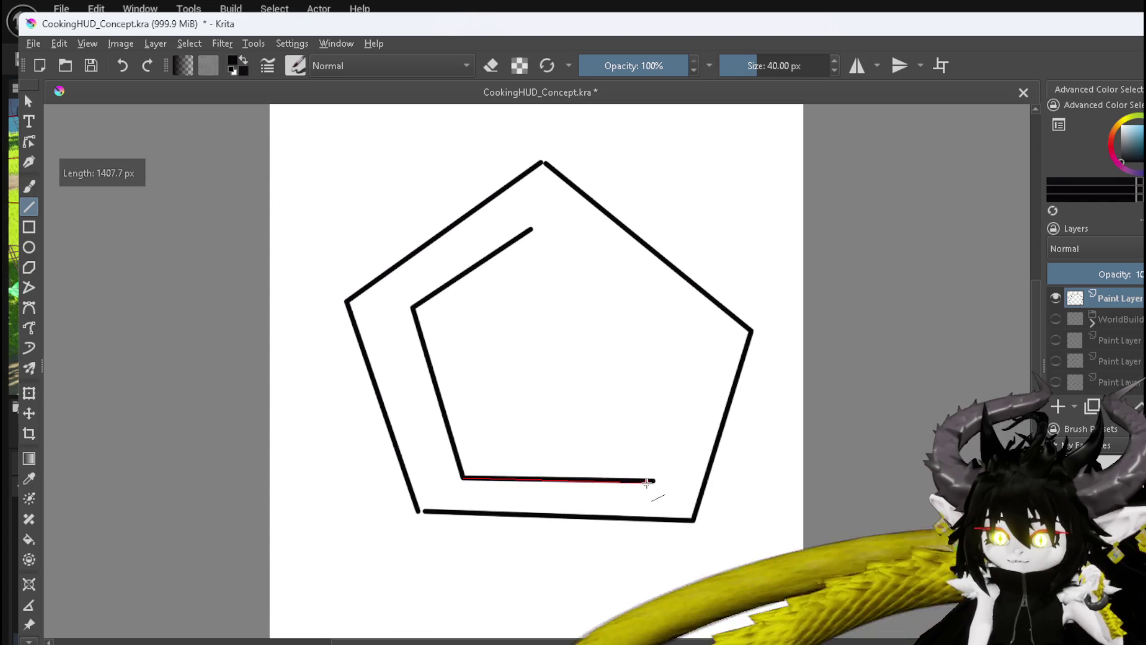
{"action": "left_click_drag", "start_coordinate": [665, 428], "coordinate": [694, 358]}
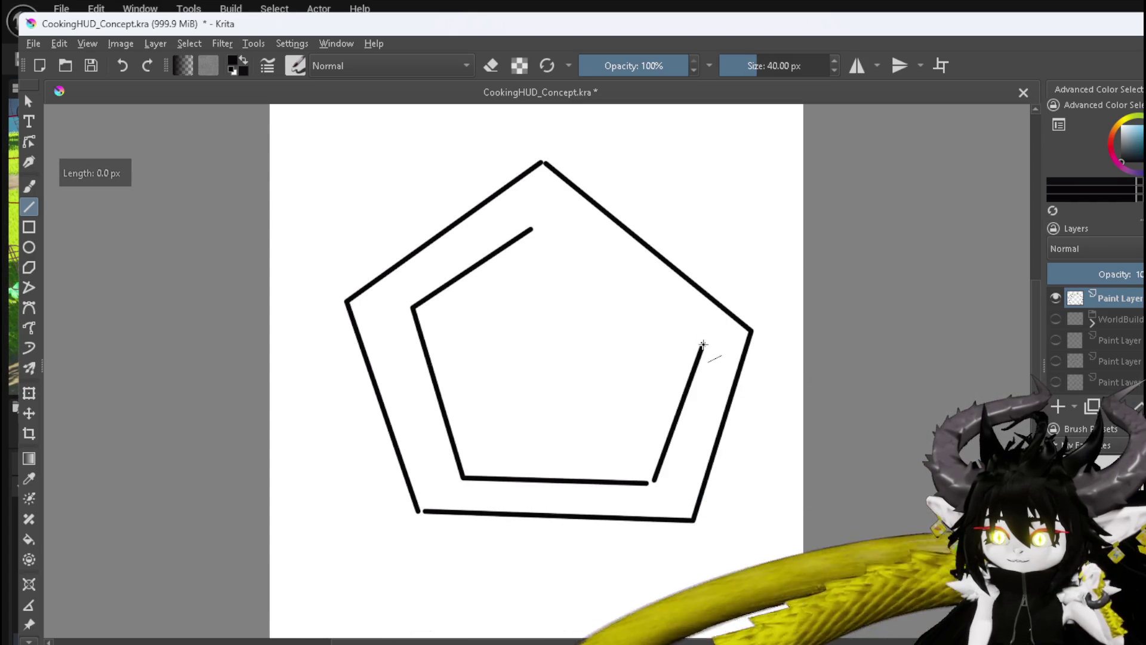
{"action": "left_click_drag", "start_coordinate": [556, 237], "coordinate": [536, 227]}
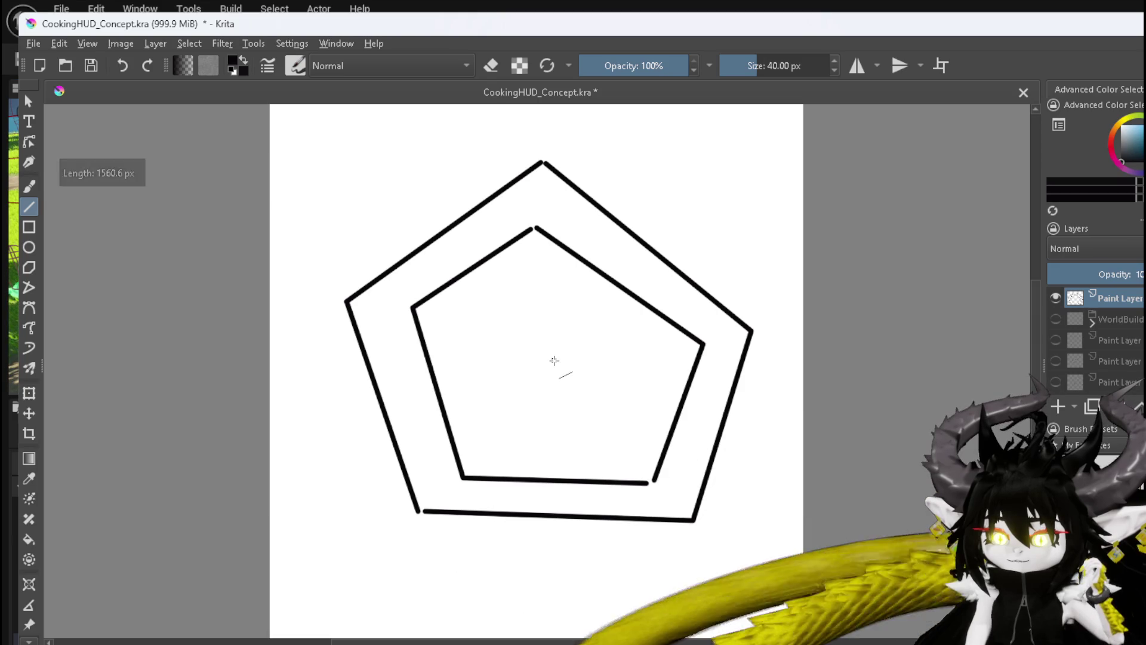
{"action": "mouse_move", "coordinate": [550, 371]}
{"action": "left_mouse_down"}
{"action": "mouse_move", "coordinate": [557, 354]}
{"action": "mouse_move", "coordinate": [567, 359]}
{"action": "left_mouse_up"}
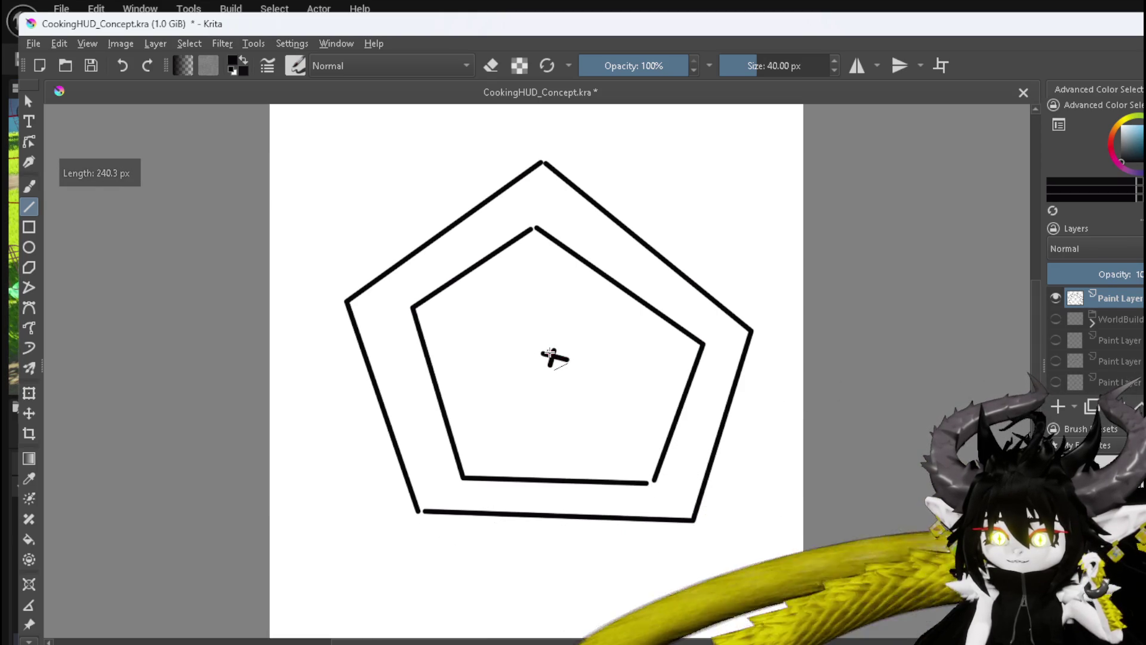
{"action": "mouse_move", "coordinate": [532, 278]}
{"action": "left_mouse_down"}
{"action": "mouse_move", "coordinate": [535, 351]}
{"action": "mouse_move", "coordinate": [481, 336]}
{"action": "mouse_move", "coordinate": [535, 281]}
{"action": "left_mouse_up"}
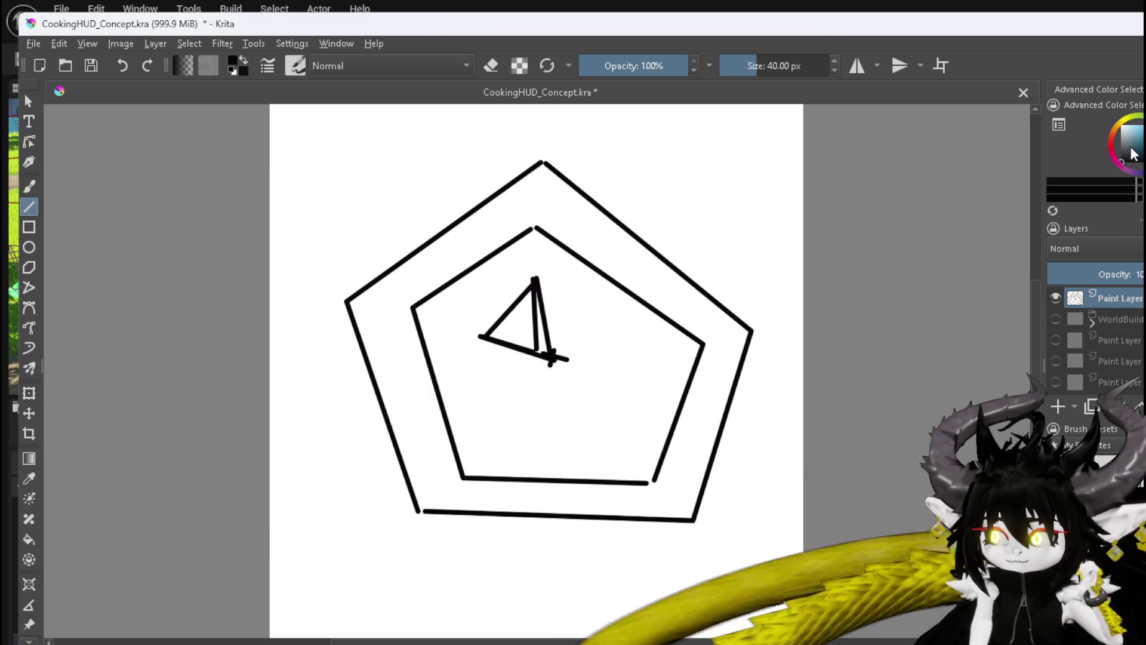
Paint the central triangle solid black with the Freehand Brush at about 81 px.
{"action": "left_click", "coordinate": [29, 188]}
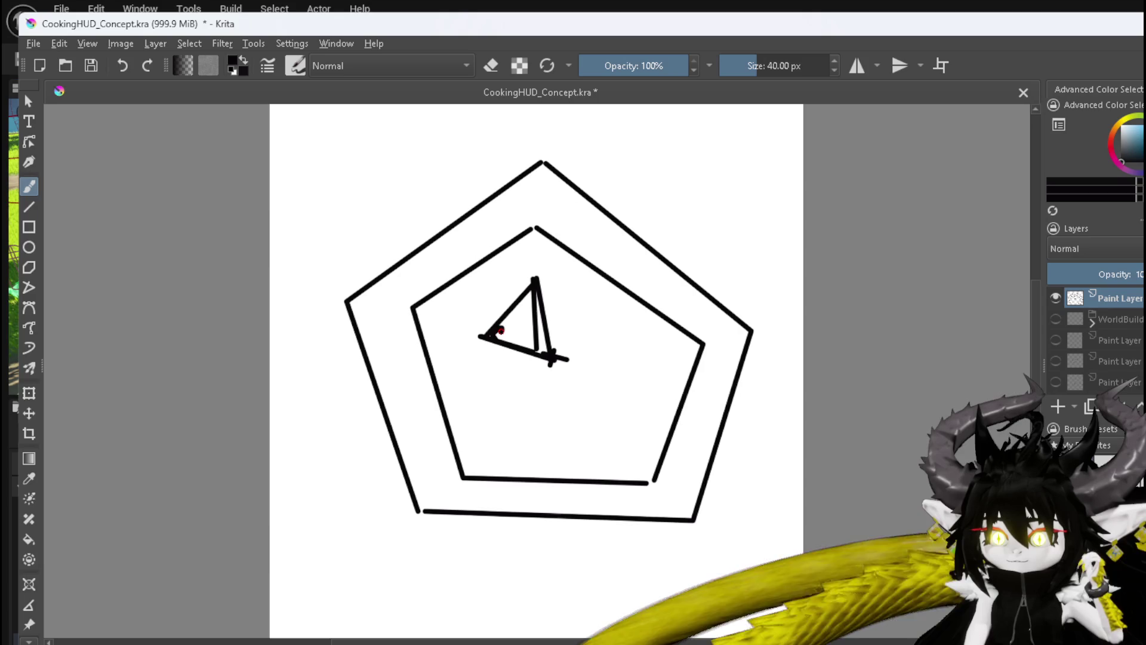
{"action": "left_click_drag", "start_coordinate": [738, 70], "coordinate": [767, 75]}
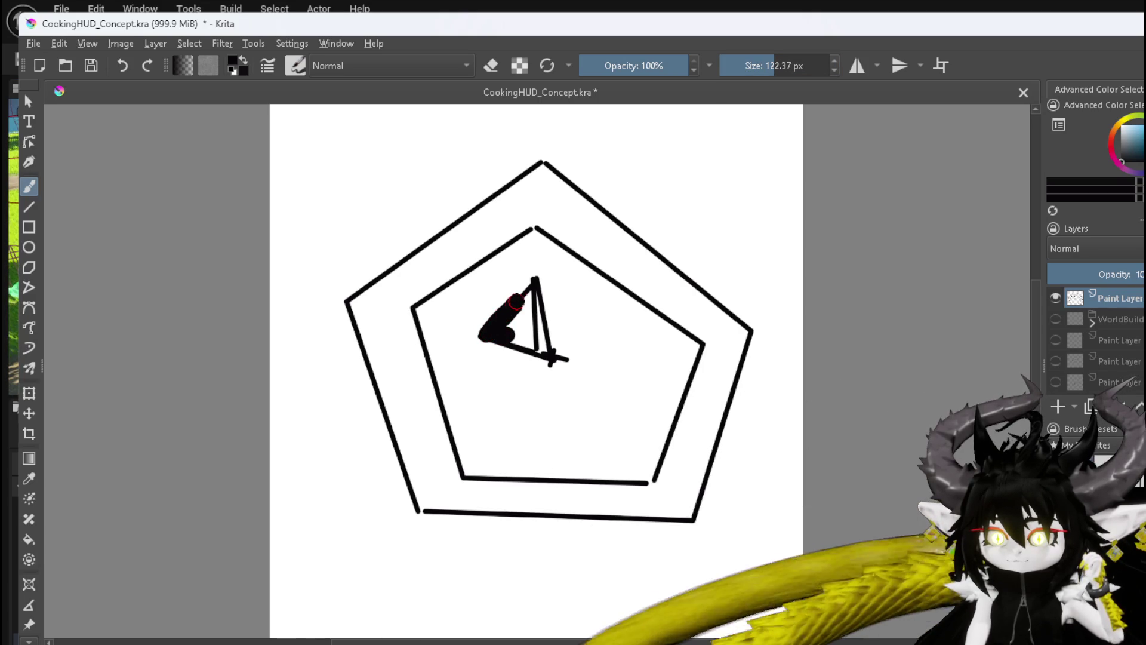
{"action": "mouse_move", "coordinate": [547, 341]}
{"action": "left_mouse_down"}
{"action": "mouse_move", "coordinate": [532, 346]}
{"action": "mouse_move", "coordinate": [519, 320]}
{"action": "mouse_move", "coordinate": [540, 332]}
{"action": "left_mouse_up"}
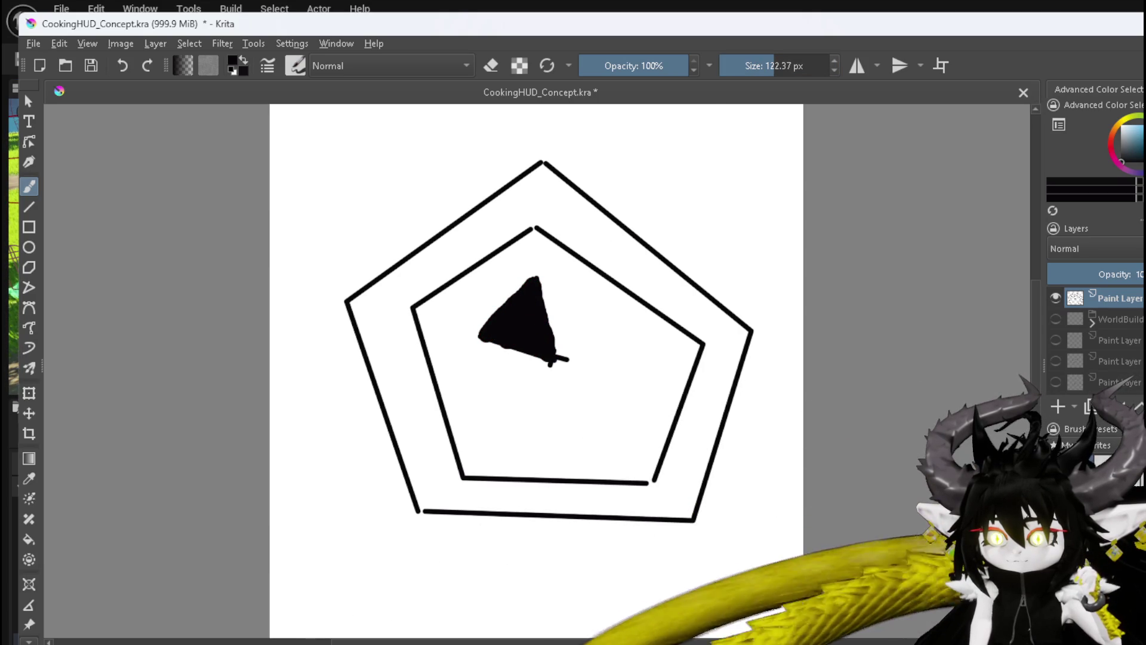
{"action": "left_click_drag", "start_coordinate": [553, 354], "coordinate": [575, 372]}
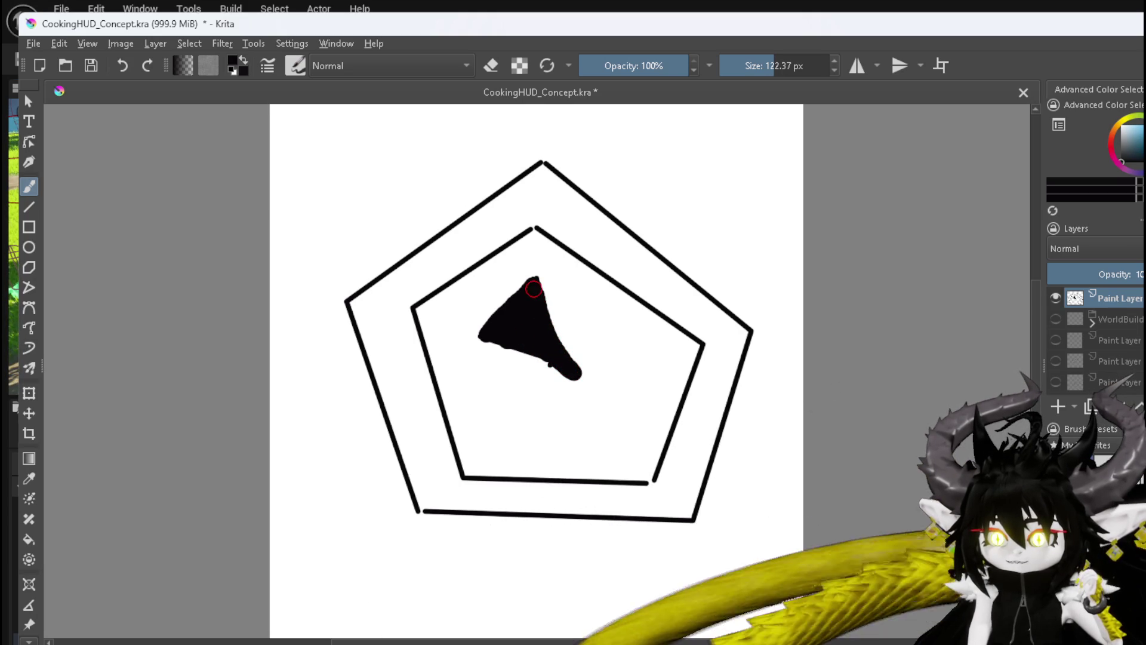
{"action": "mouse_move", "coordinate": [537, 350]}
{"action": "left_mouse_down"}
{"action": "mouse_move", "coordinate": [489, 322]}
{"action": "mouse_move", "coordinate": [556, 365]}
{"action": "left_mouse_up"}
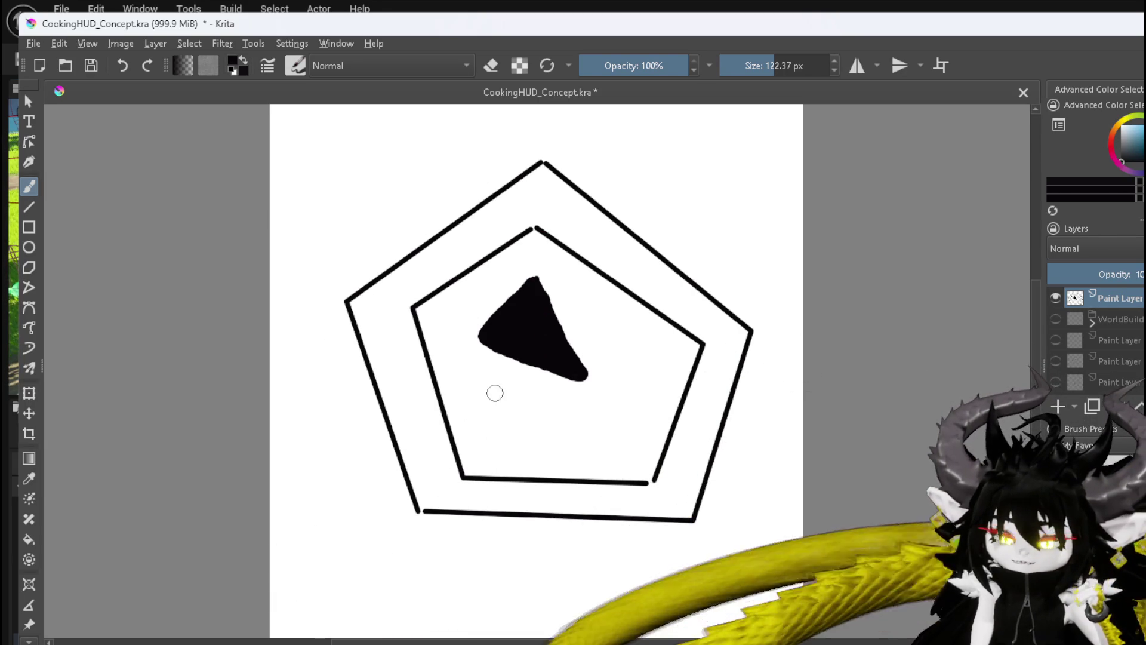
{"action": "left_click", "coordinate": [29, 206]}
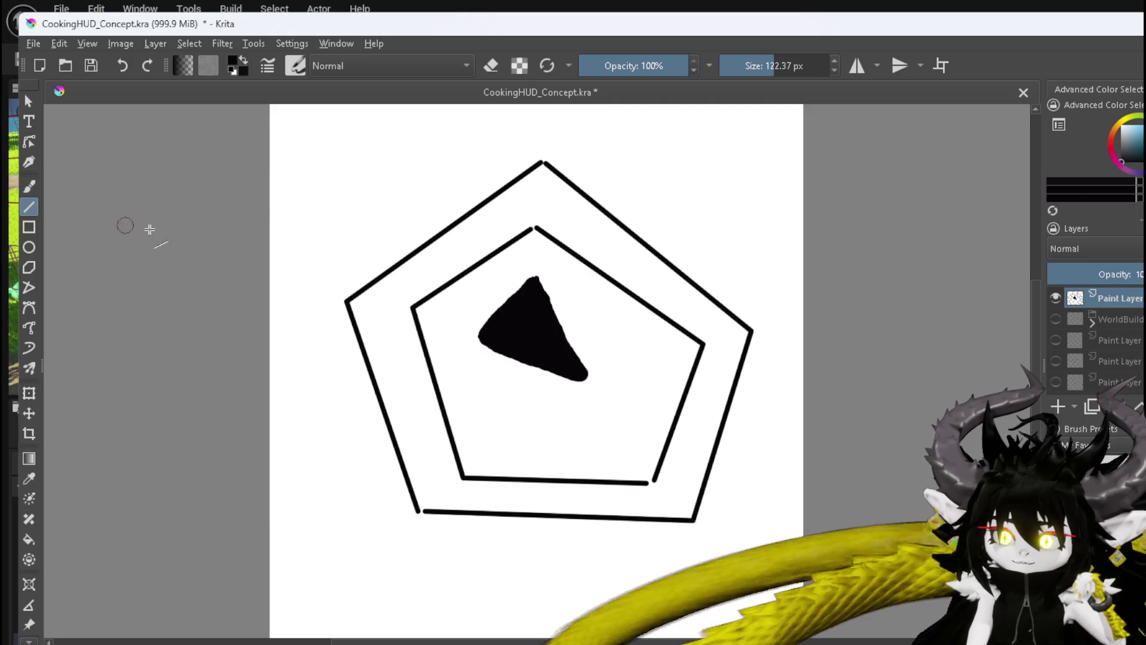
Draw a thick line to the inner pentagon's top corner and erase the old triangle.
{"action": "left_click_drag", "start_coordinate": [556, 363], "coordinate": [536, 230]}
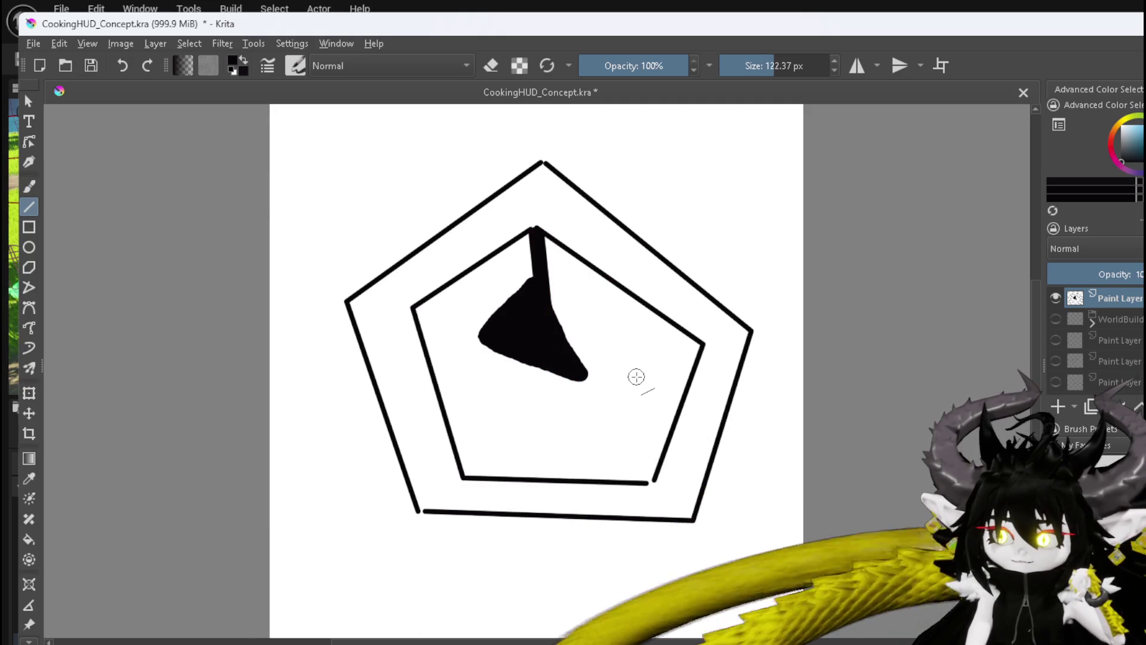
{"action": "key", "text": "e"}
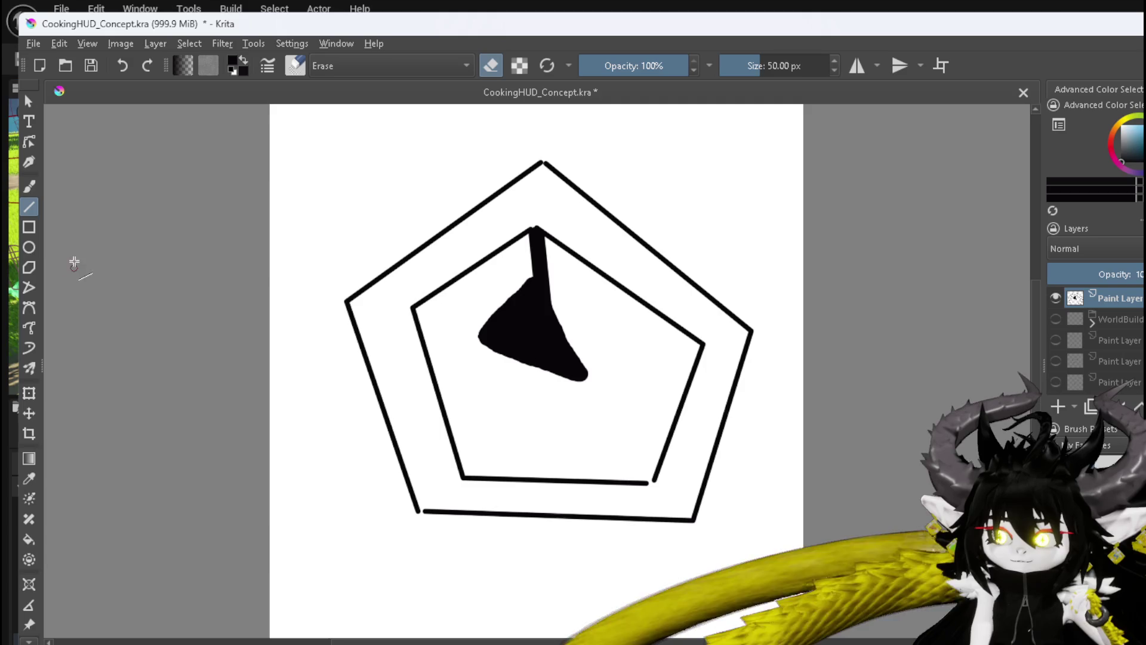
{"action": "left_click", "coordinate": [28, 186]}
{"action": "mouse_move", "coordinate": [495, 374]}
{"action": "left_mouse_down"}
{"action": "mouse_move", "coordinate": [486, 348]}
{"action": "mouse_move", "coordinate": [512, 361]}
{"action": "mouse_move", "coordinate": [513, 281]}
{"action": "mouse_move", "coordinate": [519, 374]}
{"action": "mouse_move", "coordinate": [463, 333]}
{"action": "mouse_move", "coordinate": [525, 273]}
{"action": "left_mouse_up"}
{"action": "mouse_move", "coordinate": [529, 370]}
{"action": "left_mouse_down"}
{"action": "mouse_move", "coordinate": [579, 371]}
{"action": "mouse_move", "coordinate": [573, 325]}
{"action": "left_mouse_up"}
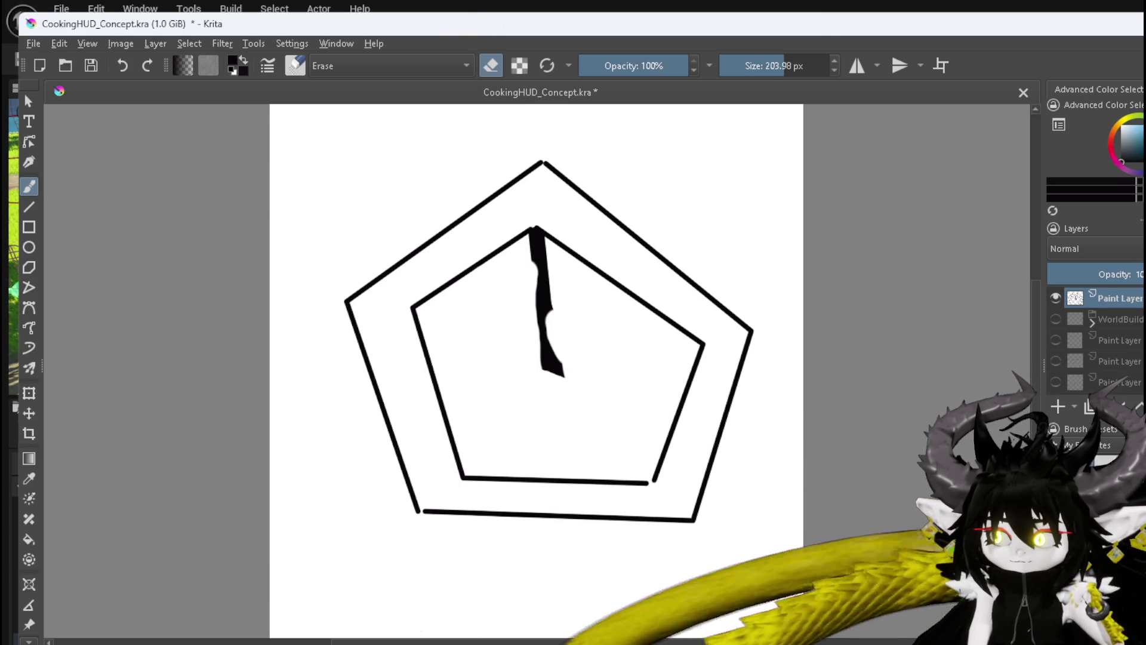
Paint a solid black shard from the inner top corner down to the lower-left corner.
{"action": "key", "text": "e"}
{"action": "left_click_drag", "start_coordinate": [538, 233], "coordinate": [552, 351]}
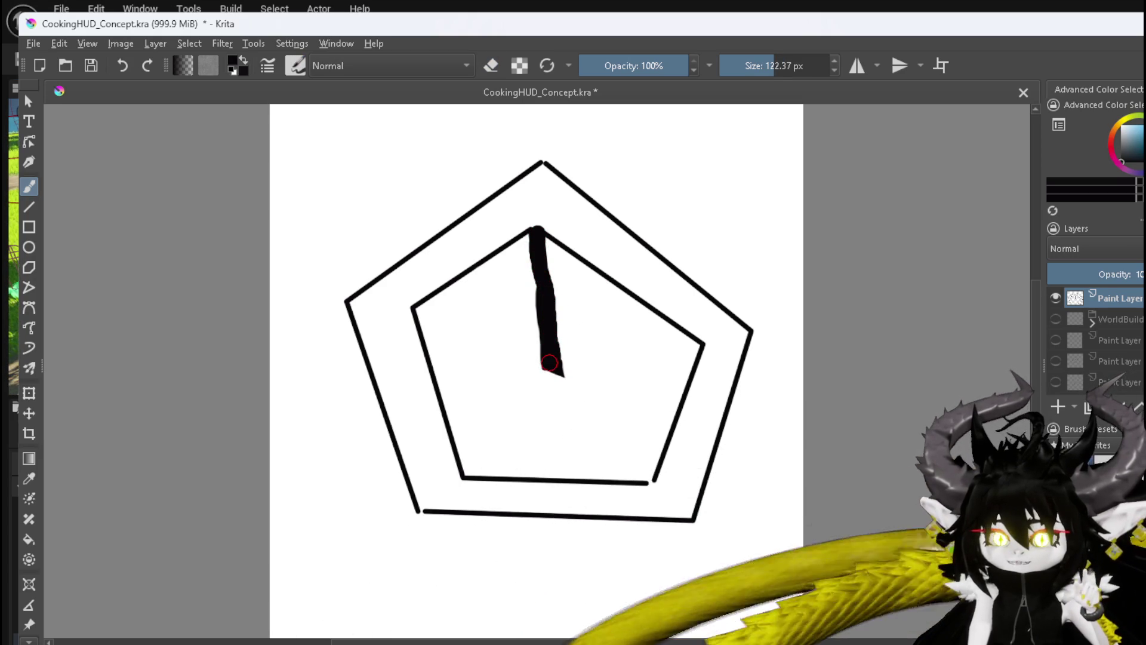
{"action": "left_click_drag", "start_coordinate": [548, 363], "coordinate": [462, 478]}
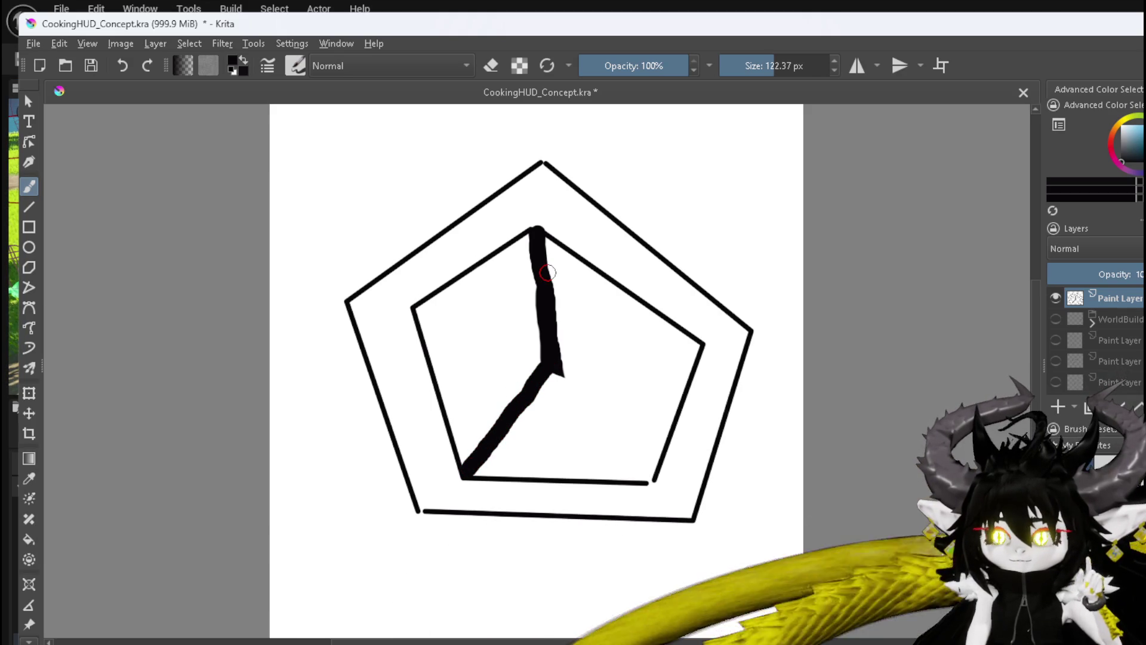
{"action": "mouse_move", "coordinate": [535, 268]}
{"action": "left_mouse_down"}
{"action": "mouse_move", "coordinate": [469, 451]}
{"action": "mouse_move", "coordinate": [532, 236]}
{"action": "left_mouse_up"}
{"action": "left_click_drag", "start_coordinate": [522, 278], "coordinate": [471, 439]}
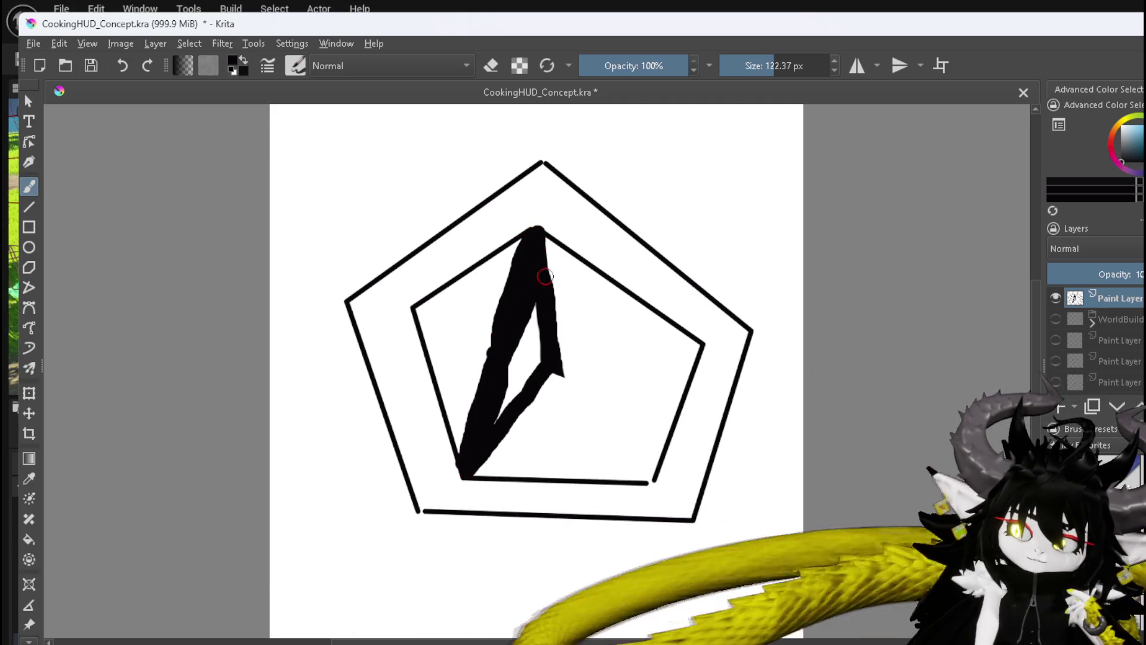
{"action": "left_click_drag", "start_coordinate": [540, 292], "coordinate": [524, 343]}
{"action": "mouse_move", "coordinate": [495, 414]}
{"action": "left_mouse_down"}
{"action": "mouse_move", "coordinate": [525, 346]}
{"action": "mouse_move", "coordinate": [517, 397]}
{"action": "left_mouse_up"}
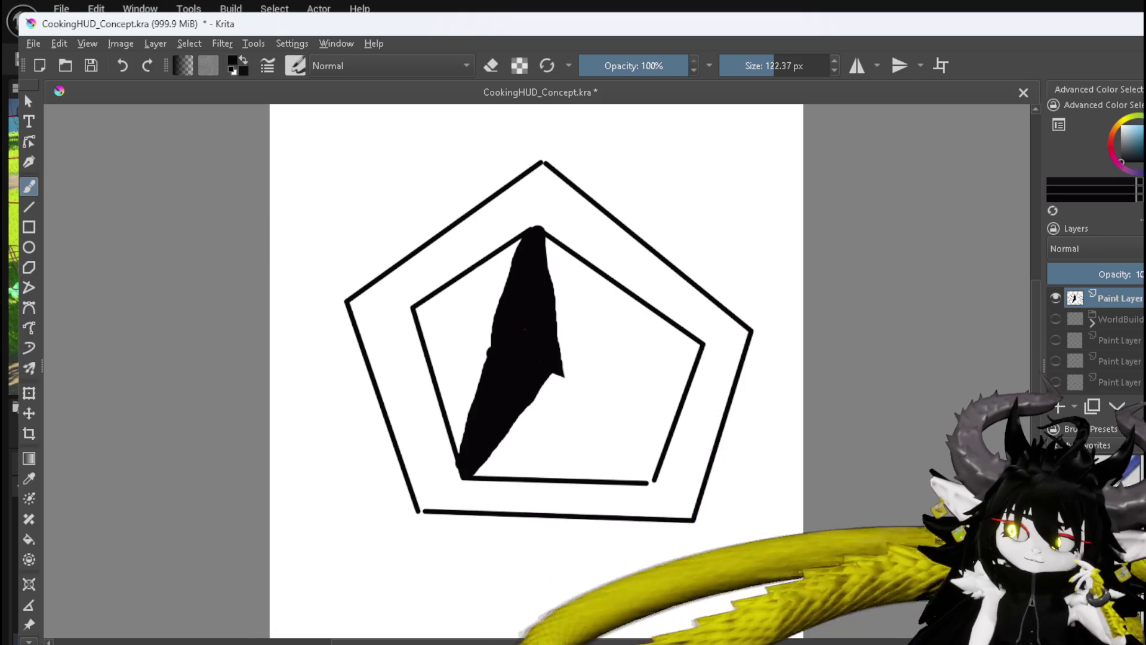
Rework the shard's left side into solid black, then erase its sharp right tip.
{"action": "key", "text": "e"}
{"action": "mouse_move", "coordinate": [512, 302]}
{"action": "left_mouse_down"}
{"action": "mouse_move", "coordinate": [521, 352]}
{"action": "mouse_move", "coordinate": [482, 401]}
{"action": "mouse_move", "coordinate": [492, 336]}
{"action": "left_mouse_up"}
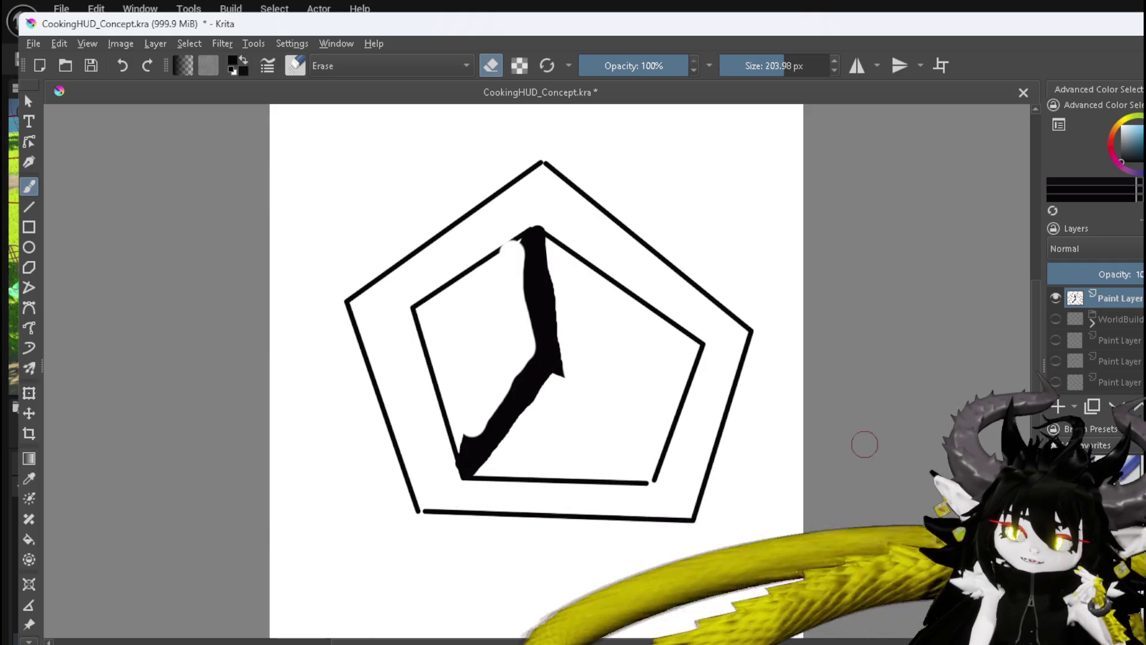
{"action": "key", "text": "e"}
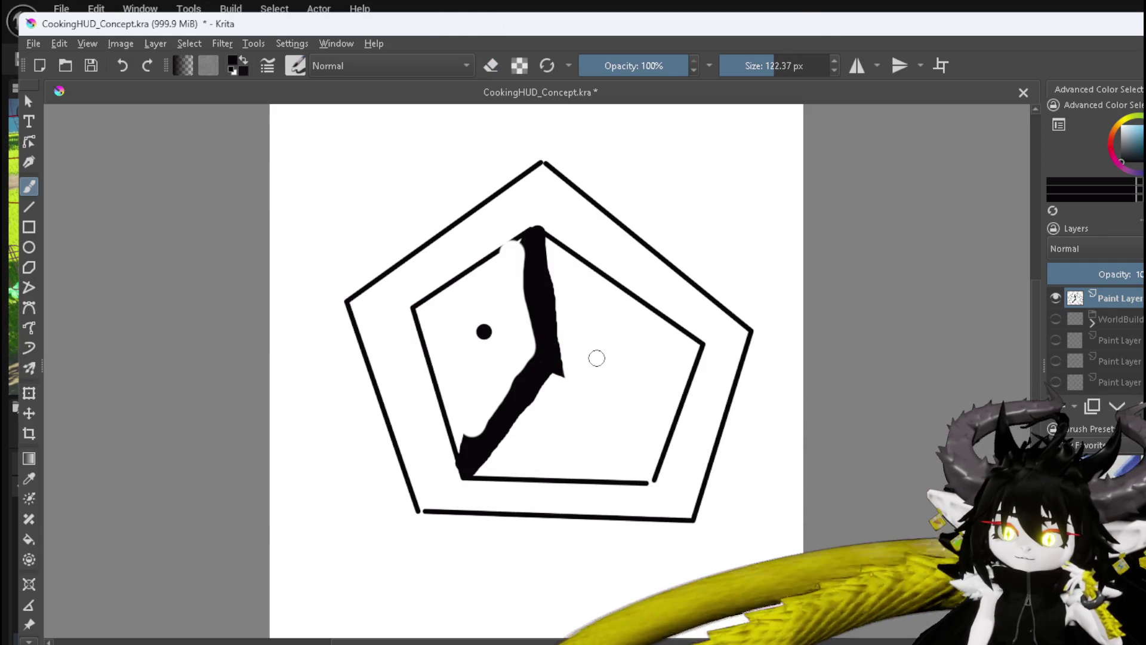
{"action": "left_click_drag", "start_coordinate": [484, 332], "coordinate": [539, 350]}
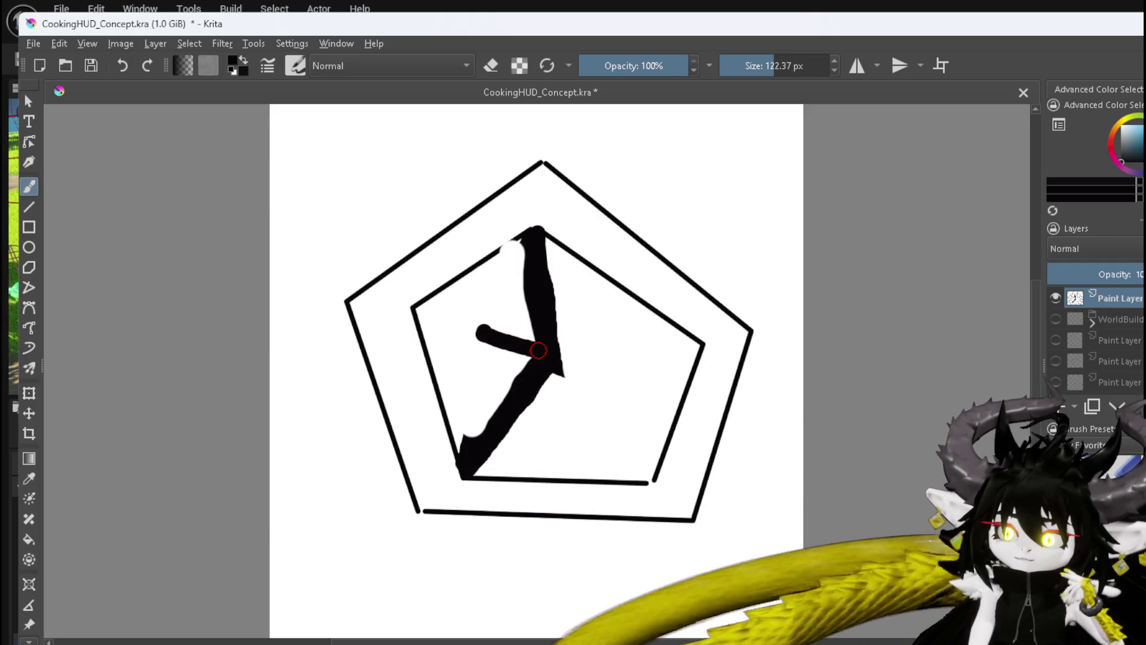
{"action": "mouse_move", "coordinate": [465, 443]}
{"action": "left_mouse_down"}
{"action": "mouse_move", "coordinate": [484, 338]}
{"action": "mouse_move", "coordinate": [527, 238]}
{"action": "mouse_move", "coordinate": [501, 349]}
{"action": "left_mouse_up"}
{"action": "mouse_move", "coordinate": [524, 266]}
{"action": "left_mouse_down"}
{"action": "mouse_move", "coordinate": [481, 330]}
{"action": "mouse_move", "coordinate": [465, 450]}
{"action": "mouse_move", "coordinate": [528, 293]}
{"action": "left_mouse_up"}
{"action": "mouse_move", "coordinate": [495, 374]}
{"action": "left_mouse_down"}
{"action": "mouse_move", "coordinate": [532, 320]}
{"action": "mouse_move", "coordinate": [504, 397]}
{"action": "left_mouse_up"}
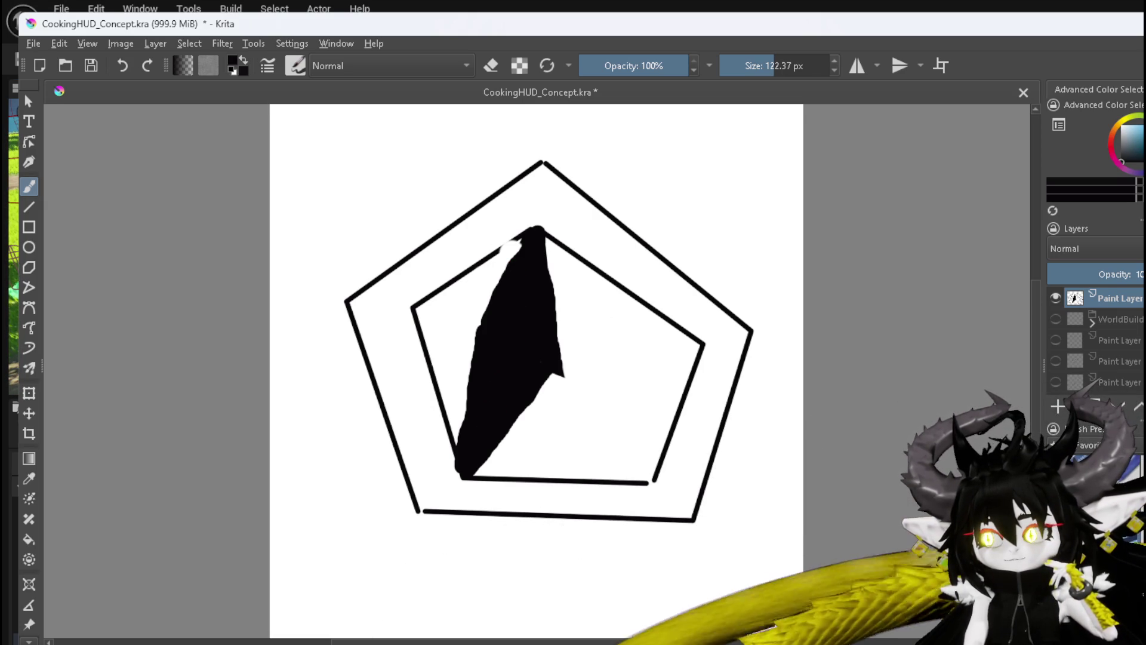
{"action": "key", "text": "e"}
{"action": "left_click", "coordinate": [561, 385]}
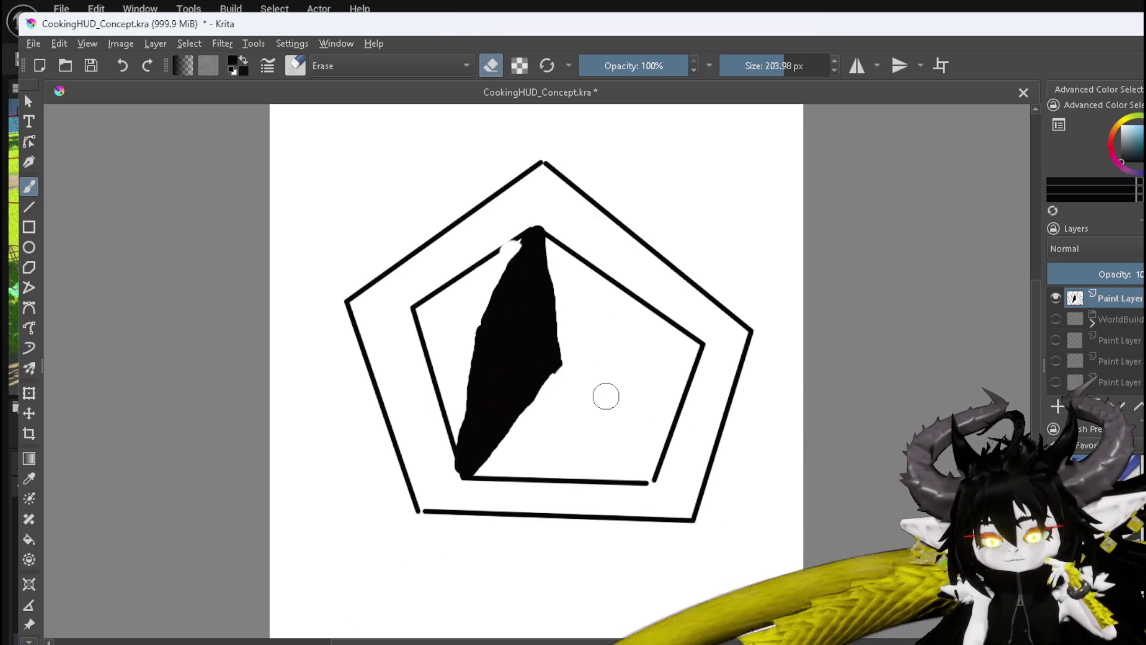
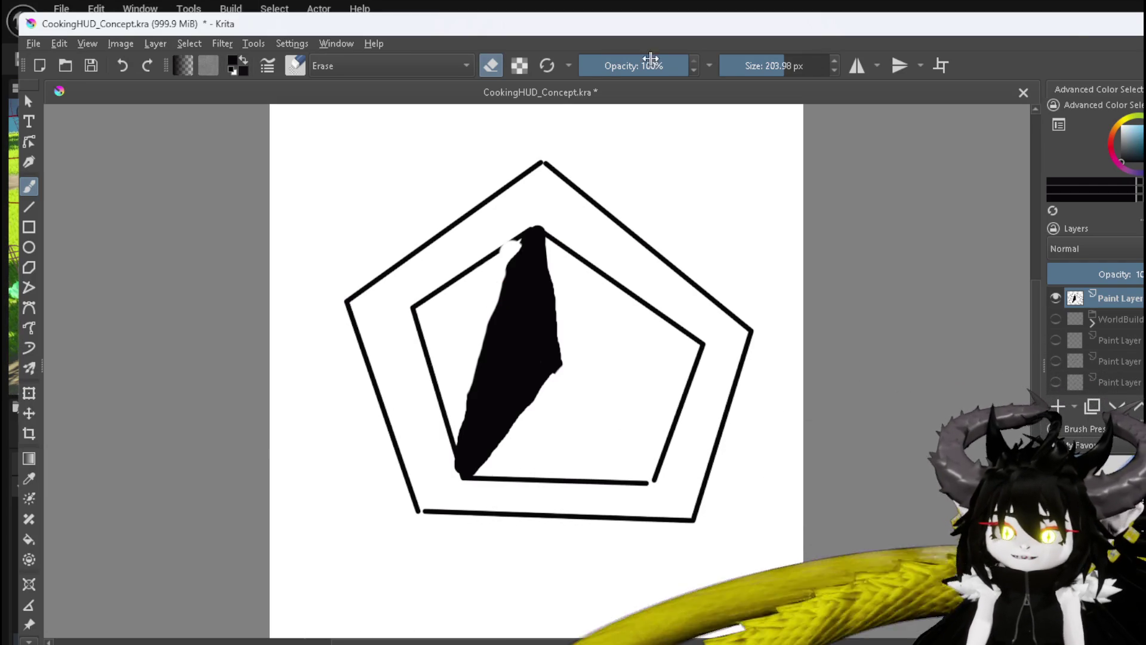
Return to the Unreal editor and bring up PlayerStatsHUD's HideUI graph.
{"action": "key", "text": "alt+Tab"}
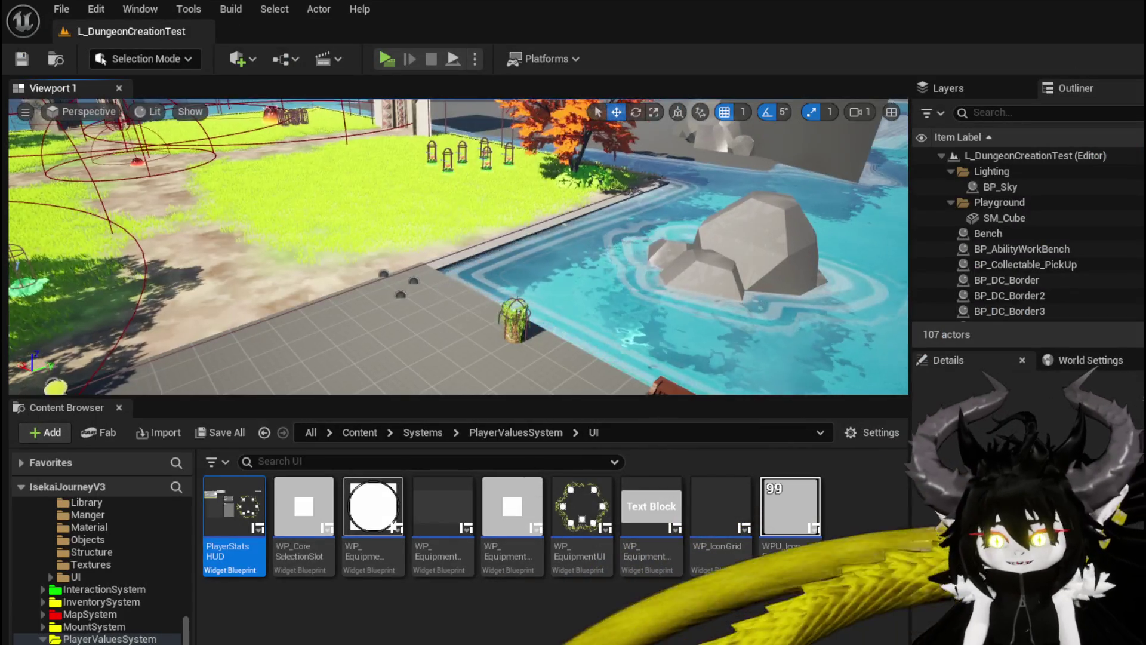
{"action": "key", "text": "alt+Tab"}
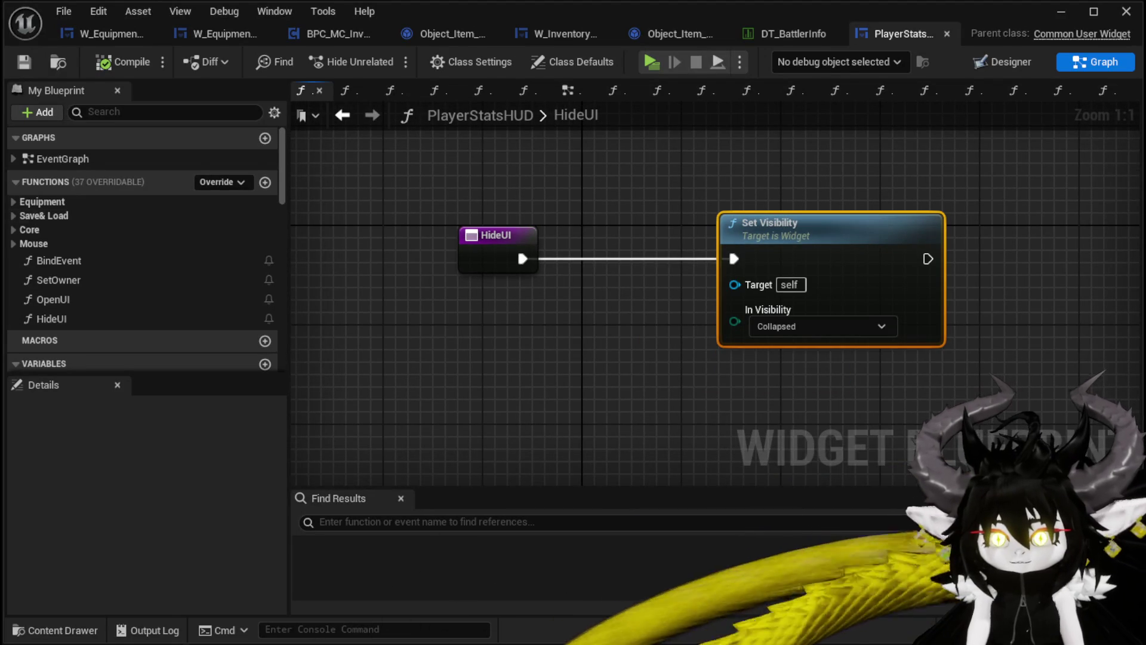
{"action": "left_click", "coordinate": [24, 230]}
{"action": "left_click", "coordinate": [13, 230]}
{"action": "scroll", "coordinate": [177, 281], "scroll_direction": "down", "scroll_amount": 3}
{"action": "scroll", "coordinate": [177, 280], "scroll_direction": "down", "scroll_amount": 10}
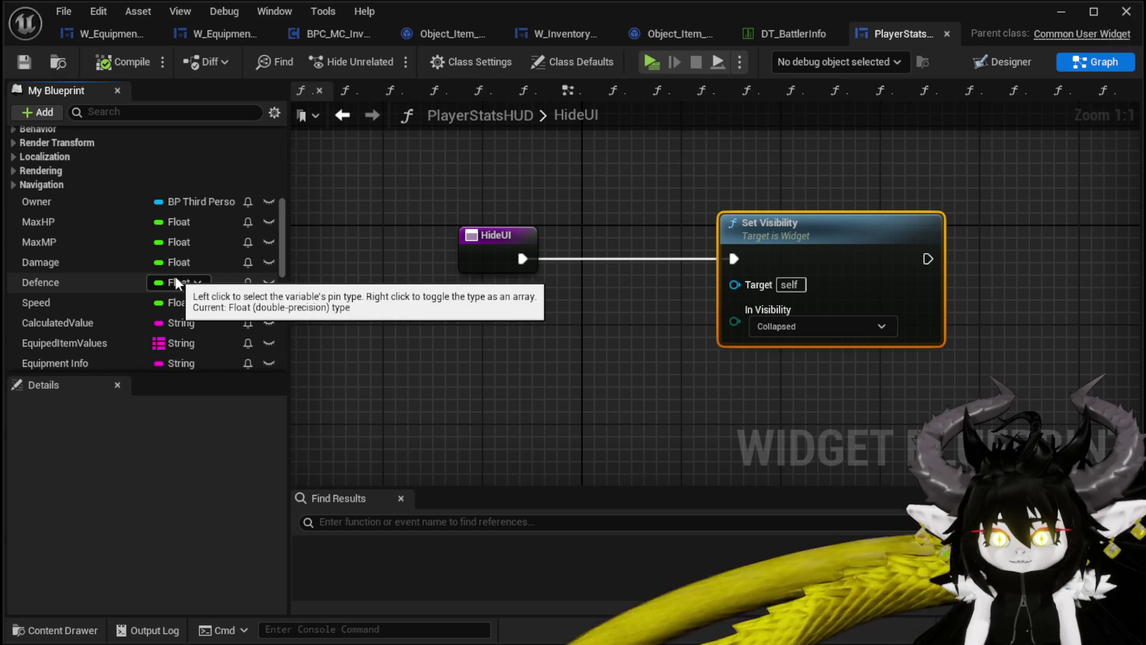
{"action": "scroll", "coordinate": [191, 275], "scroll_direction": "down", "scroll_amount": 3}
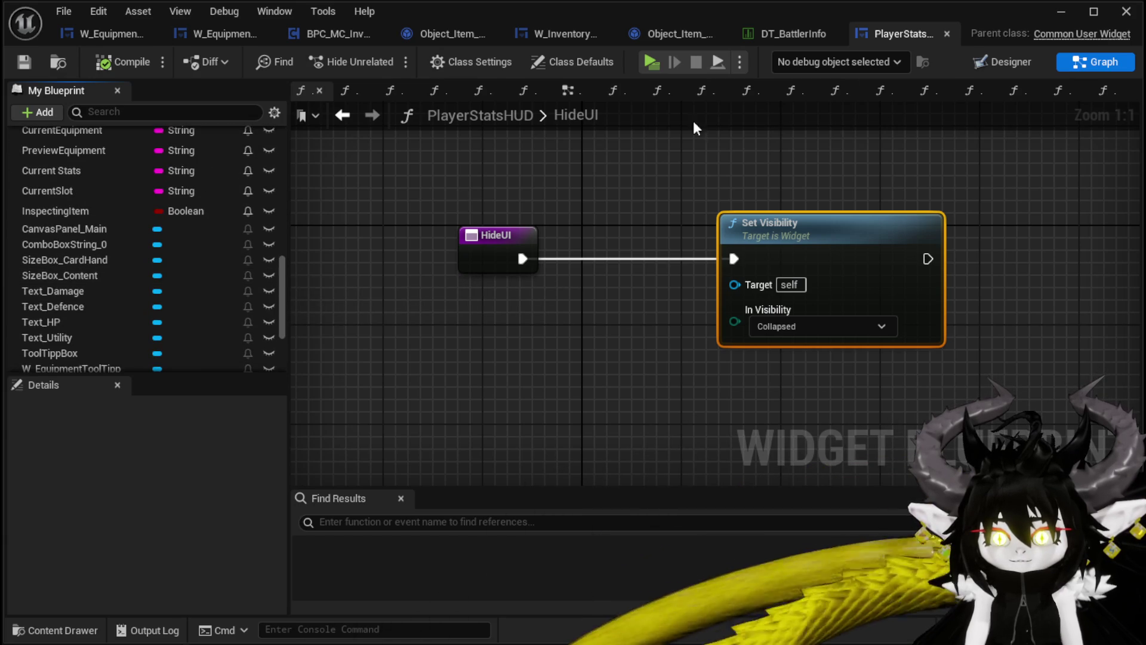
Add a SizeBox_CardHand getter and wire it into Set Visibility's Target.
{"action": "left_click", "coordinate": [1003, 61]}
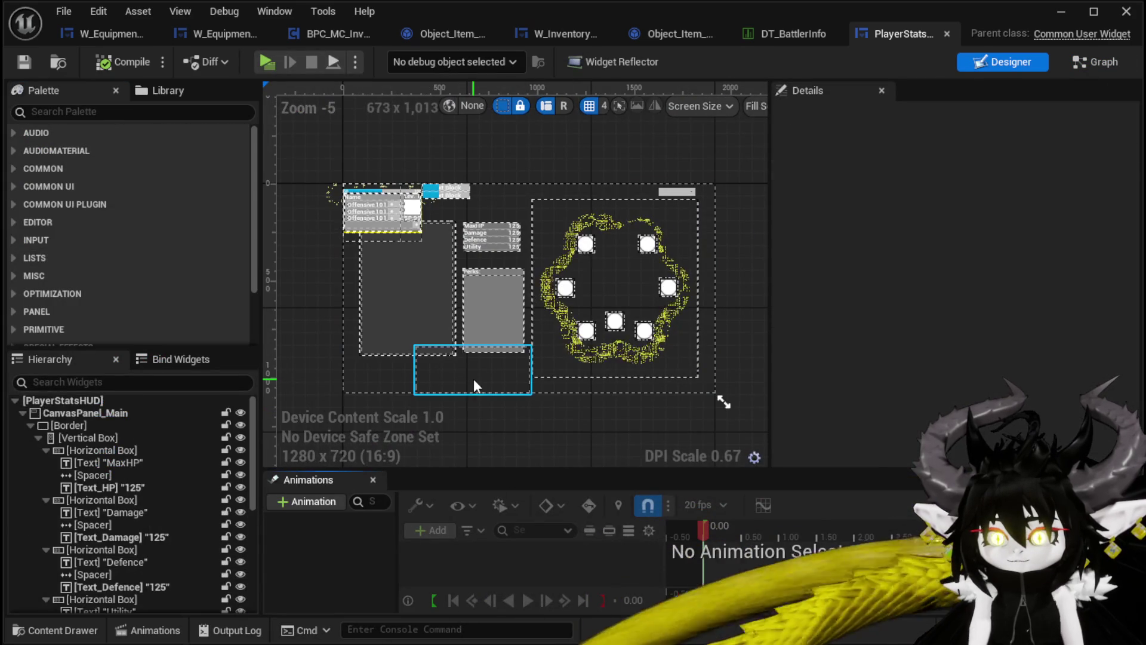
{"action": "left_click", "coordinate": [474, 378]}
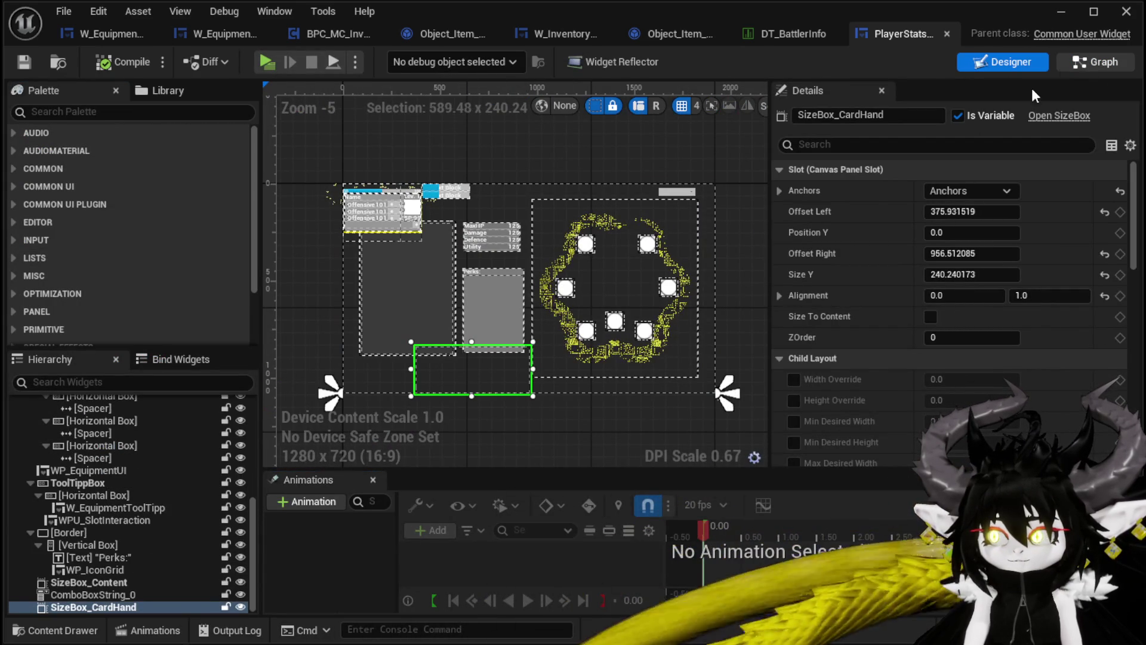
{"action": "left_click", "coordinate": [1069, 63]}
{"action": "left_click_drag", "start_coordinate": [67, 260], "coordinate": [493, 337]}
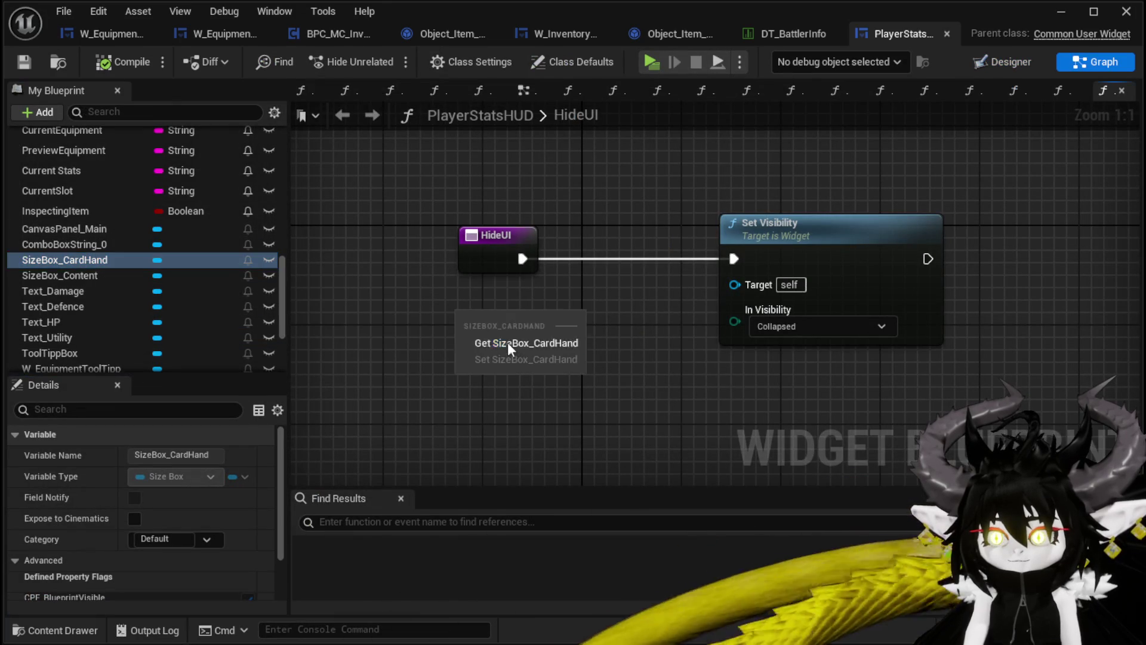
{"action": "left_click", "coordinate": [524, 343]}
{"action": "mouse_move", "coordinate": [554, 315]}
{"action": "left_mouse_down"}
{"action": "mouse_move", "coordinate": [714, 281]}
{"action": "mouse_move", "coordinate": [739, 288]}
{"action": "left_mouse_up"}
{"action": "left_click", "coordinate": [515, 360]}
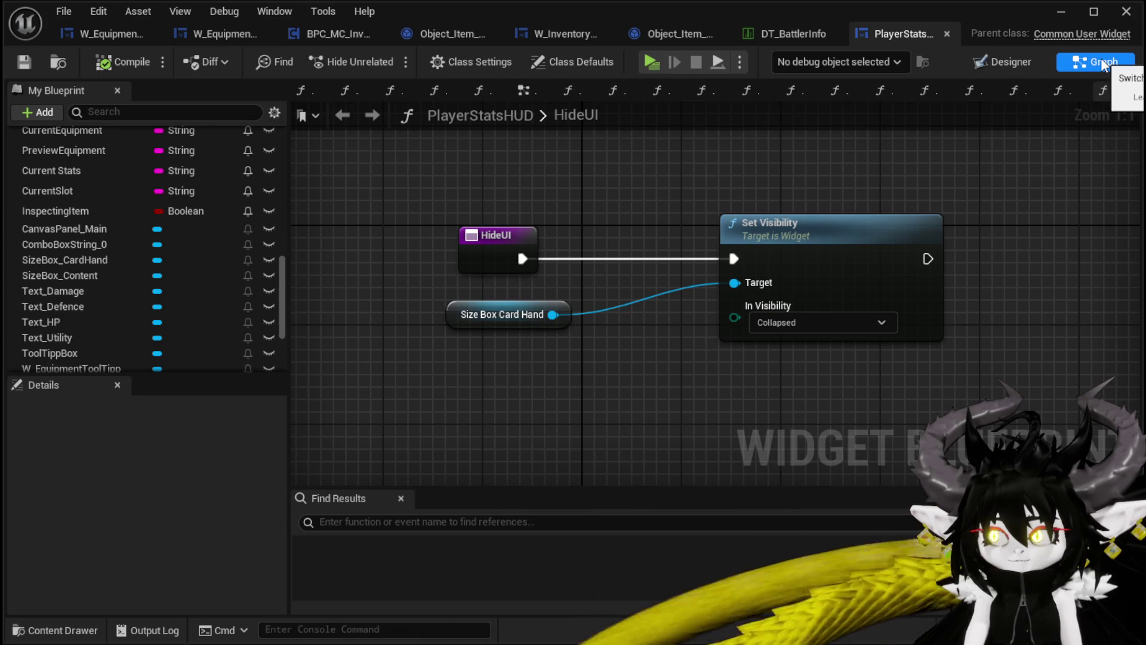
Add a SizeBox_Content getter to Set Visibility's Target, then return to the level editor.
{"action": "left_click", "coordinate": [1000, 62]}
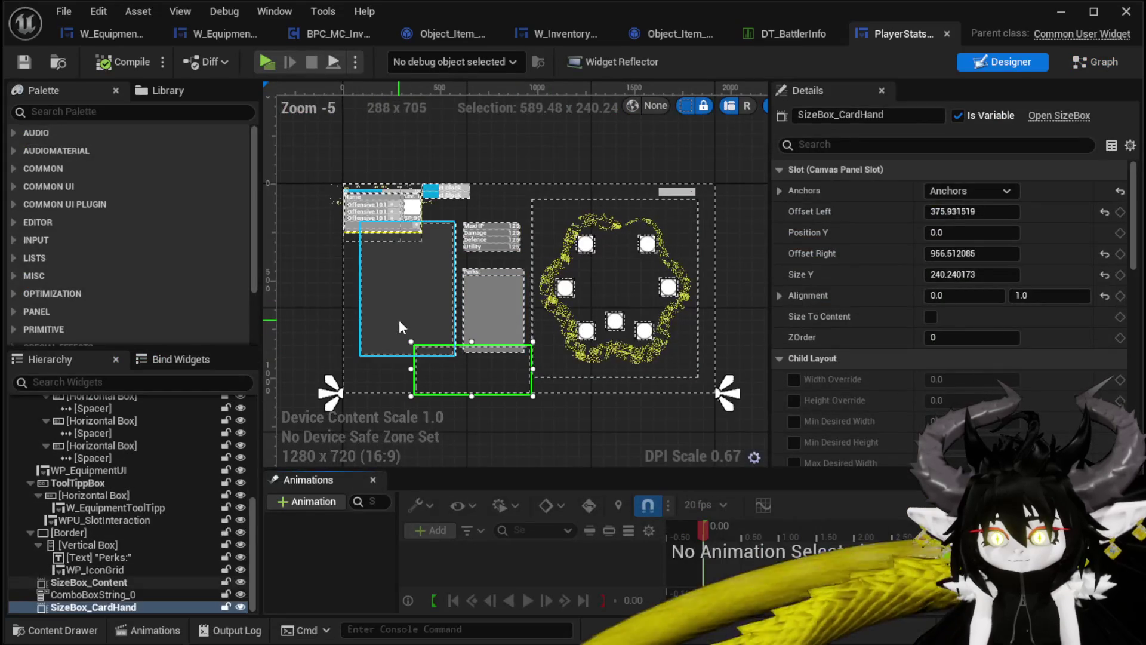
{"action": "left_click", "coordinate": [134, 583]}
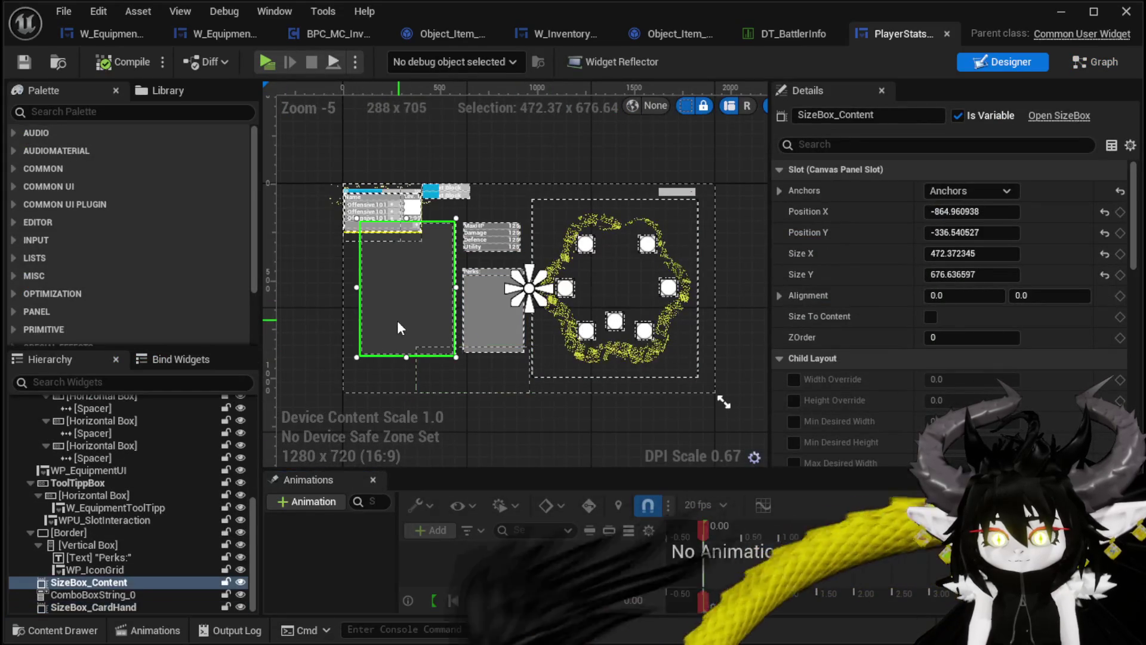
{"action": "left_click", "coordinate": [1099, 63]}
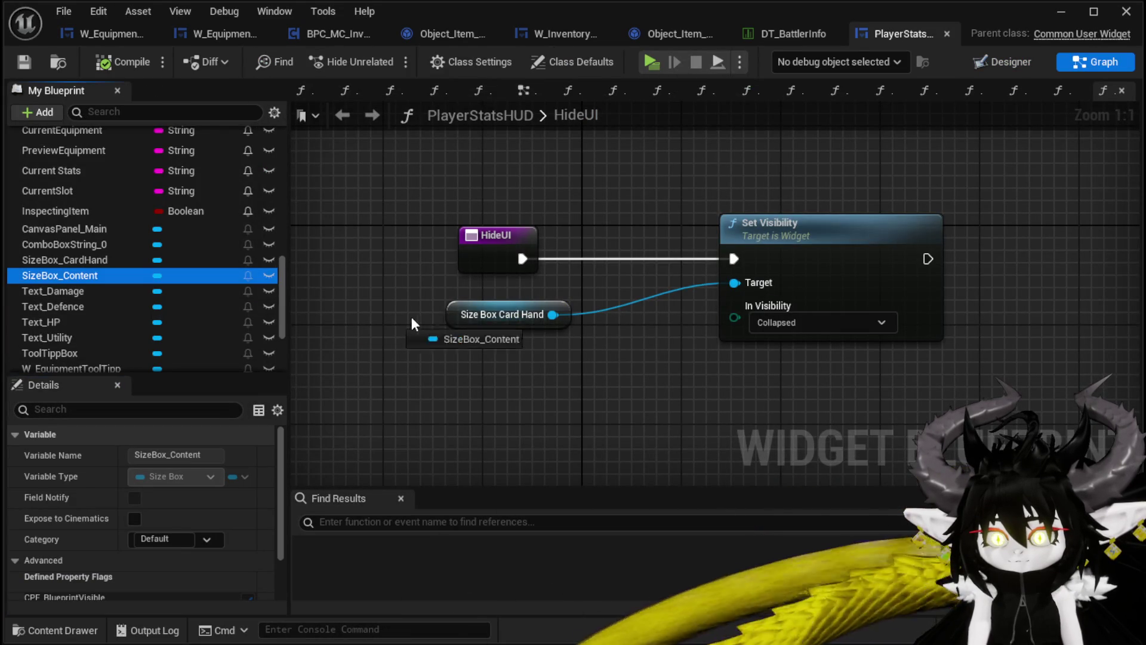
{"action": "left_click_drag", "start_coordinate": [449, 339], "coordinate": [450, 340]}
{"action": "left_click", "coordinate": [489, 367]}
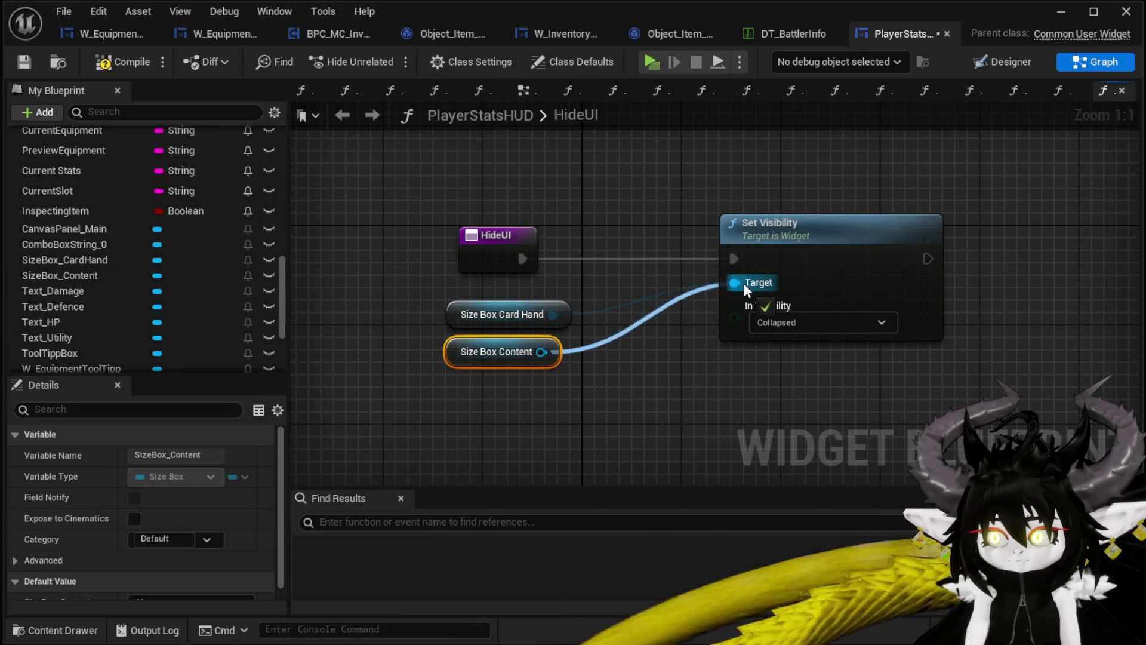
{"action": "left_click_drag", "start_coordinate": [744, 282], "coordinate": [744, 283]}
{"action": "left_click", "coordinate": [455, 164]}
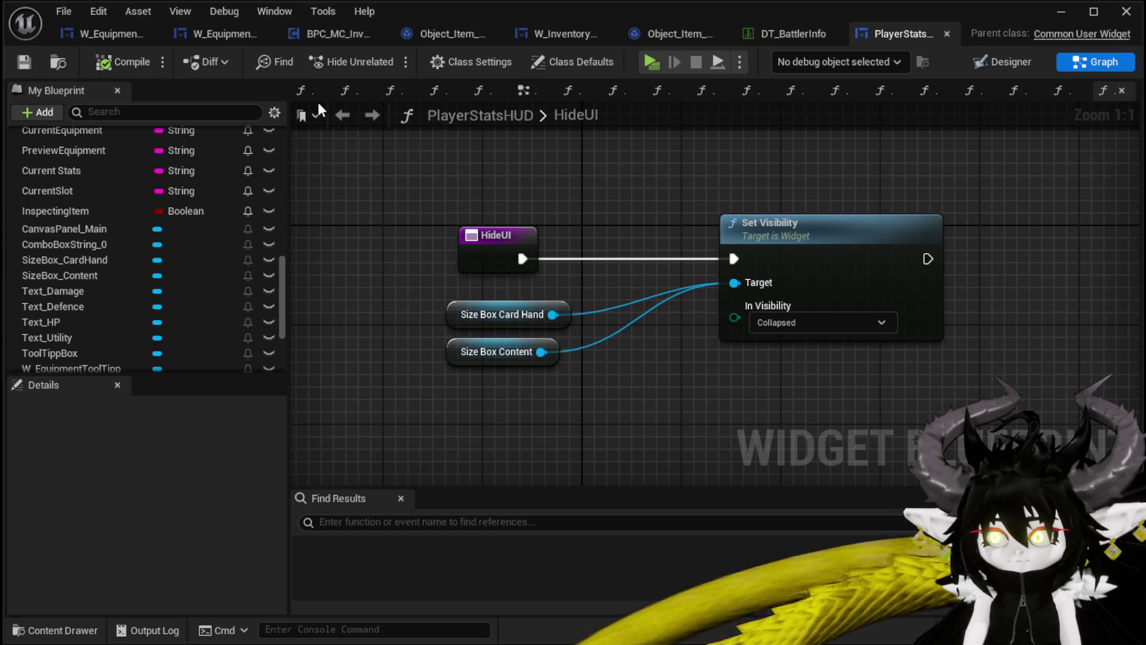
{"action": "left_click", "coordinate": [1020, 64]}
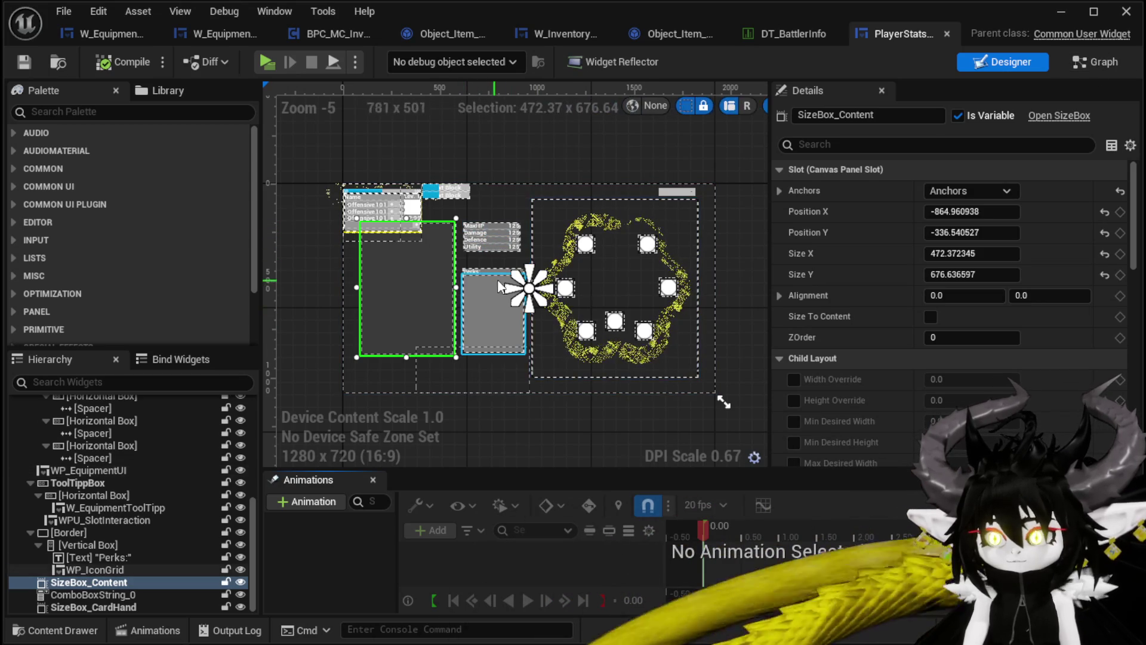
{"action": "left_click", "coordinate": [1059, 13]}
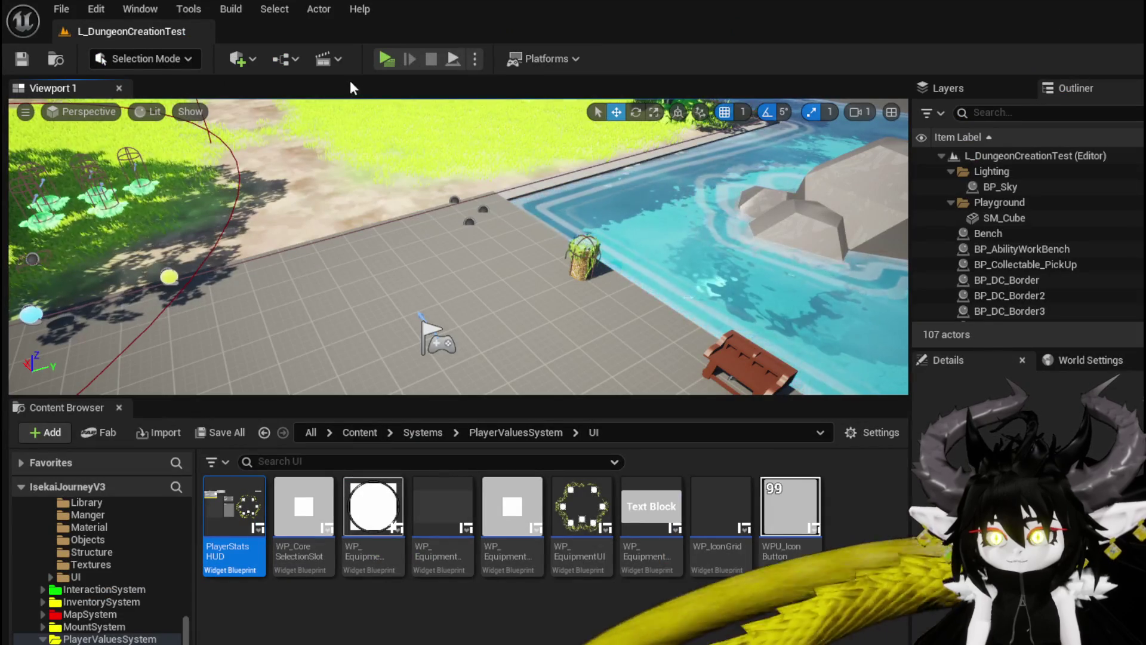
Start a play-test and raise Iron_Chest's Offensive stat to 200 at the workbench.
{"action": "left_click", "coordinate": [378, 62]}
{"action": "key", "text": "w"}
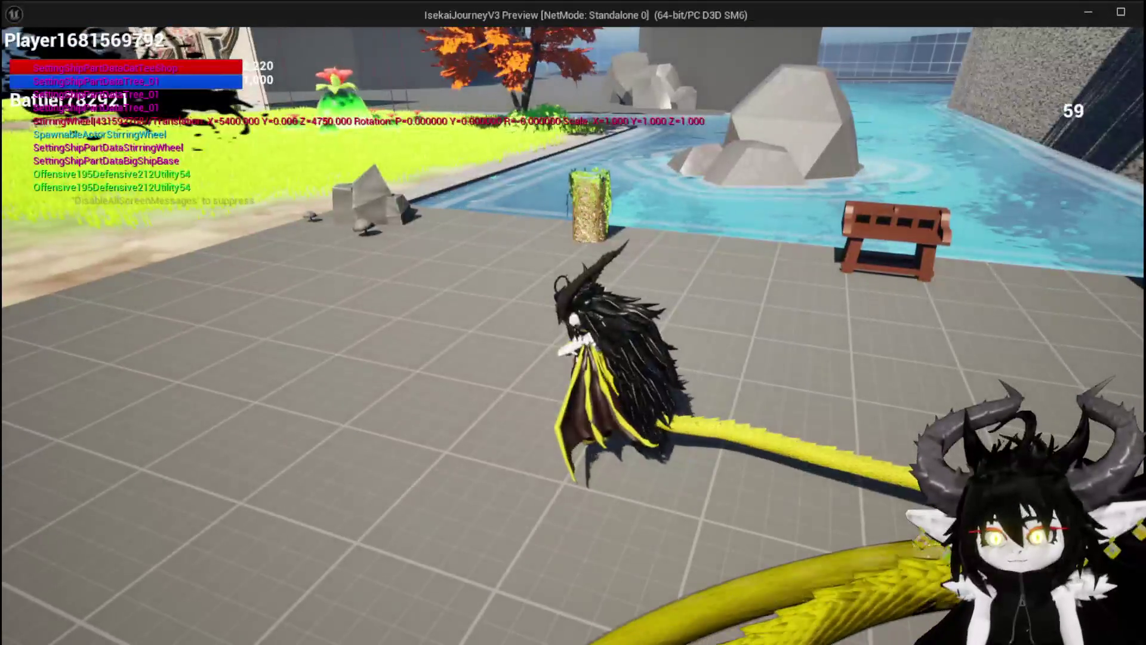
{"action": "key", "text": "e"}
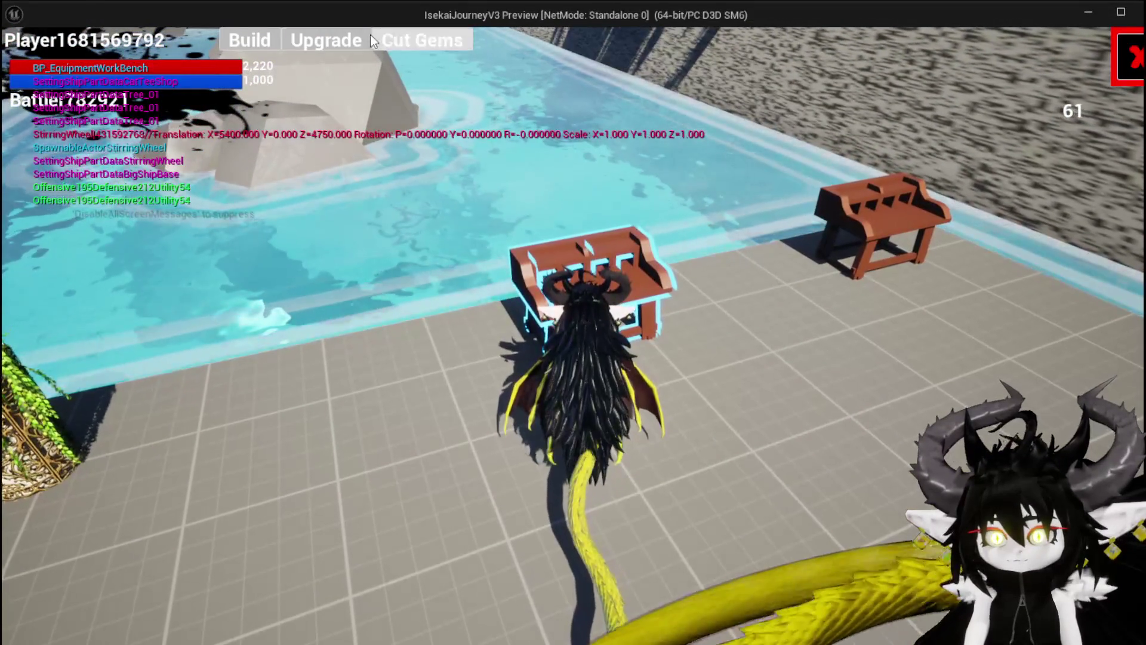
{"action": "left_click", "coordinate": [389, 39]}
{"action": "mouse_move", "coordinate": [33, 66]}
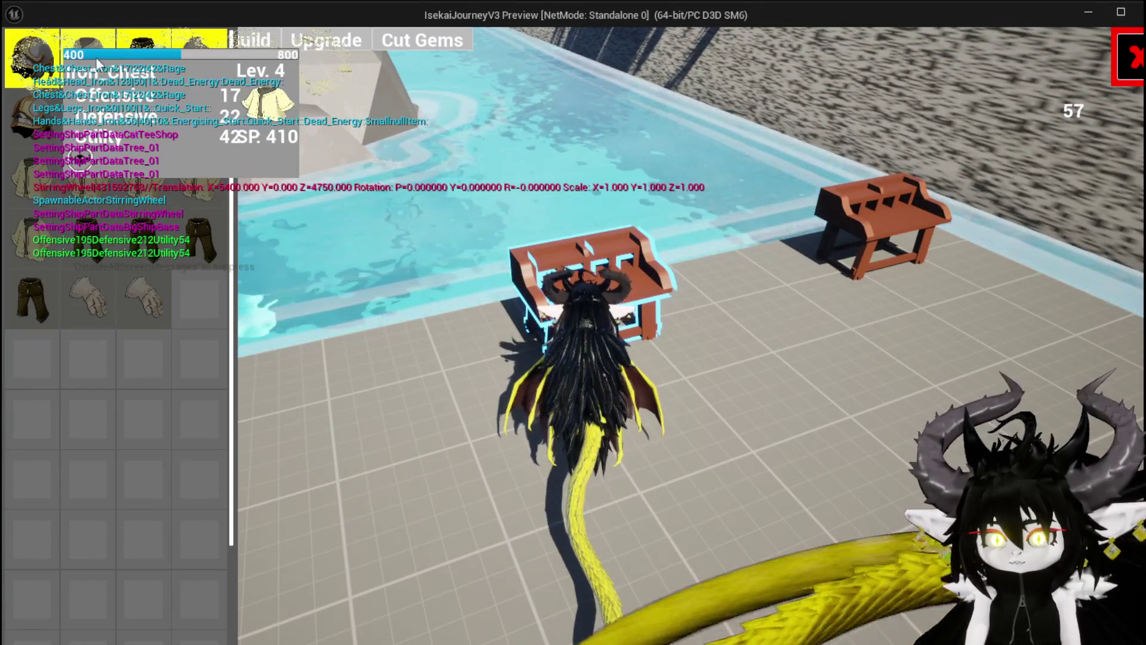
{"action": "left_click", "coordinate": [88, 57]}
{"action": "left_click", "coordinate": [612, 323]}
{"action": "left_click_drag", "start_coordinate": [611, 325], "coordinate": [639, 327]}
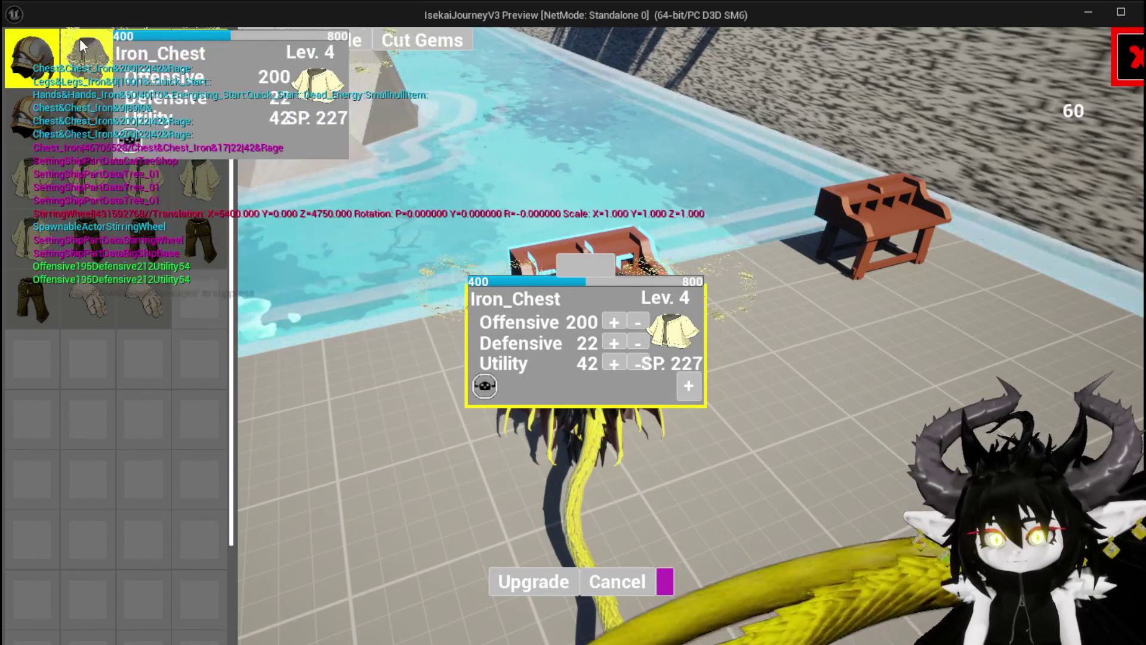
Equip two Iron_Chest items from the Equipment panel, then stop the play-test.
{"action": "left_click", "coordinate": [1127, 59]}
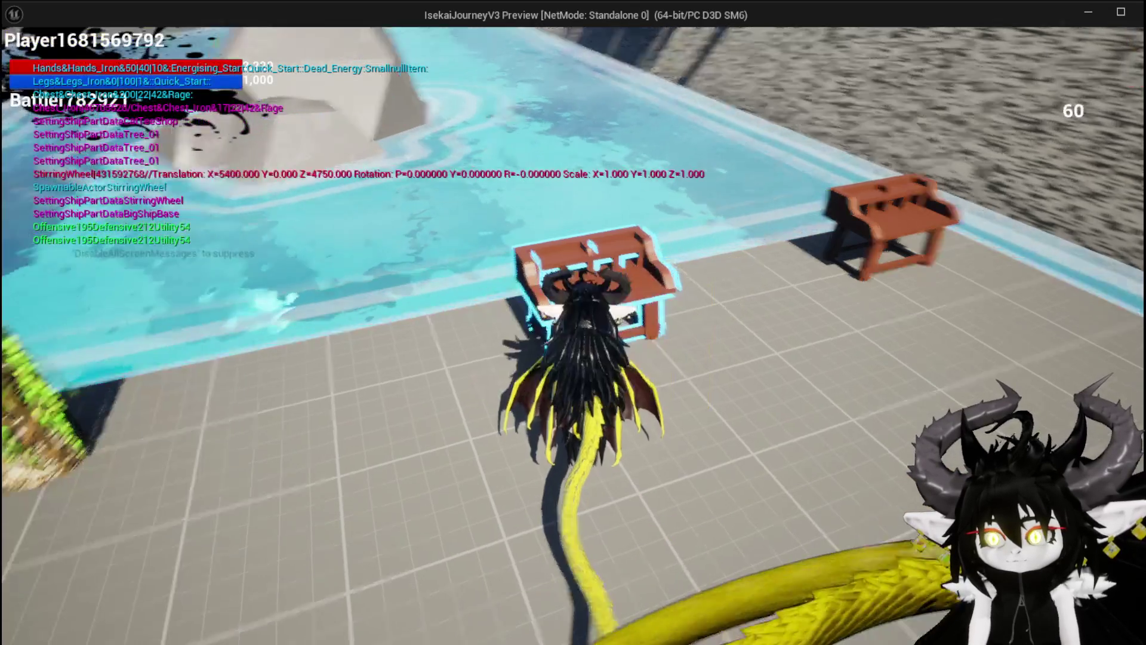
{"action": "left_click", "coordinate": [49, 30]}
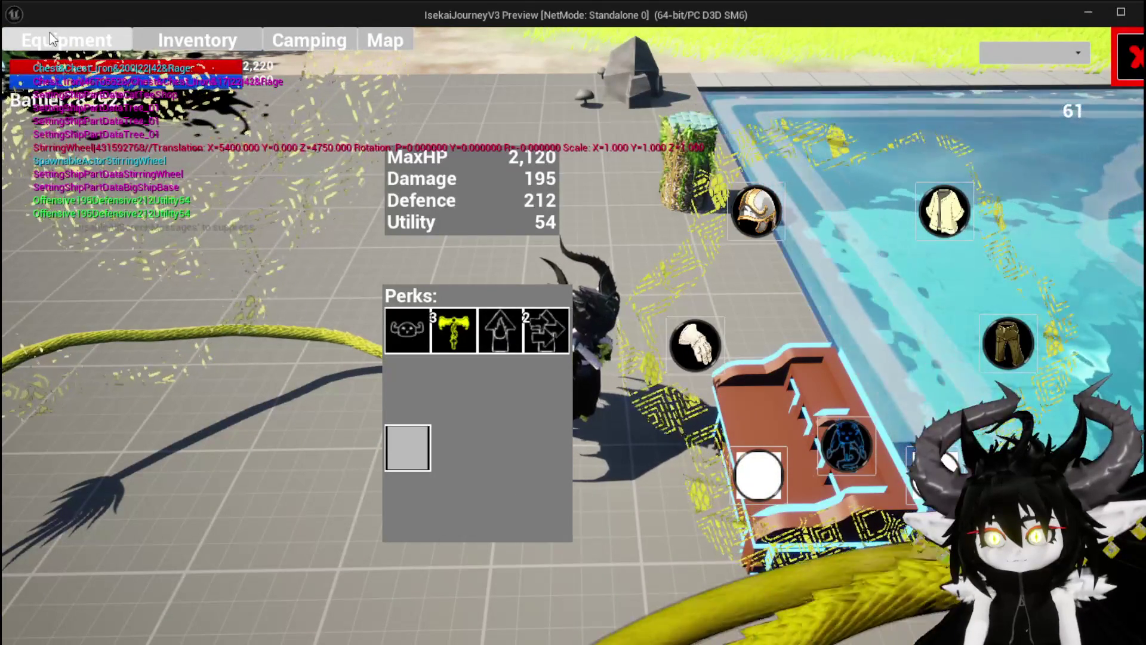
{"action": "left_click", "coordinate": [934, 202]}
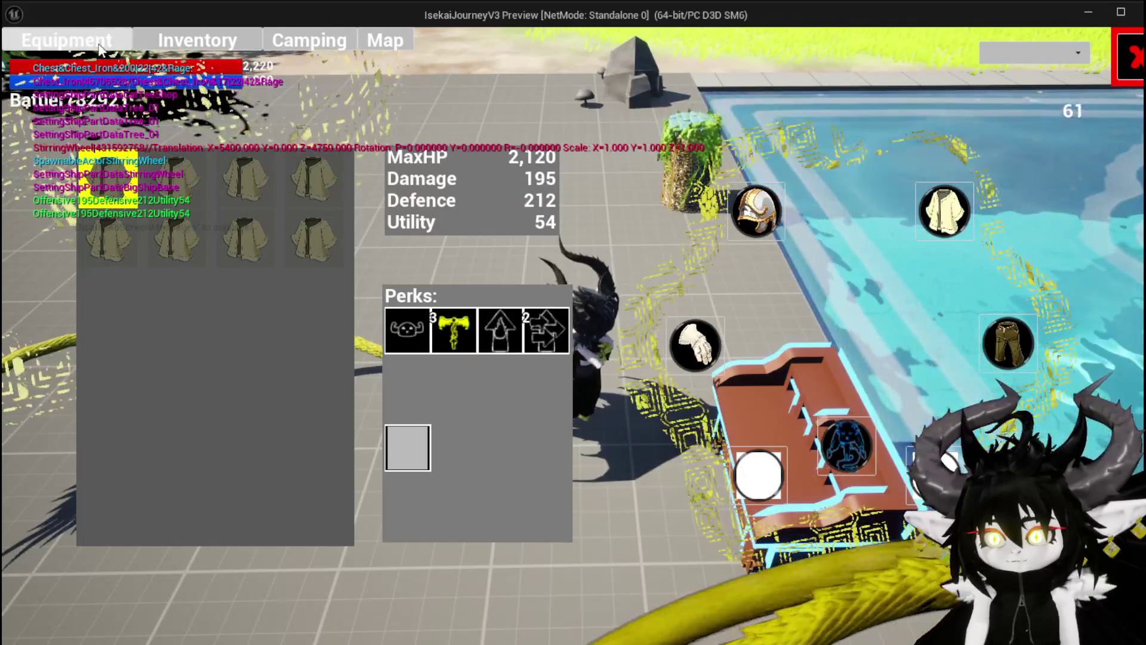
{"action": "left_click", "coordinate": [197, 183]}
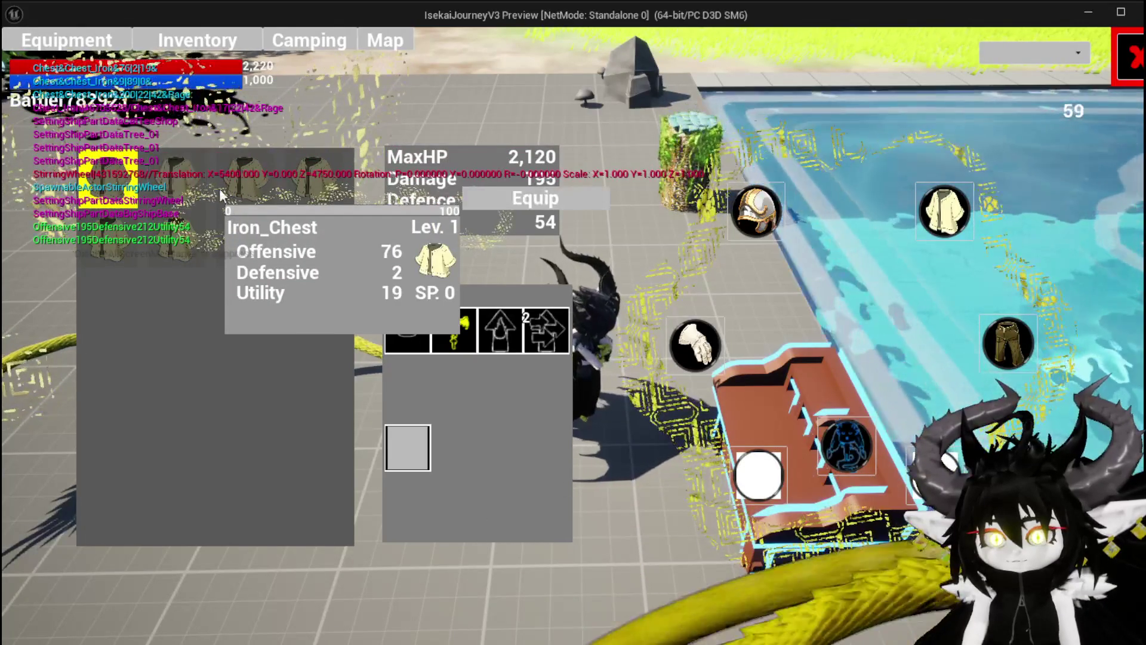
{"action": "left_click", "coordinate": [508, 202]}
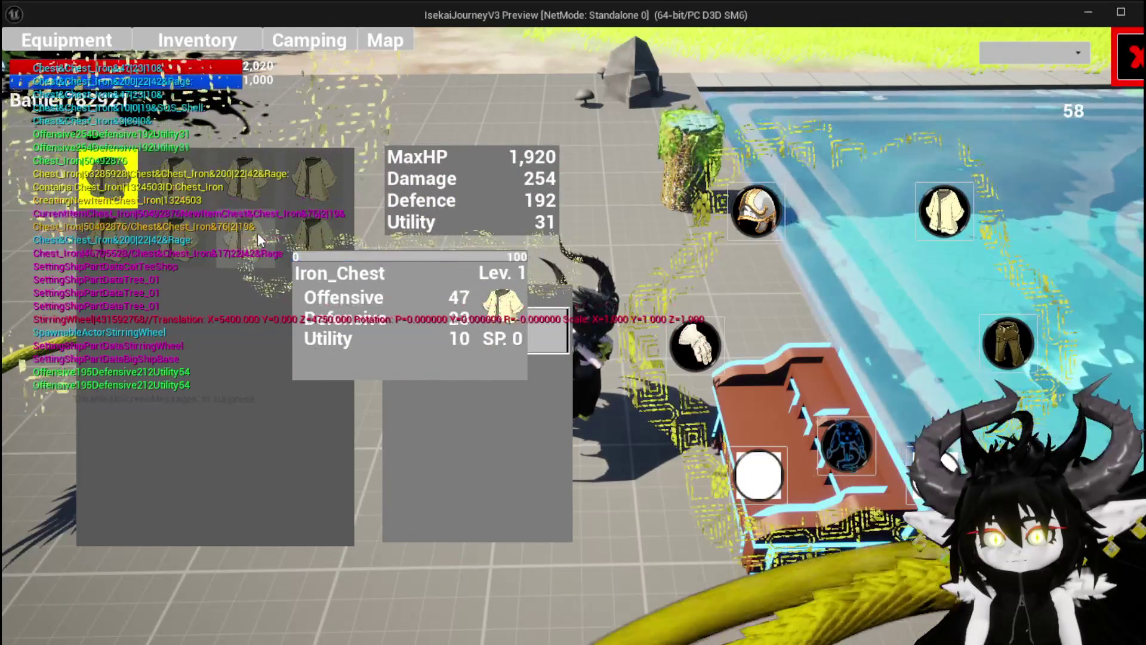
{"action": "left_click", "coordinate": [306, 238]}
{"action": "left_click", "coordinate": [605, 245]}
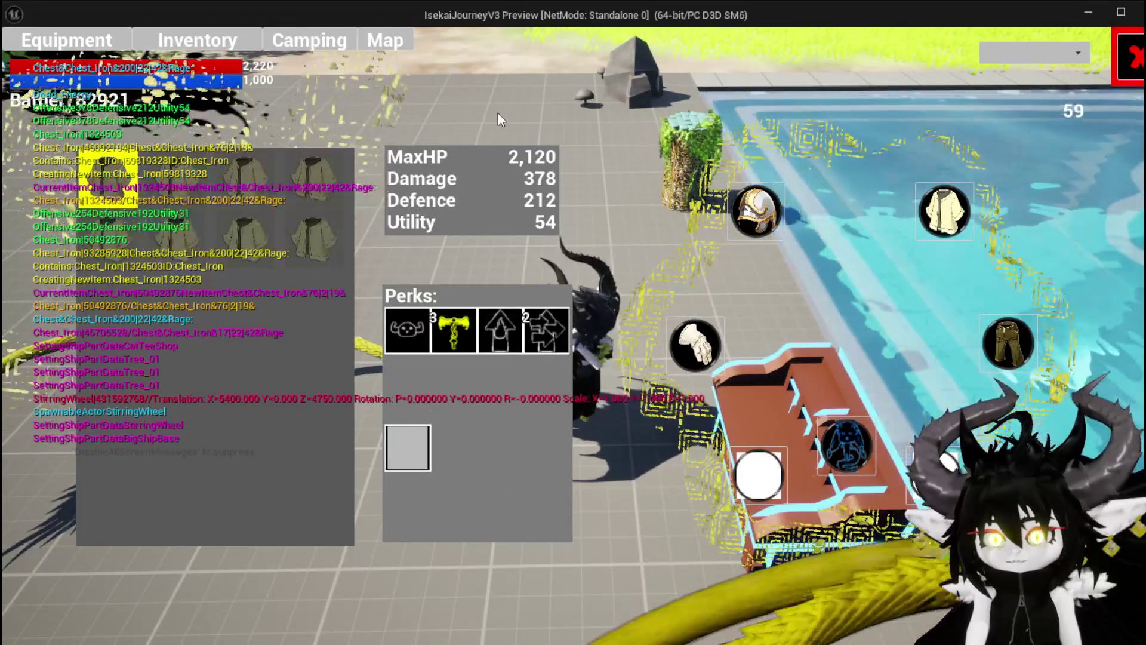
{"action": "key", "text": "Escape"}
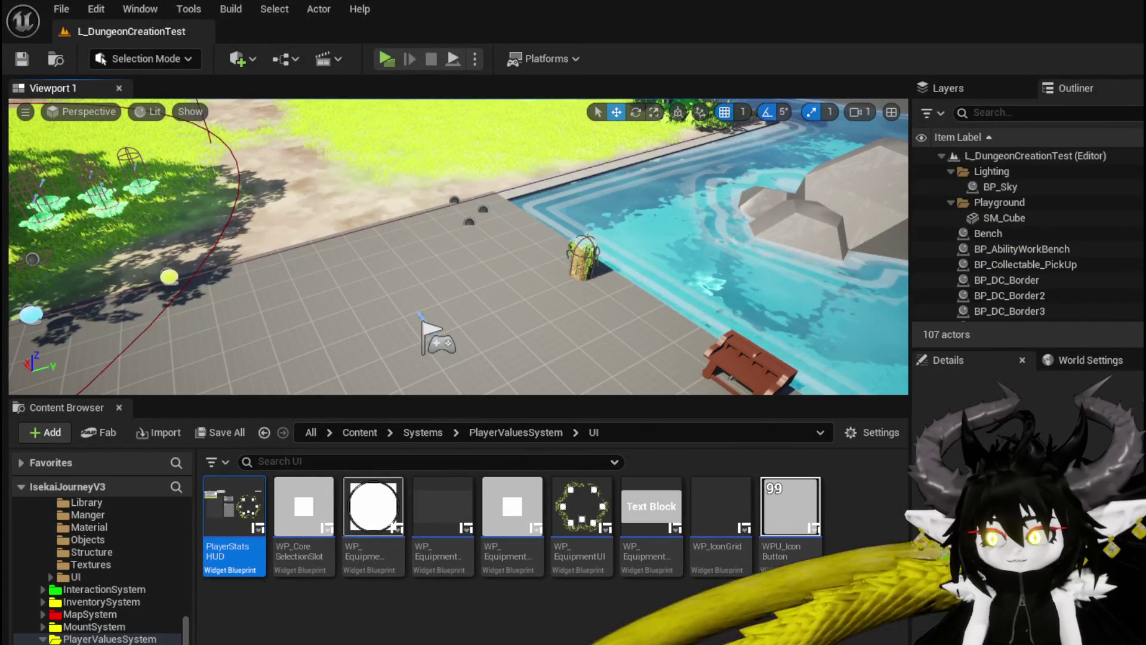
Reopen PlayerStatsHUD and open DisplayEquipmentStats from the Equipment function category.
{"action": "key", "text": "Return"}
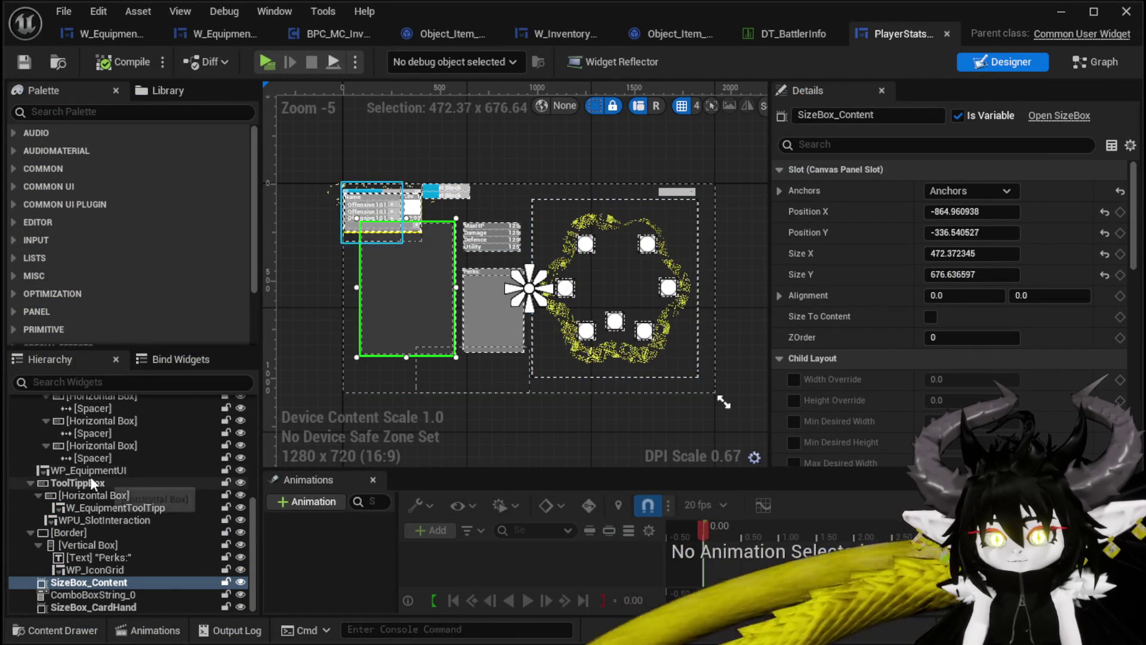
{"action": "scroll", "coordinate": [120, 483], "scroll_direction": "up", "scroll_amount": 3}
{"action": "left_click", "coordinate": [1086, 62]}
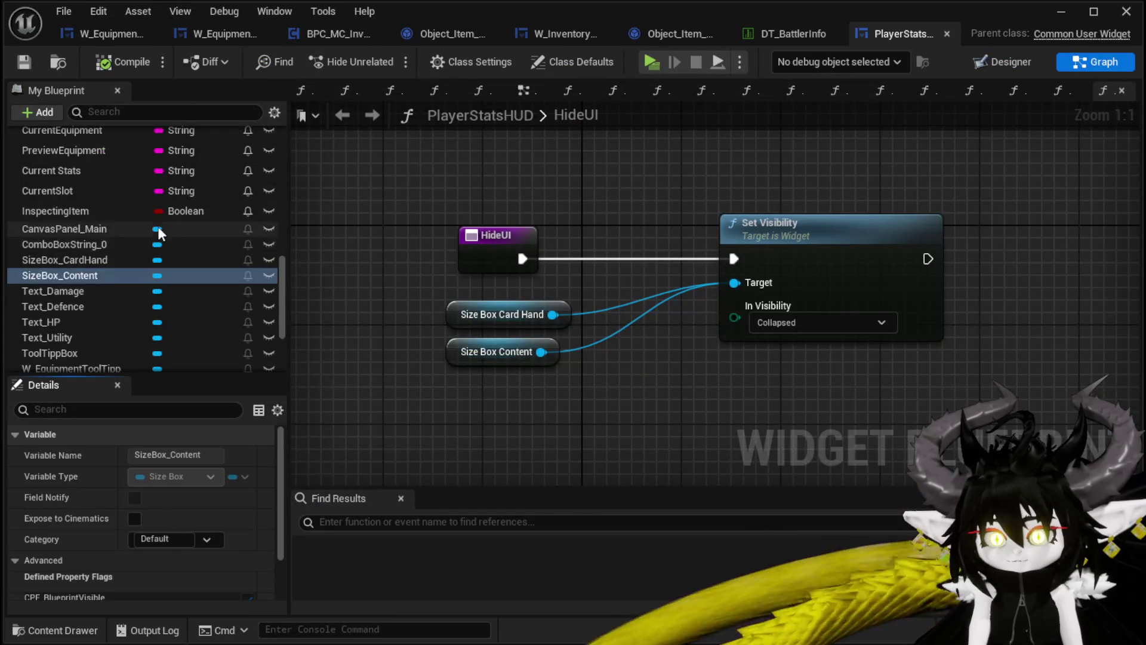
{"action": "scroll", "coordinate": [157, 227], "scroll_direction": "up", "scroll_amount": 5}
{"action": "scroll", "coordinate": [159, 224], "scroll_direction": "up", "scroll_amount": 5}
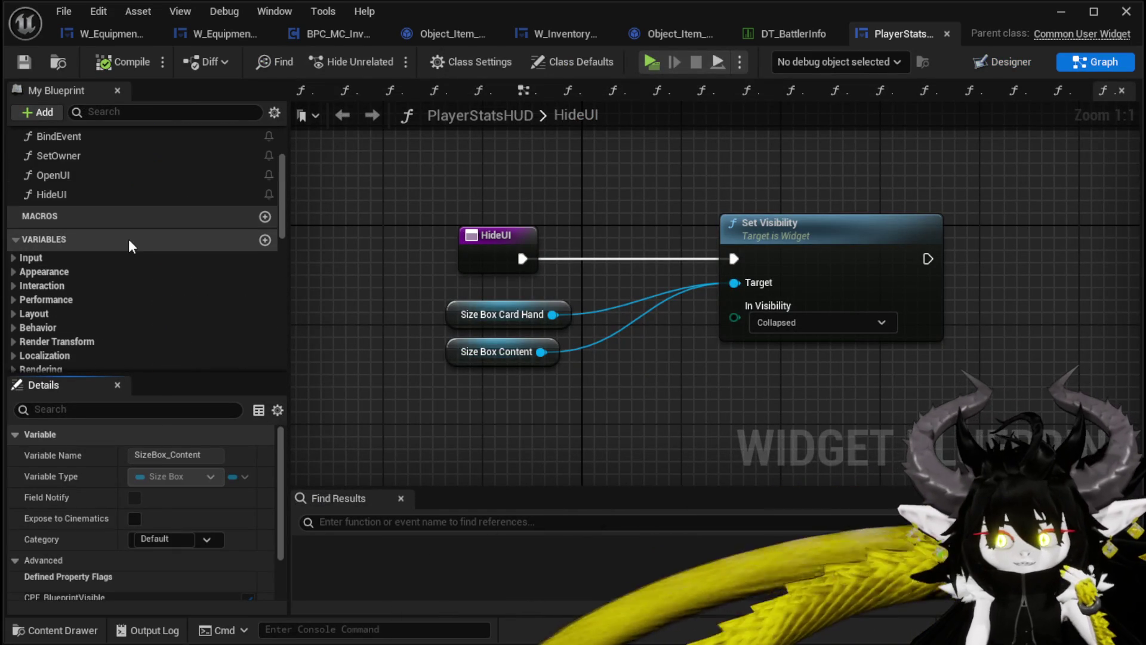
{"action": "scroll", "coordinate": [128, 238], "scroll_direction": "up", "scroll_amount": 3}
{"action": "scroll", "coordinate": [128, 238], "scroll_direction": "up", "scroll_amount": 3}
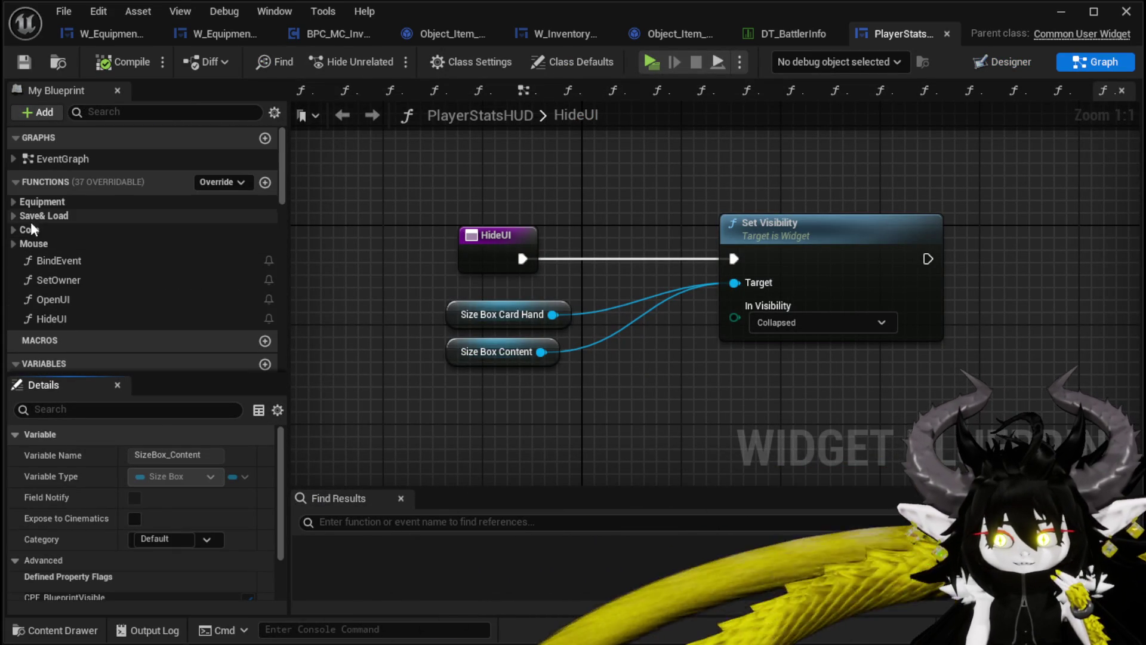
{"action": "left_click", "coordinate": [13, 202]}
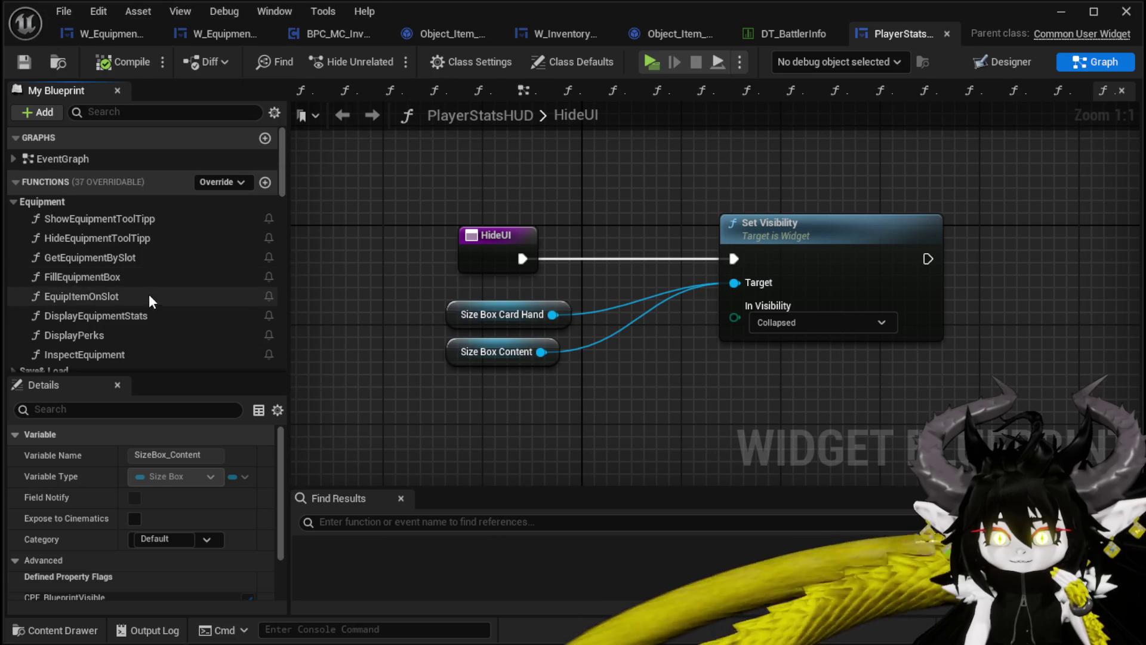
{"action": "double_click", "coordinate": [172, 313]}
Nudge the DisplayEquipmentStats entry node left, then switch to the OpenUI graph.
{"action": "mouse_move", "coordinate": [596, 320]}
{"action": "left_mouse_down"}
{"action": "mouse_move", "coordinate": [483, 387]}
{"action": "mouse_move", "coordinate": [505, 352]}
{"action": "left_mouse_up"}
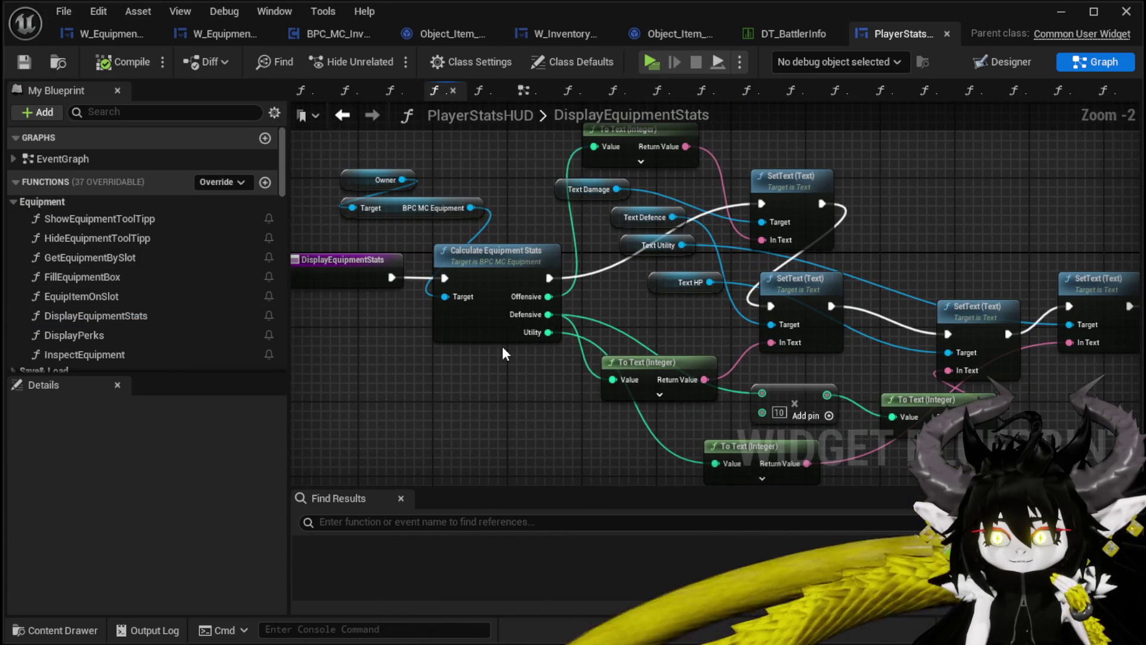
{"action": "mouse_move", "coordinate": [503, 348]}
{"action": "left_mouse_down"}
{"action": "mouse_move", "coordinate": [410, 294]}
{"action": "mouse_move", "coordinate": [145, 308]}
{"action": "left_mouse_up"}
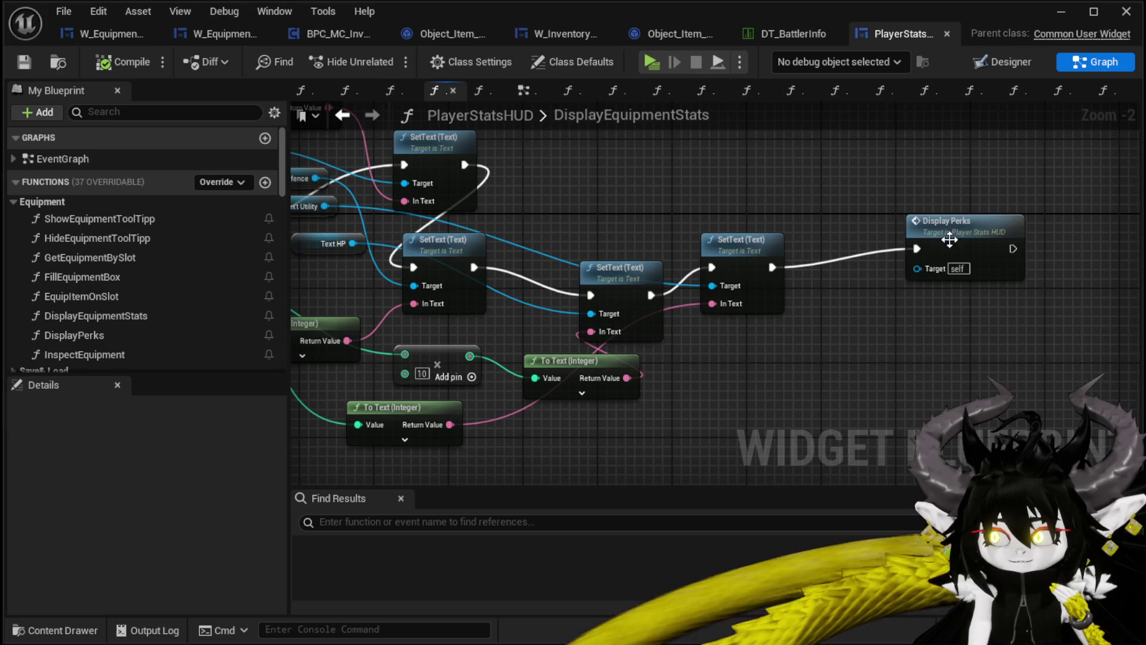
{"action": "left_click_drag", "start_coordinate": [958, 236], "coordinate": [875, 265]}
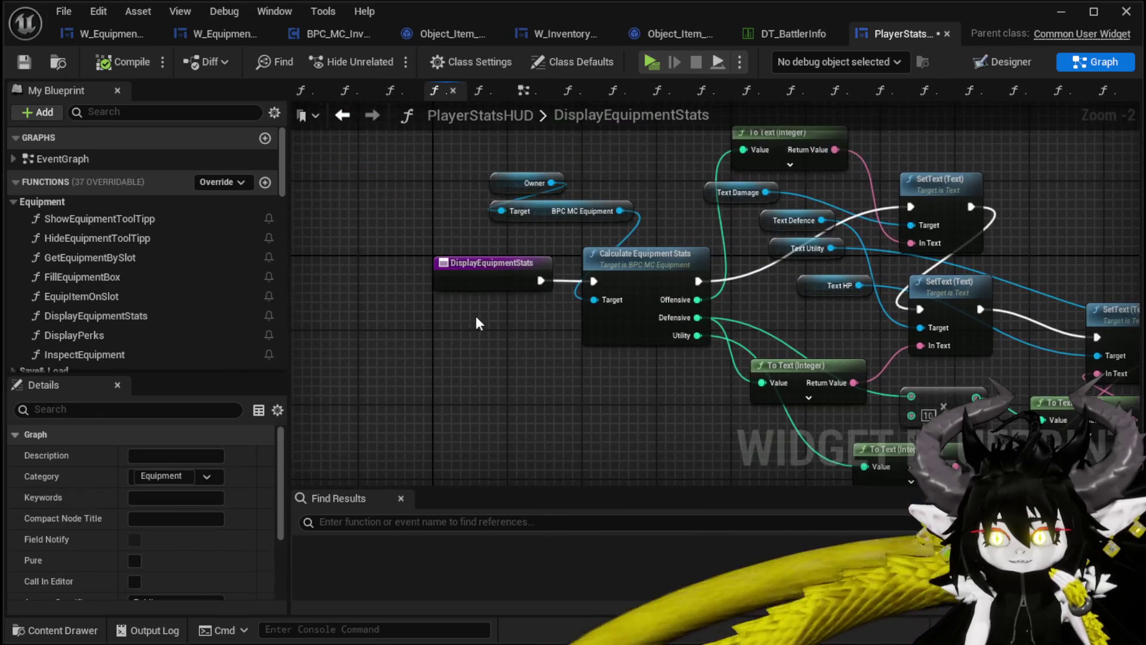
{"action": "left_click_drag", "start_coordinate": [473, 282], "coordinate": [426, 283]}
{"action": "left_click", "coordinate": [356, 245]}
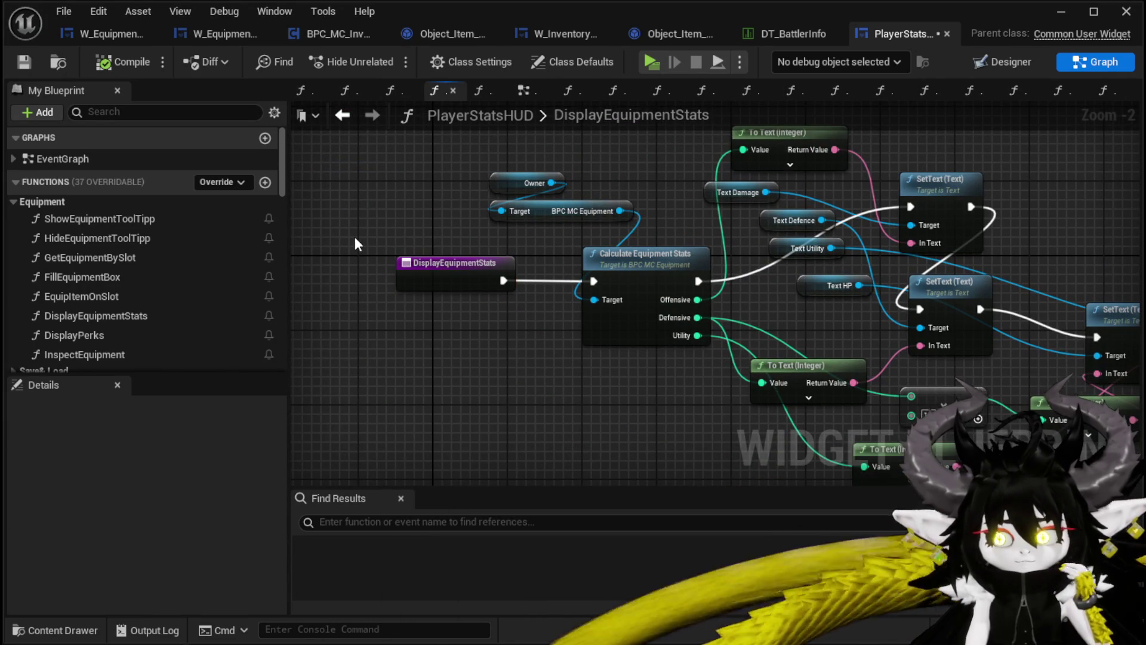
{"action": "scroll", "coordinate": [166, 255], "scroll_direction": "down", "scroll_amount": 4}
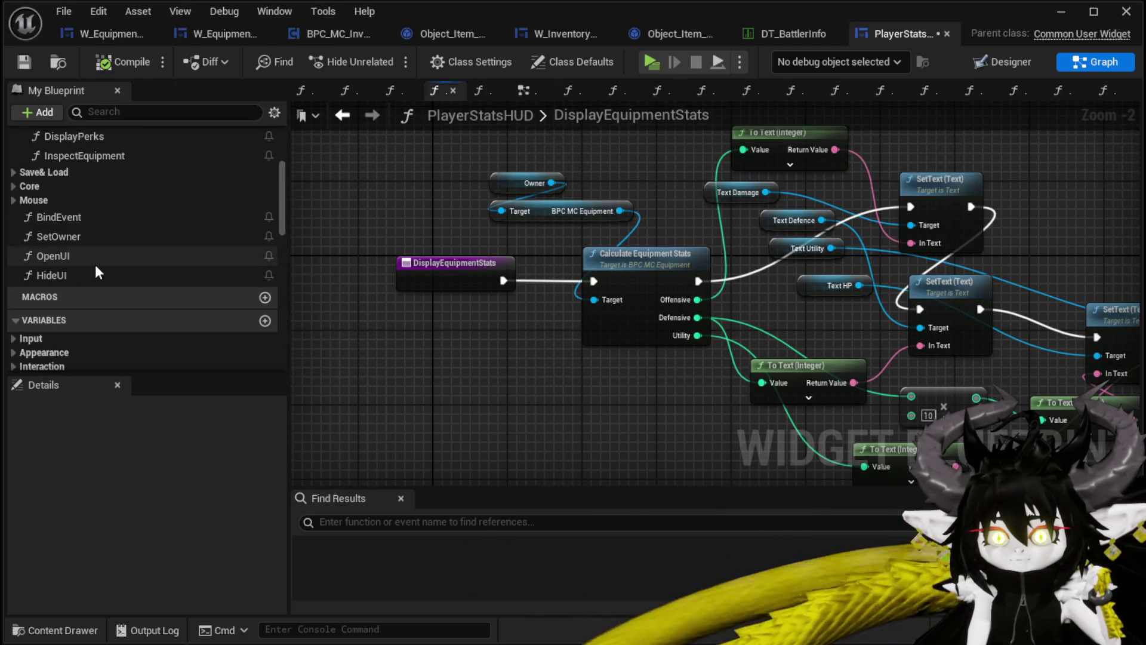
{"action": "double_click", "coordinate": [99, 258]}
Add a Display Equipment Stats call after Set Visibility and delete the Display Perks node.
{"action": "scroll", "coordinate": [103, 260], "scroll_direction": "up", "scroll_amount": 2}
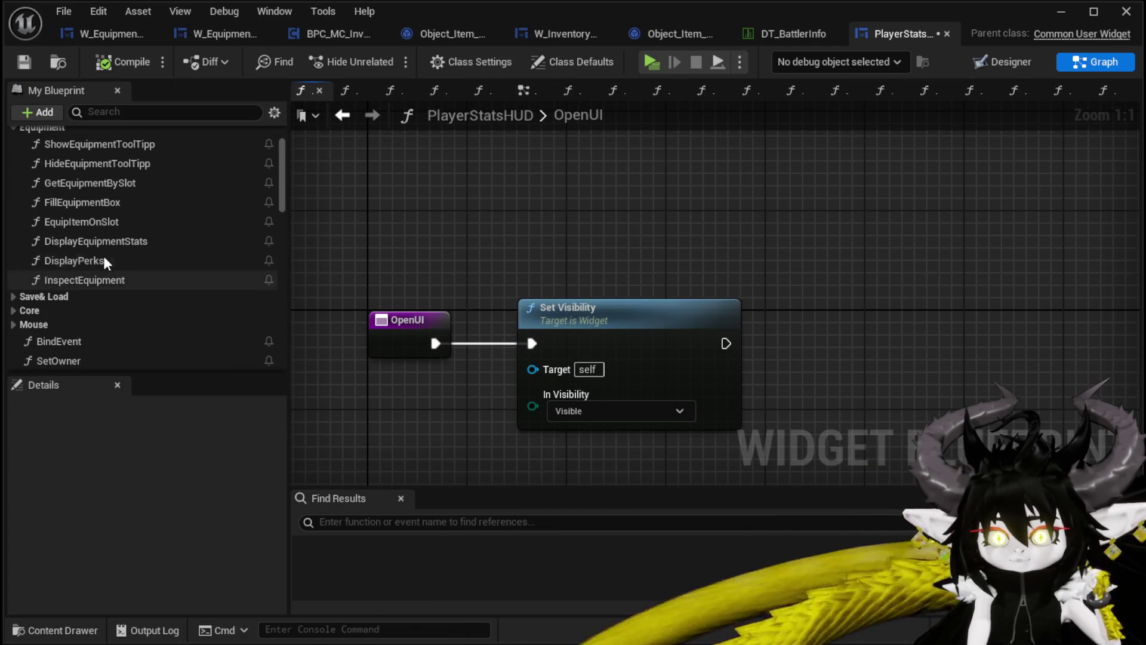
{"action": "scroll", "coordinate": [106, 281], "scroll_direction": "down", "scroll_amount": 2}
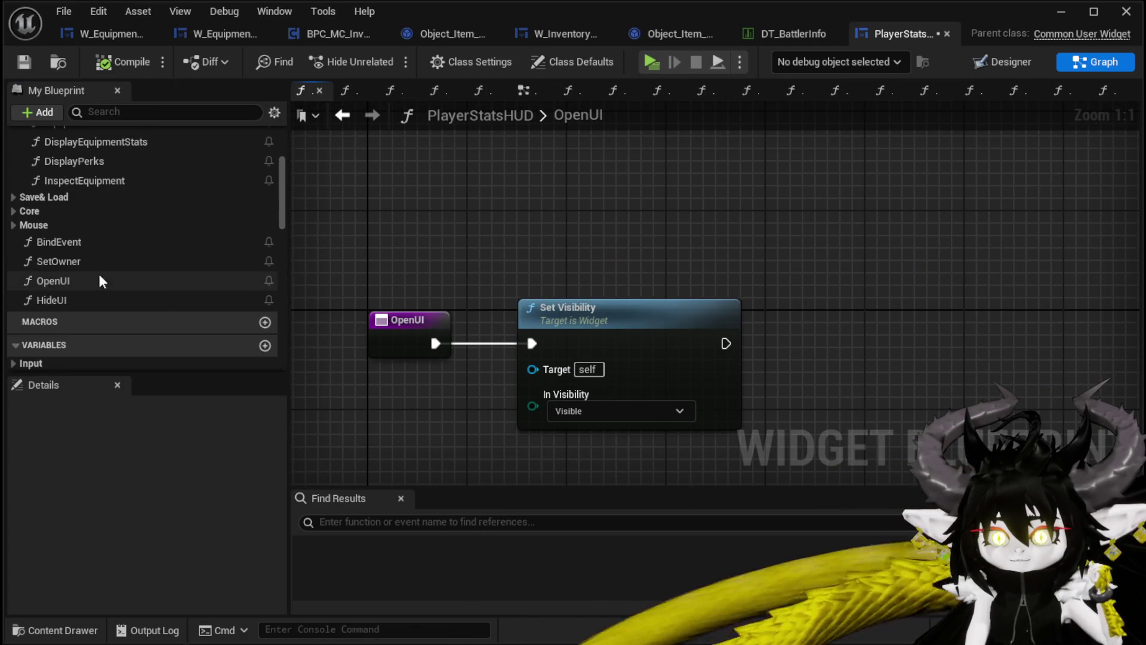
{"action": "scroll", "coordinate": [90, 213], "scroll_direction": "up", "scroll_amount": 1}
{"action": "left_click_drag", "start_coordinate": [84, 209], "coordinate": [817, 317]}
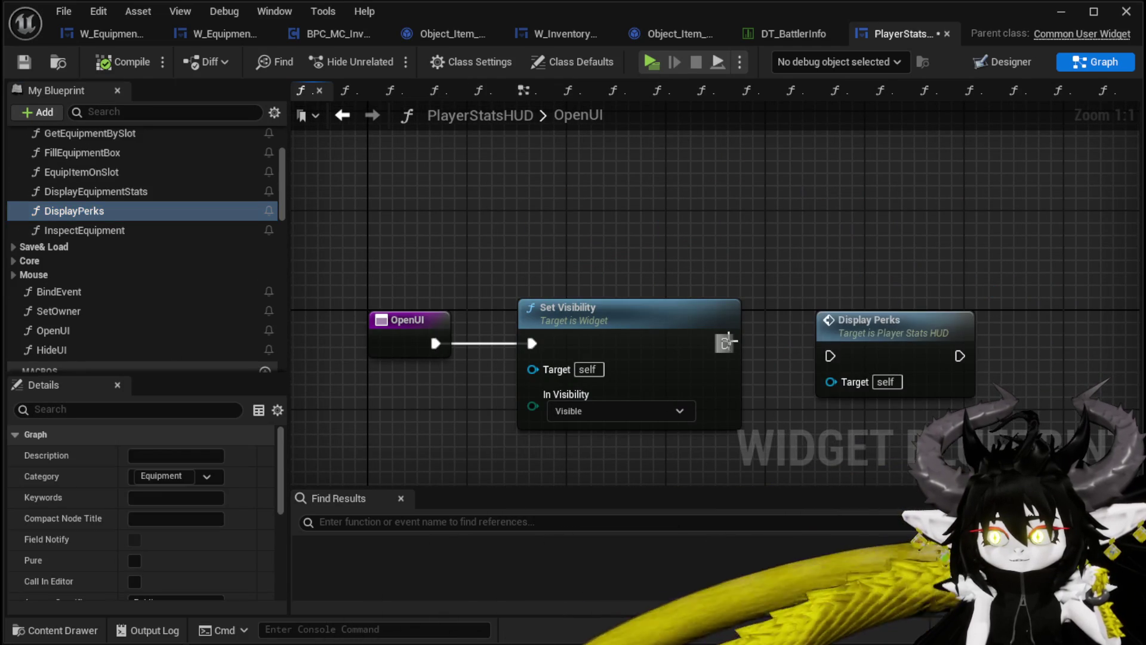
{"action": "left_click_drag", "start_coordinate": [838, 266], "coordinate": [773, 257]}
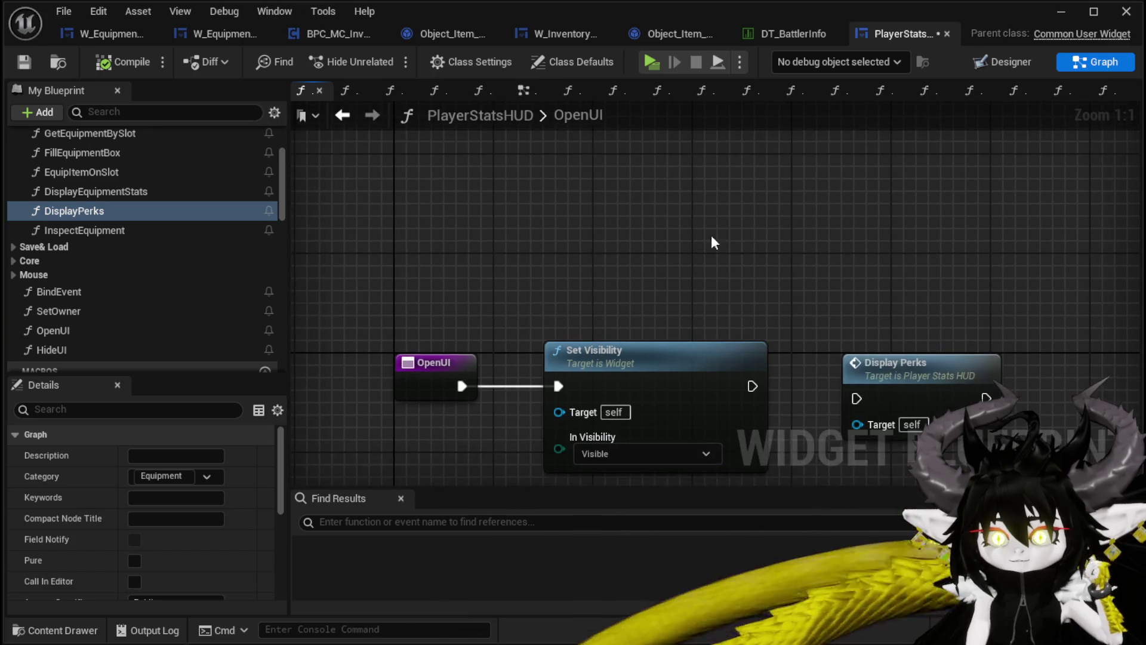
{"action": "mouse_move", "coordinate": [96, 191]}
{"action": "left_mouse_down"}
{"action": "mouse_move", "coordinate": [846, 246]}
{"action": "mouse_move", "coordinate": [815, 316]}
{"action": "left_mouse_up"}
{"action": "left_click", "coordinate": [770, 335]}
{"action": "key", "text": "Delete"}
{"action": "left_click", "coordinate": [510, 185]}
Save PlayerStatsHUD and launch a standalone game preview.
{"action": "left_click", "coordinate": [24, 65]}
{"action": "left_click", "coordinate": [1061, 13]}
{"action": "left_click", "coordinate": [307, 63]}
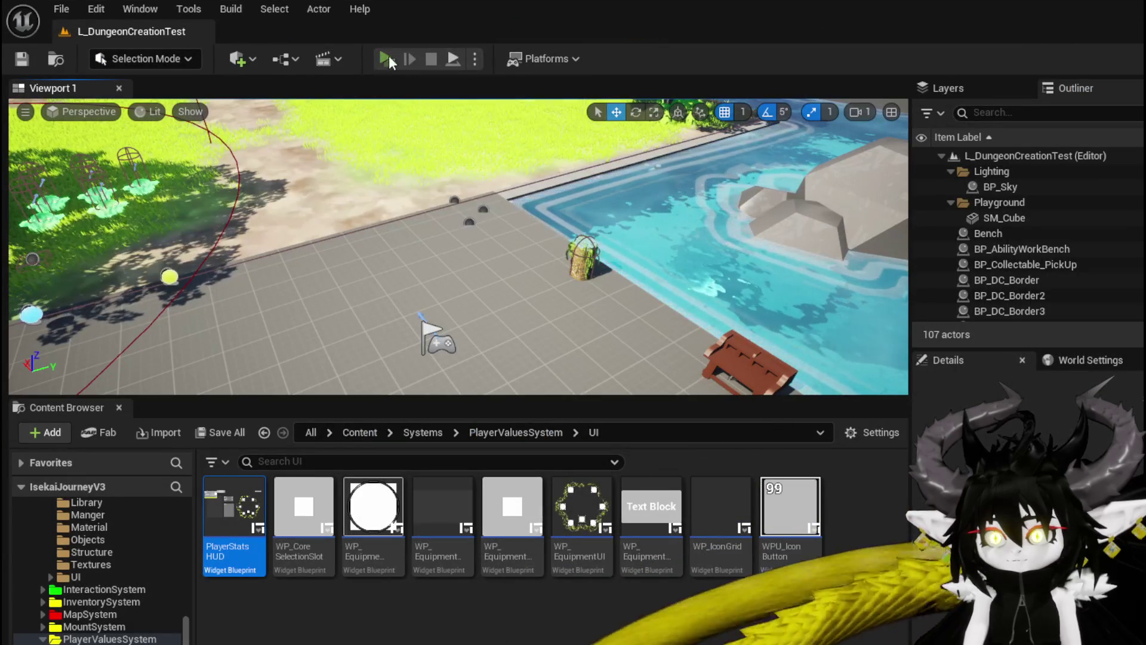
Check the Equipment panel, then select Iron_Chest in the workbench upgrade section.
{"action": "key", "text": "Tab"}
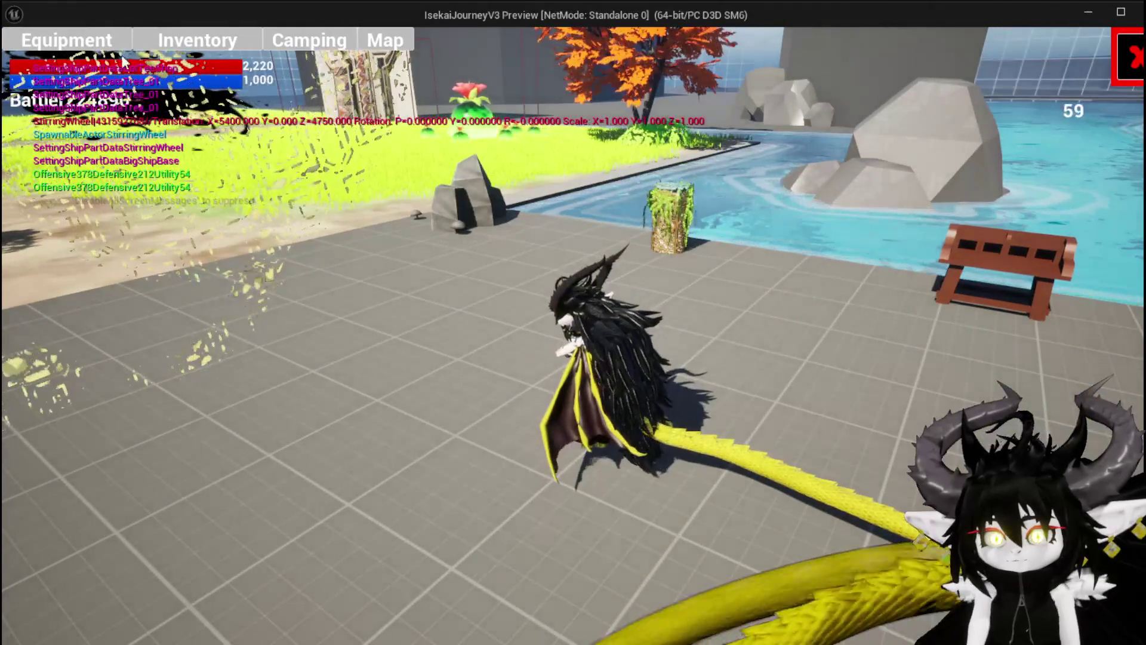
{"action": "left_click", "coordinate": [93, 45]}
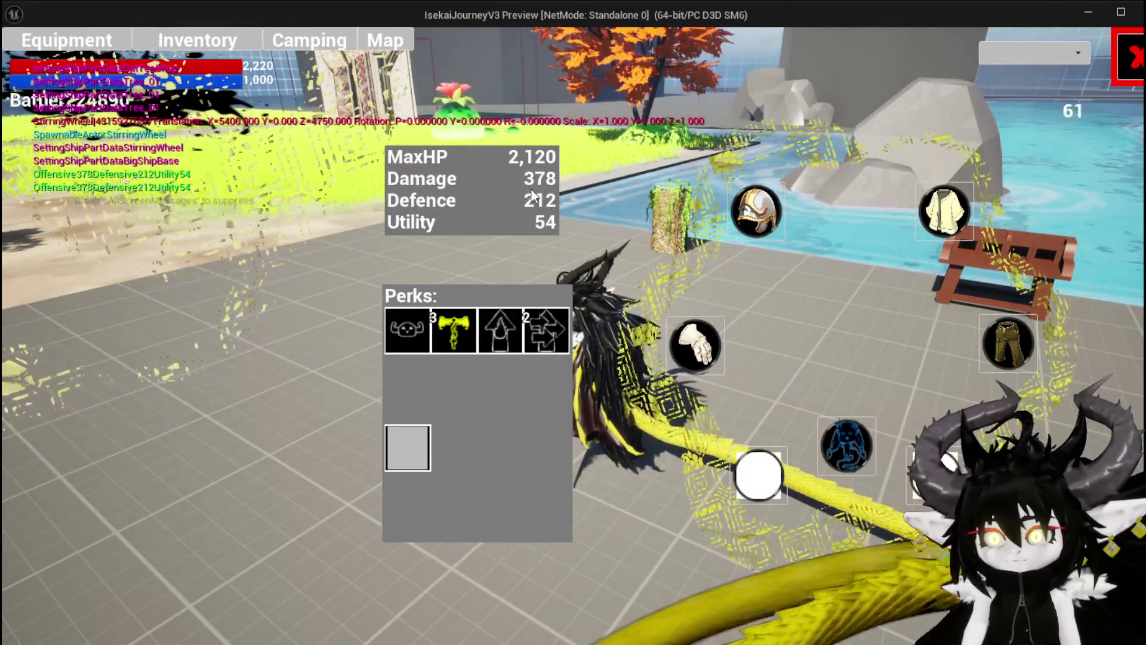
{"action": "left_click", "coordinate": [1128, 63]}
{"action": "key", "text": "w"}
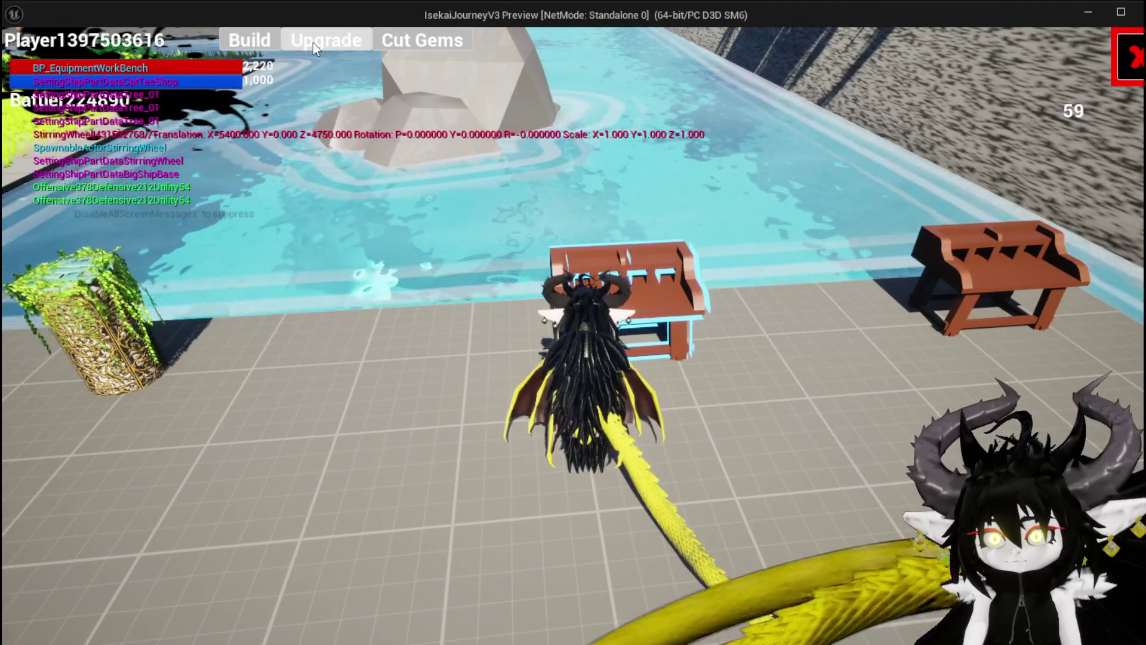
{"action": "left_click", "coordinate": [313, 42]}
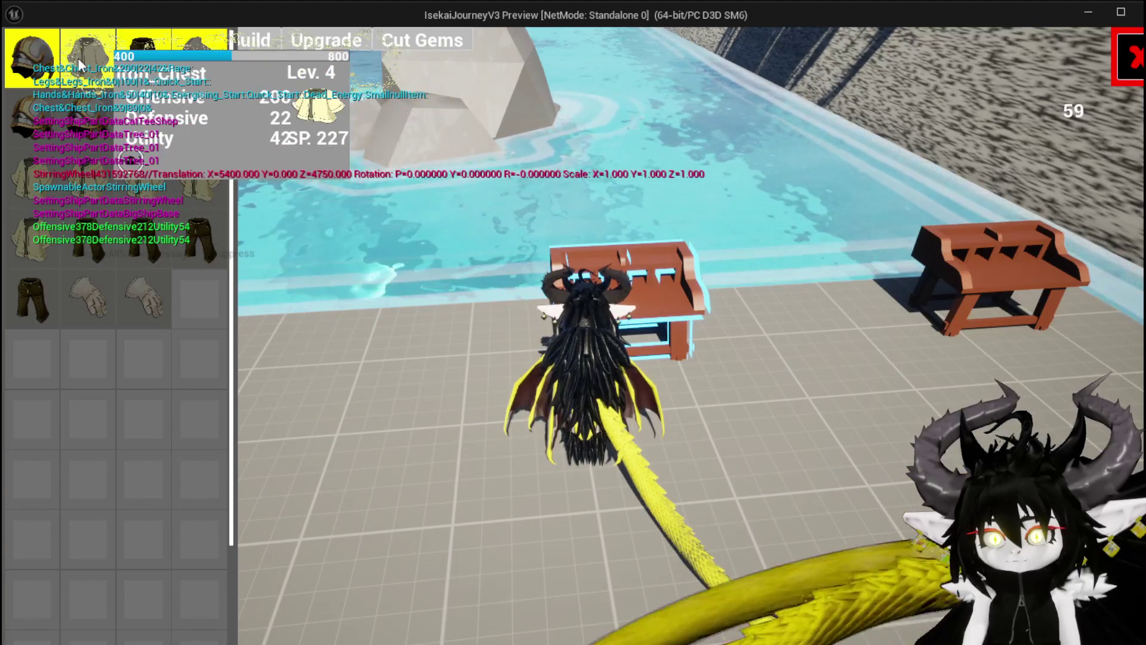
{"action": "left_click", "coordinate": [78, 59]}
Set Iron_Chest's Defensive stat to 100 and confirm the upgrade.
{"action": "left_click", "coordinate": [608, 346]}
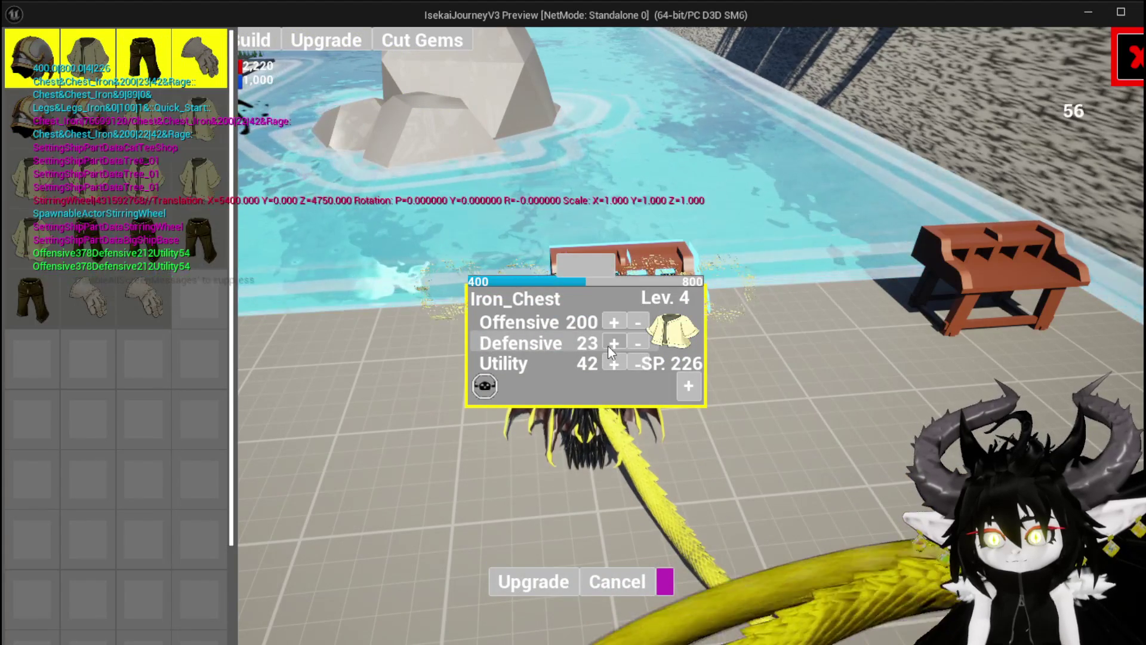
{"action": "left_click", "coordinate": [608, 345]}
{"action": "left_click", "coordinate": [607, 346]}
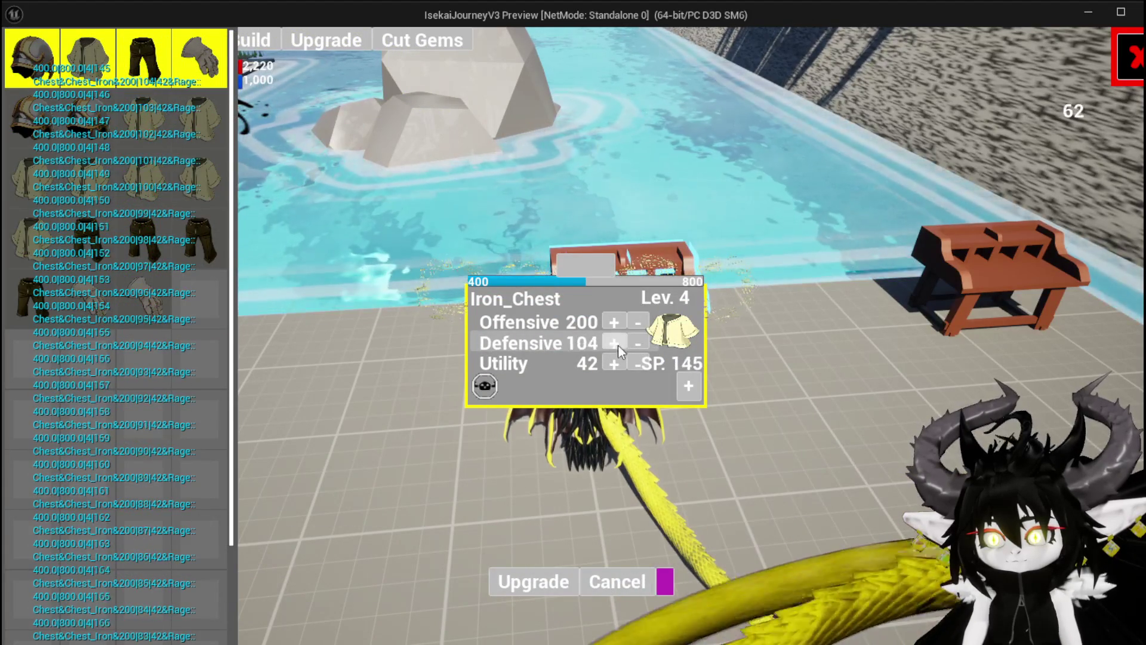
{"action": "left_click", "coordinate": [633, 342]}
{"action": "left_click", "coordinate": [633, 342]}
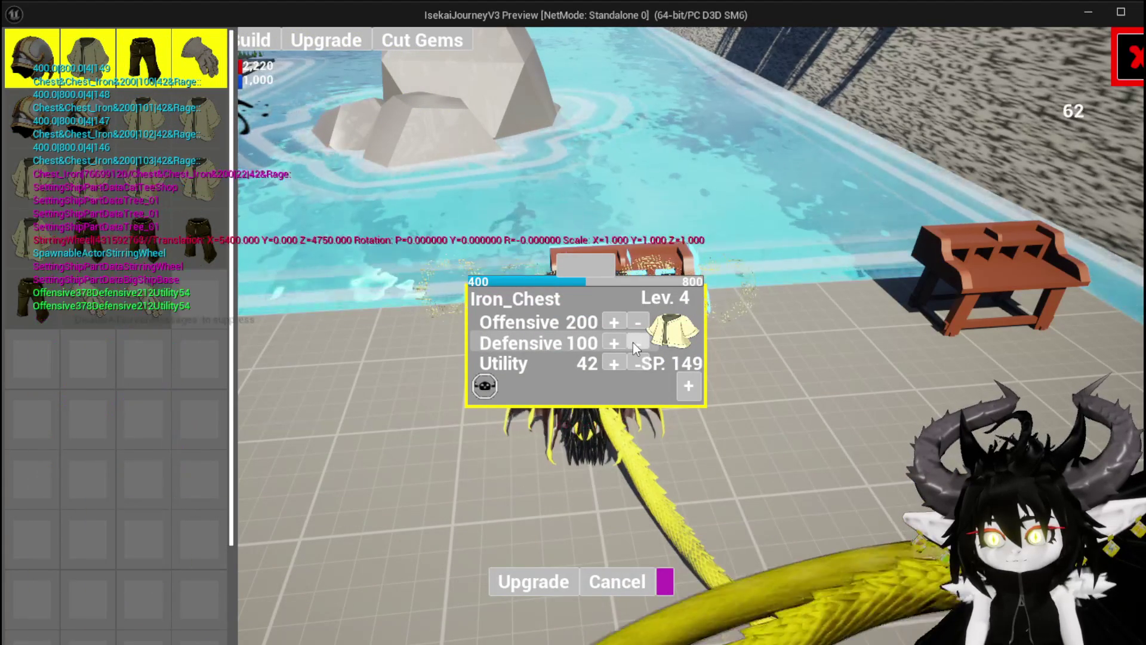
{"action": "left_click", "coordinate": [539, 582]}
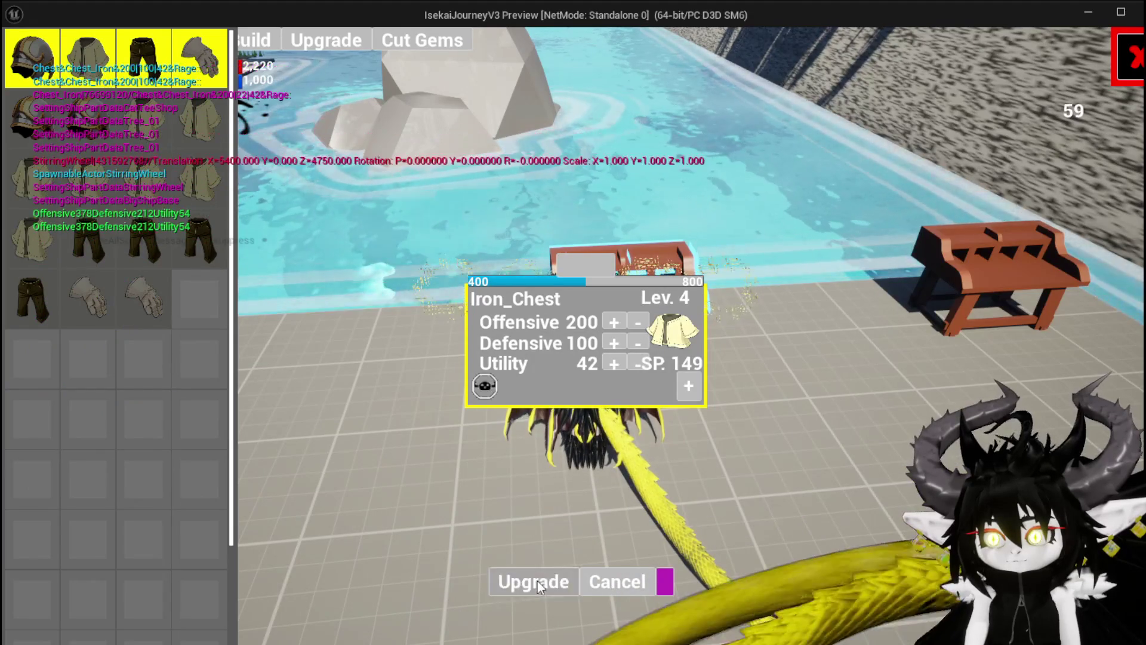
{"action": "left_click", "coordinate": [1121, 65]}
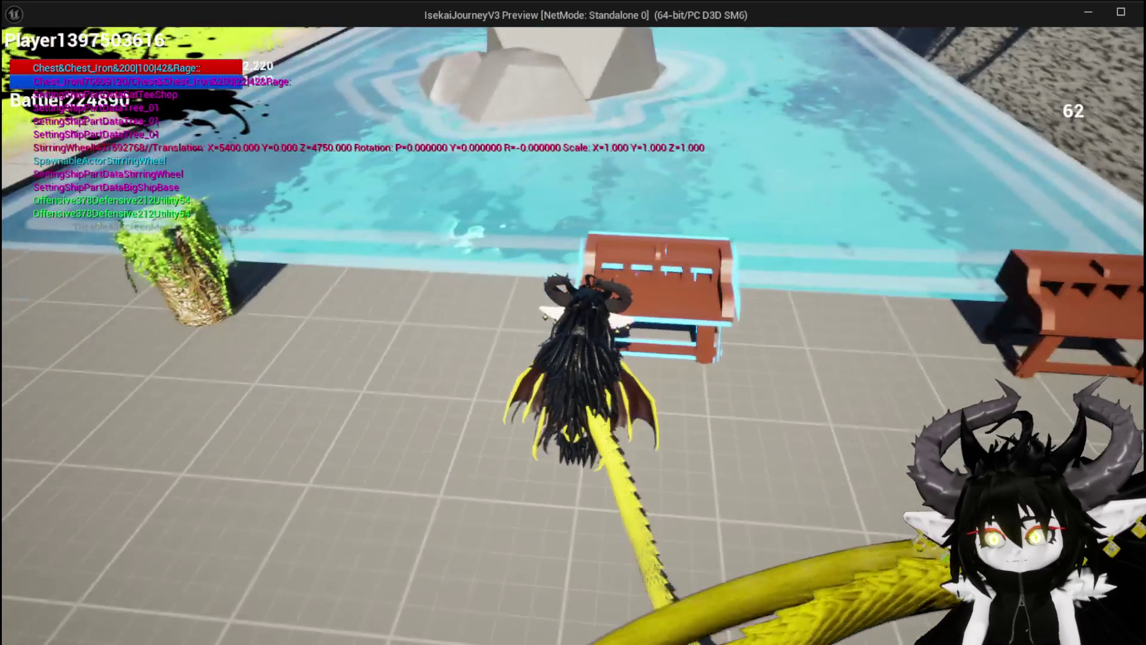
Review the updated equipment stats, stop the preview, and return to PlayerStatsHUD.
{"action": "key", "text": "Tab"}
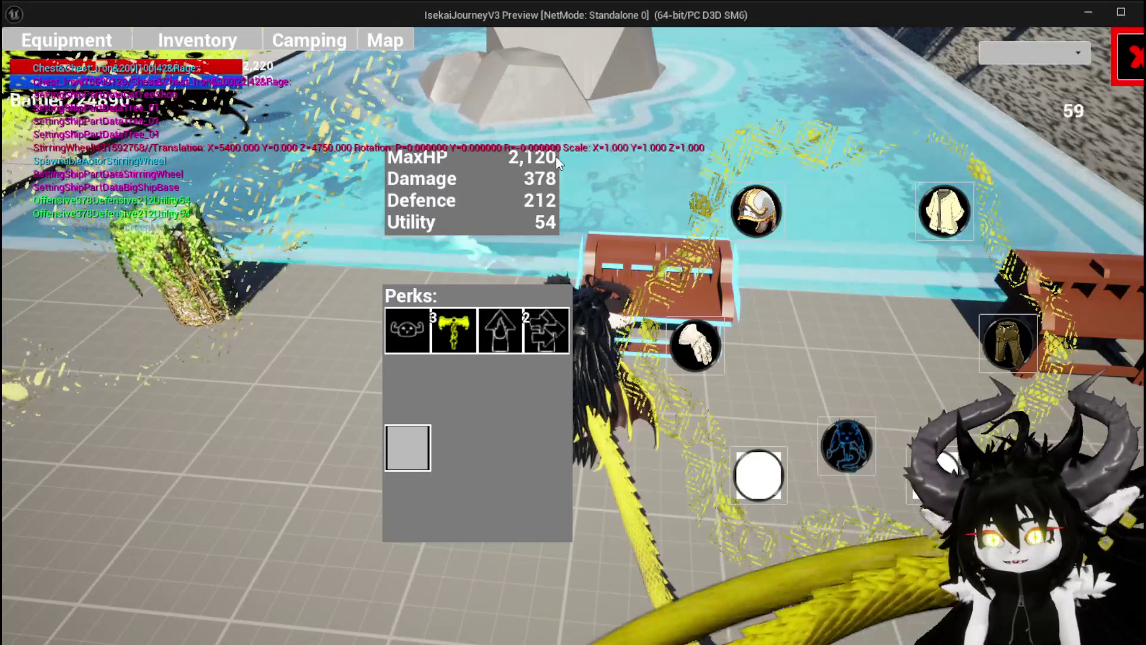
{"action": "key", "text": "Tab"}
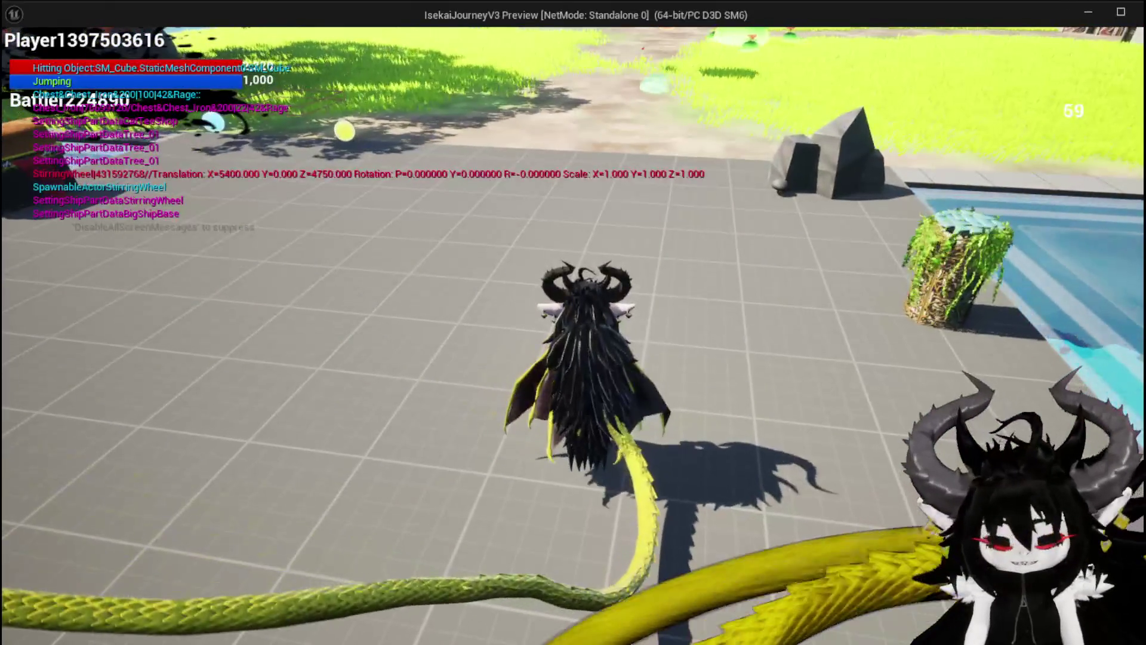
{"action": "key", "text": "Escape"}
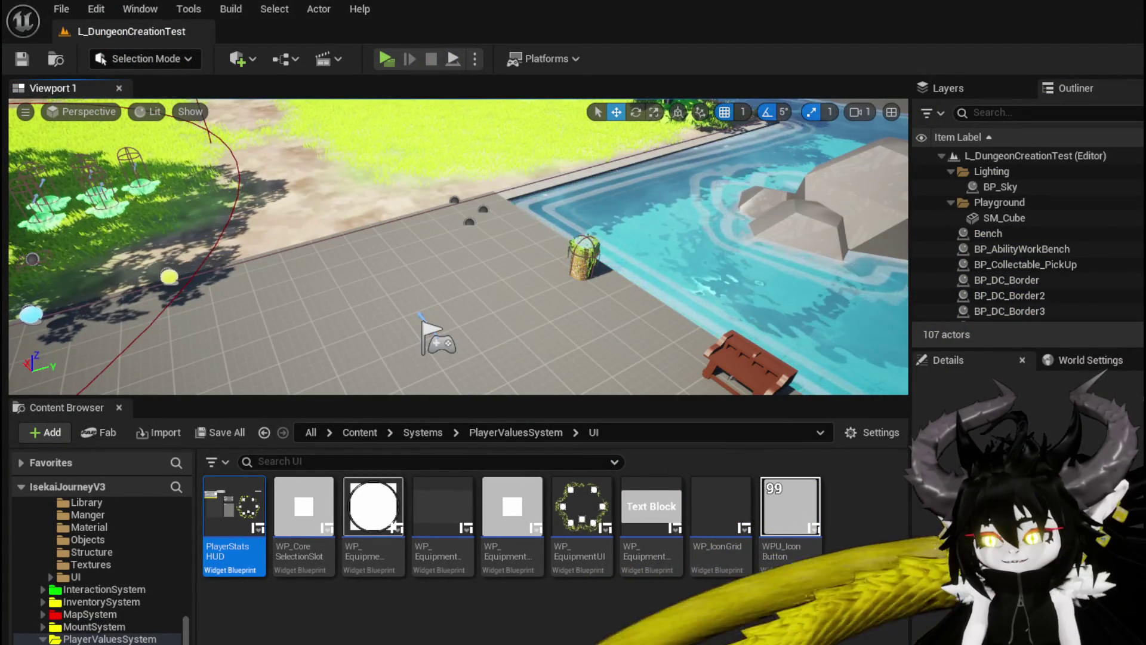
{"action": "key", "text": "Return"}
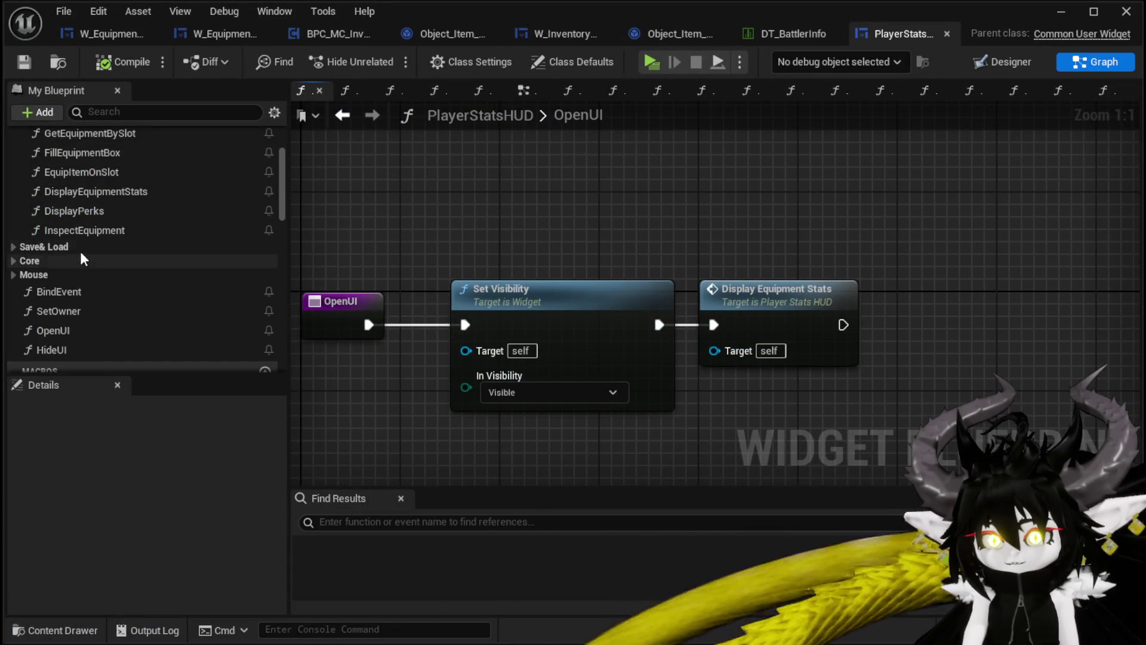
Open DisplayEquipmentStats and reposition the Text HP and last To Text (Integer) nodes.
{"action": "double_click", "coordinate": [112, 192]}
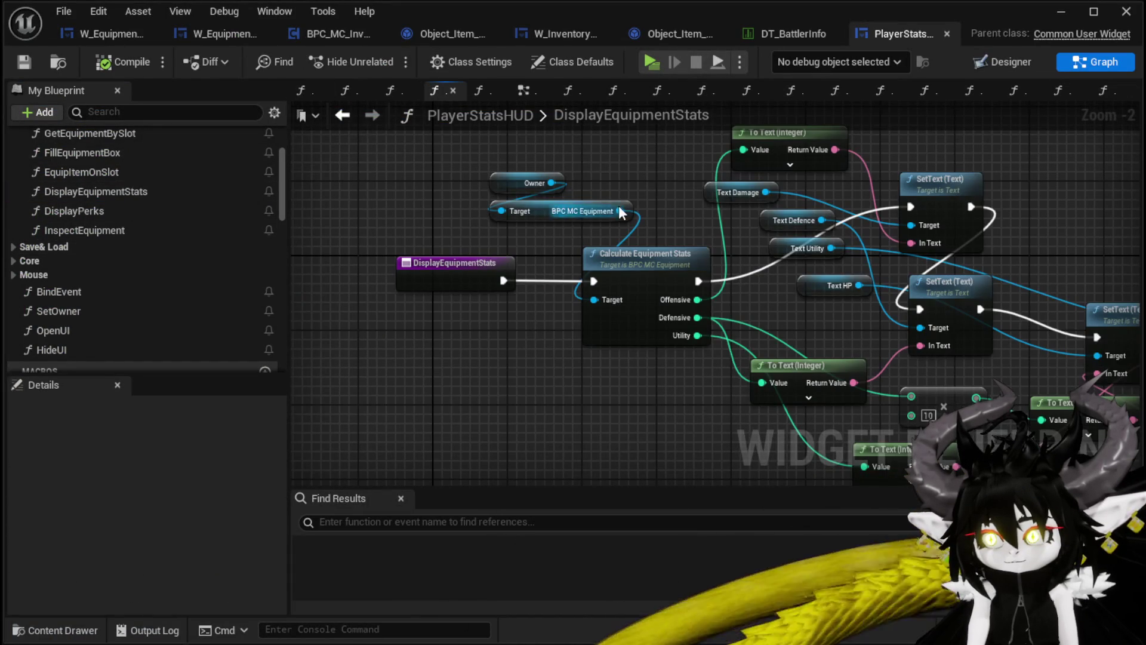
{"action": "left_click_drag", "start_coordinate": [619, 211], "coordinate": [438, 250]}
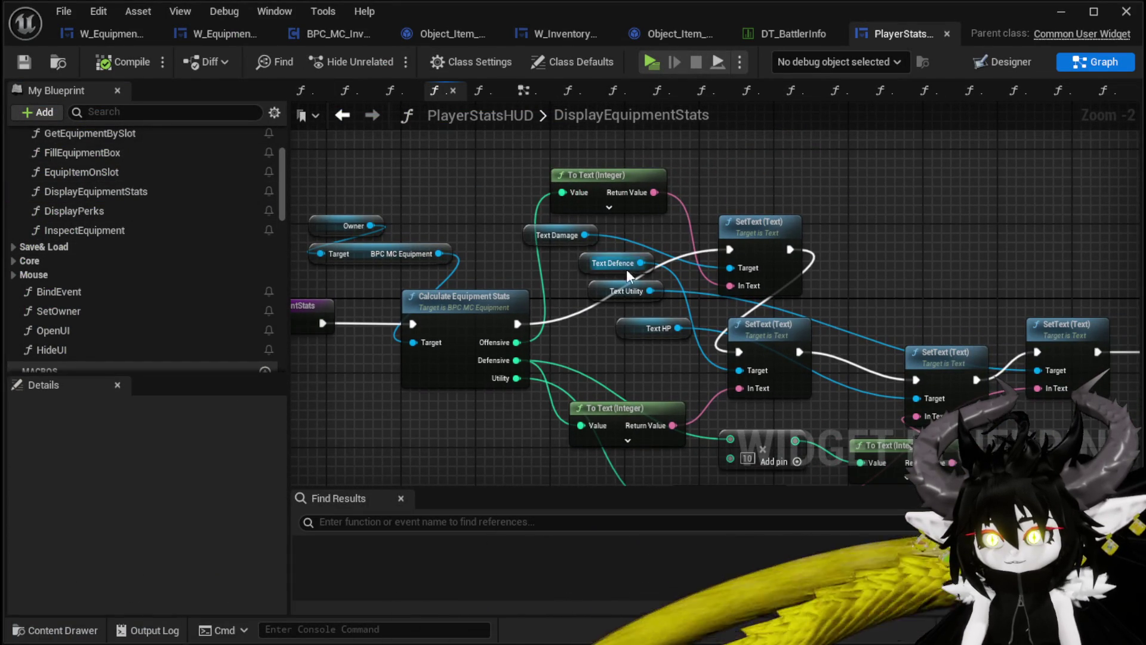
{"action": "left_click_drag", "start_coordinate": [747, 306], "coordinate": [626, 205]}
{"action": "left_click_drag", "start_coordinate": [500, 238], "coordinate": [753, 184]}
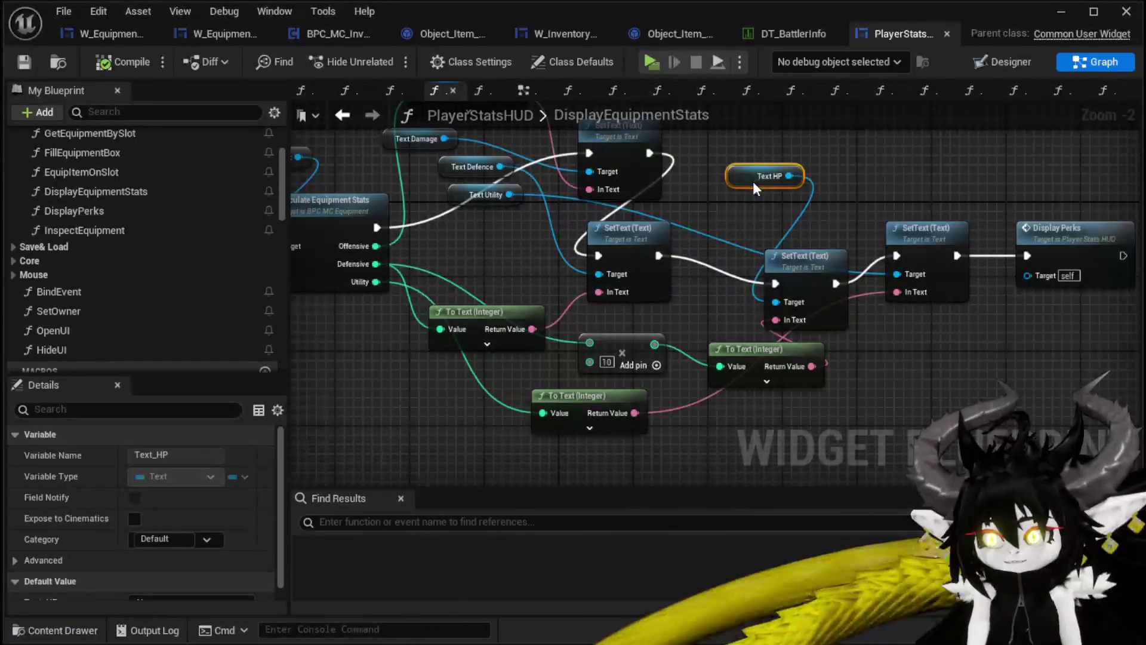
{"action": "left_click_drag", "start_coordinate": [653, 344], "coordinate": [565, 263]}
{"action": "left_click_drag", "start_coordinate": [657, 270], "coordinate": [704, 270]}
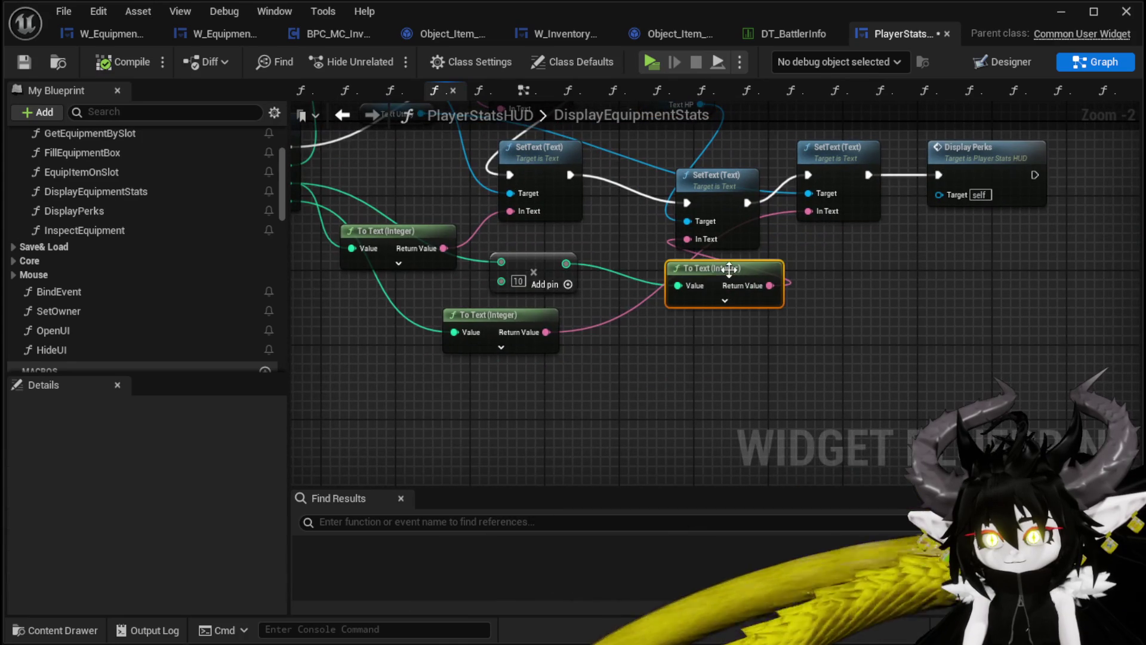
Insert an Add node feeding the last To Text (Integer) Value, then compile PlayerStatsHUD.
{"action": "left_click_drag", "start_coordinate": [566, 263], "coordinate": [579, 346]}
{"action": "type", "text": "+"}
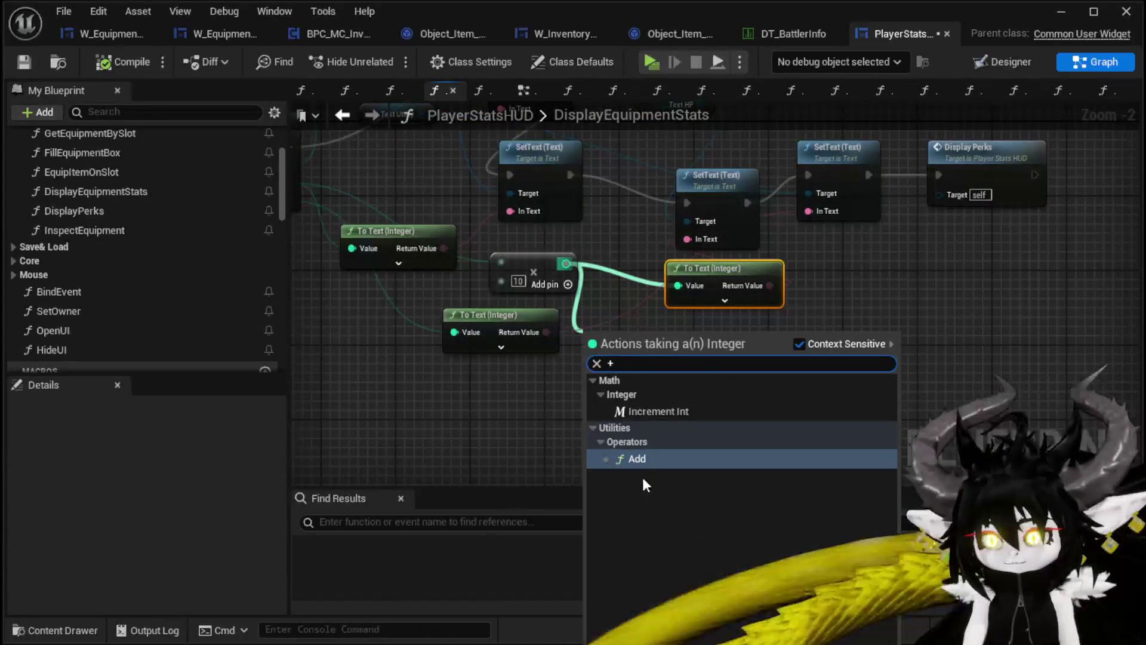
{"action": "left_click", "coordinate": [636, 456]}
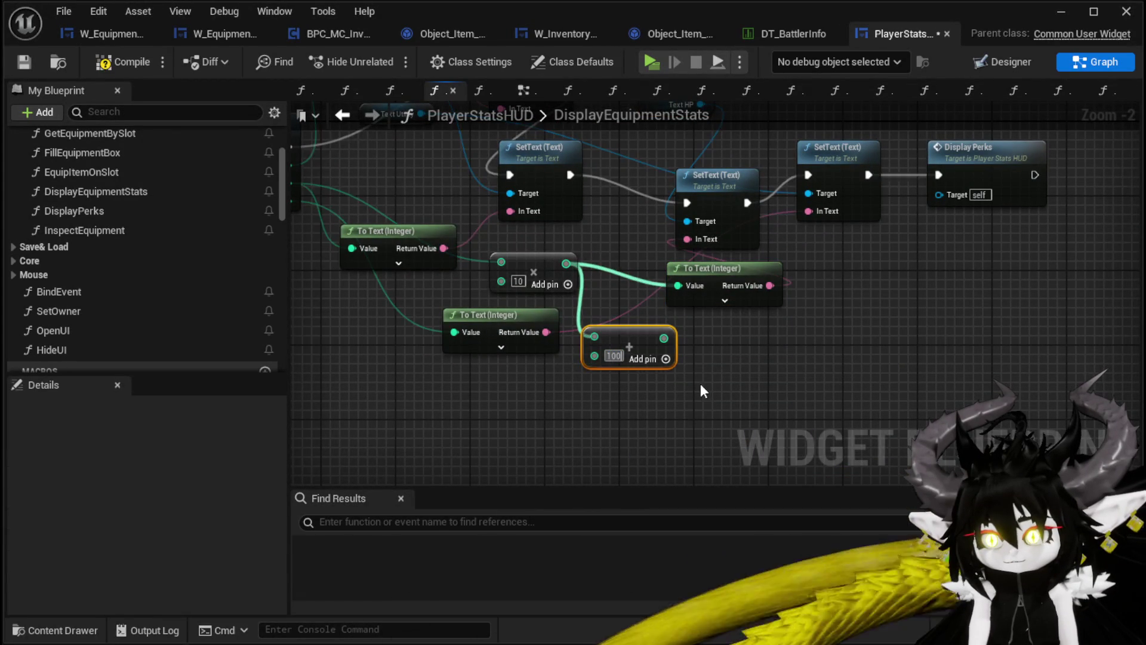
{"action": "left_click_drag", "start_coordinate": [663, 338], "coordinate": [675, 291]}
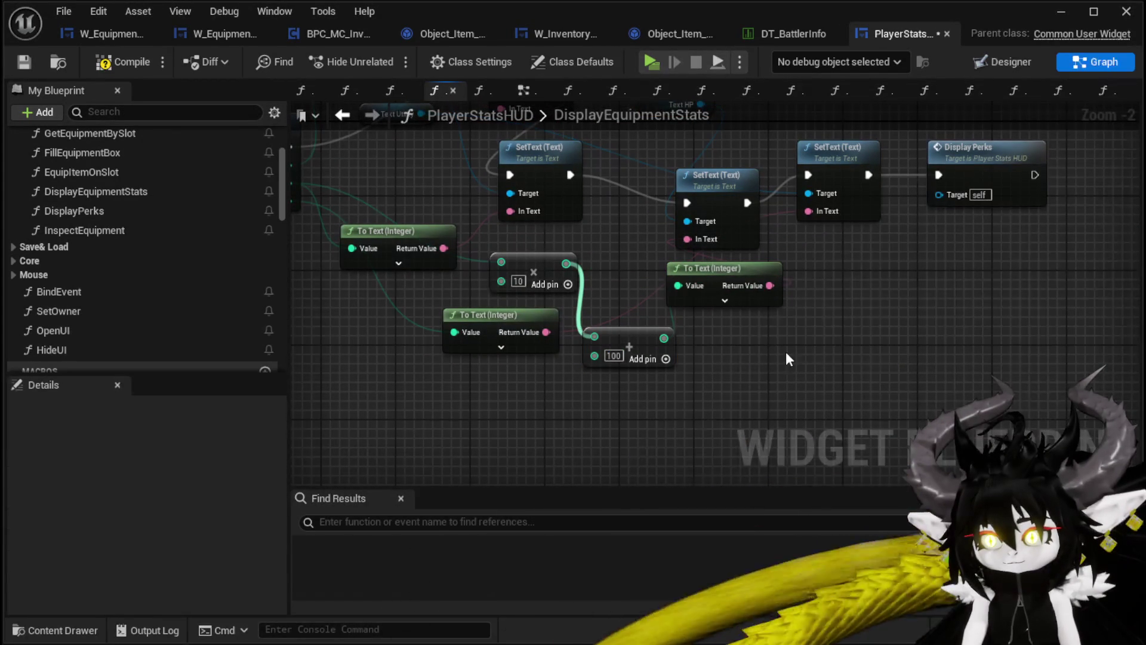
{"action": "left_click", "coordinate": [114, 70]}
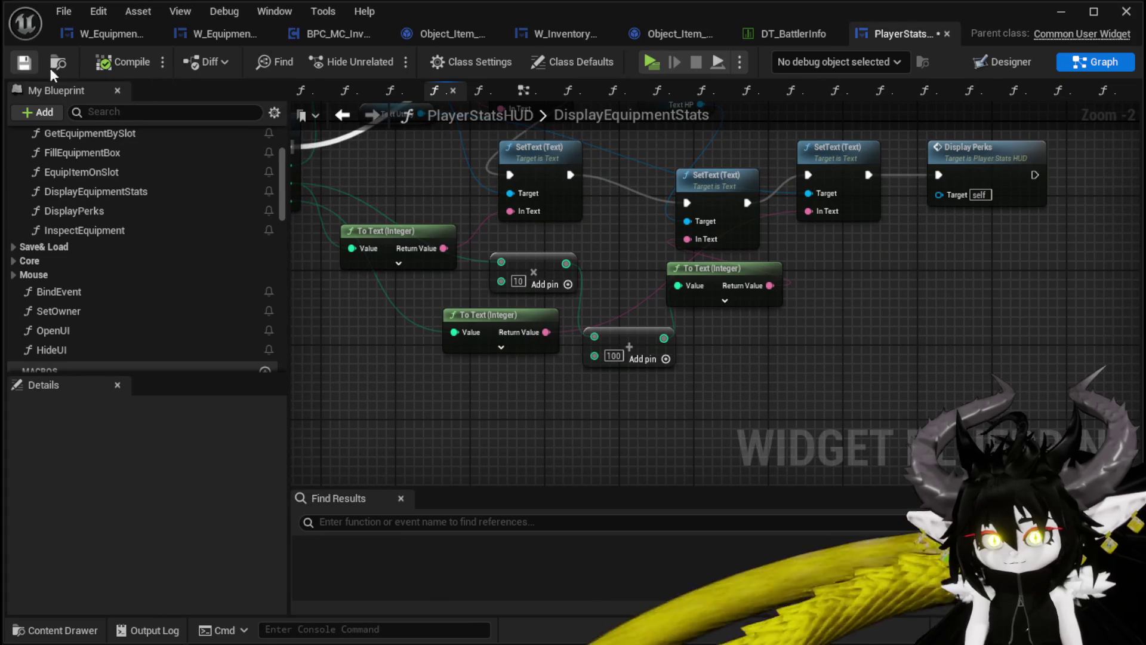
{"action": "left_click", "coordinate": [1096, 13]}
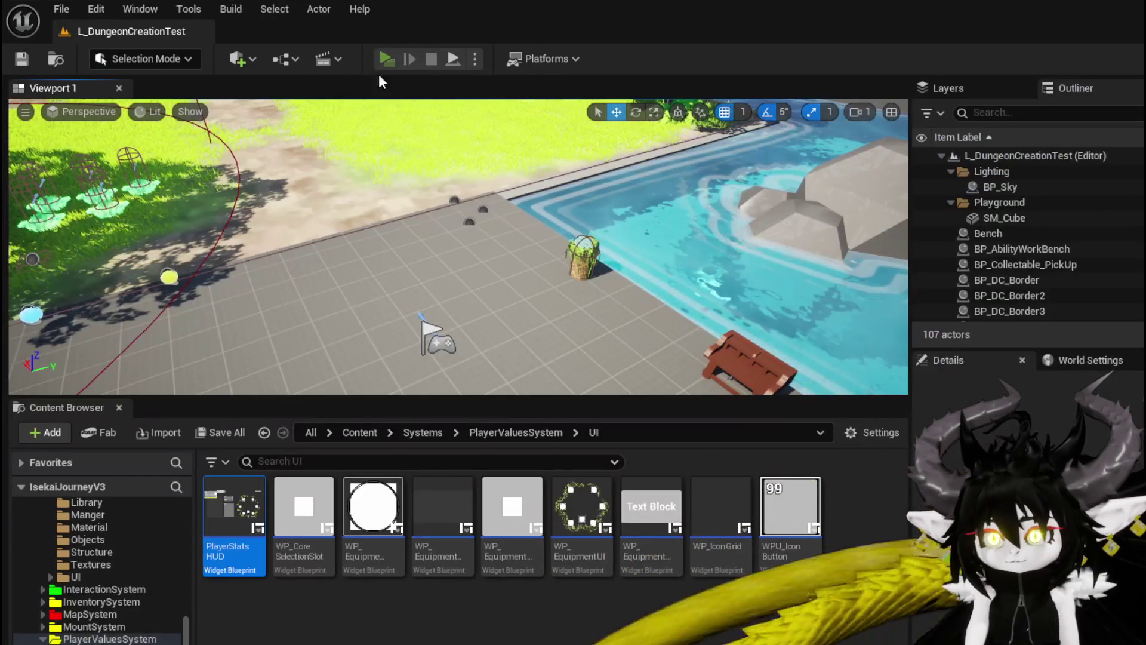
Launch a preview, check the equipment screen, and pick Iron_Hands at the workbench upgrade menu.
{"action": "left_click", "coordinate": [375, 59]}
{"action": "key", "text": "i"}
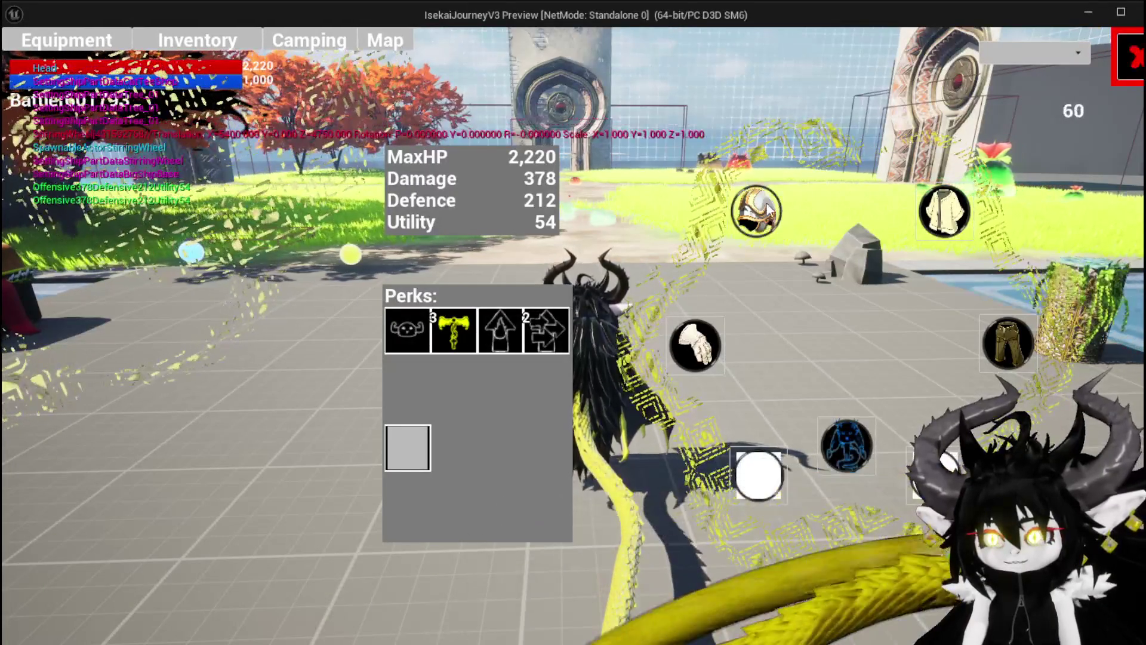
{"action": "left_click", "coordinate": [1112, 81]}
{"action": "key", "text": "w"}
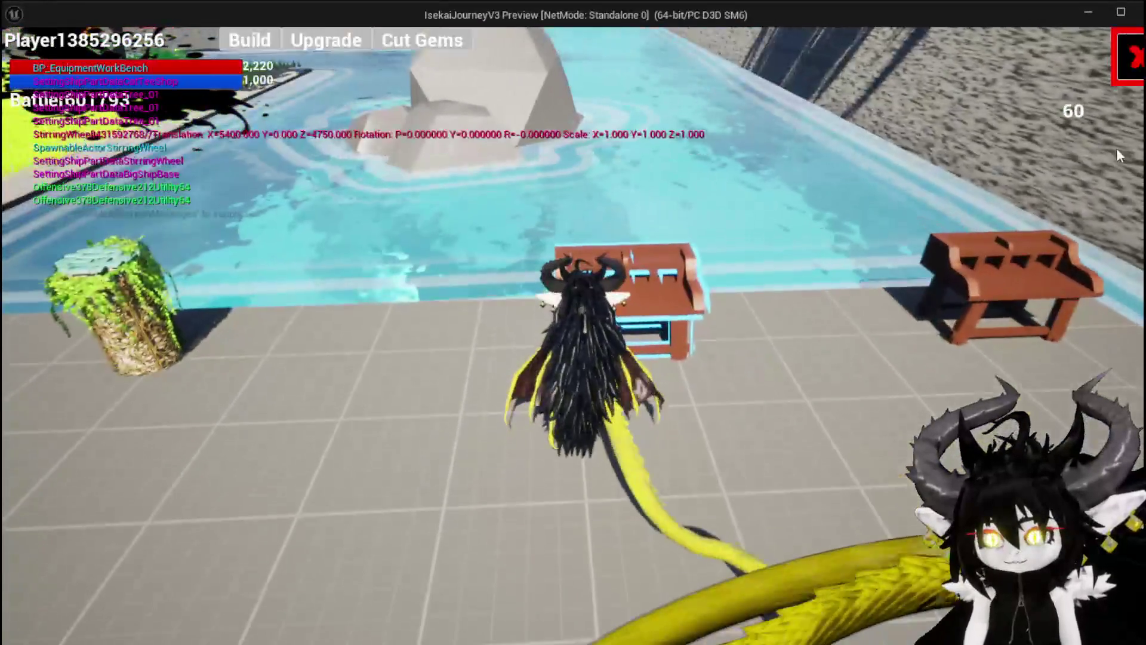
{"action": "left_click", "coordinate": [358, 40]}
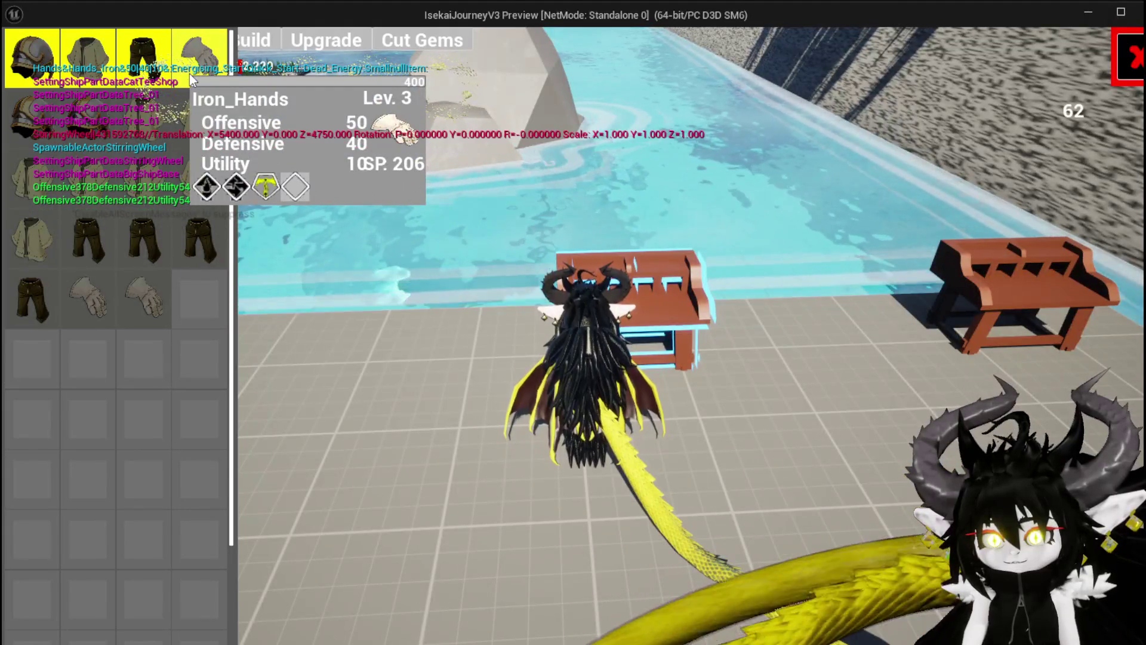
{"action": "left_click", "coordinate": [189, 74]}
Raise Iron_Hands' Utility to 200, apply the upgrade, review stats, and stop the preview.
{"action": "left_click", "coordinate": [605, 360]}
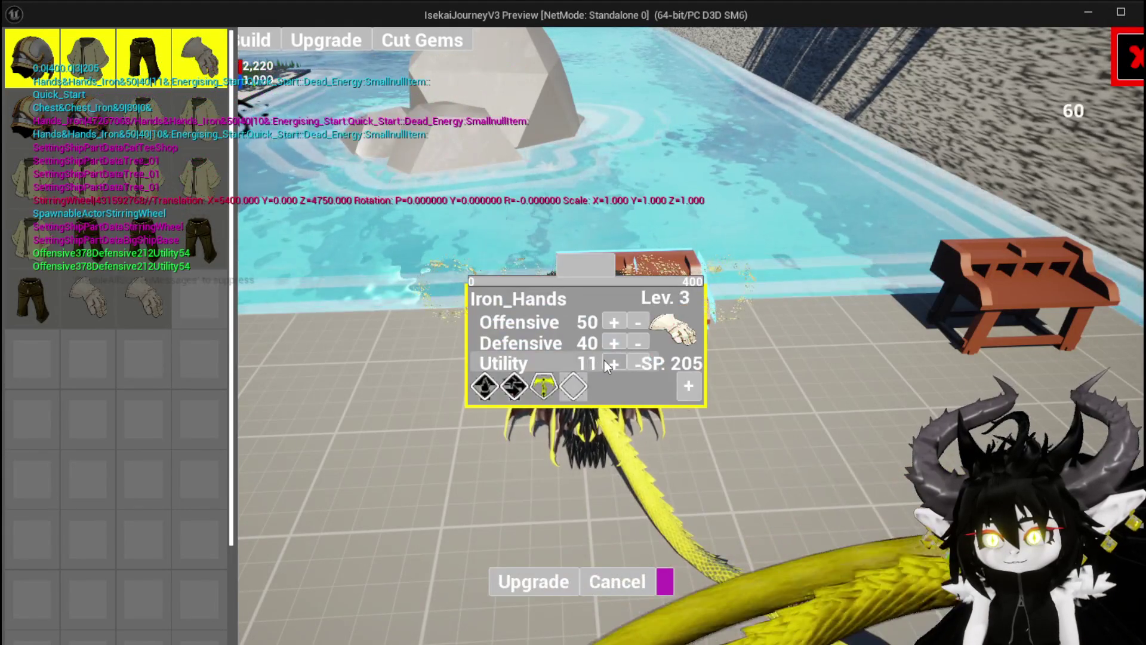
{"action": "left_click_drag", "start_coordinate": [604, 360], "coordinate": [615, 369]}
{"action": "left_click", "coordinate": [615, 368]}
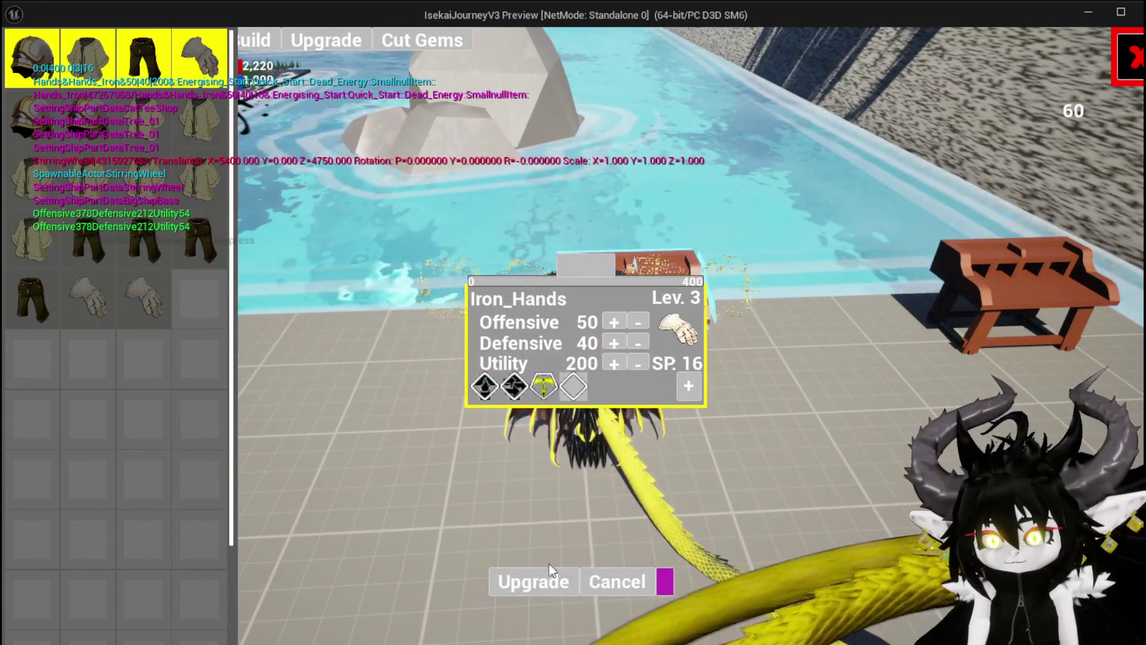
{"action": "left_click", "coordinate": [532, 581]}
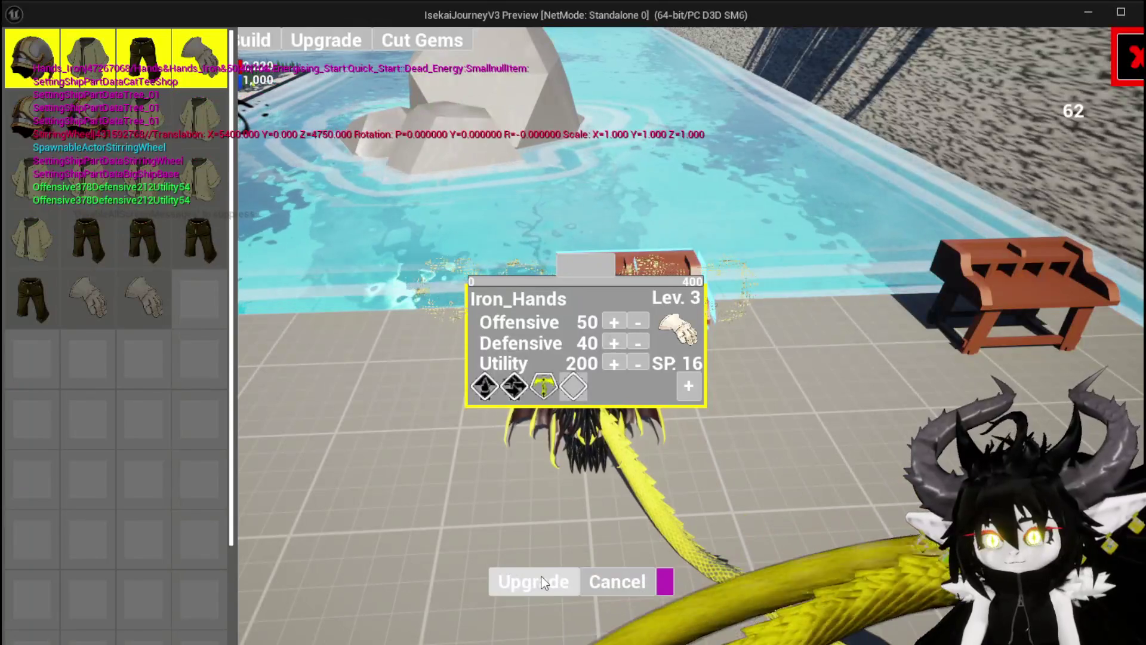
{"action": "left_click", "coordinate": [542, 582]}
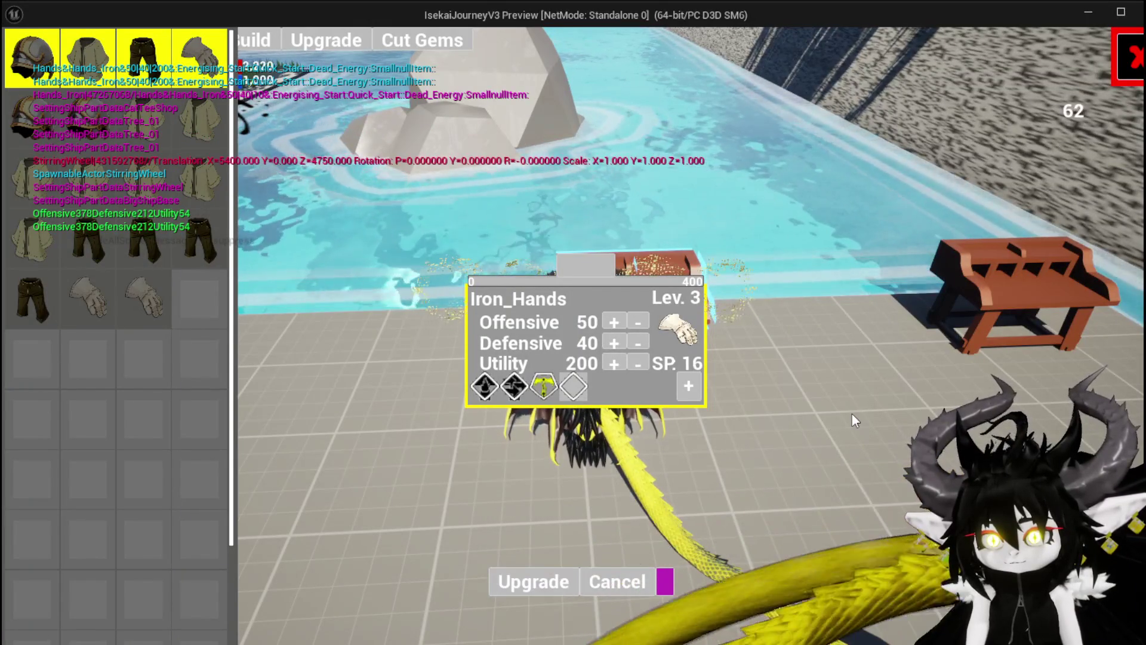
{"action": "left_click", "coordinate": [1126, 45]}
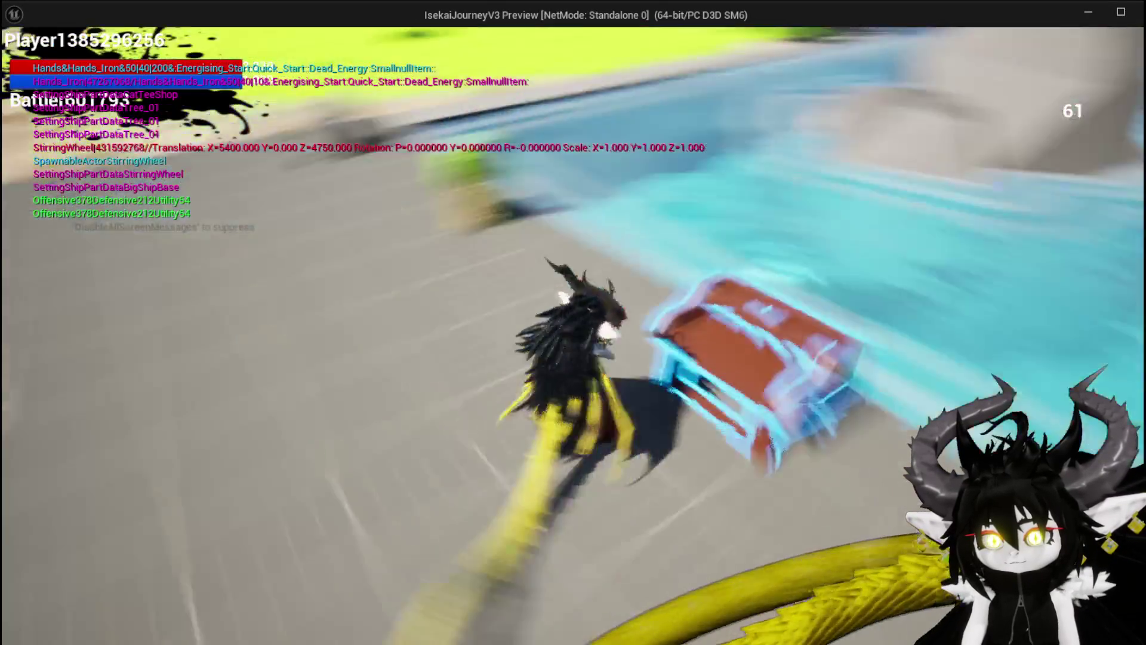
{"action": "key", "text": "Tab"}
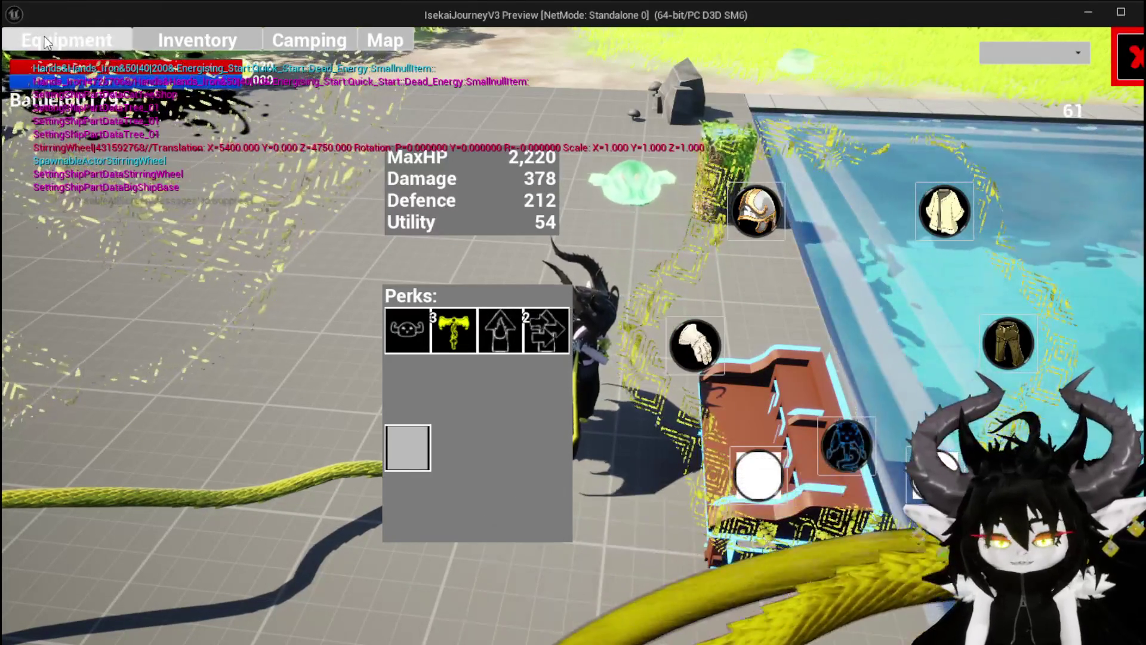
{"action": "key", "text": "Escape"}
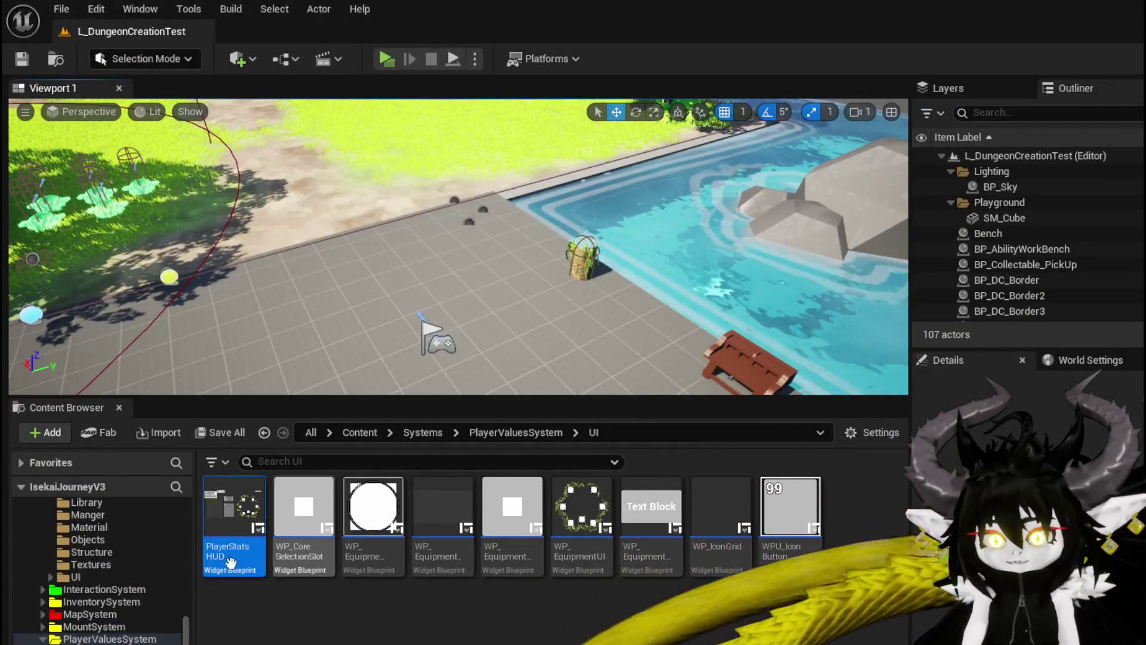
Open W_PlayerHUD from ThirdPerson > Blueprints, select WP_ButtonWidget_Equipment, and view its EventGraph.
{"action": "scroll", "coordinate": [101, 597], "scroll_direction": "down", "scroll_amount": 5}
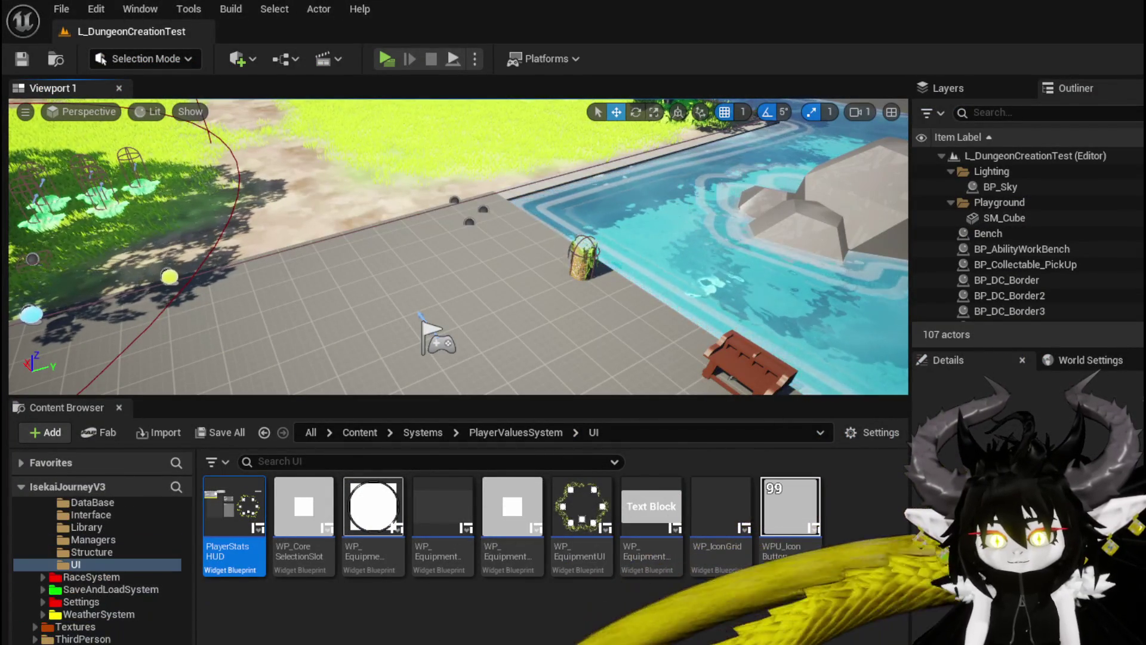
{"action": "left_click", "coordinate": [83, 639]}
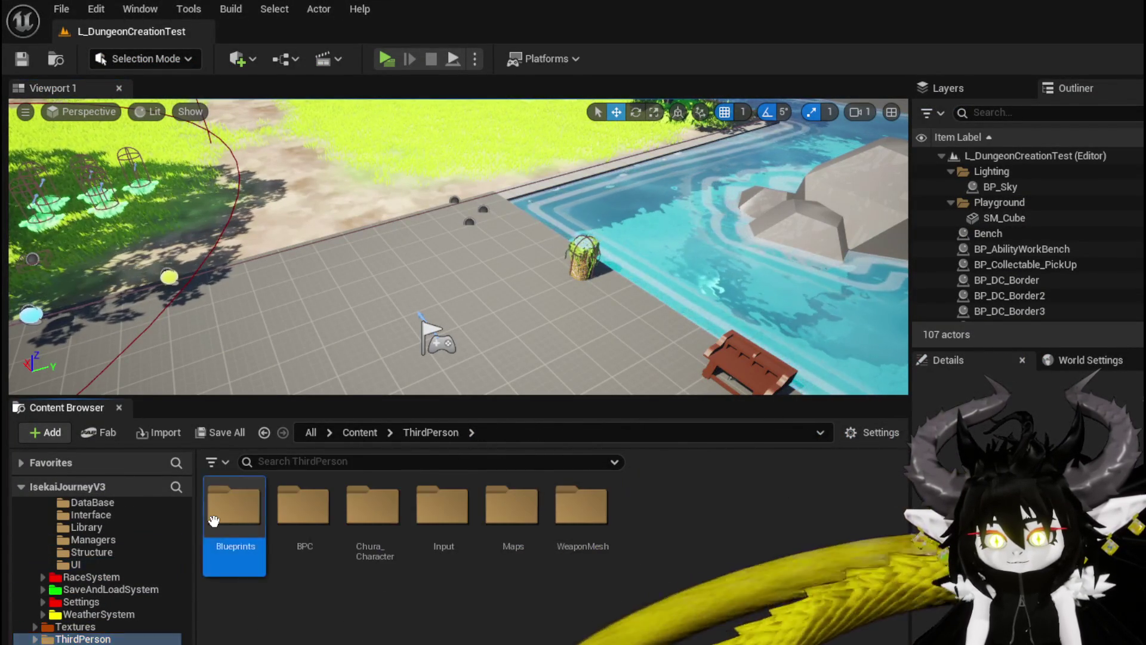
{"action": "double_click", "coordinate": [230, 508]}
{"action": "double_click", "coordinate": [219, 617]}
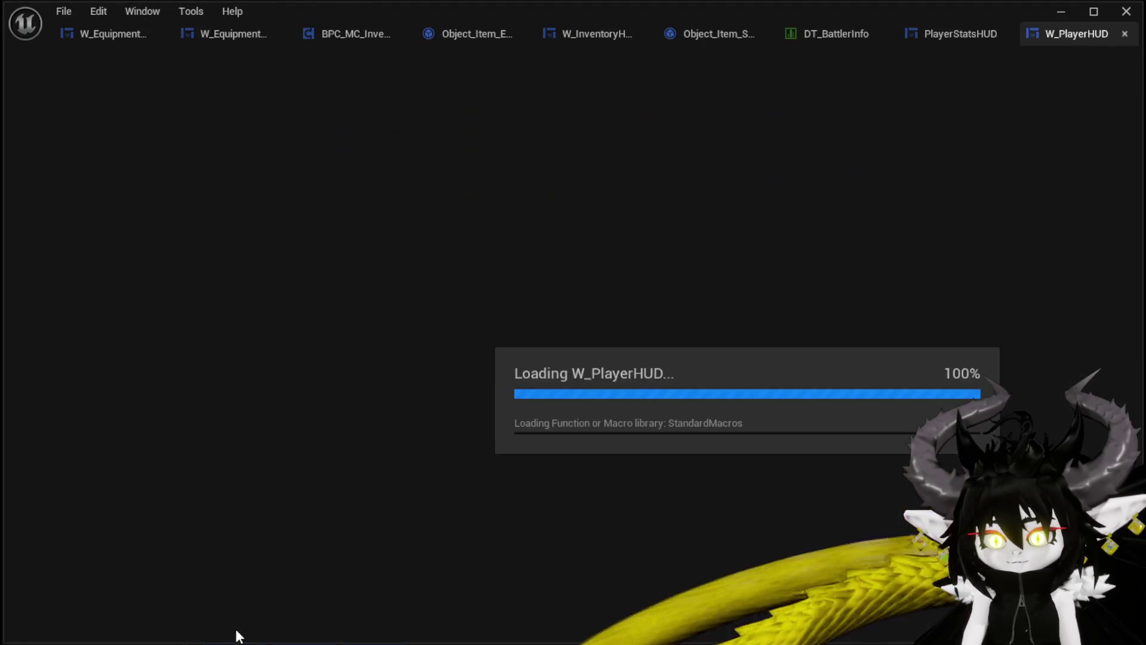
{"action": "scroll", "coordinate": [355, 179], "scroll_direction": "up", "scroll_amount": 4}
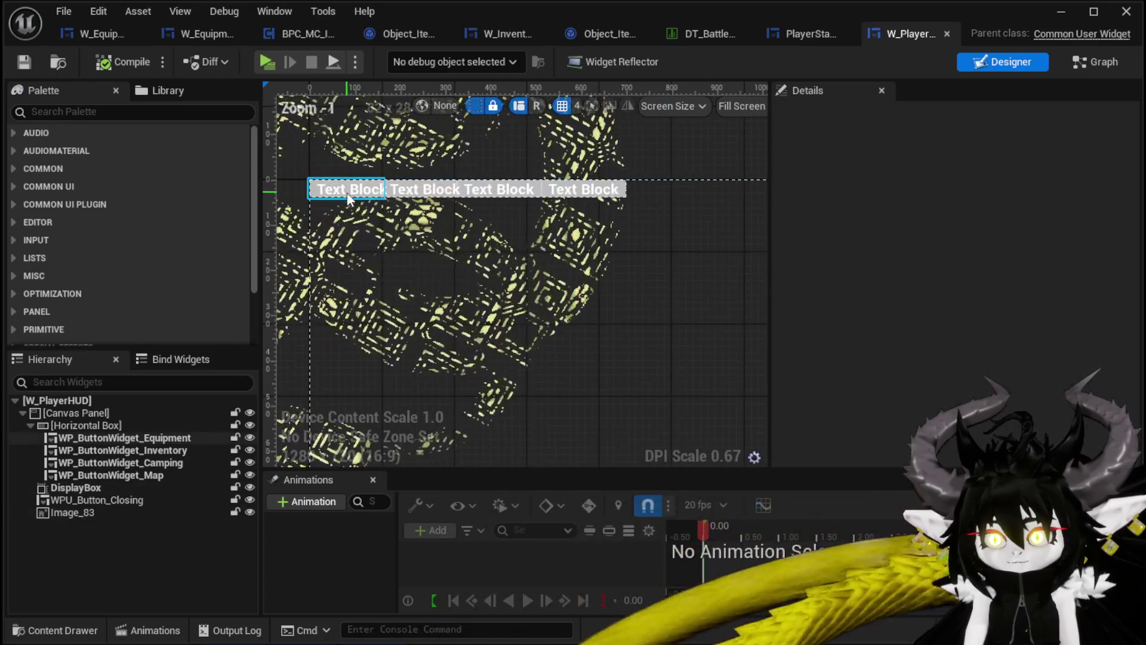
{"action": "left_click", "coordinate": [326, 190]}
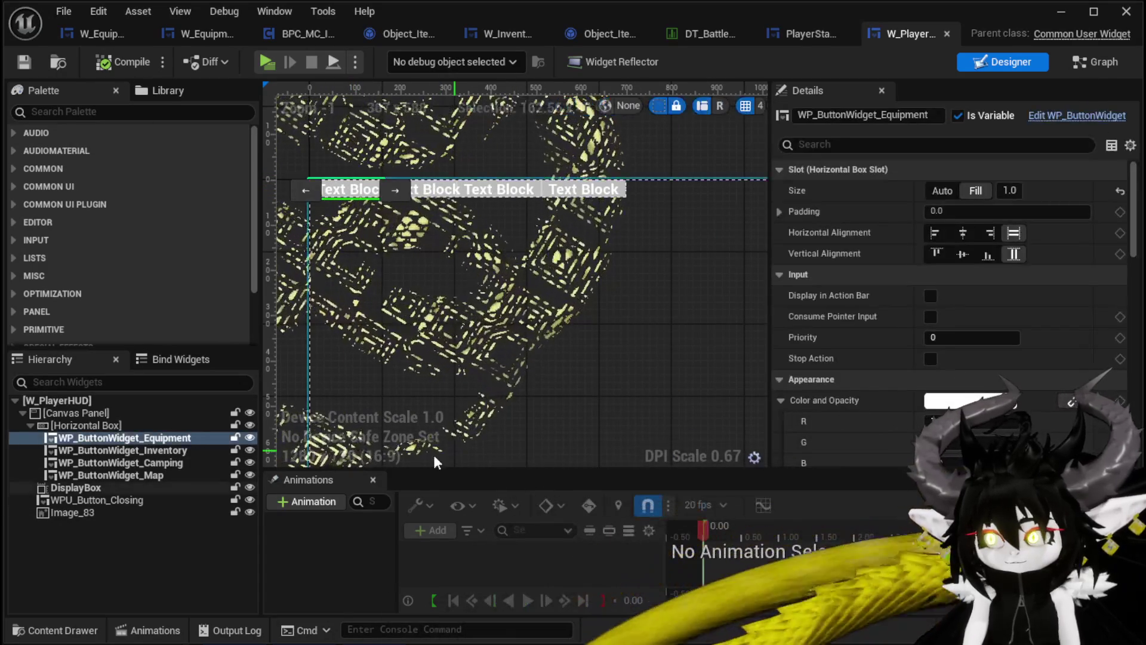
{"action": "left_click", "coordinate": [1105, 62]}
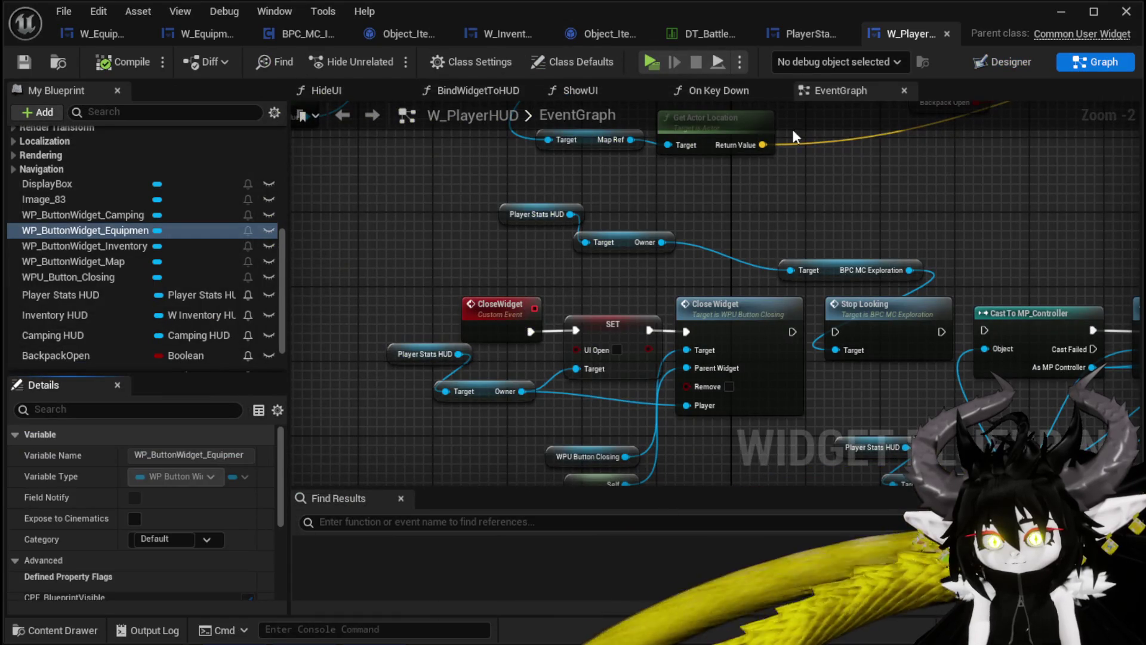
Inspect the Show UI call and open the ShowUI function graph to review its Get All Children nodes.
{"action": "scroll", "coordinate": [478, 210], "scroll_direction": "down", "scroll_amount": 3}
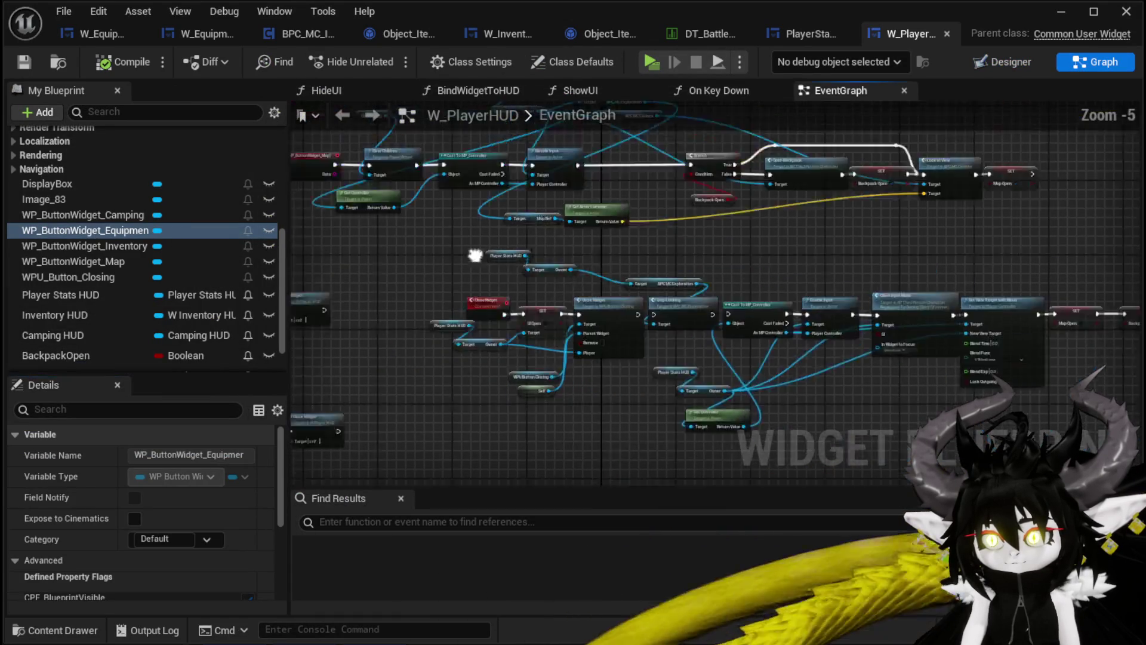
{"action": "scroll", "coordinate": [600, 214], "scroll_direction": "up", "scroll_amount": 3}
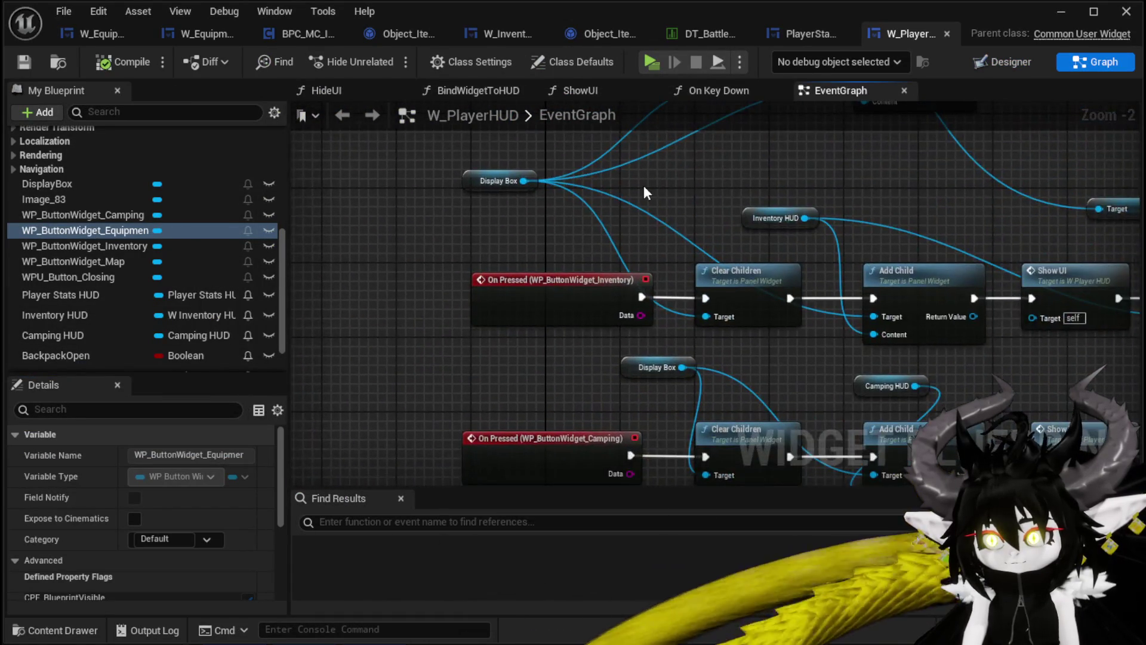
{"action": "scroll", "coordinate": [643, 185], "scroll_direction": "down", "scroll_amount": 2}
{"action": "scroll", "coordinate": [496, 299], "scroll_direction": "up", "scroll_amount": 2}
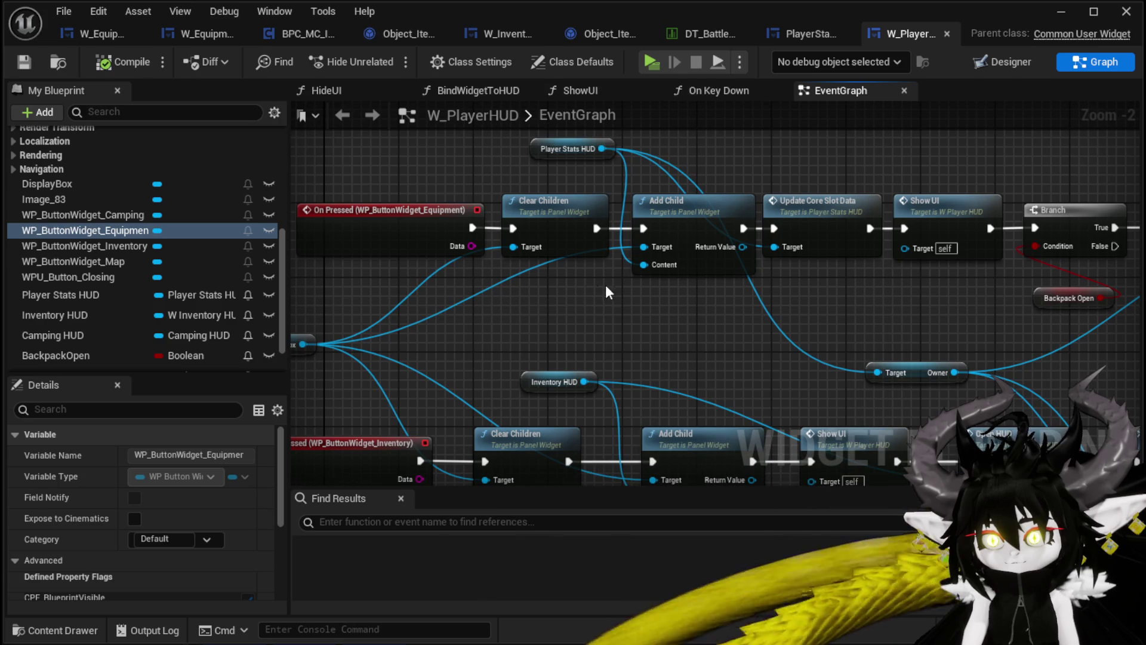
{"action": "left_click_drag", "start_coordinate": [645, 303], "coordinate": [285, 308]}
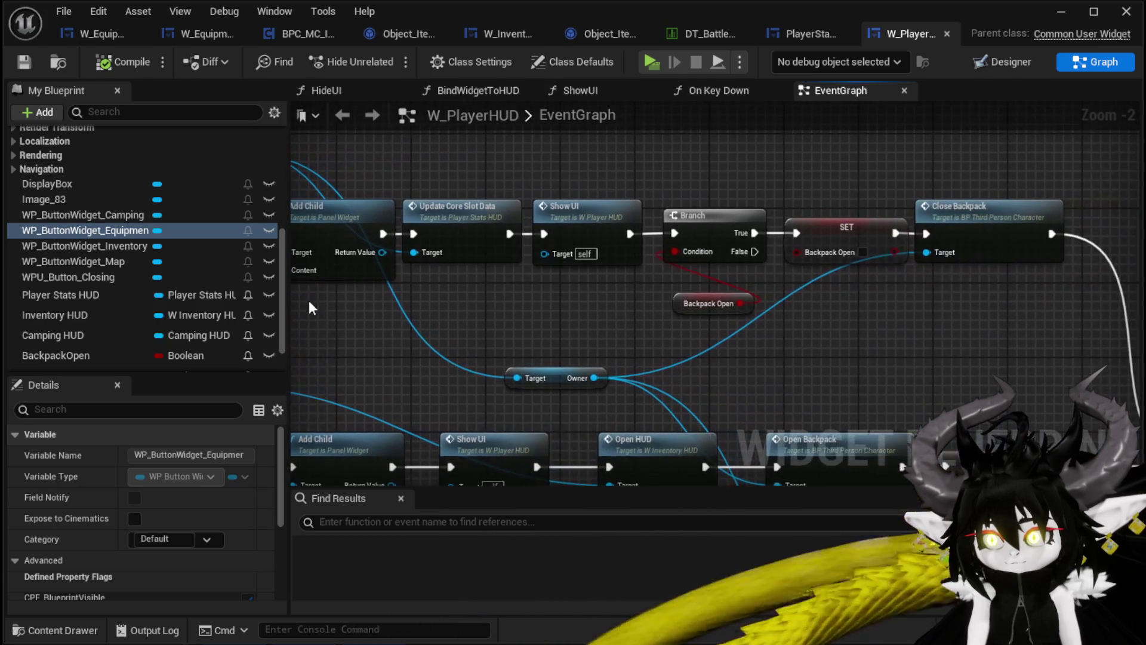
{"action": "left_click", "coordinate": [567, 241]}
{"action": "mouse_move", "coordinate": [568, 241]}
{"action": "left_mouse_down"}
{"action": "mouse_move", "coordinate": [541, 266]}
{"action": "mouse_move", "coordinate": [714, 287]}
{"action": "left_mouse_up"}
{"action": "double_click", "coordinate": [626, 195]}
{"action": "scroll", "coordinate": [629, 194], "scroll_direction": "up", "scroll_amount": 2}
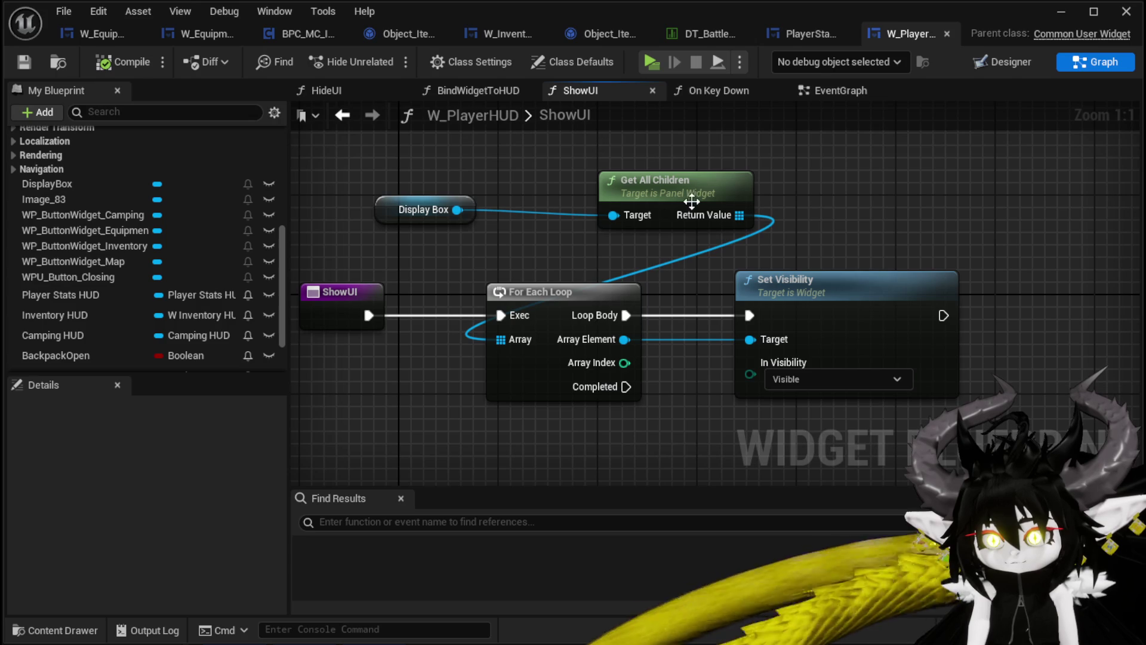
{"action": "left_click_drag", "start_coordinate": [691, 202], "coordinate": [623, 188]}
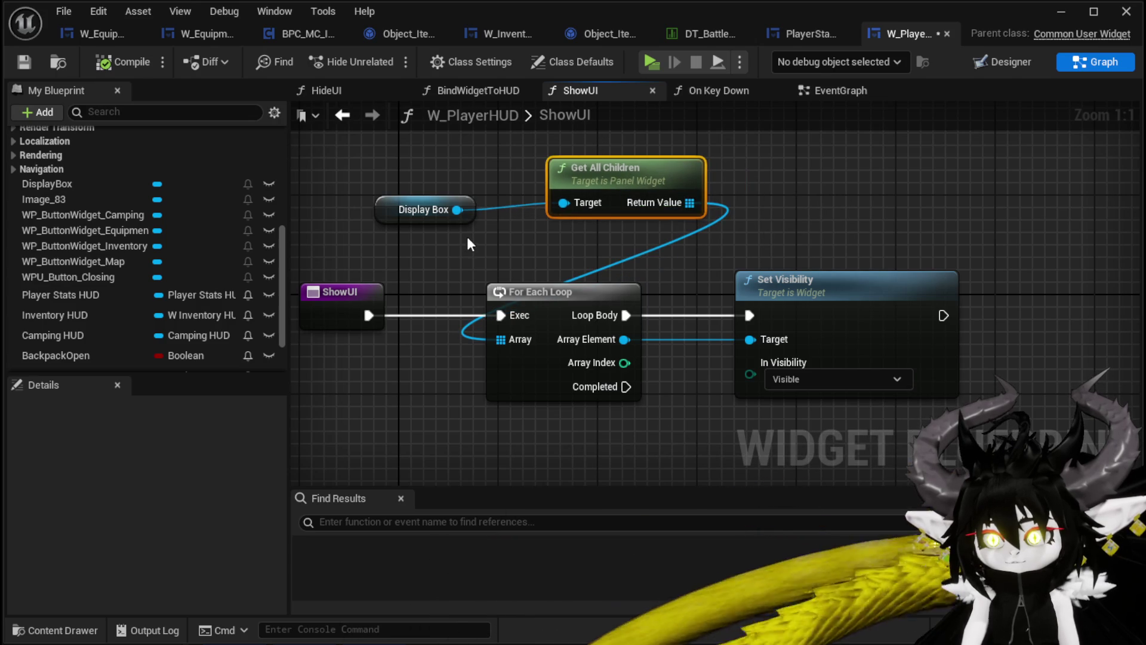
{"action": "left_click_drag", "start_coordinate": [438, 245], "coordinate": [493, 218]}
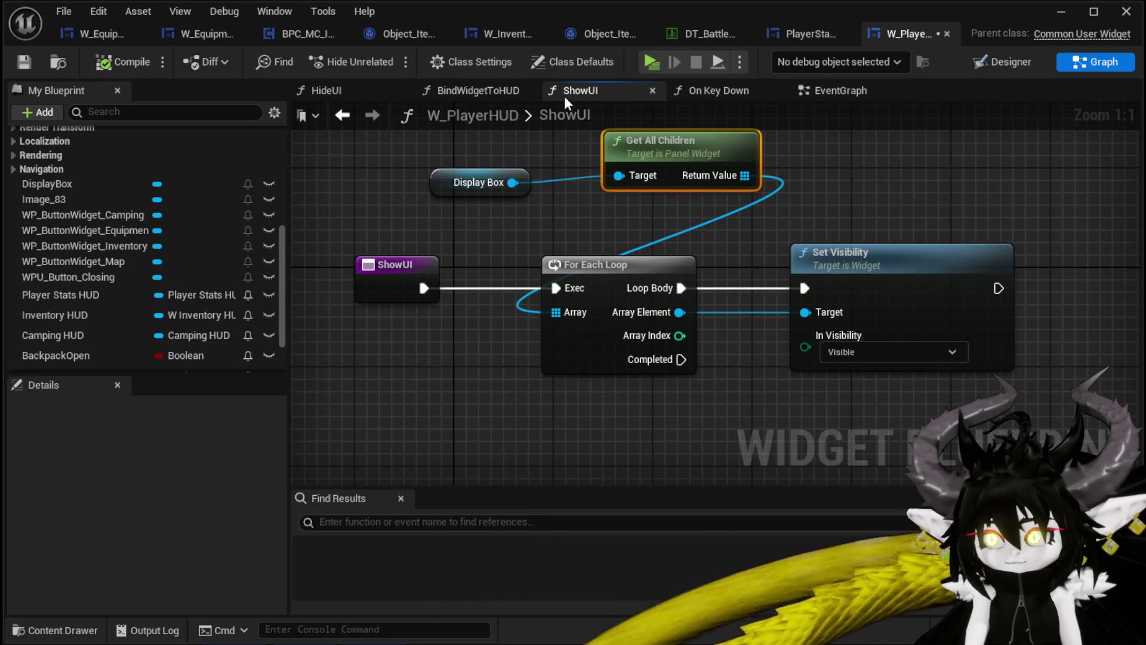
Back in the EventGraph, try a 'Show' search off the Equipment button, discard it, and save W_PlayerHUD.
{"action": "left_click", "coordinate": [344, 116]}
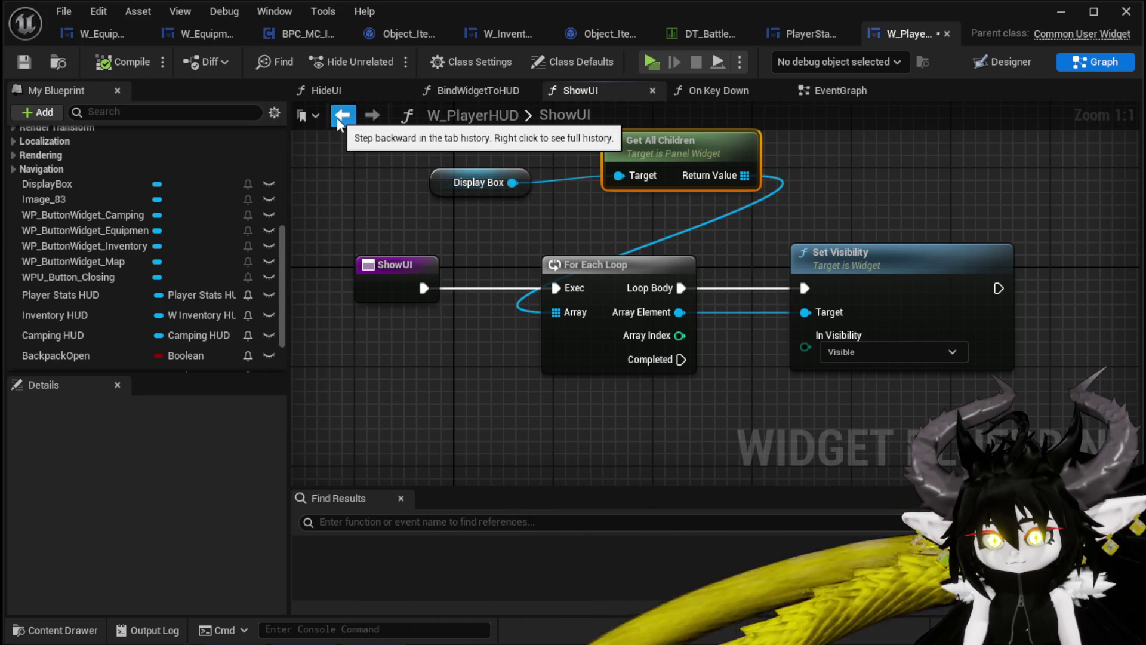
{"action": "scroll", "coordinate": [78, 223], "scroll_direction": "up", "scroll_amount": 5}
{"action": "scroll", "coordinate": [78, 220], "scroll_direction": "up", "scroll_amount": 3}
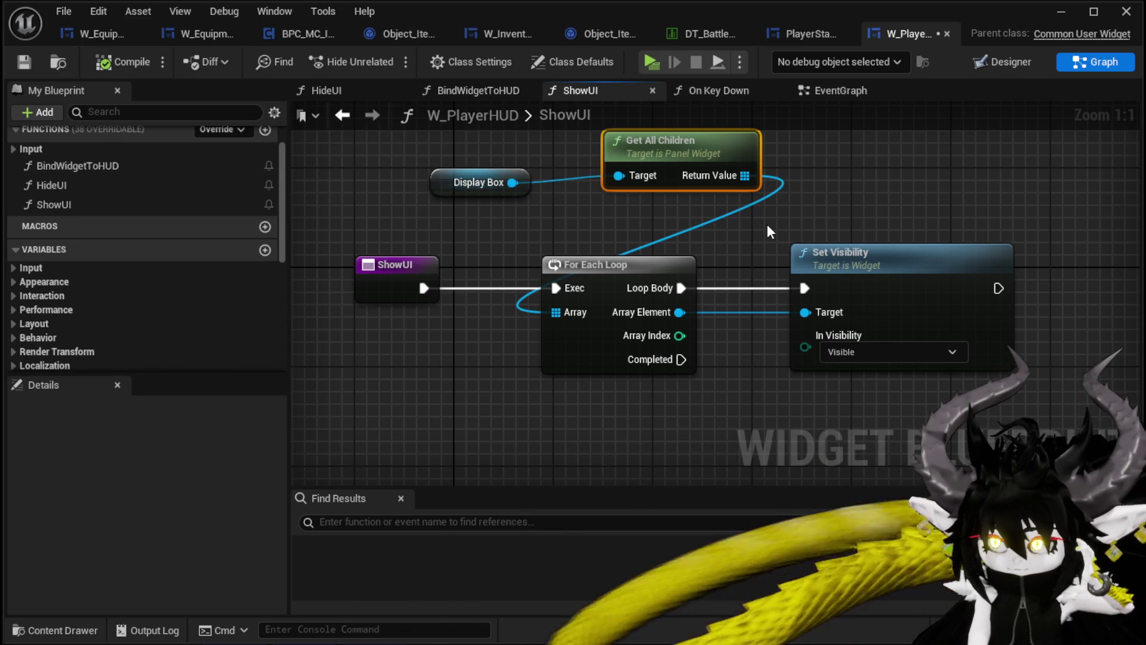
{"action": "left_click", "coordinate": [342, 115]}
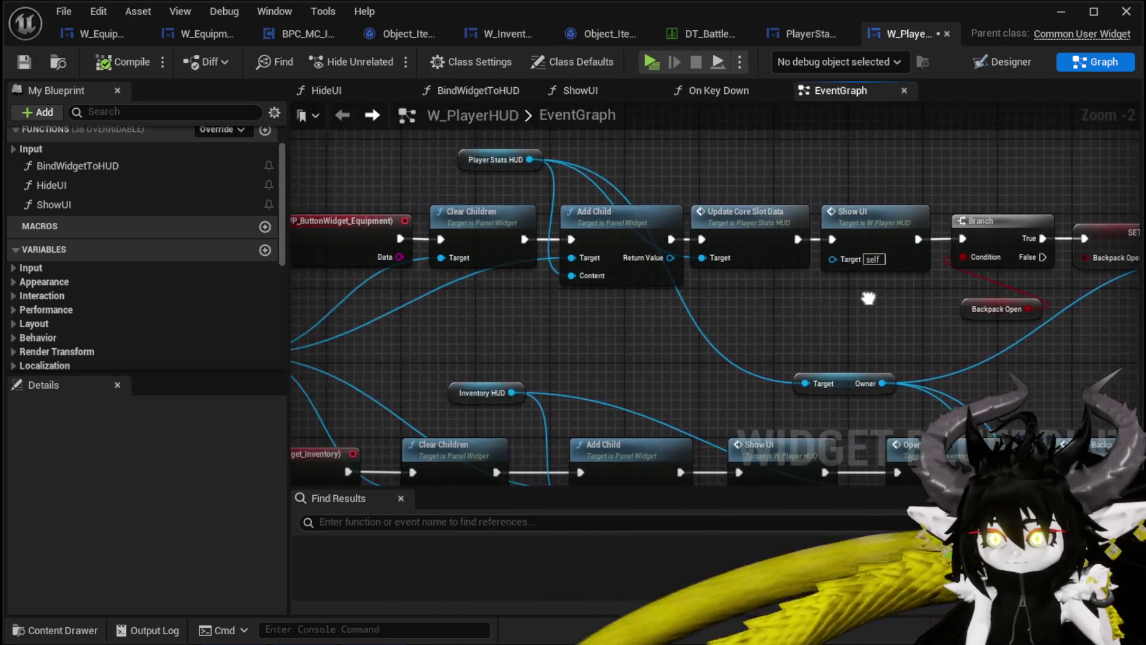
{"action": "left_click_drag", "start_coordinate": [621, 226], "coordinate": [668, 228]}
{"action": "type", "text": "Show"}
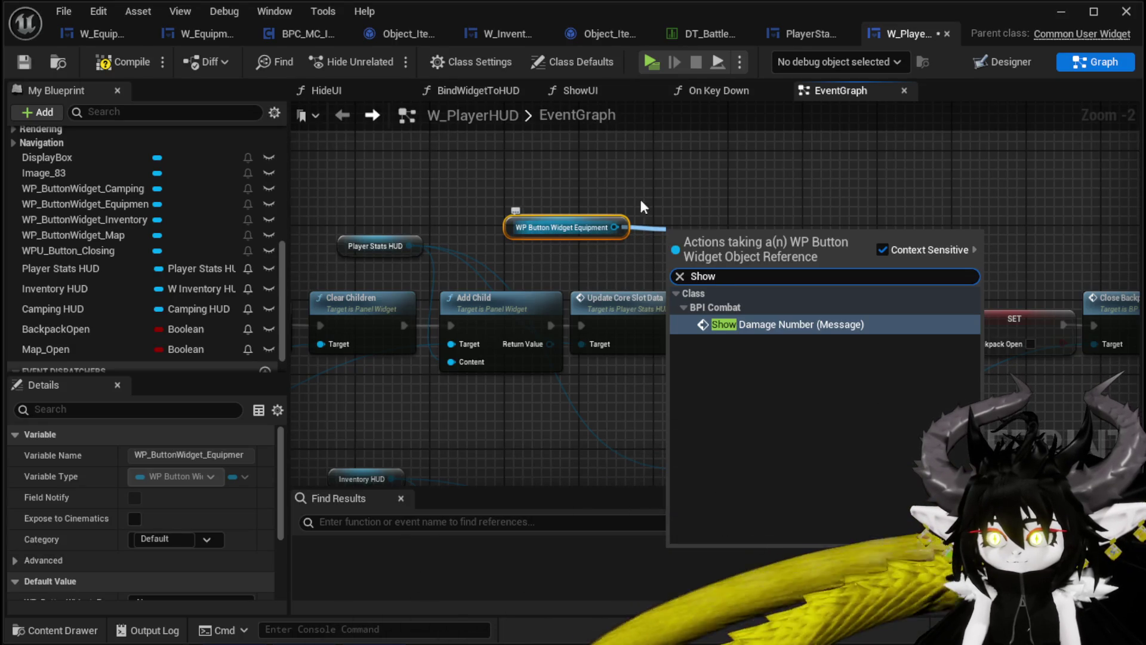
{"action": "left_click", "coordinate": [797, 167]}
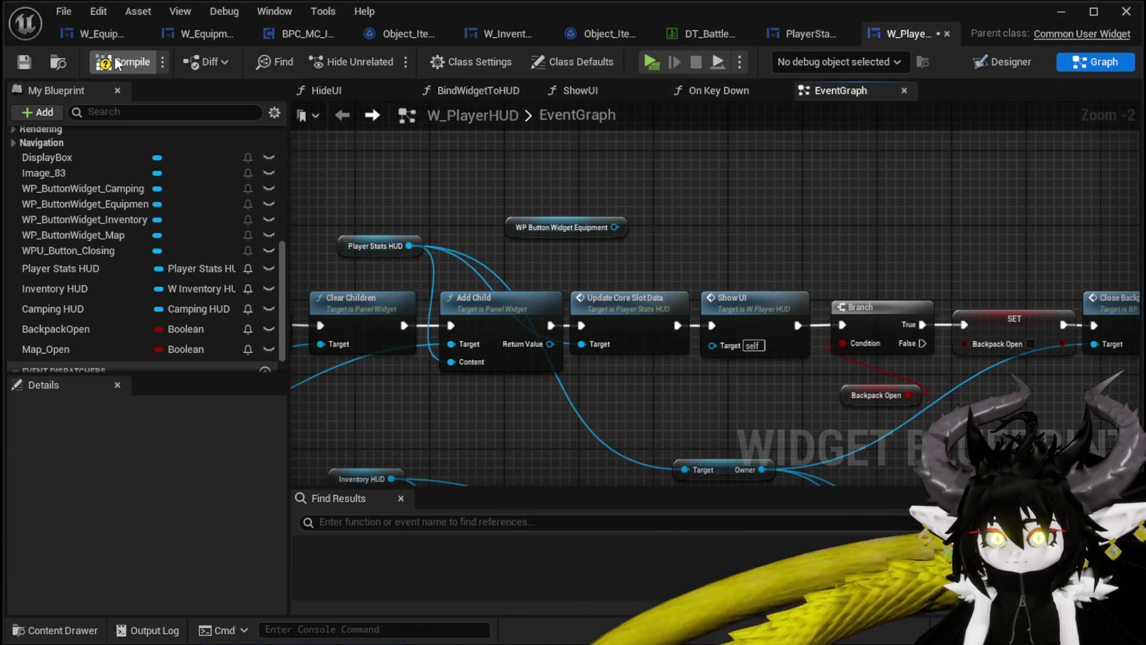
{"action": "left_click", "coordinate": [28, 63]}
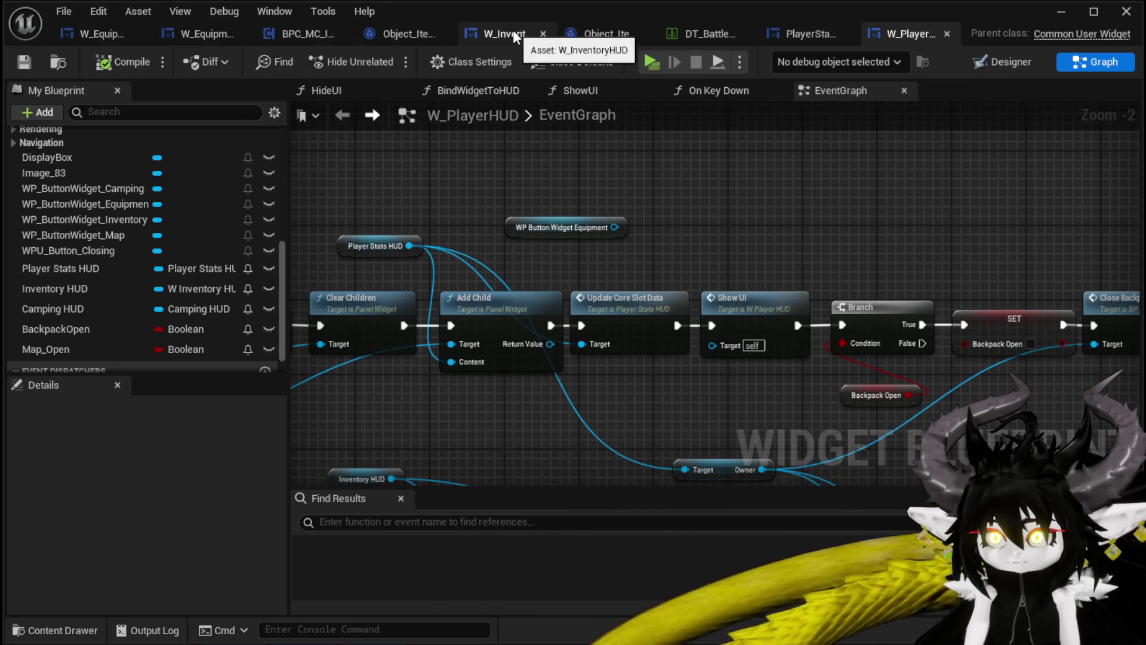
Review PlayerStatsHUD's OpenUI function, then return to the W_PlayerHUD event graph.
{"action": "left_click", "coordinate": [816, 35]}
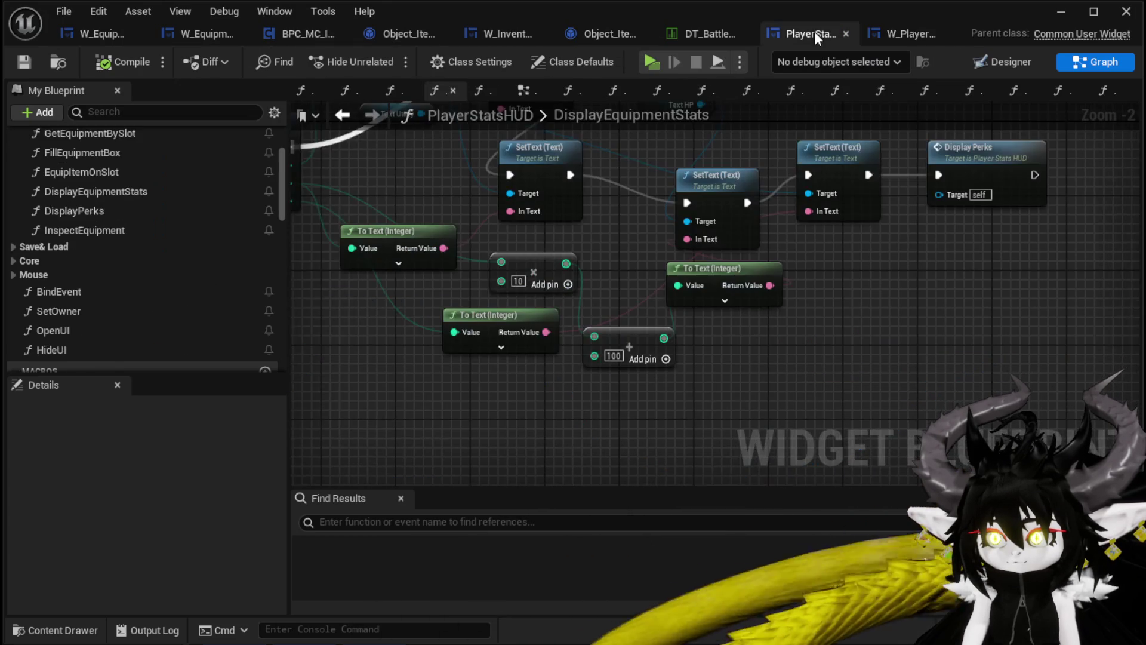
{"action": "left_click_drag", "start_coordinate": [419, 205], "coordinate": [667, 336]}
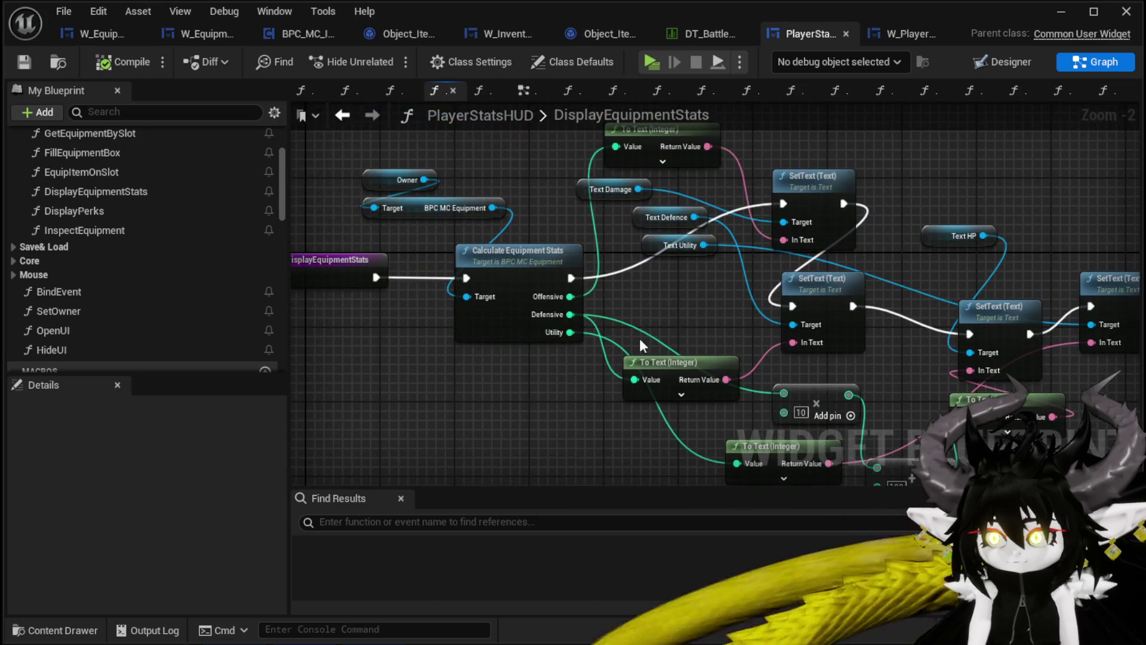
{"action": "scroll", "coordinate": [136, 300], "scroll_direction": "down", "scroll_amount": 3}
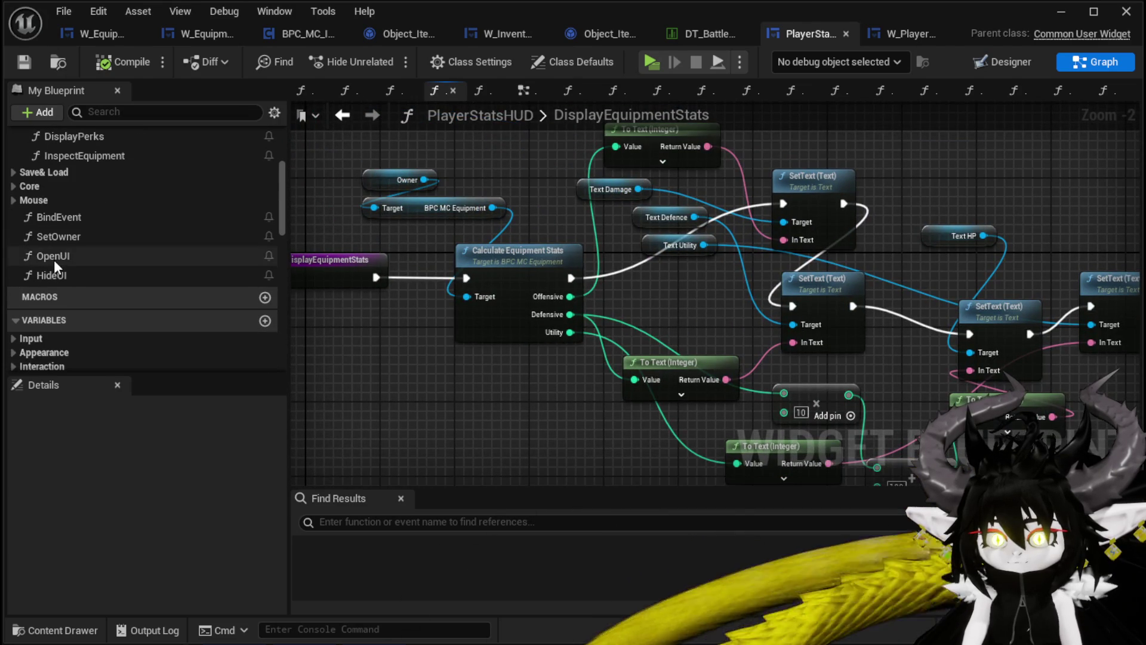
{"action": "double_click", "coordinate": [53, 258]}
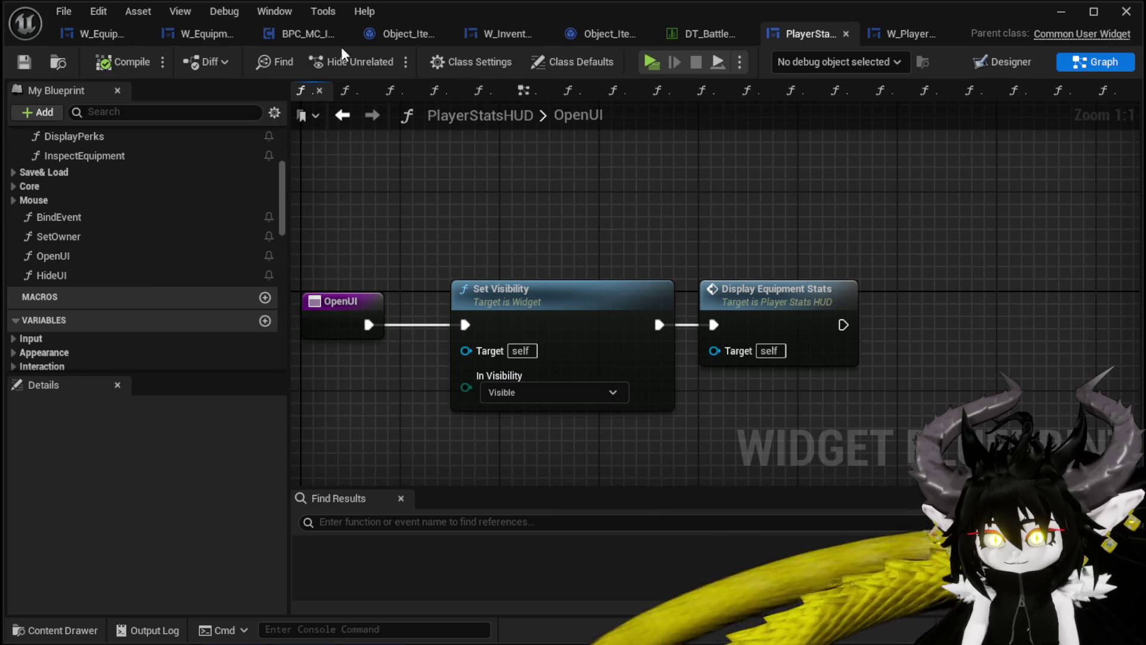
{"action": "left_click", "coordinate": [912, 34]}
{"action": "left_click_drag", "start_coordinate": [612, 227], "coordinate": [712, 227]}
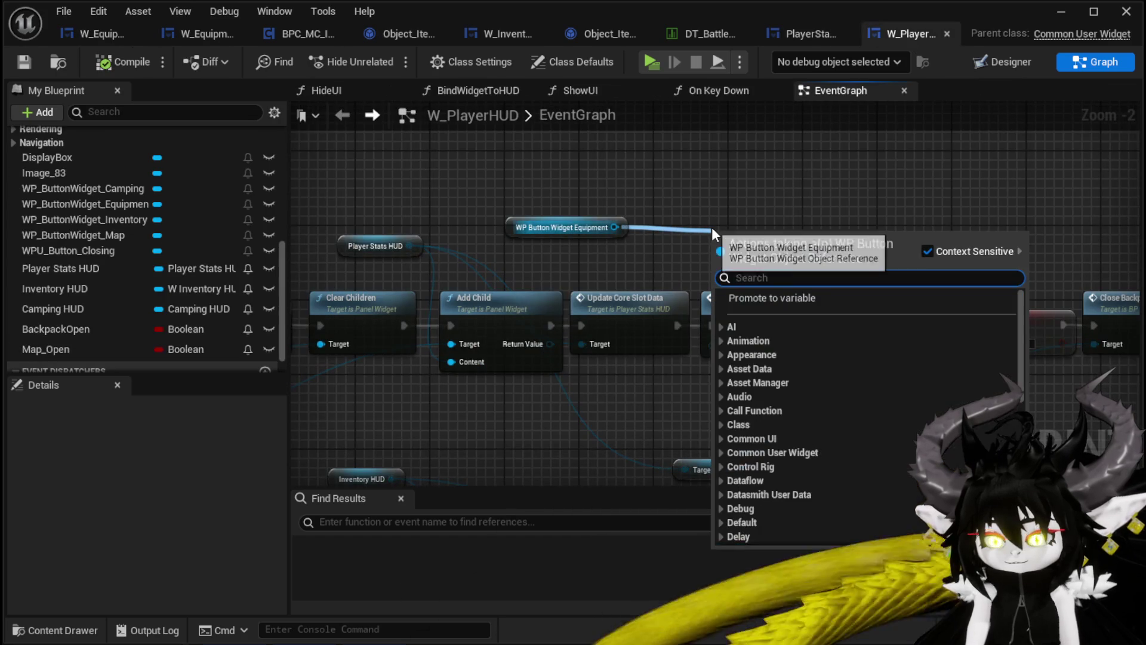
Drop the 'Open' search and delete the WP Button Widget Equipment reference node.
{"action": "type", "text": "Open"}
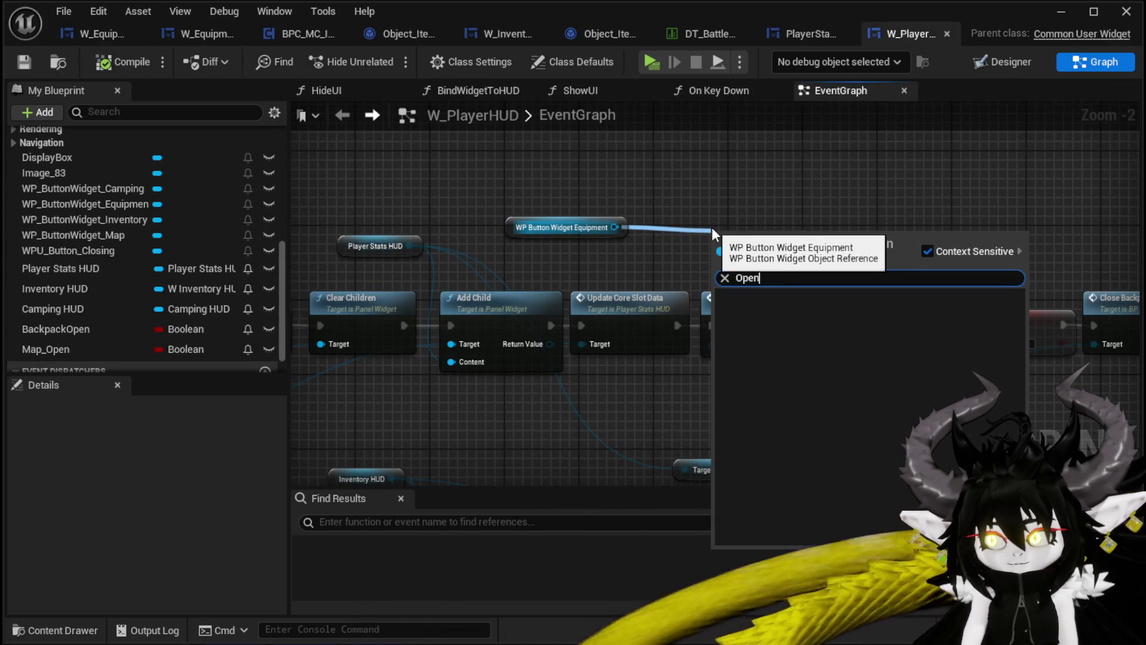
{"action": "key", "text": "BackSpace"}
{"action": "key", "text": "BackSpace"}
{"action": "key", "text": "BackSpace"}
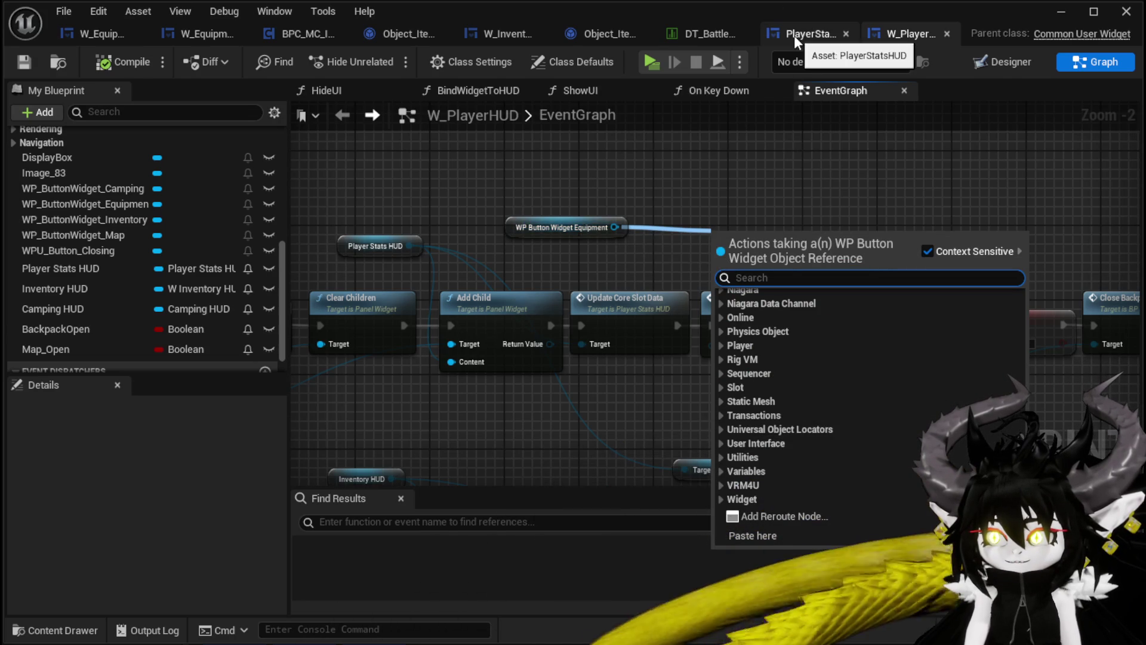
{"action": "mouse_move", "coordinate": [683, 246]}
{"action": "left_mouse_down"}
{"action": "mouse_move", "coordinate": [872, 164]}
{"action": "mouse_move", "coordinate": [911, 108]}
{"action": "left_mouse_up"}
{"action": "mouse_move", "coordinate": [823, 108]}
{"action": "left_mouse_down"}
{"action": "mouse_move", "coordinate": [778, 123]}
{"action": "mouse_move", "coordinate": [575, 251]}
{"action": "left_mouse_up"}
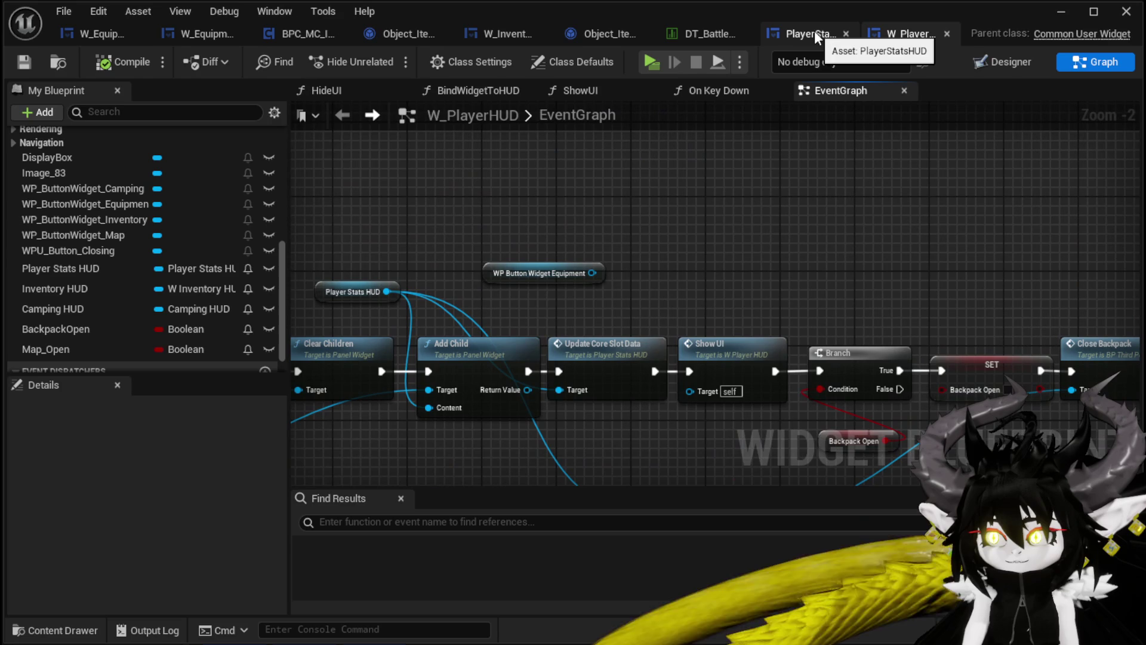
{"action": "left_click_drag", "start_coordinate": [655, 237], "coordinate": [765, 165]}
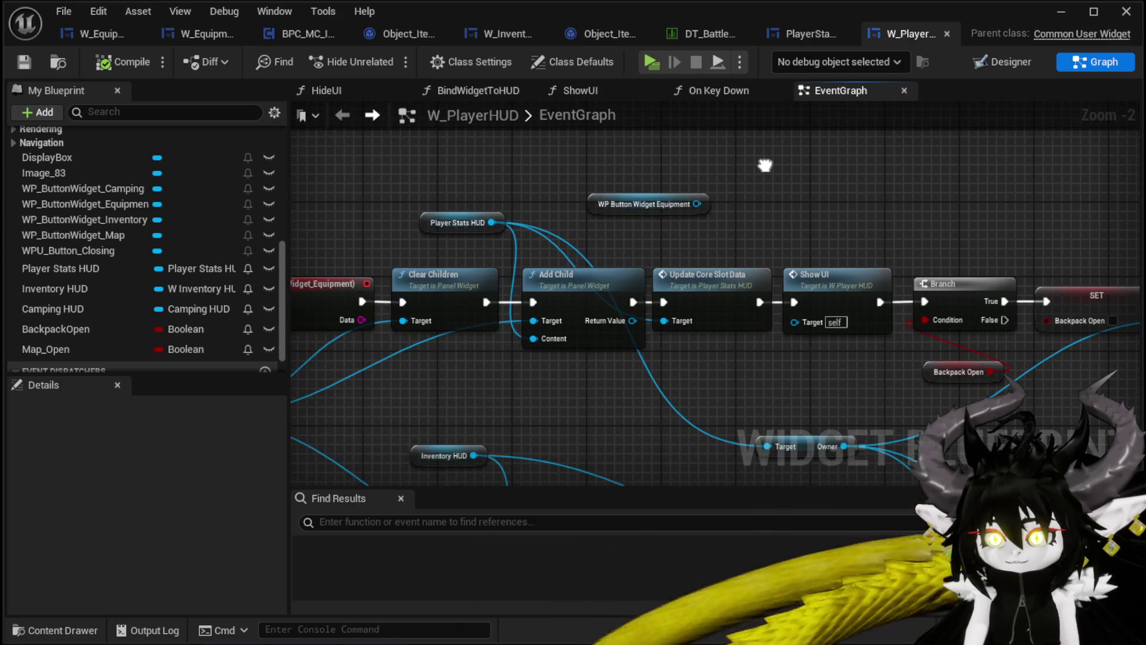
{"action": "left_click_drag", "start_coordinate": [431, 225], "coordinate": [336, 186]}
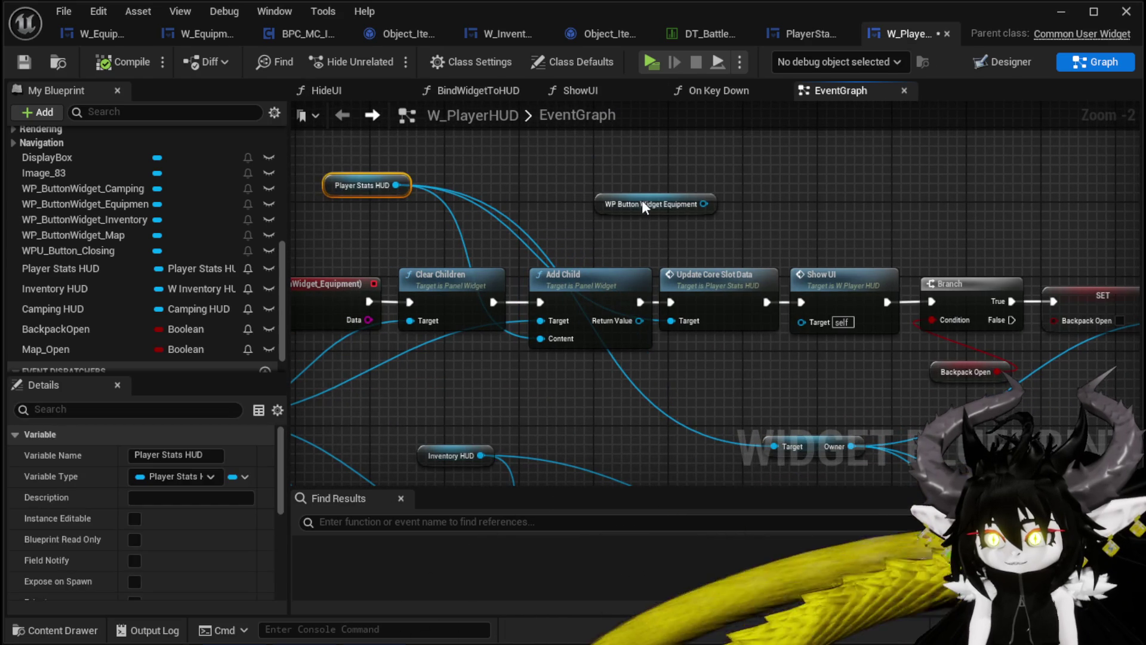
{"action": "left_click_drag", "start_coordinate": [642, 195], "coordinate": [618, 184]}
{"action": "key", "text": "Delete"}
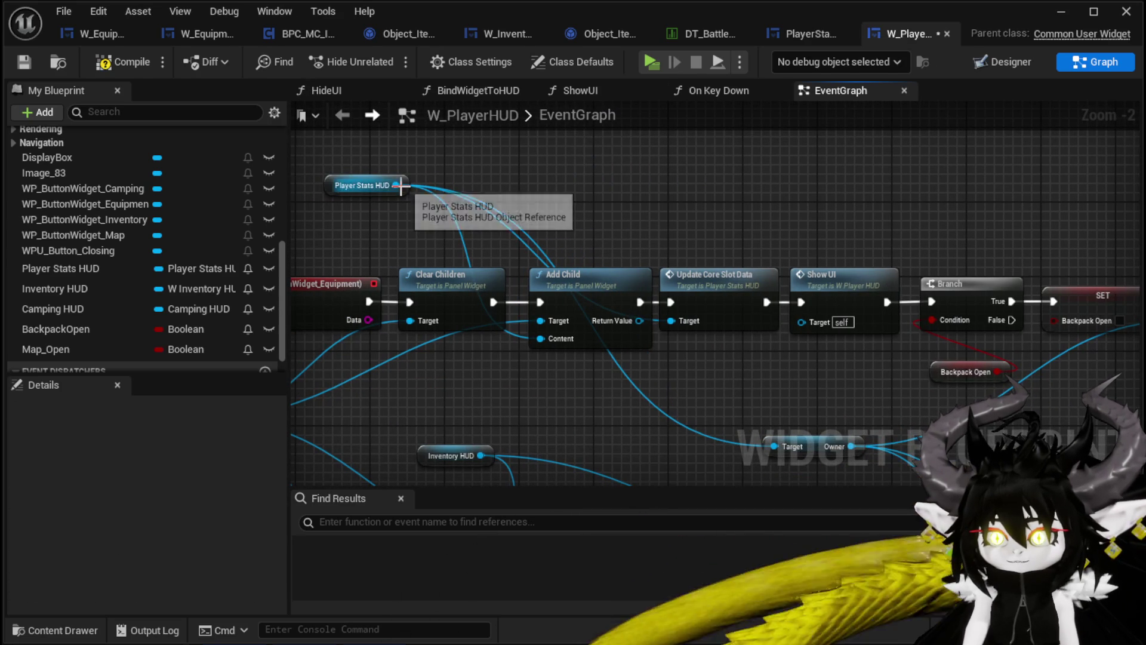
Add an Open UI call on Player Stats HUD and wire it between Show UI and Branch.
{"action": "left_click_drag", "start_coordinate": [397, 185], "coordinate": [569, 178]}
{"action": "type", "text": "pen"}
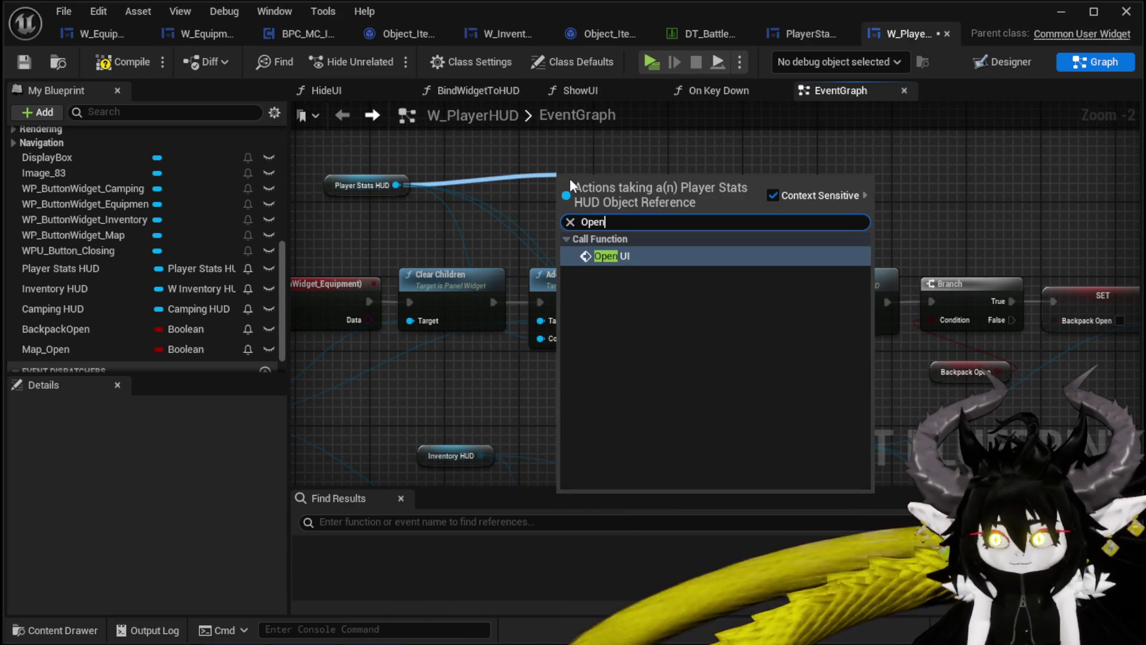
{"action": "key", "text": "Return"}
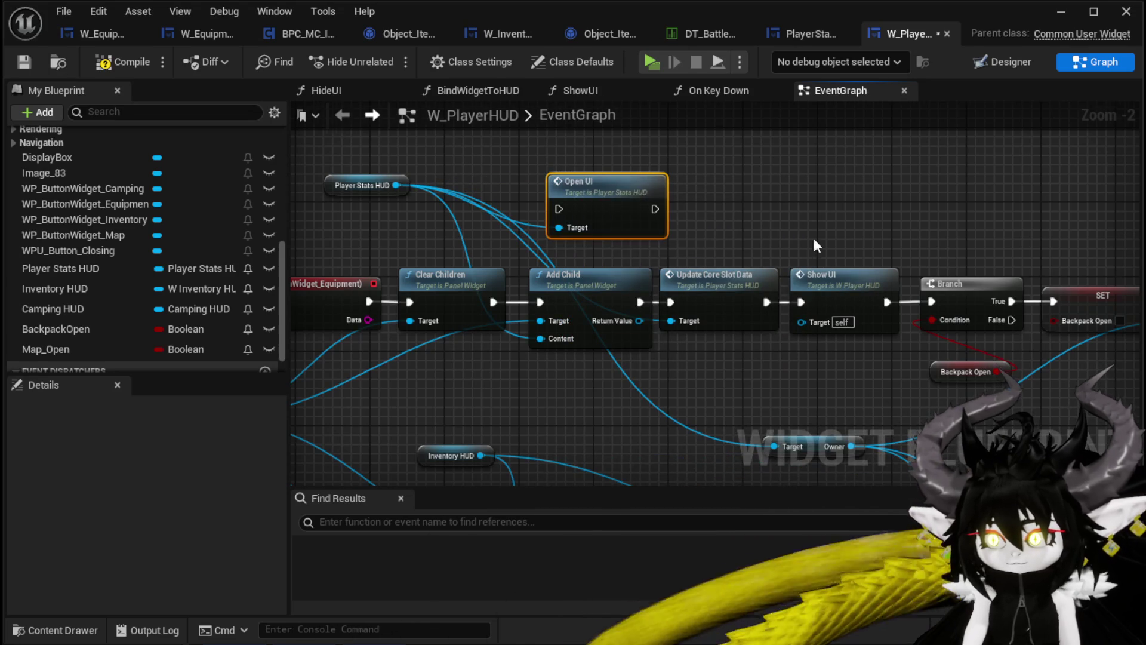
{"action": "left_click_drag", "start_coordinate": [817, 245], "coordinate": [457, 232]}
{"action": "left_click_drag", "start_coordinate": [452, 284], "coordinate": [694, 284]}
{"action": "left_click_drag", "start_coordinate": [614, 248], "coordinate": [937, 225]}
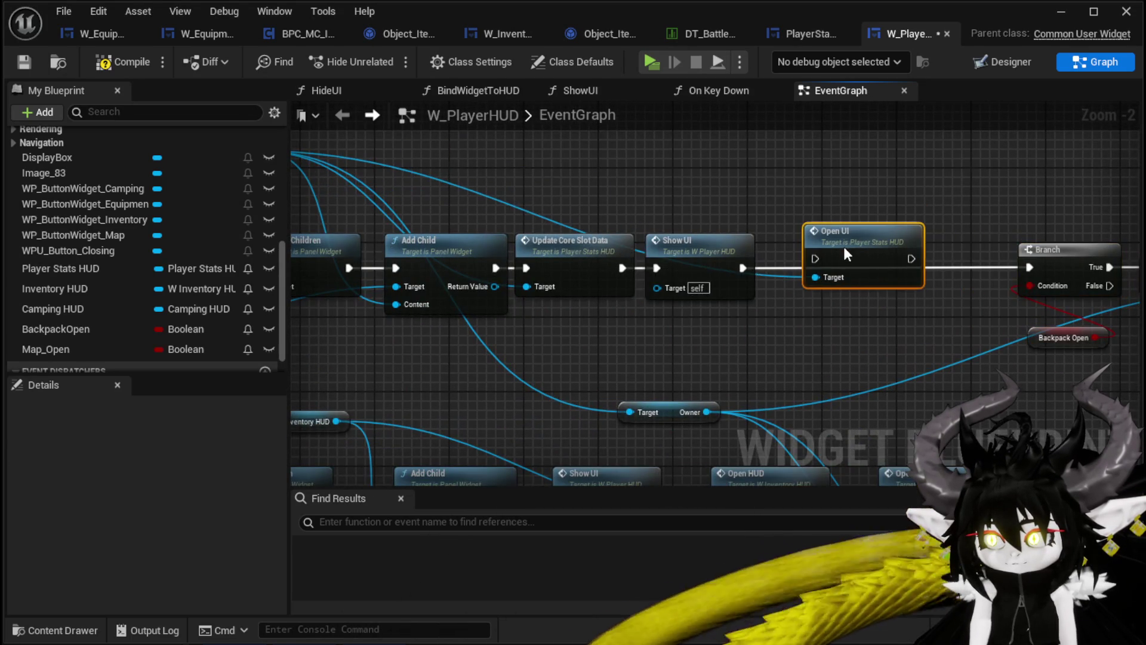
{"action": "left_click_drag", "start_coordinate": [816, 267], "coordinate": [816, 267]}
{"action": "left_click_drag", "start_coordinate": [928, 270], "coordinate": [797, 279]}
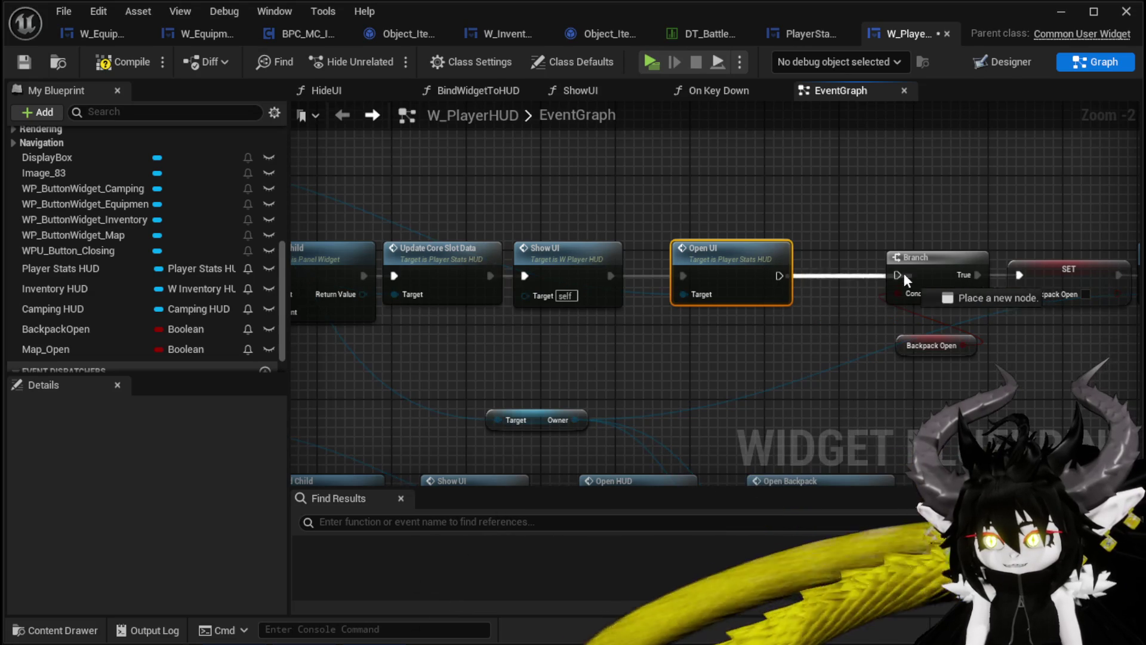
{"action": "left_click_drag", "start_coordinate": [883, 226], "coordinate": [504, 209]}
{"action": "mouse_move", "coordinate": [484, 336]}
{"action": "left_mouse_down"}
{"action": "mouse_move", "coordinate": [478, 224]}
{"action": "mouse_move", "coordinate": [614, 248]}
{"action": "mouse_move", "coordinate": [604, 243]}
{"action": "mouse_move", "coordinate": [896, 411]}
{"action": "left_mouse_up"}
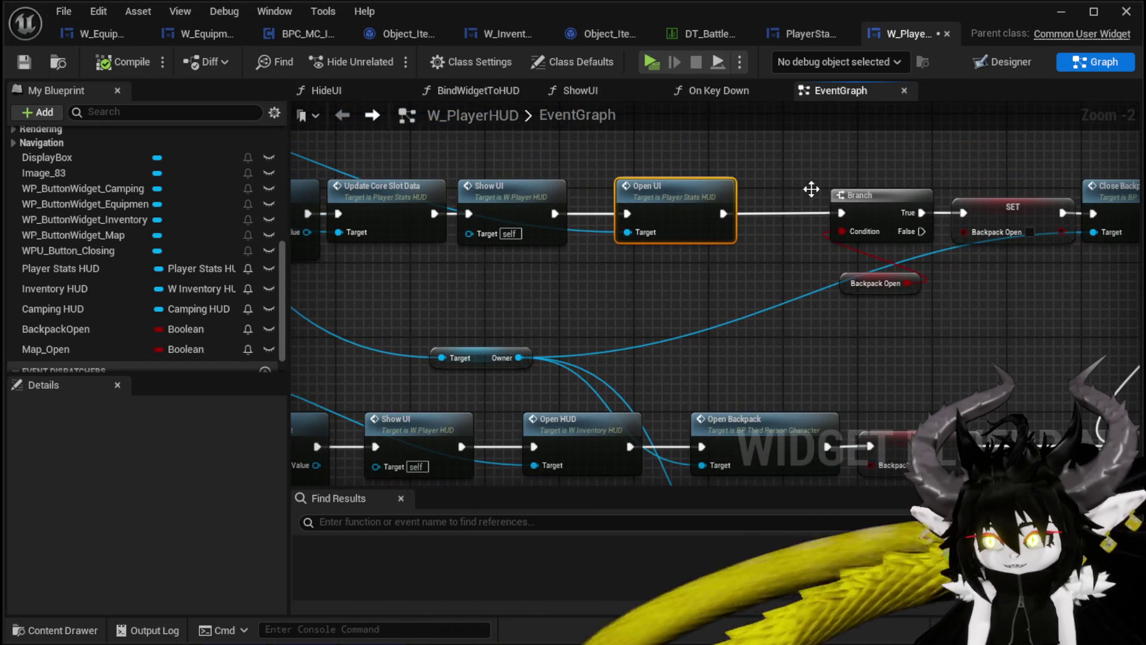
Launch a standalone preview and open the Iron_Hands upgrade card at the workbench.
{"action": "left_click", "coordinate": [1057, 12]}
{"action": "left_click", "coordinate": [385, 60]}
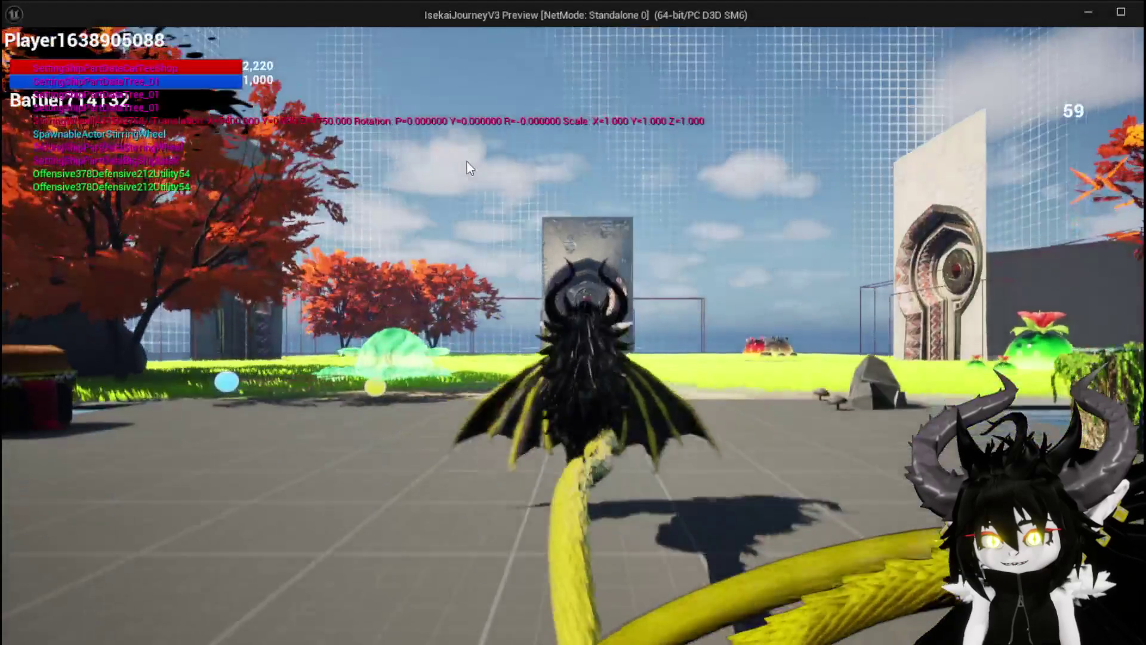
{"action": "key", "text": "w"}
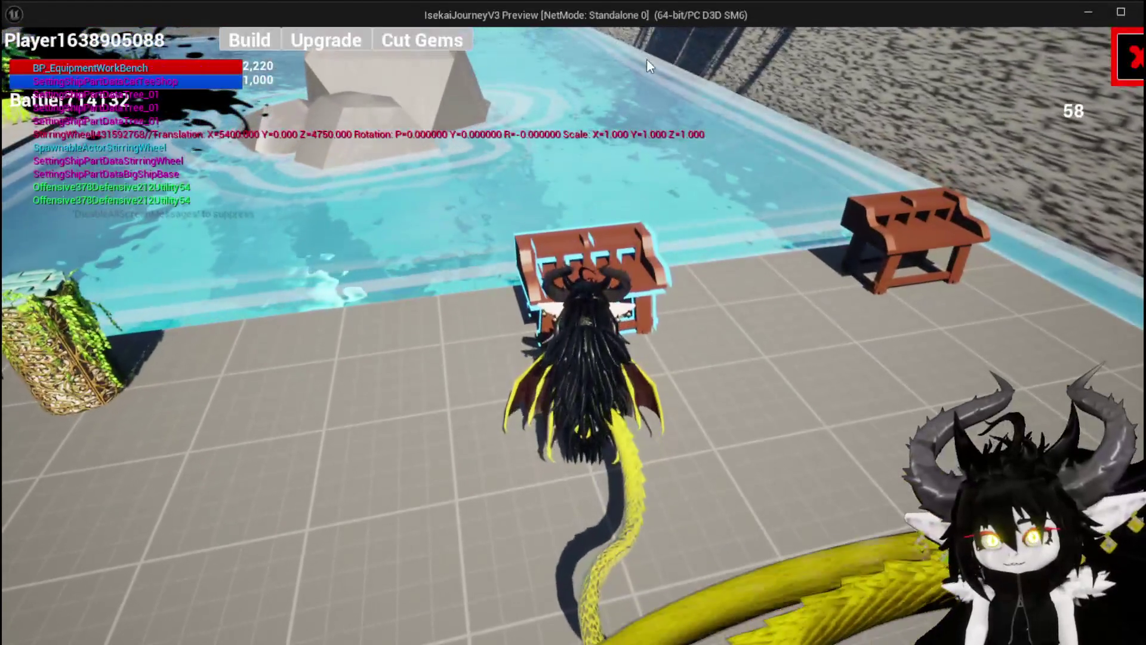
{"action": "left_click", "coordinate": [323, 37]}
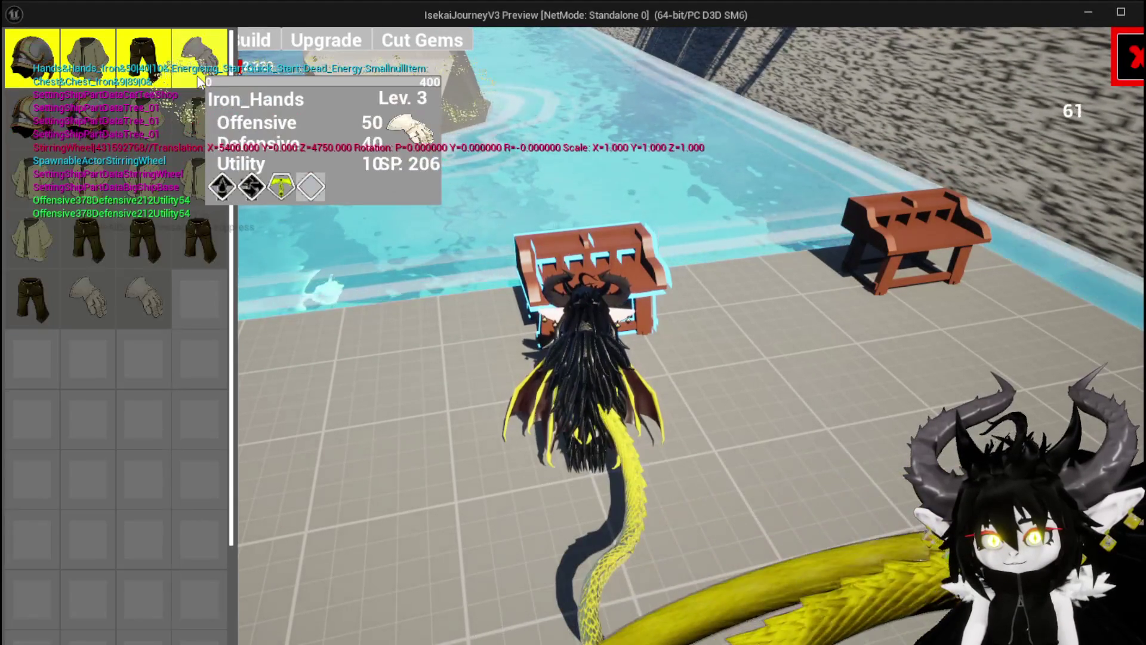
{"action": "left_click", "coordinate": [199, 70]}
Raise Iron_Hands Utility to 100, then check the Equipment panel showing Damage 378, Defence 212, Utility 144.
{"action": "left_click", "coordinate": [615, 362]}
{"action": "left_click_drag", "start_coordinate": [615, 363], "coordinate": [615, 365]}
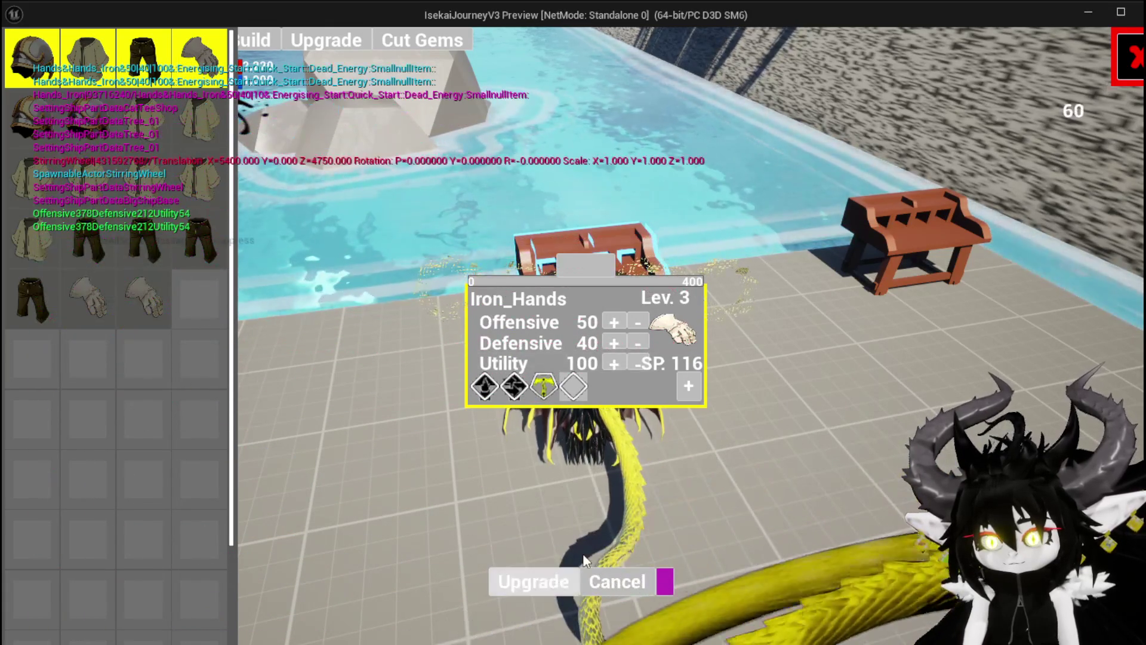
{"action": "left_click", "coordinate": [1130, 56]}
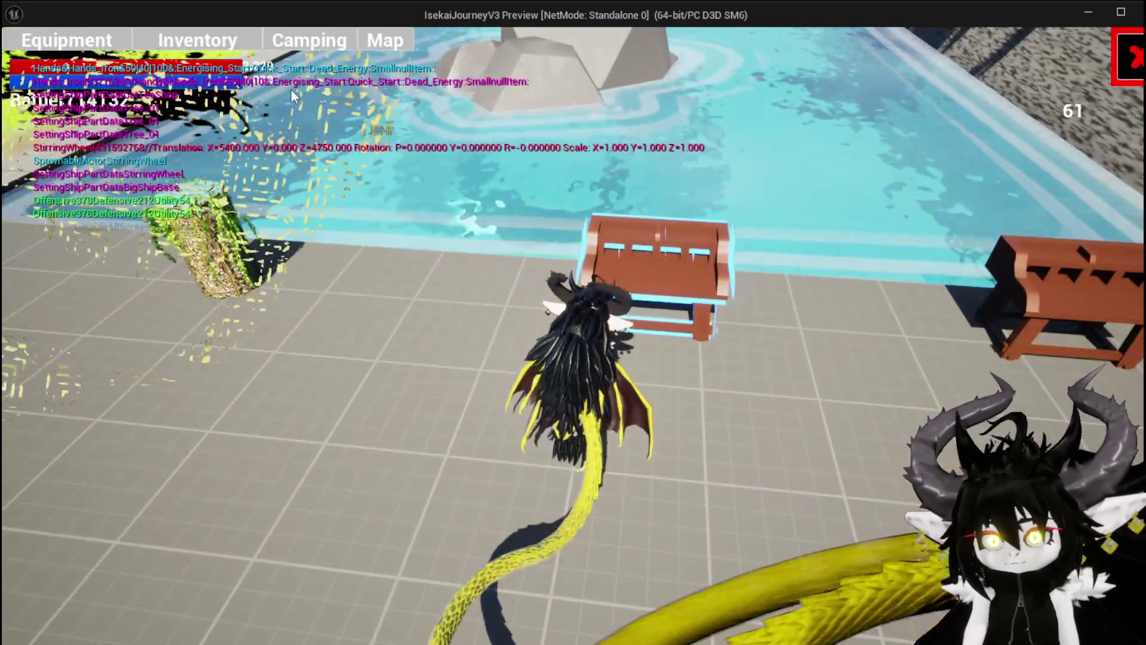
{"action": "left_click", "coordinate": [66, 40]}
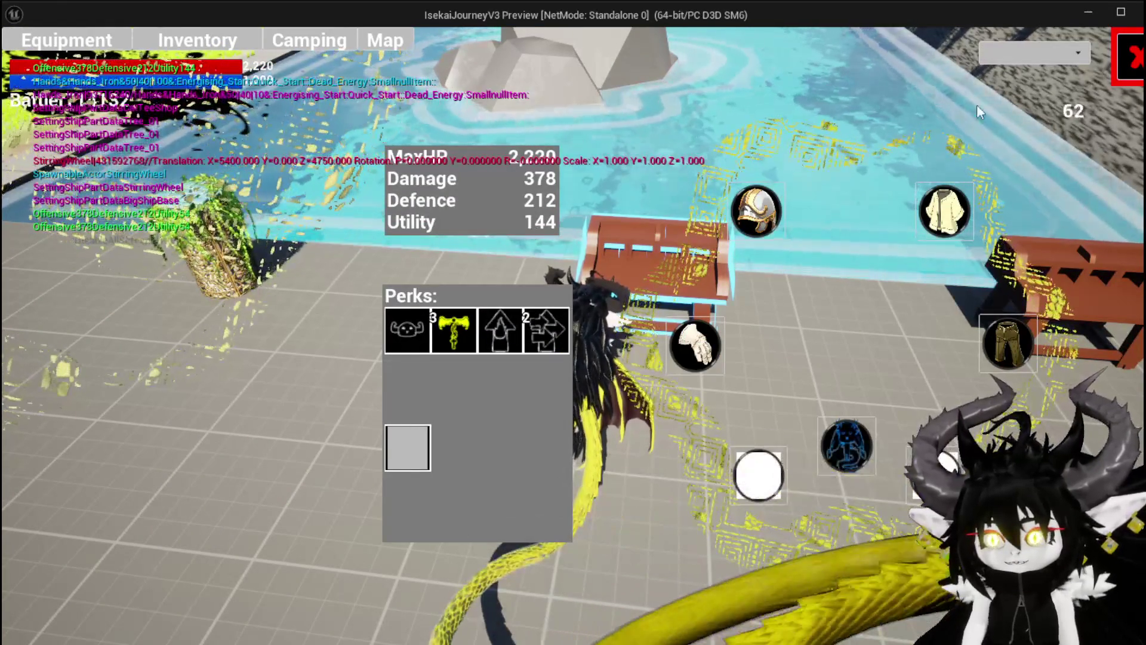
{"action": "left_click", "coordinate": [1134, 58]}
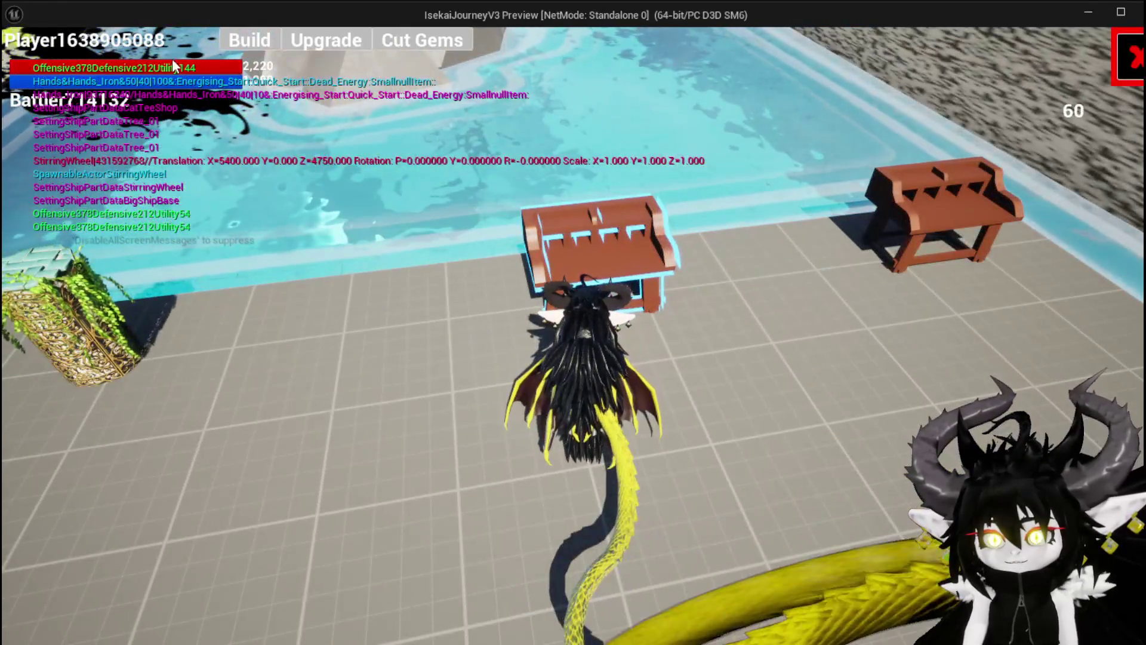
Raise Iron_Hands Utility to 200 in the workbench upgrade inventory.
{"action": "left_click", "coordinate": [320, 41]}
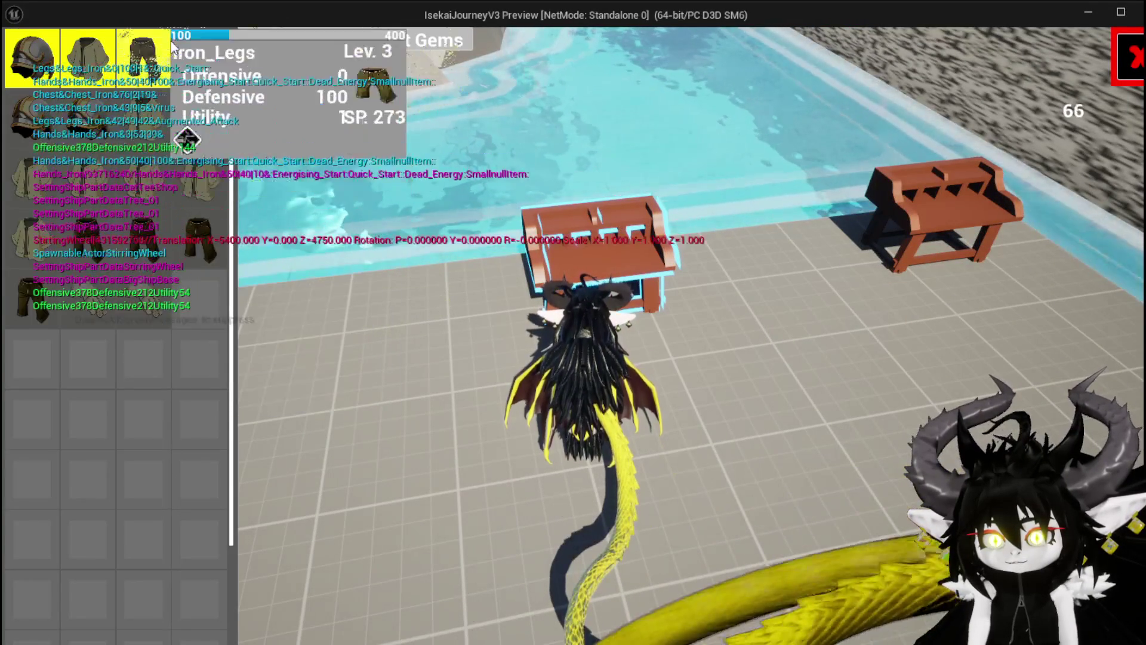
{"action": "left_click", "coordinate": [190, 57]}
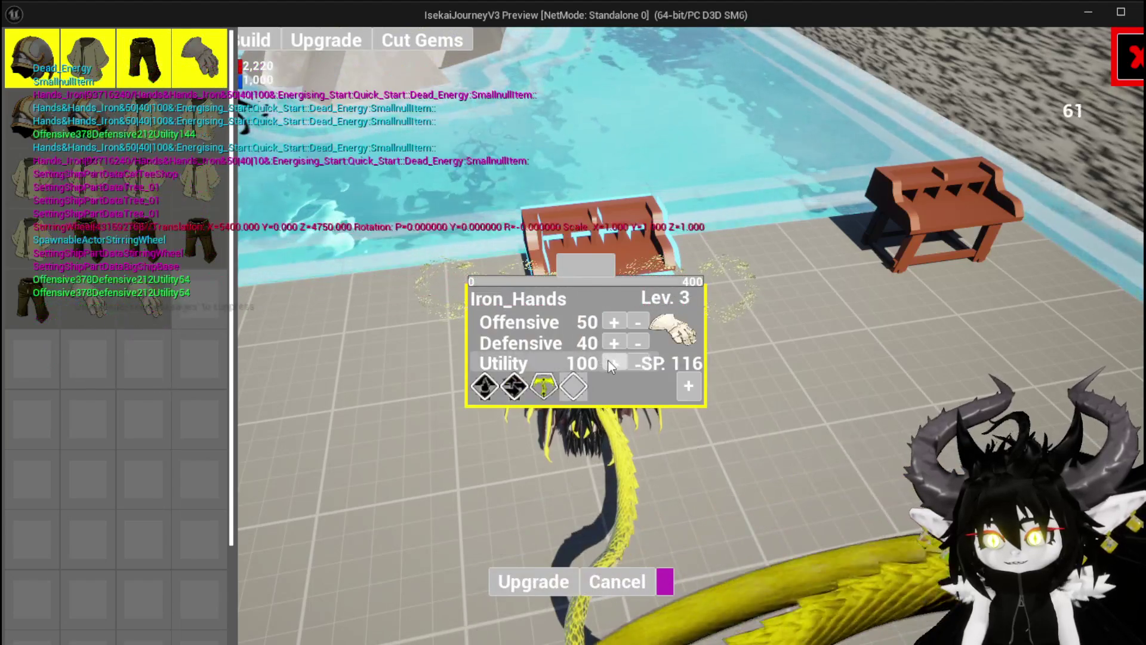
{"action": "left_click", "coordinate": [610, 360]}
{"action": "left_click_drag", "start_coordinate": [610, 361], "coordinate": [610, 360]}
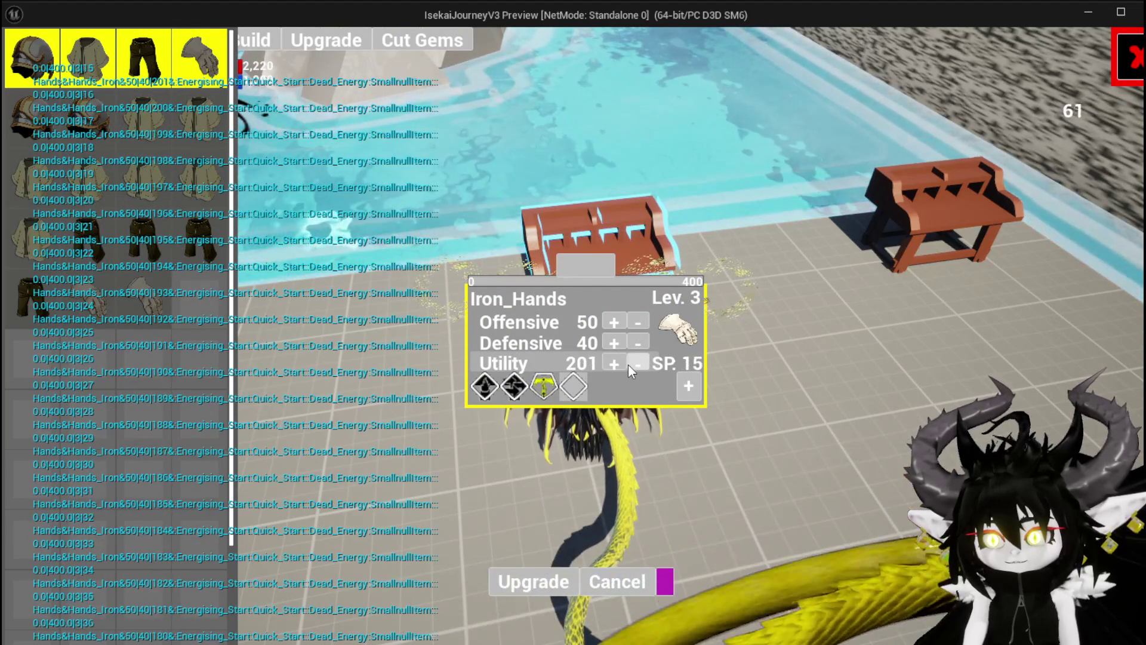
{"action": "left_click", "coordinate": [631, 363]}
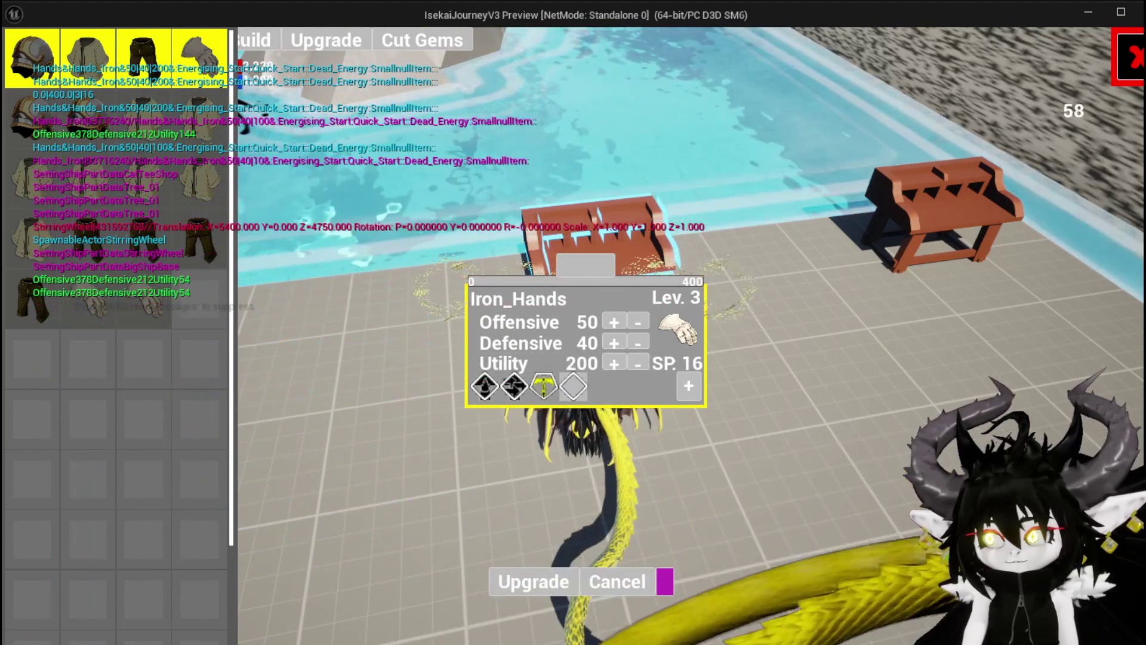
{"action": "left_click", "coordinate": [528, 578]}
Check the Equipment inventory, jump, stop the preview and save the L_DungeonCreationTest level.
{"action": "key", "text": "i"}
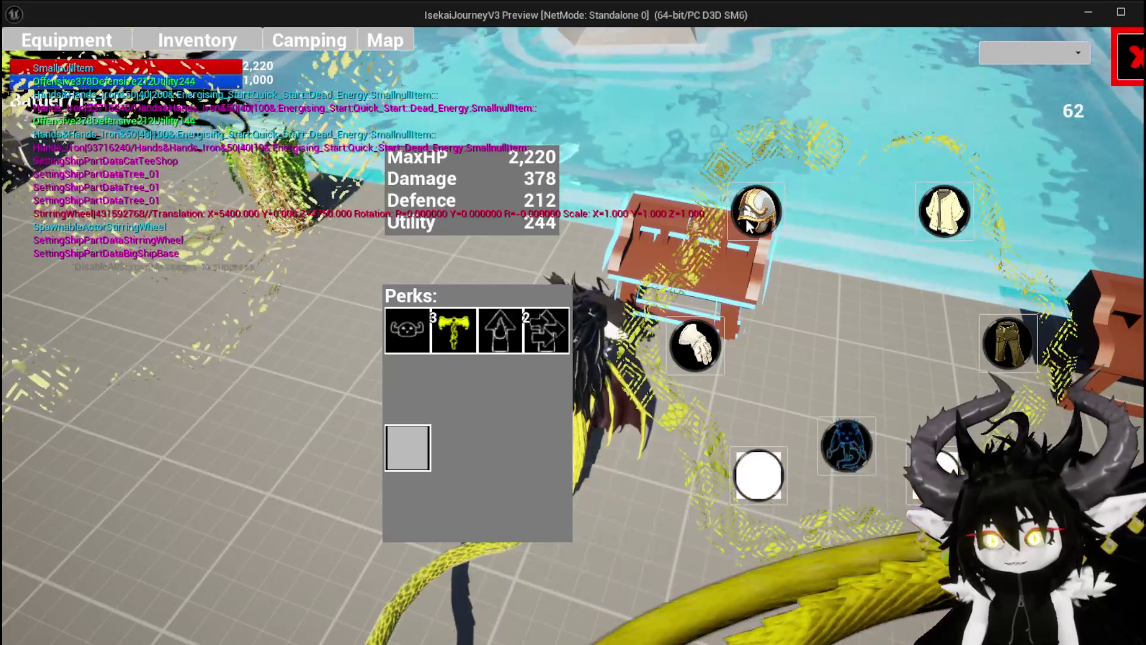
{"action": "key", "text": "Tab"}
{"action": "key", "text": "space"}
{"action": "key", "text": "space"}
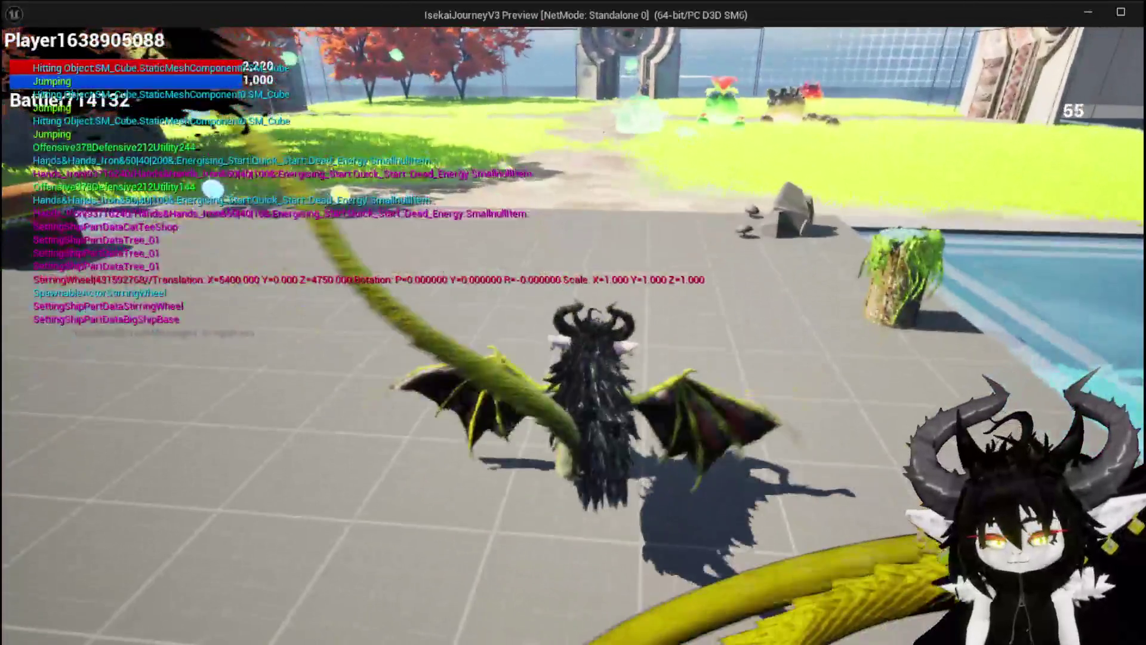
{"action": "key", "text": "Escape"}
{"action": "key", "text": "ctrl+s"}
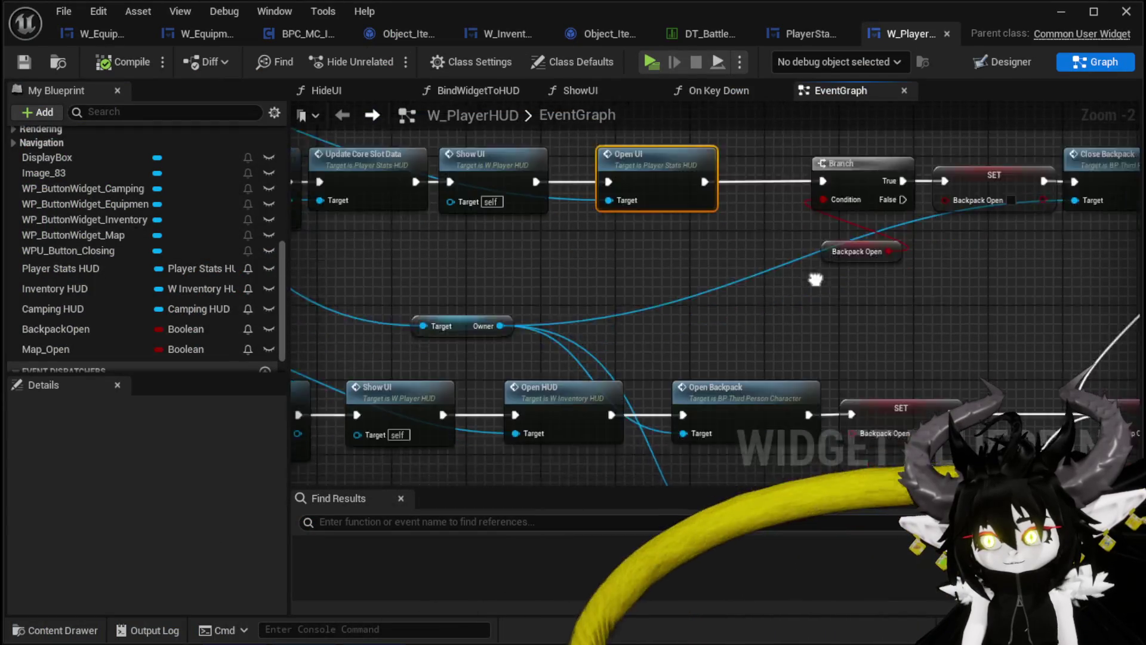
Pan across the EventGraph to locate the CloseWidget chain's Clear Children and Branch nodes.
{"action": "scroll", "coordinate": [736, 203], "scroll_direction": "down", "scroll_amount": 4}
{"action": "left_click_drag", "start_coordinate": [830, 187], "coordinate": [902, 168]}
{"action": "mouse_move", "coordinate": [513, 254]}
{"action": "left_mouse_down"}
{"action": "mouse_move", "coordinate": [698, 200]}
{"action": "mouse_move", "coordinate": [632, 307]}
{"action": "left_mouse_up"}
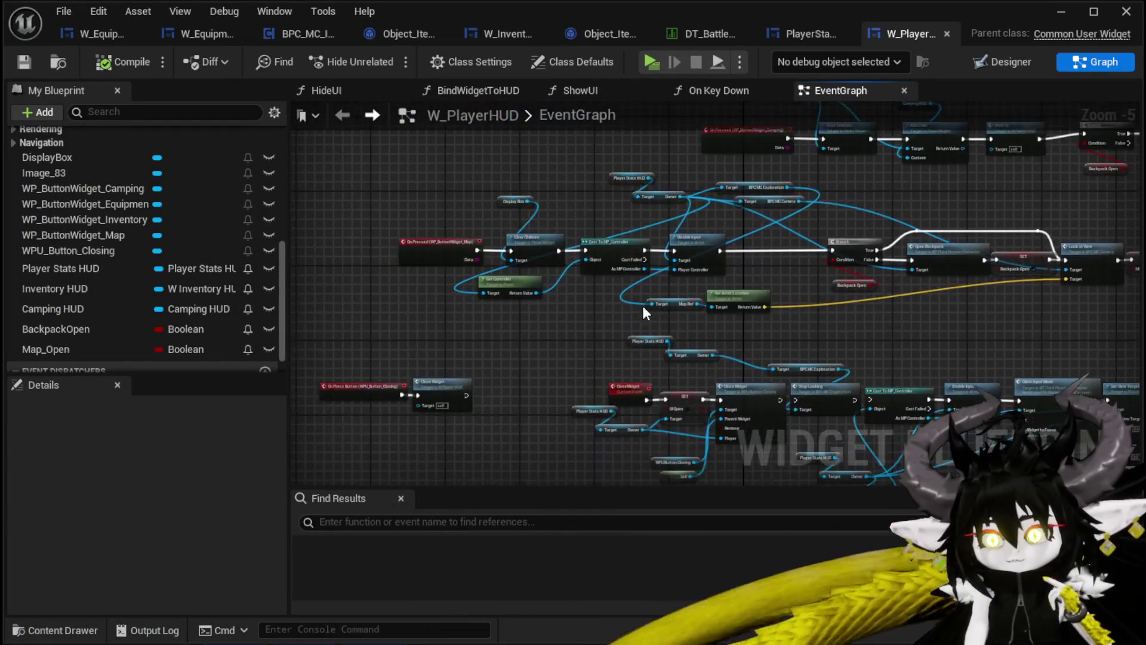
{"action": "scroll", "coordinate": [500, 334], "scroll_direction": "up", "scroll_amount": 3}
{"action": "mouse_move", "coordinate": [500, 334]}
{"action": "left_mouse_down"}
{"action": "mouse_move", "coordinate": [526, 280]}
{"action": "mouse_move", "coordinate": [614, 197]}
{"action": "left_mouse_up"}
{"action": "scroll", "coordinate": [672, 273], "scroll_direction": "down", "scroll_amount": 2}
{"action": "left_click_drag", "start_coordinate": [673, 273], "coordinate": [664, 125]}
{"action": "scroll", "coordinate": [585, 271], "scroll_direction": "up", "scroll_amount": 1}
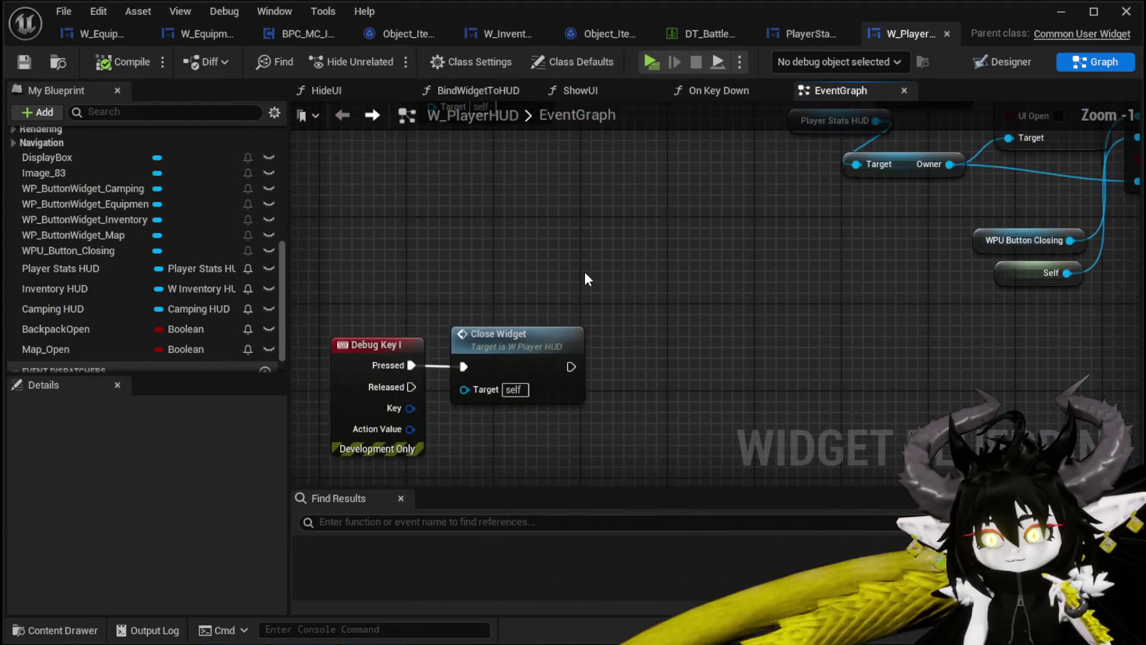
{"action": "mouse_move", "coordinate": [586, 271]}
{"action": "left_mouse_down"}
{"action": "mouse_move", "coordinate": [656, 247]}
{"action": "mouse_move", "coordinate": [347, 421]}
{"action": "left_mouse_up"}
{"action": "mouse_move", "coordinate": [667, 266]}
{"action": "left_mouse_down"}
{"action": "mouse_move", "coordinate": [535, 235]}
{"action": "mouse_move", "coordinate": [251, 244]}
{"action": "left_mouse_up"}
{"action": "left_click_drag", "start_coordinate": [693, 228], "coordinate": [850, 255]}
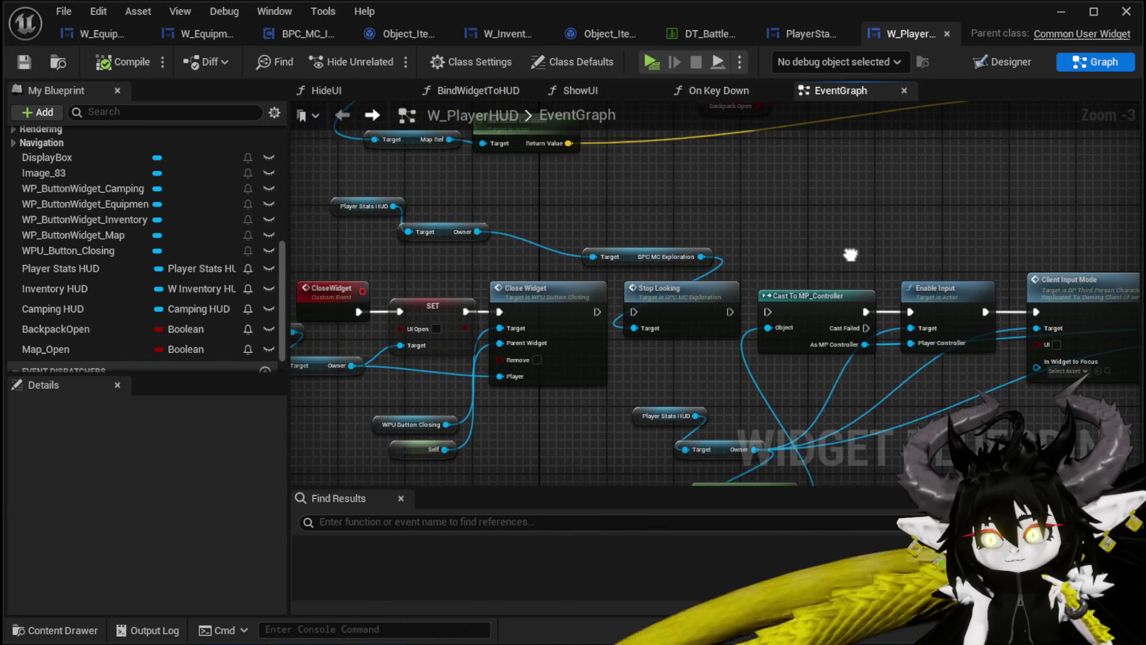
{"action": "scroll", "coordinate": [760, 217], "scroll_direction": "down", "scroll_amount": 1}
{"action": "scroll", "coordinate": [752, 201], "scroll_direction": "up", "scroll_amount": 1}
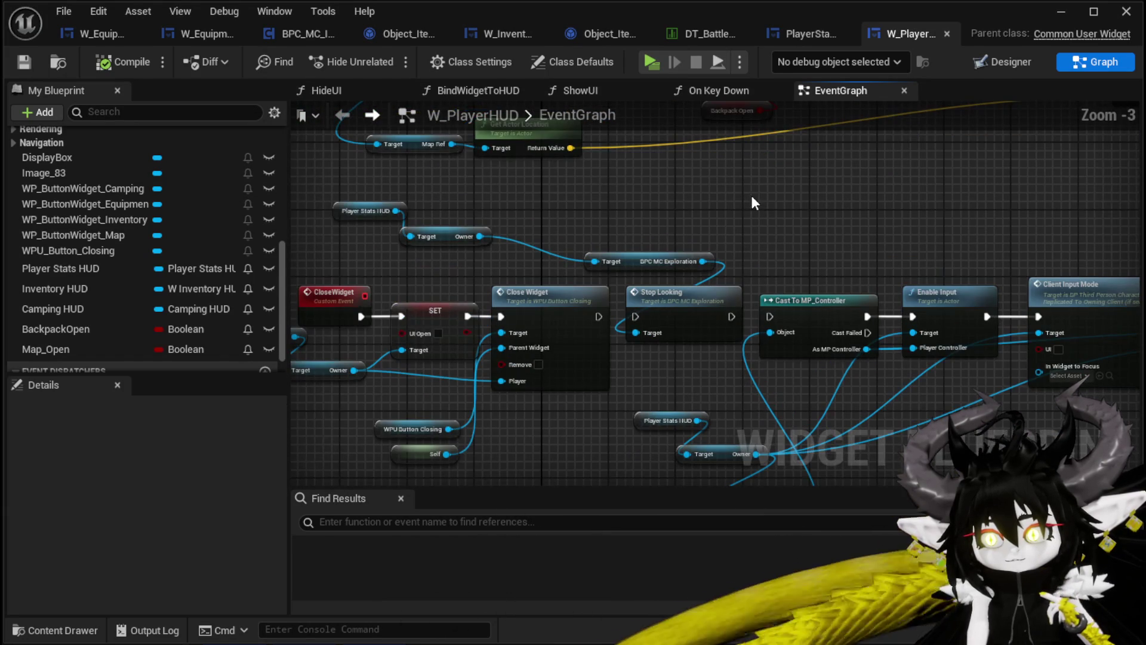
{"action": "mouse_move", "coordinate": [751, 195]}
{"action": "left_mouse_down"}
{"action": "mouse_move", "coordinate": [637, 418]}
{"action": "mouse_move", "coordinate": [883, 364]}
{"action": "mouse_move", "coordinate": [968, 359]}
{"action": "mouse_move", "coordinate": [517, 250]}
{"action": "mouse_move", "coordinate": [467, 395]}
{"action": "left_mouse_up"}
{"action": "scroll", "coordinate": [968, 359], "scroll_direction": "down", "scroll_amount": 1}
Paste a copy of the Display Box and Clear Children pair onto empty canvas and compile.
{"action": "left_click", "coordinate": [603, 178]}
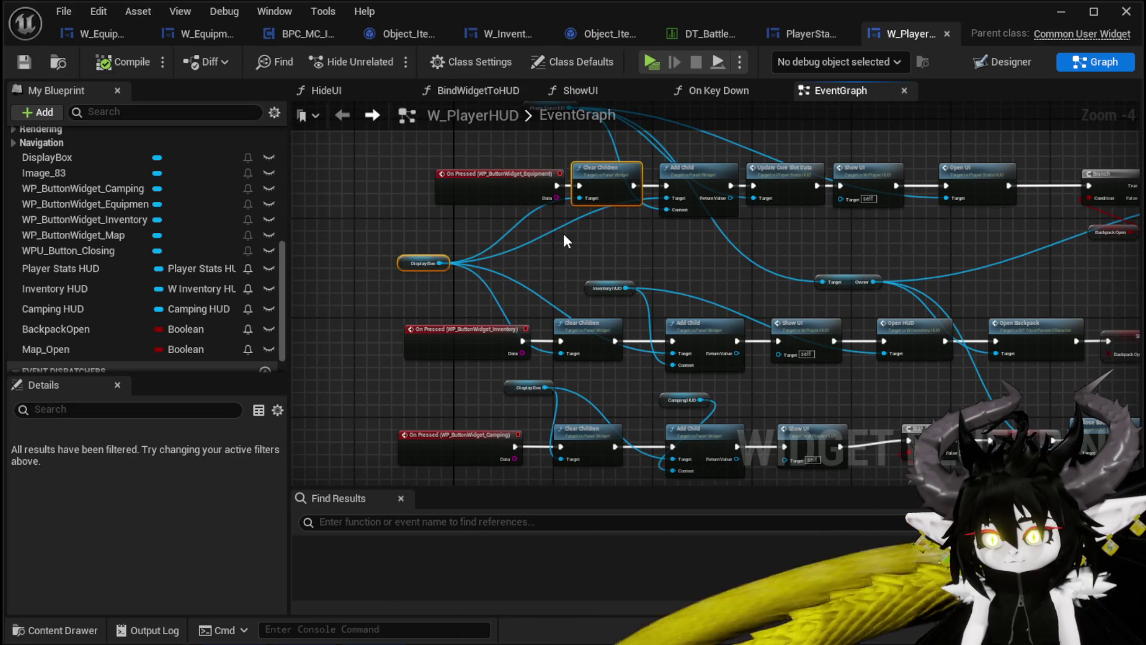
{"action": "scroll", "coordinate": [564, 234], "scroll_direction": "up", "scroll_amount": 2}
{"action": "left_click_drag", "start_coordinate": [328, 253], "coordinate": [664, 259]}
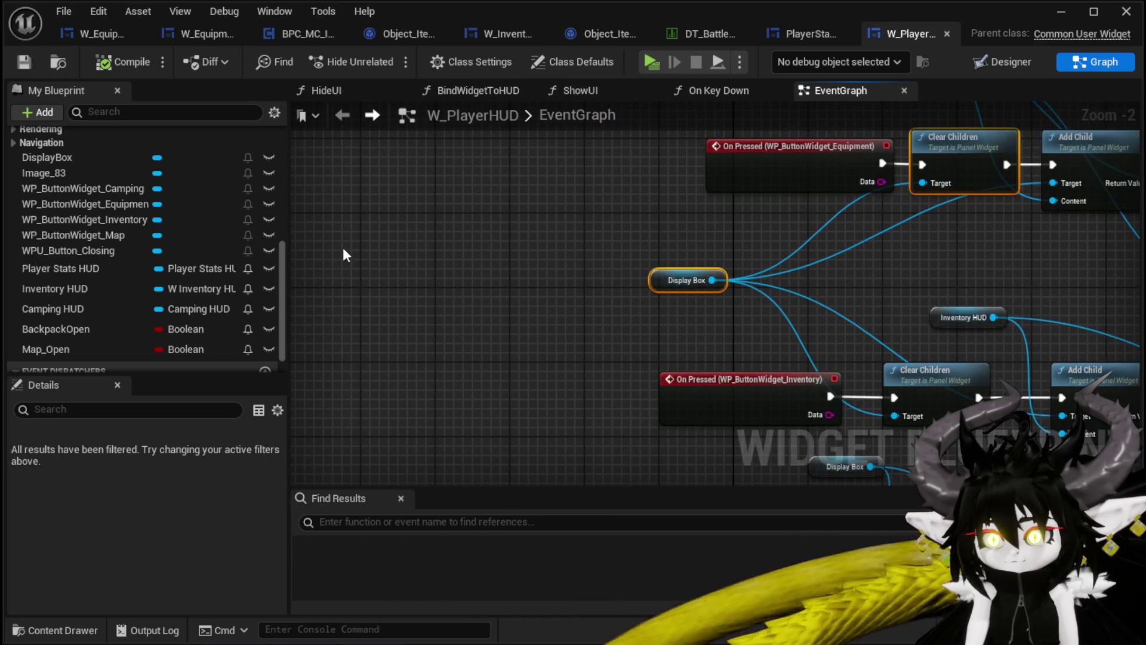
{"action": "left_click_drag", "start_coordinate": [344, 250], "coordinate": [477, 241]}
{"action": "key", "text": "ctrl+v"}
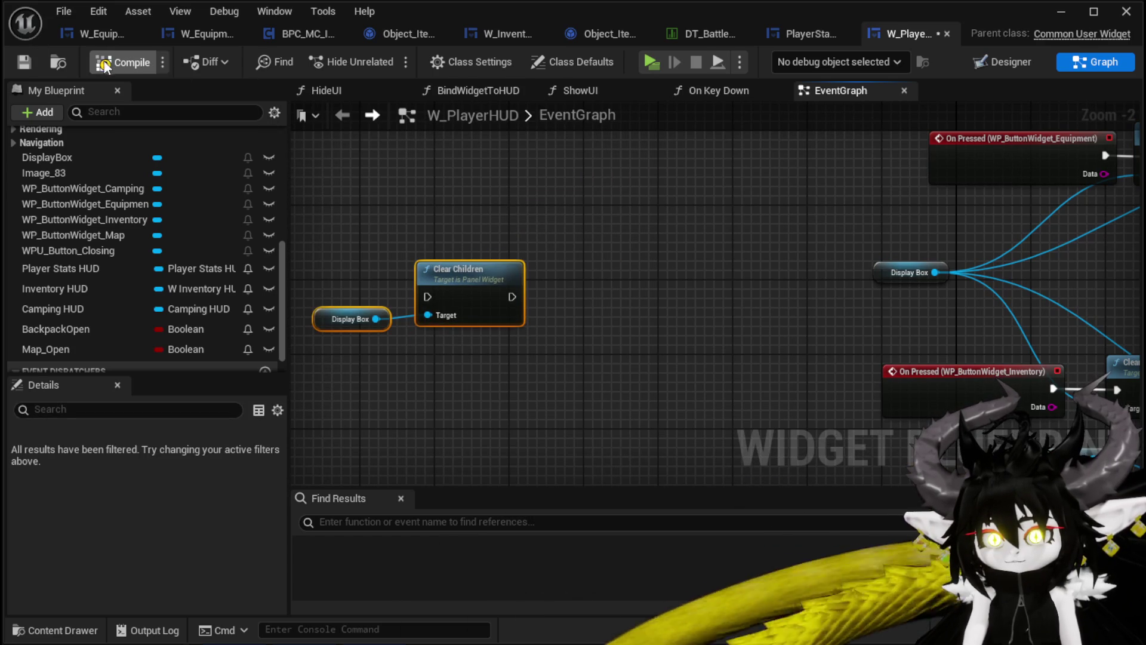
{"action": "left_click", "coordinate": [25, 65]}
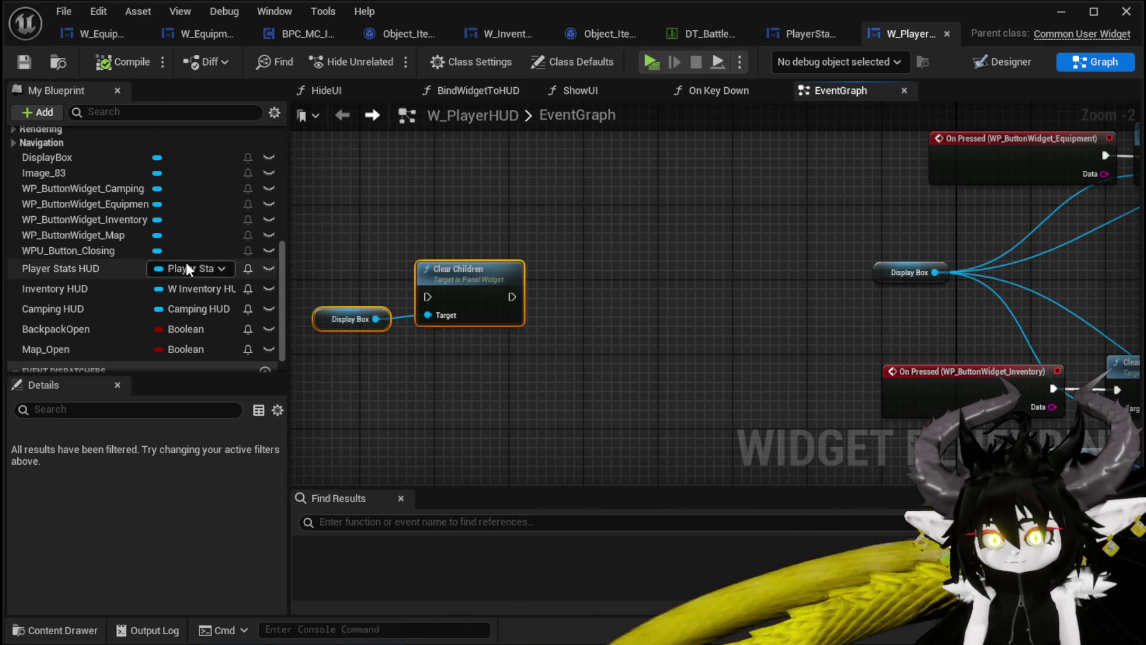
{"action": "scroll", "coordinate": [224, 254], "scroll_direction": "up", "scroll_amount": 6}
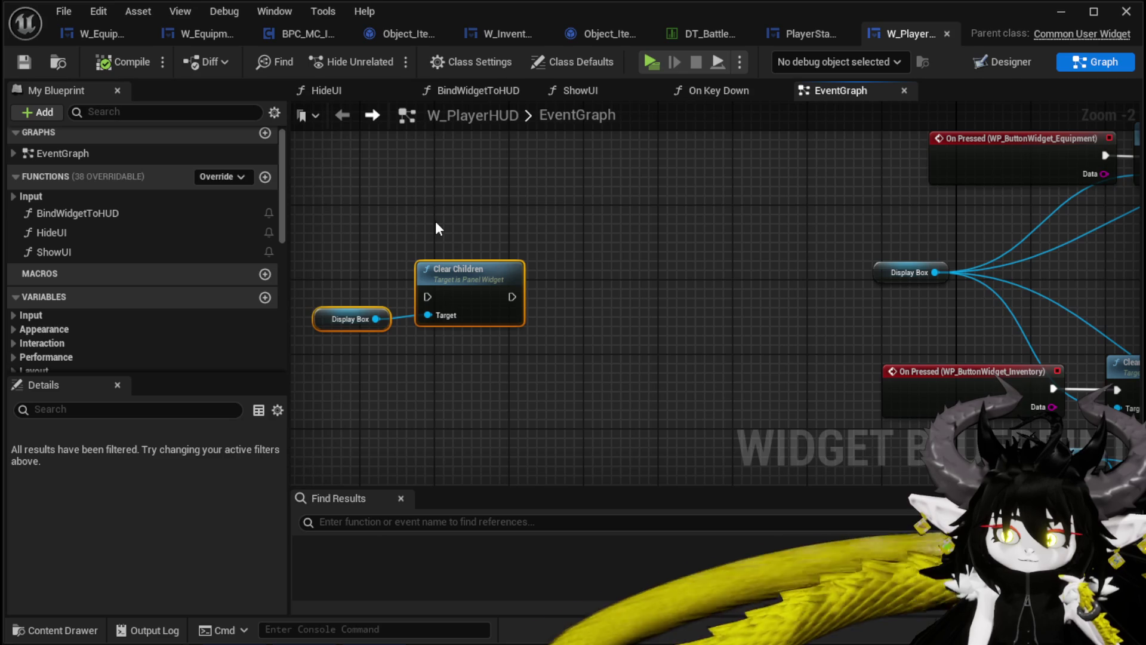
{"action": "left_click", "coordinate": [374, 229]}
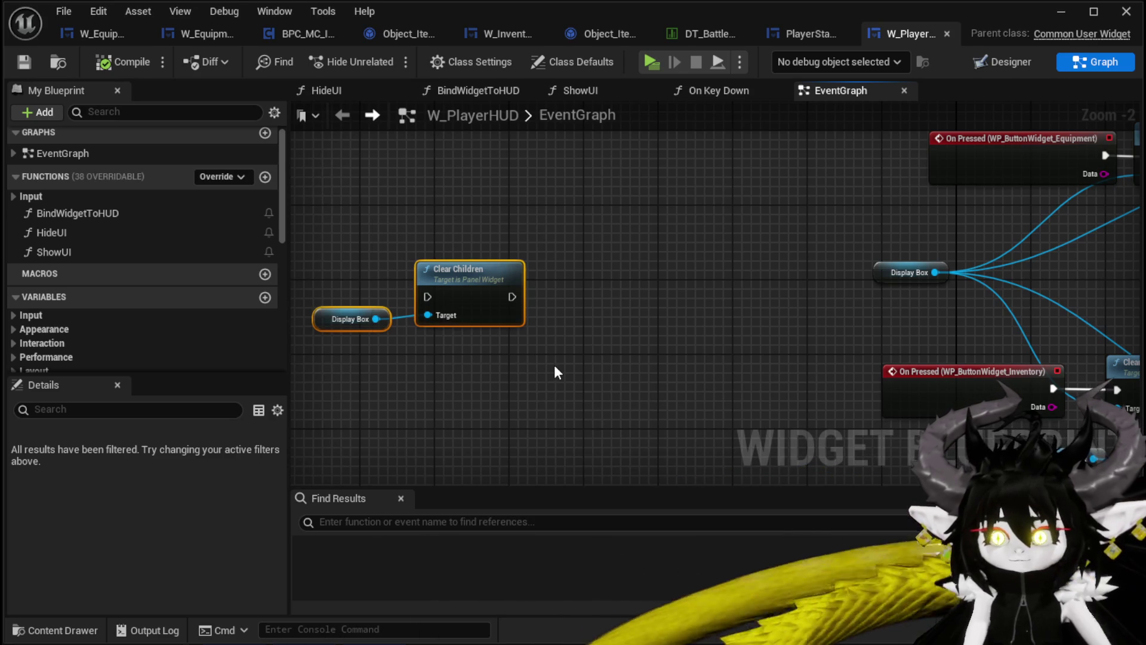
Move the Display Box/Clear Children pair into HideUI after Set Visibility and launch a standalone preview.
{"action": "key", "text": "Delete"}
{"action": "double_click", "coordinate": [105, 232]}
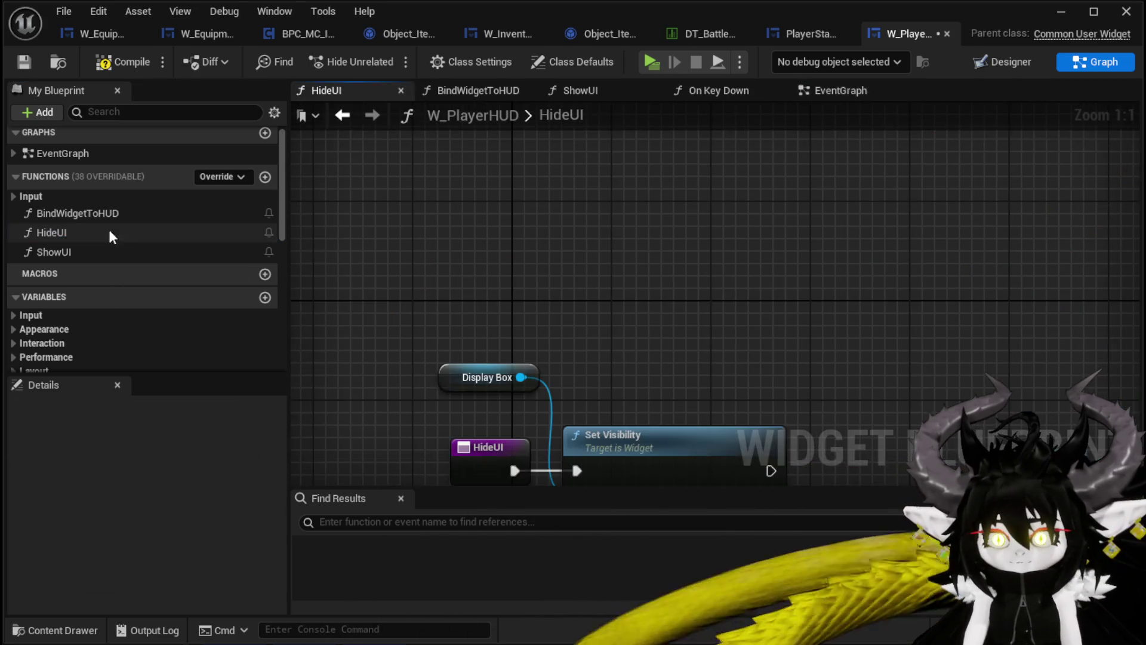
{"action": "left_click_drag", "start_coordinate": [722, 292], "coordinate": [645, 153]}
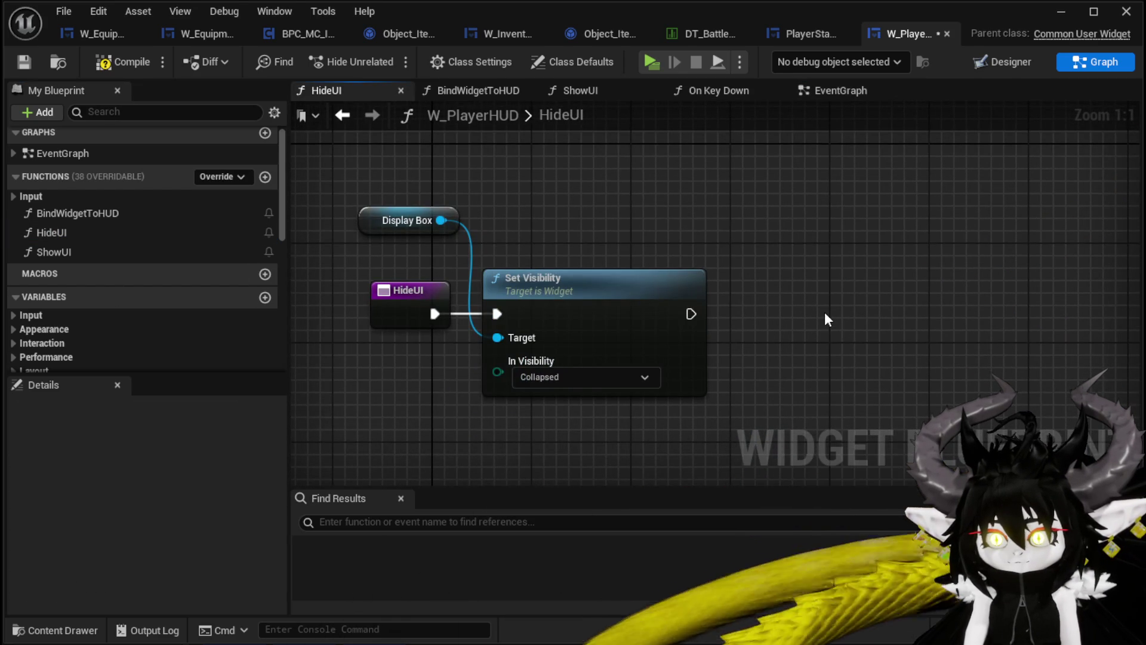
{"action": "left_click_drag", "start_coordinate": [800, 319], "coordinate": [815, 284]}
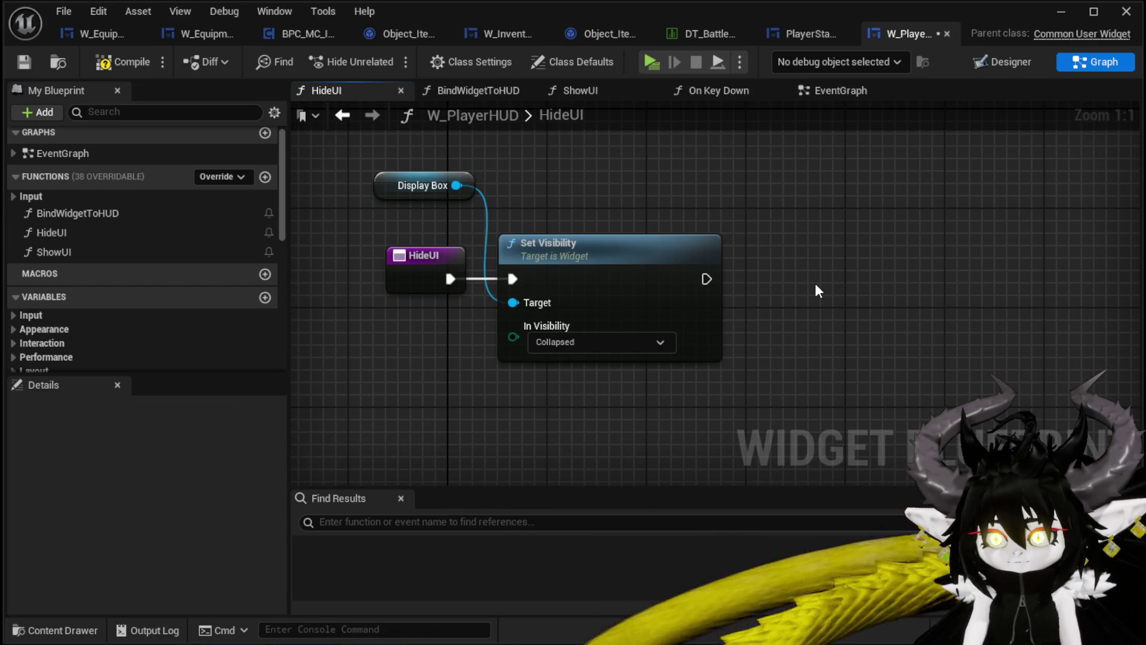
{"action": "key", "text": "ctrl+v"}
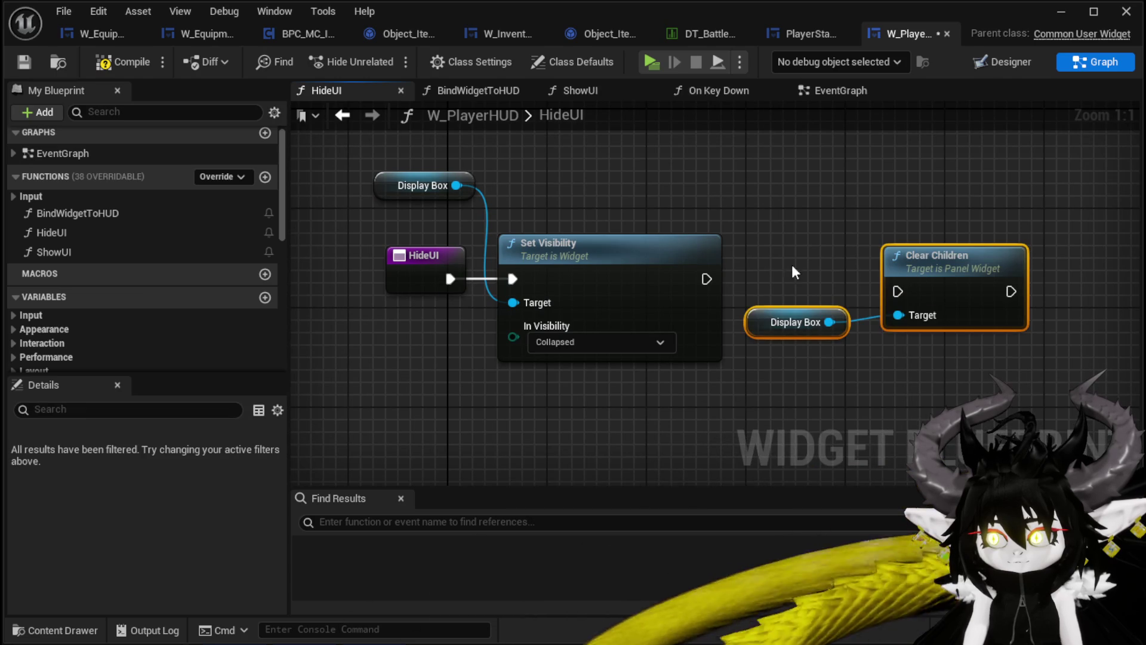
{"action": "left_click_drag", "start_coordinate": [897, 290], "coordinate": [898, 291]}
{"action": "left_click_drag", "start_coordinate": [920, 285], "coordinate": [919, 273]}
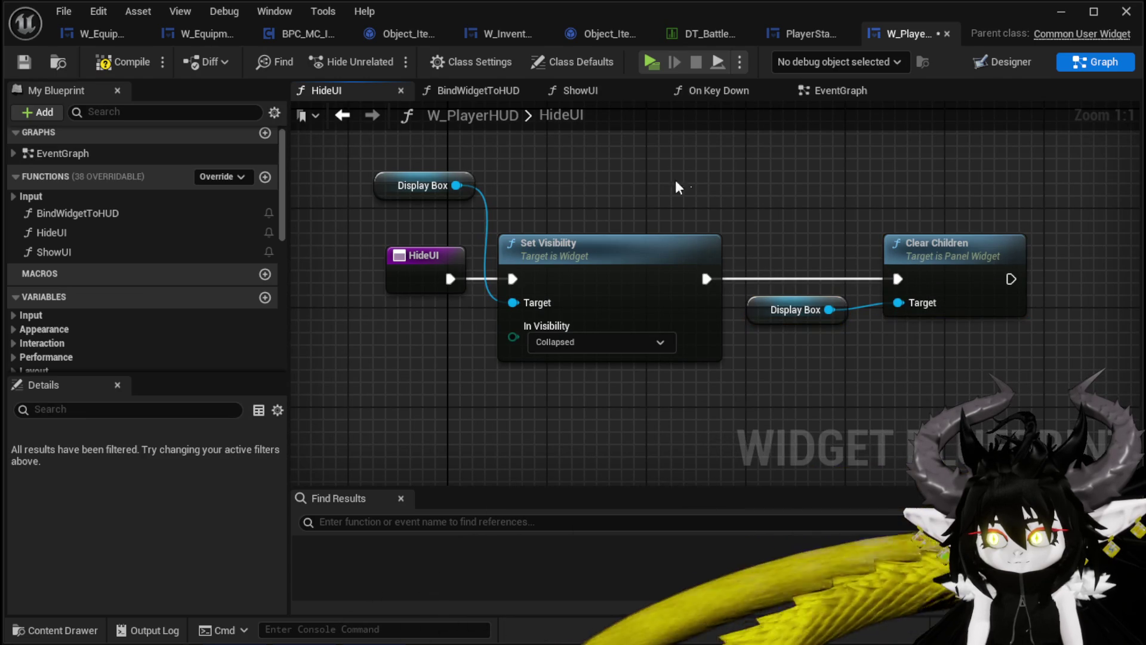
{"action": "left_click", "coordinate": [1062, 11]}
{"action": "left_click", "coordinate": [374, 55]}
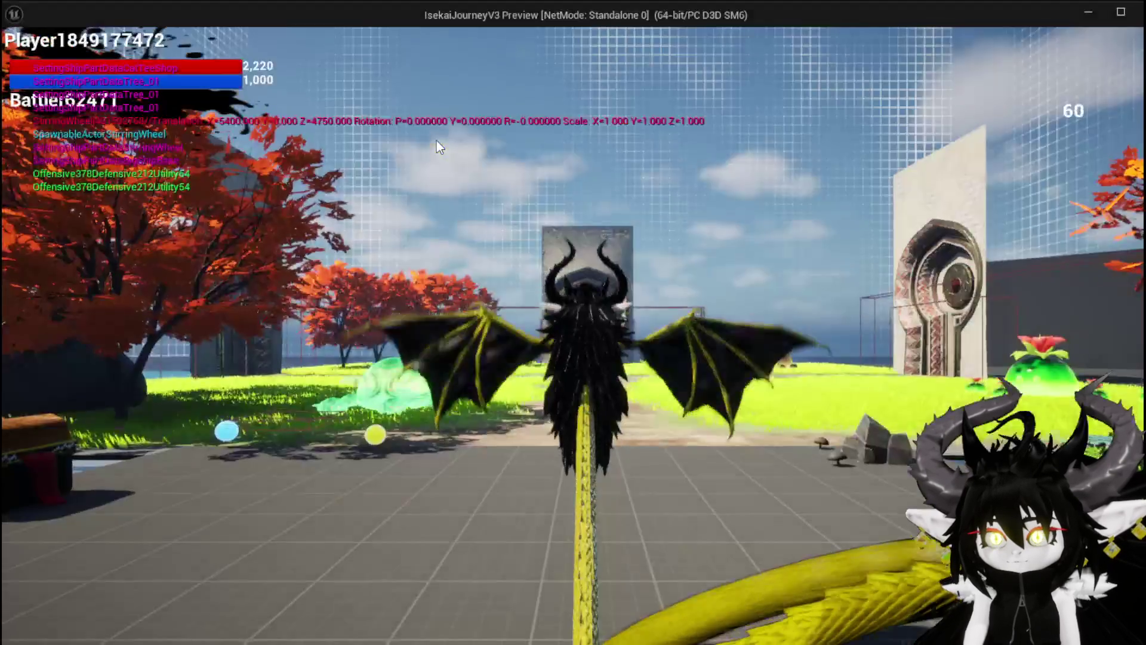
Walk to the workbench, open and close the Equipment panel, then exit back to HideUI.
{"action": "left_click", "coordinate": [436, 142]}
{"action": "key", "text": "w"}
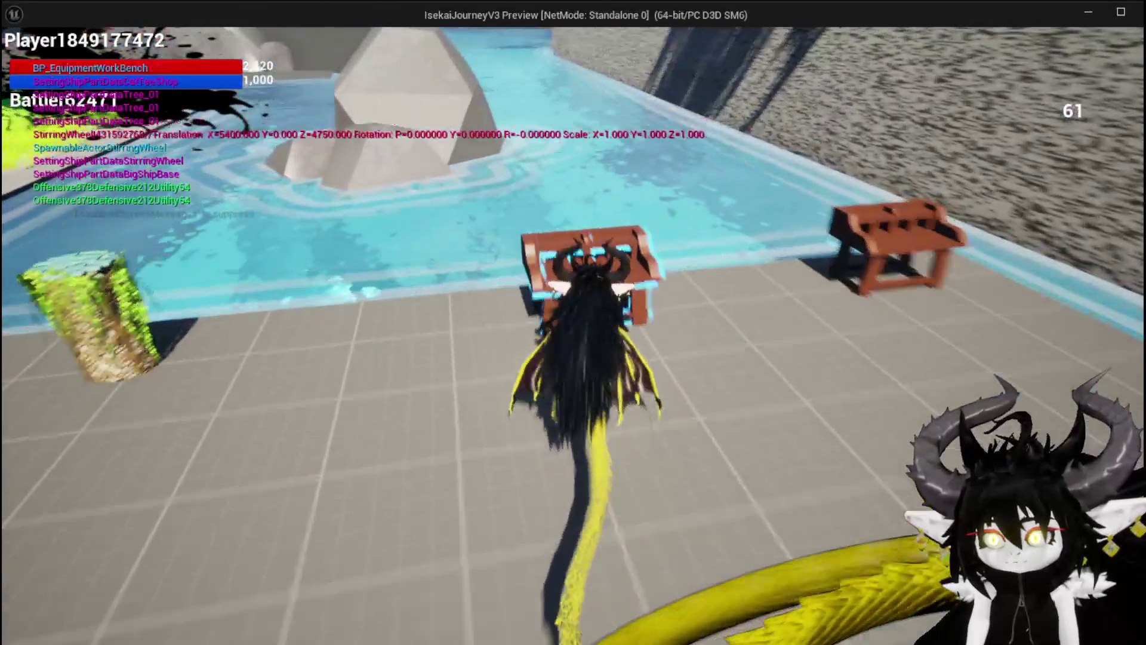
{"action": "key", "text": "e"}
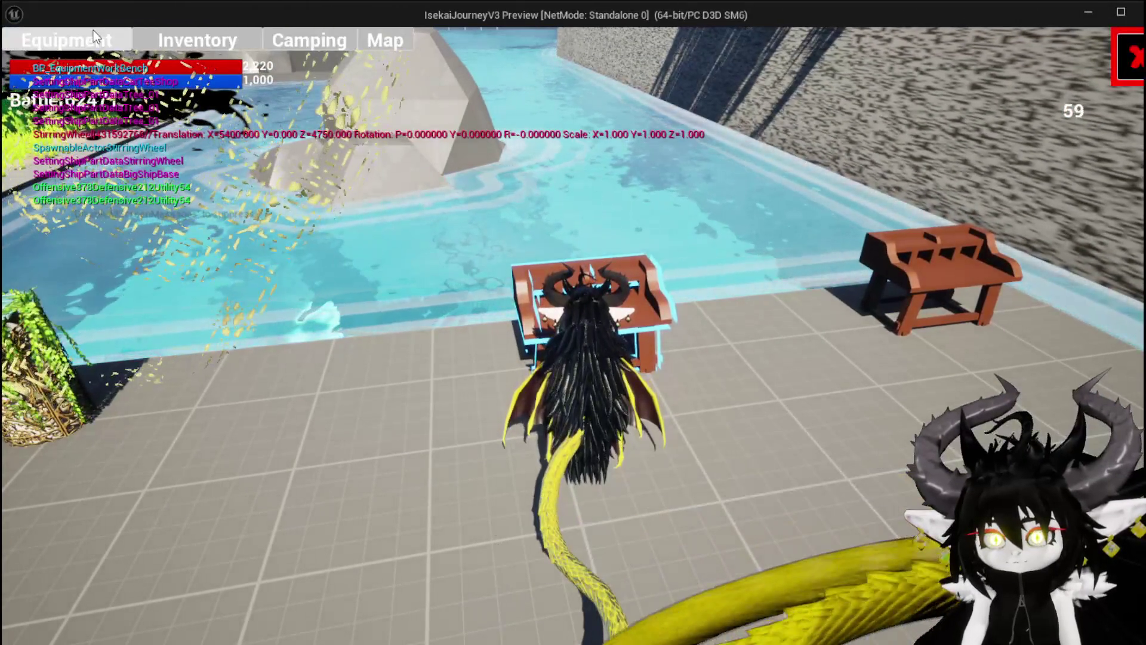
{"action": "left_click", "coordinate": [94, 30]}
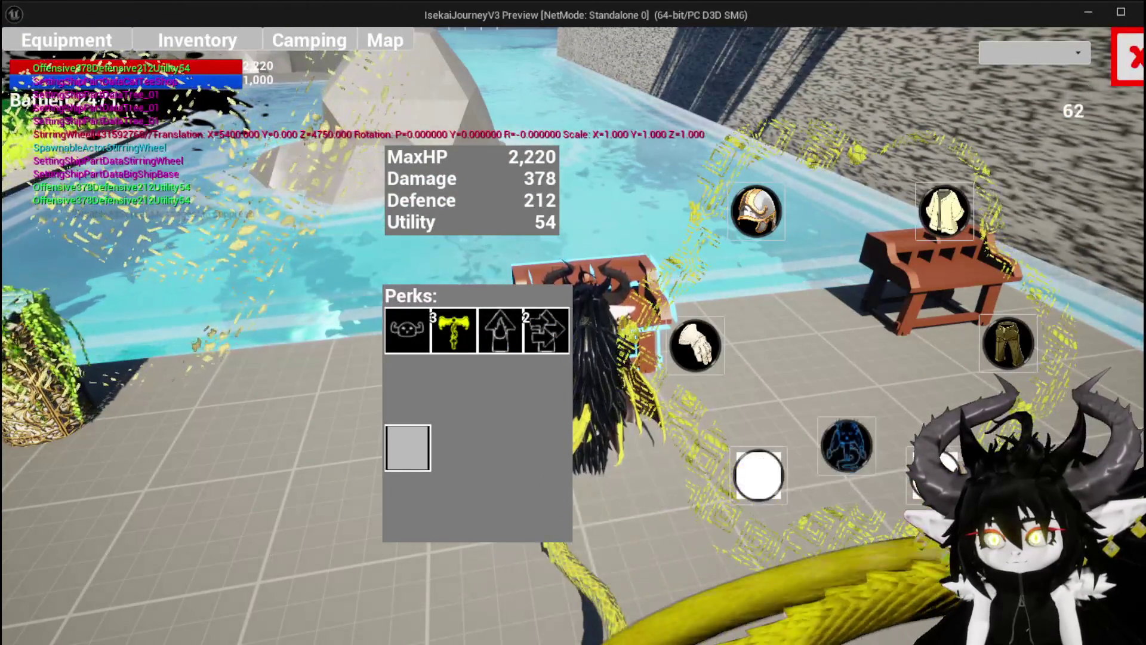
{"action": "key", "text": "e"}
{"action": "key", "text": "e"}
{"action": "key", "text": "e"}
{"action": "key", "text": "Escape"}
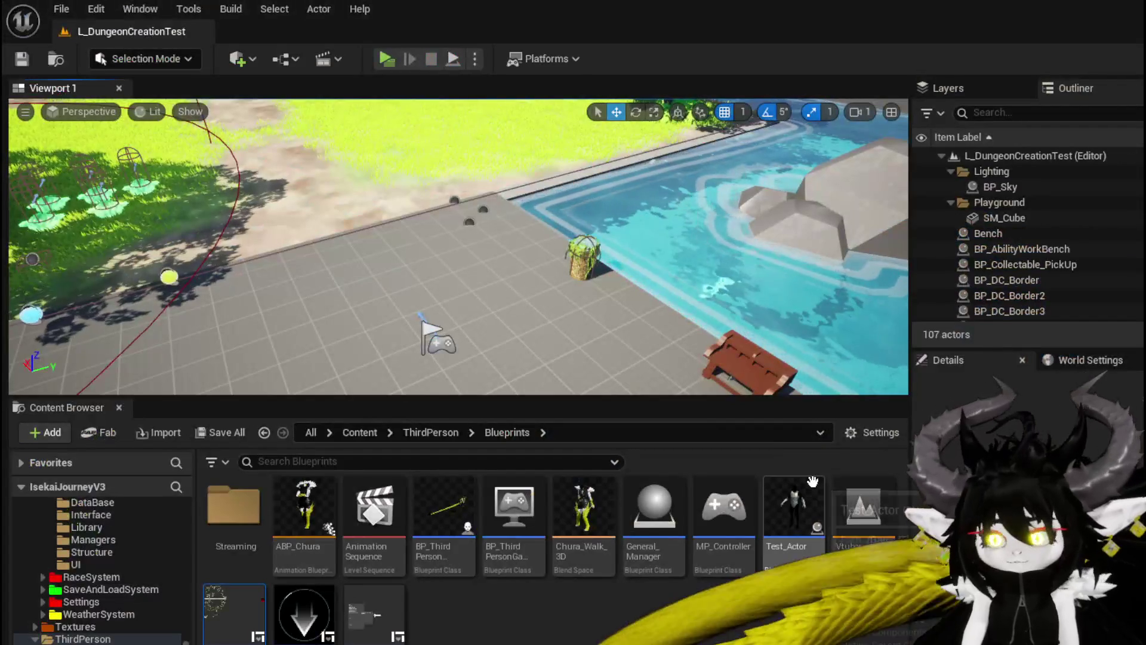
{"action": "key", "text": "alt+Tab"}
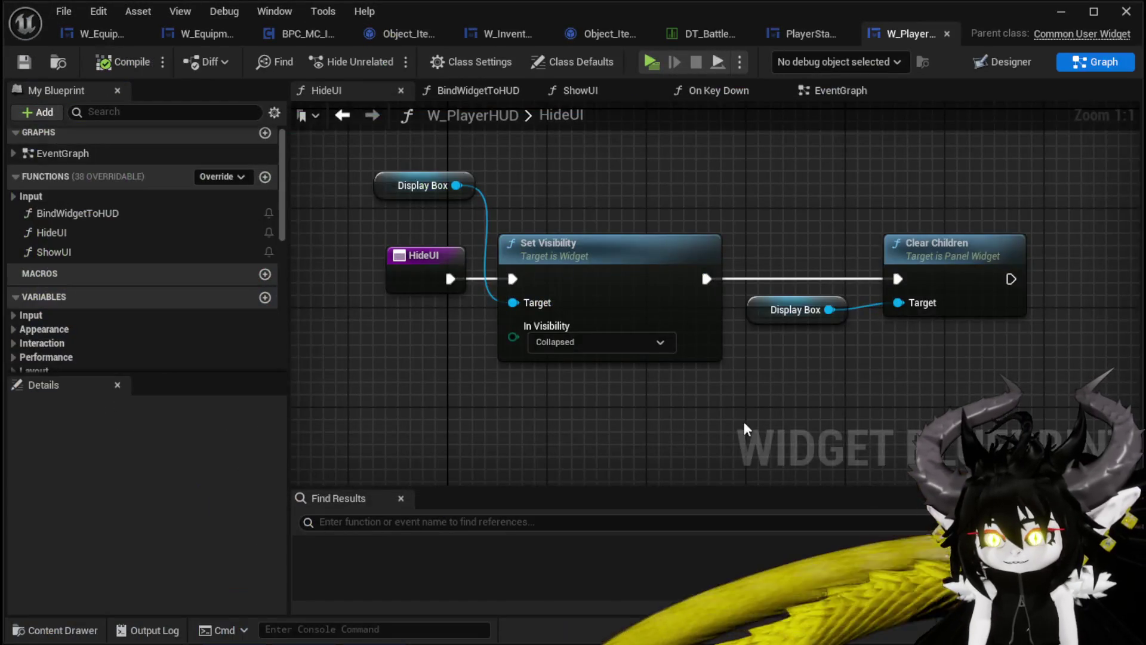
Delete HideUI's Clear Children and Display Box nodes and return to the EventGraph's On Pressed events.
{"action": "key", "text": "Delete"}
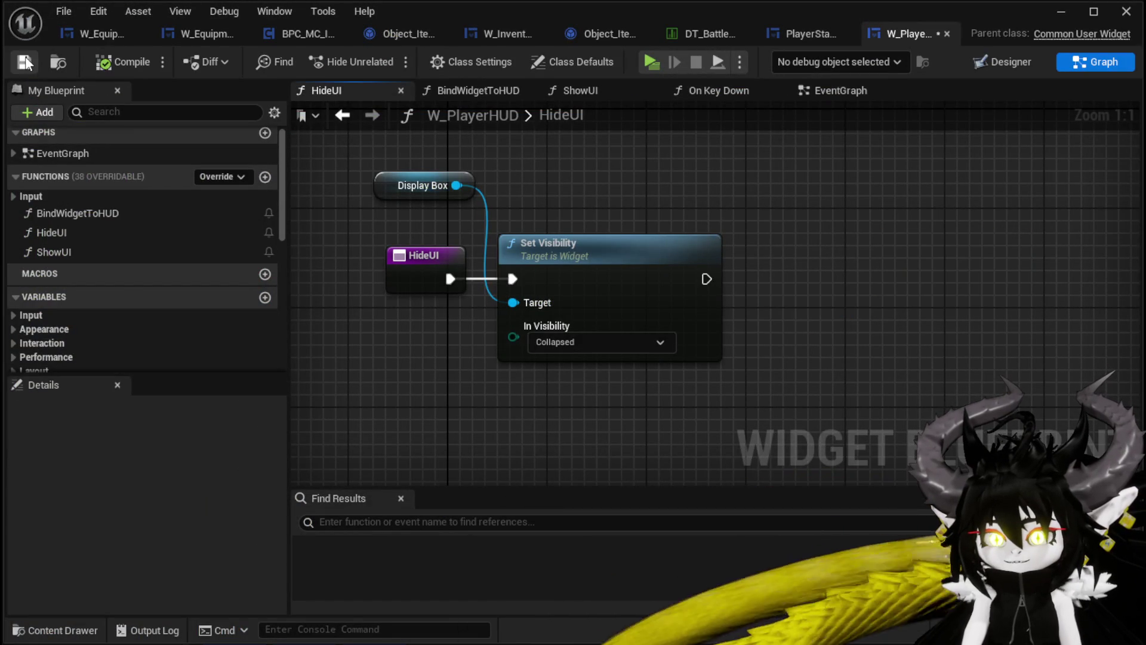
{"action": "left_click", "coordinate": [338, 115]}
{"action": "scroll", "coordinate": [706, 200], "scroll_direction": "down", "scroll_amount": 2}
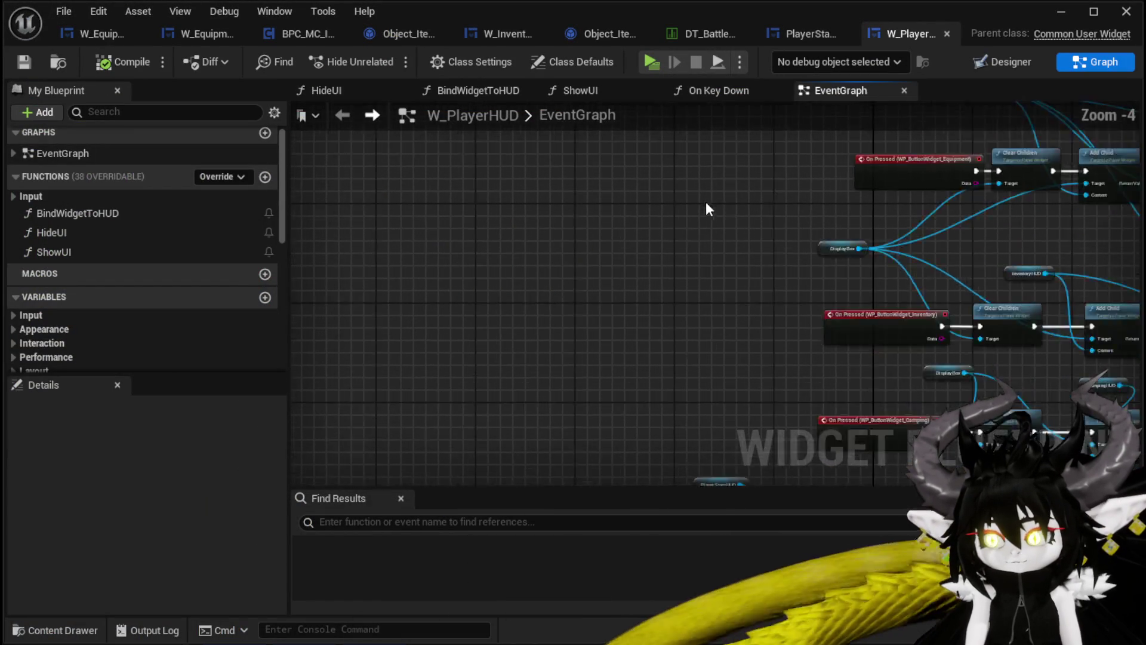
{"action": "left_click_drag", "start_coordinate": [706, 200], "coordinate": [304, 256]}
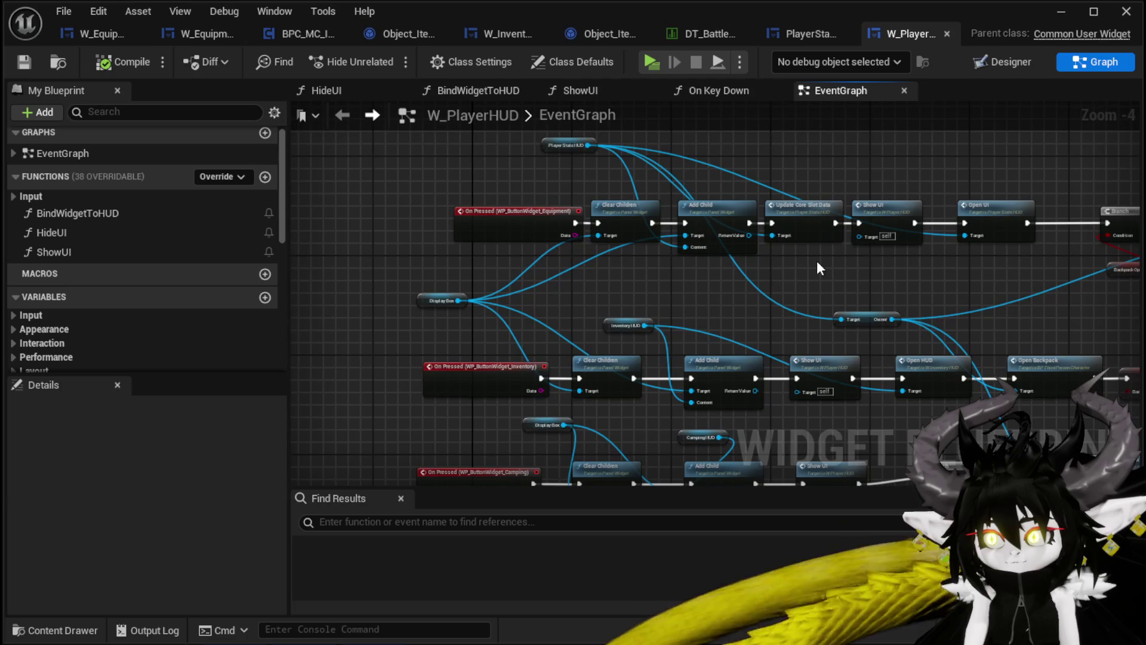
{"action": "left_click_drag", "start_coordinate": [818, 263], "coordinate": [557, 246]}
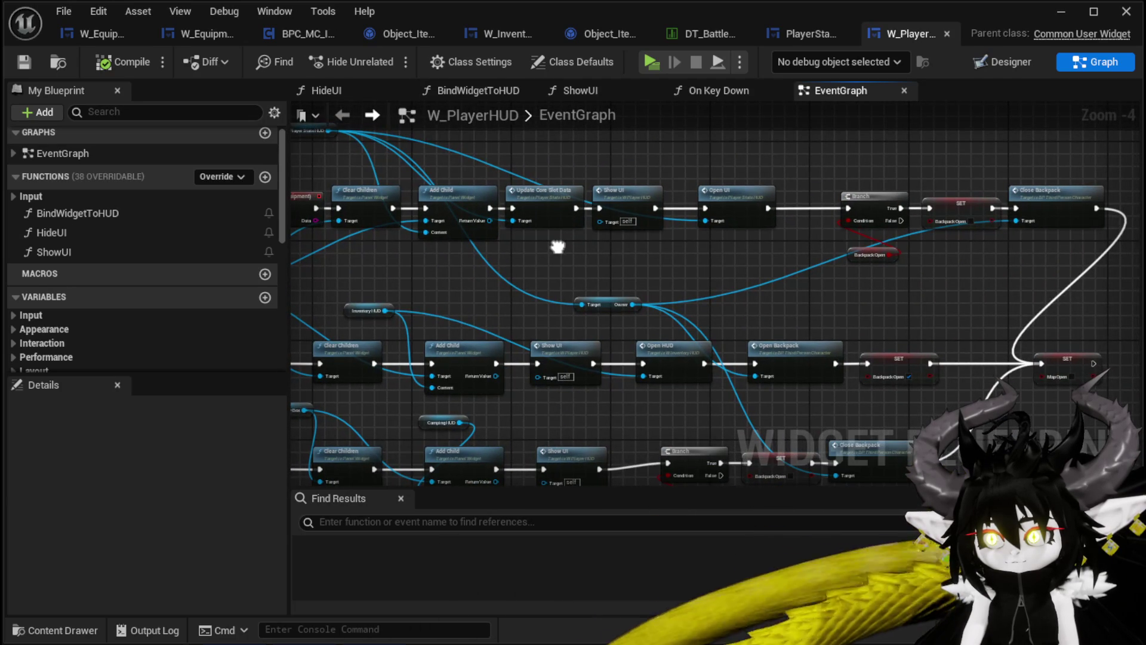
{"action": "mouse_move", "coordinate": [557, 247]}
{"action": "left_mouse_down"}
{"action": "mouse_move", "coordinate": [686, 254]}
{"action": "mouse_move", "coordinate": [703, 233]}
{"action": "mouse_move", "coordinate": [404, 396]}
{"action": "mouse_move", "coordinate": [519, 384]}
{"action": "mouse_move", "coordinate": [599, 281]}
{"action": "mouse_move", "coordinate": [632, 261]}
{"action": "mouse_move", "coordinate": [659, 308]}
{"action": "left_mouse_up"}
{"action": "scroll", "coordinate": [599, 280], "scroll_direction": "up", "scroll_amount": 2}
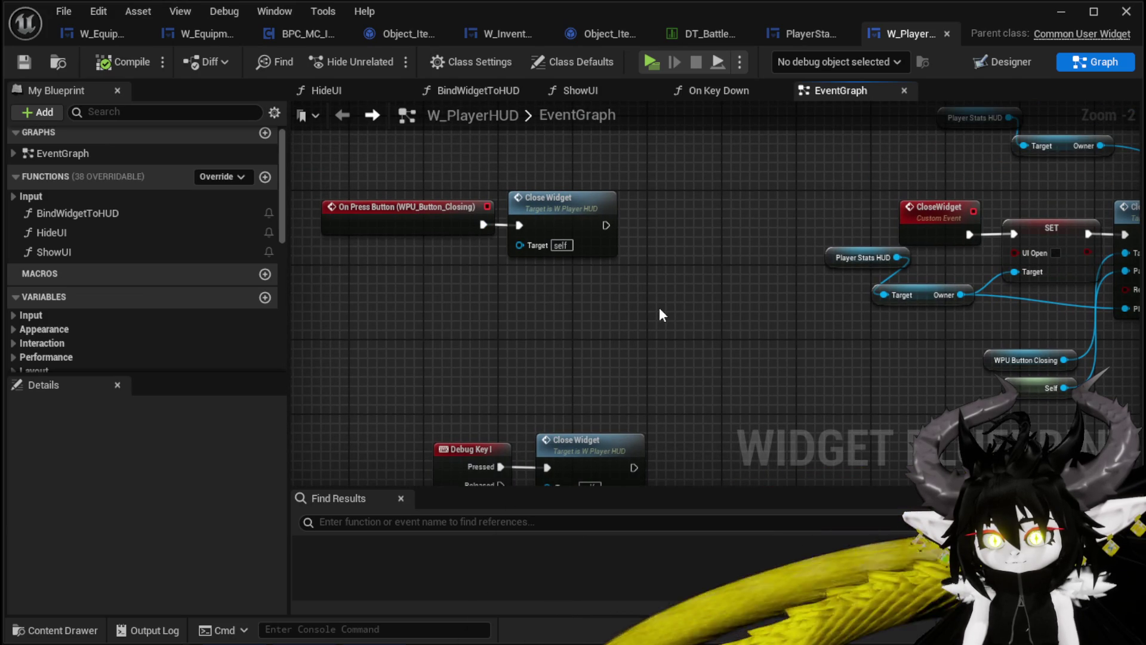
Wire Close Widget's execution output into Clear Children in the CloseWidget event chain.
{"action": "double_click", "coordinate": [577, 239]}
{"action": "scroll", "coordinate": [427, 230], "scroll_direction": "down", "scroll_amount": 3}
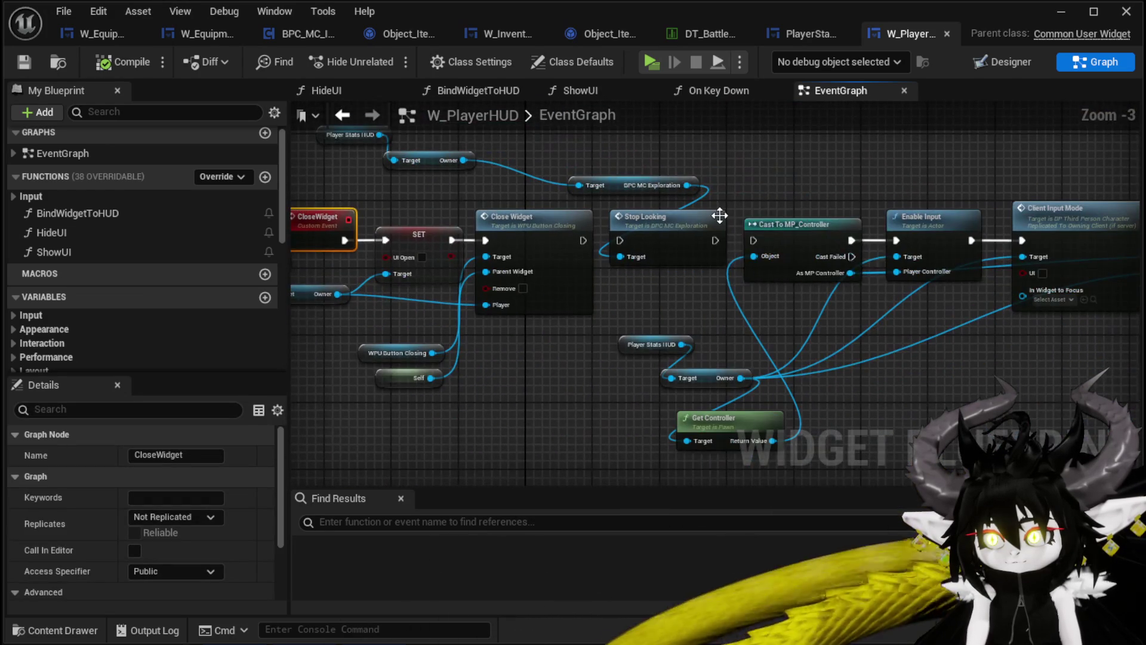
{"action": "left_click_drag", "start_coordinate": [728, 222], "coordinate": [89, 235]}
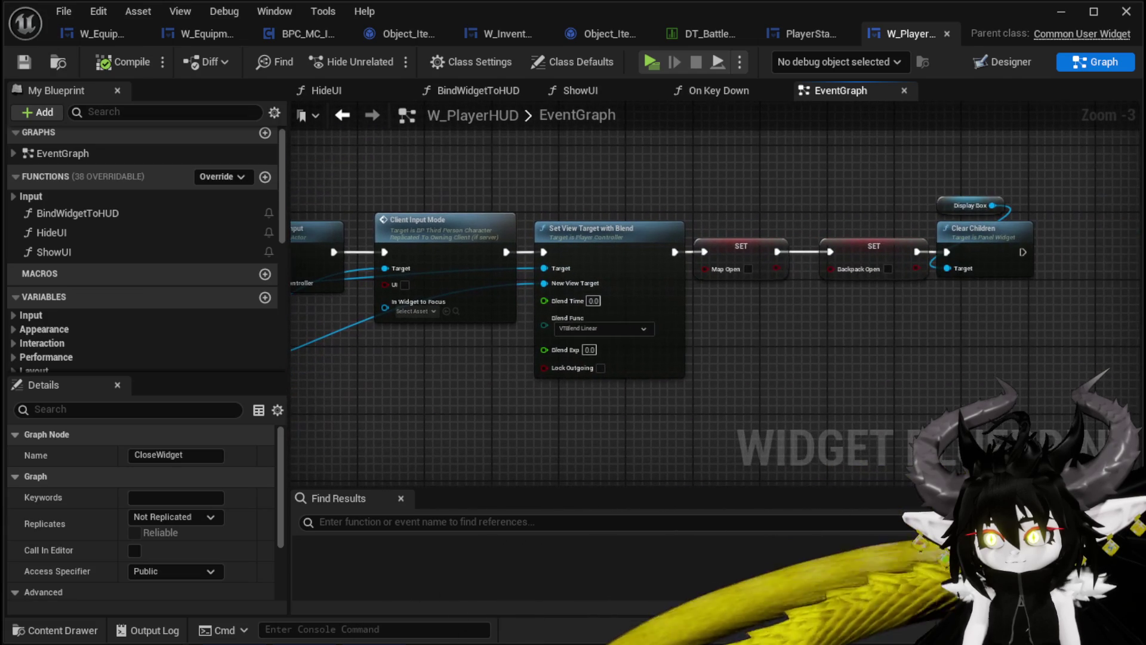
{"action": "left_click", "coordinate": [1005, 263]}
{"action": "mouse_move", "coordinate": [1005, 278]}
{"action": "left_mouse_down"}
{"action": "mouse_move", "coordinate": [954, 301]}
{"action": "mouse_move", "coordinate": [779, 305]}
{"action": "left_mouse_up"}
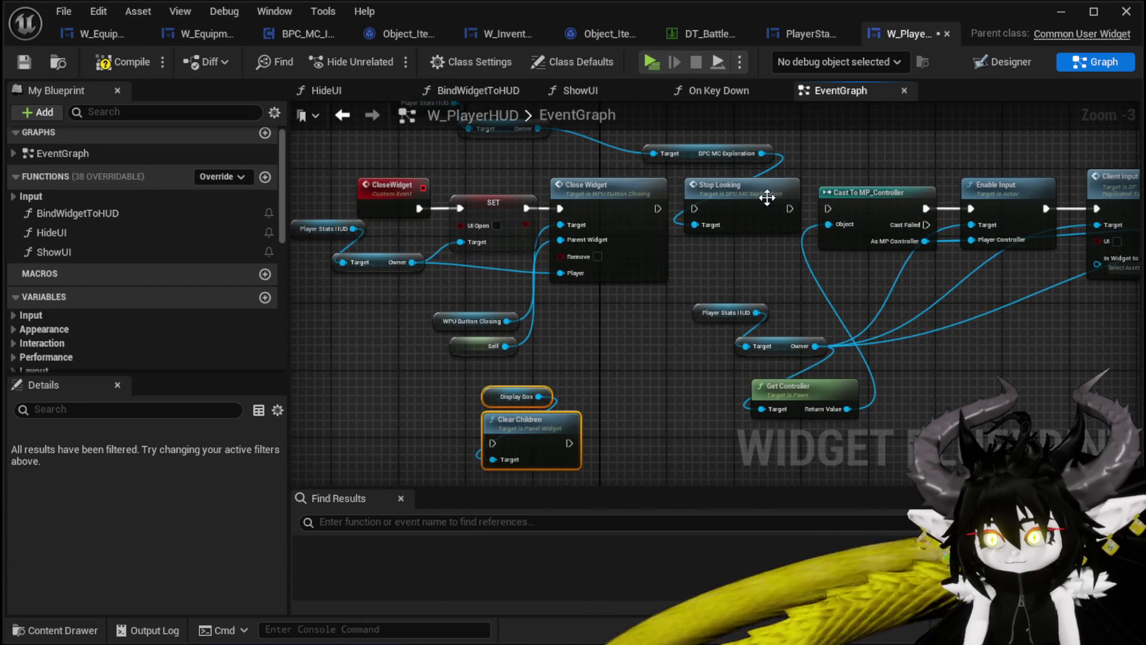
{"action": "left_click_drag", "start_coordinate": [656, 209], "coordinate": [494, 442]}
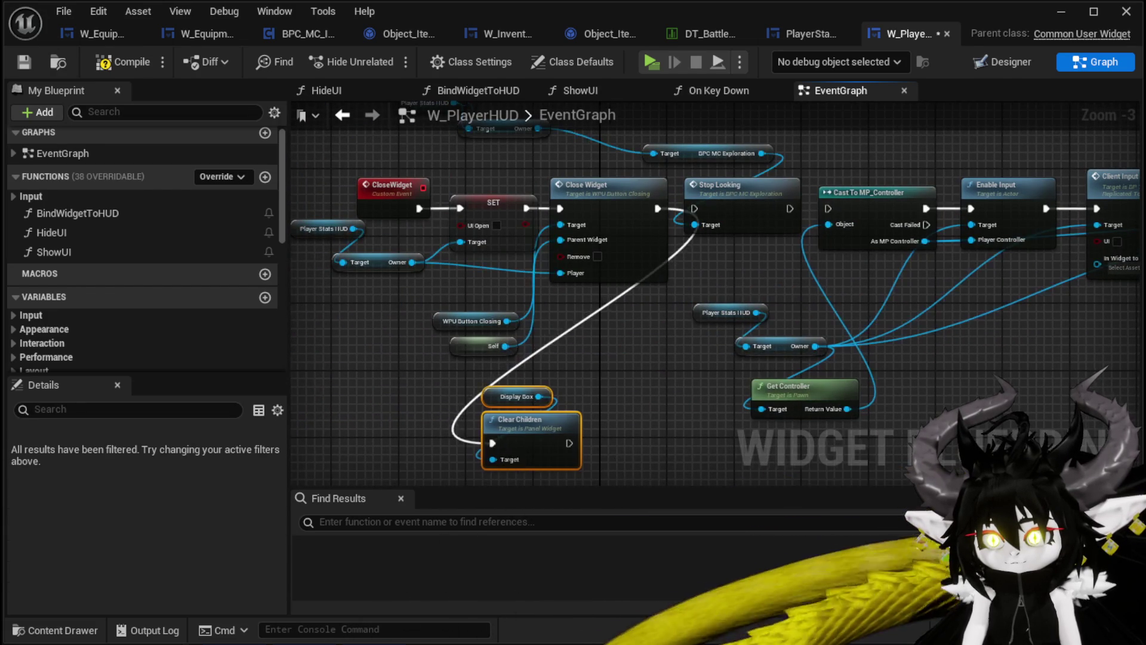
{"action": "left_click_drag", "start_coordinate": [592, 370], "coordinate": [678, 364]}
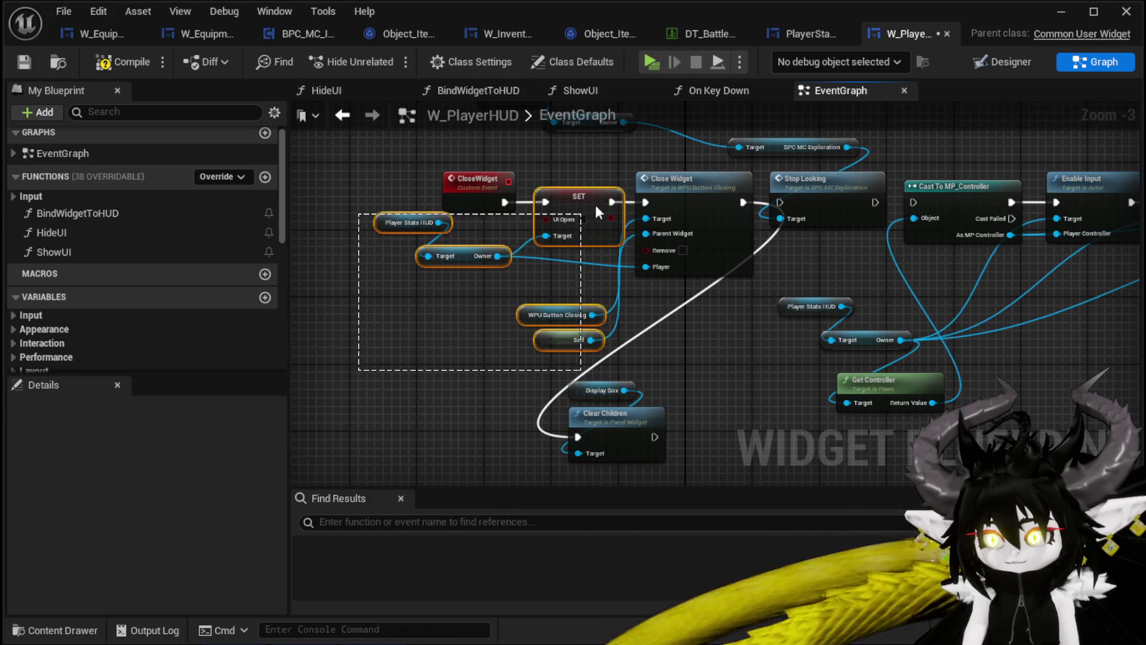
Save W_PlayerHUD and start a standalone play test.
{"action": "left_click", "coordinate": [24, 62]}
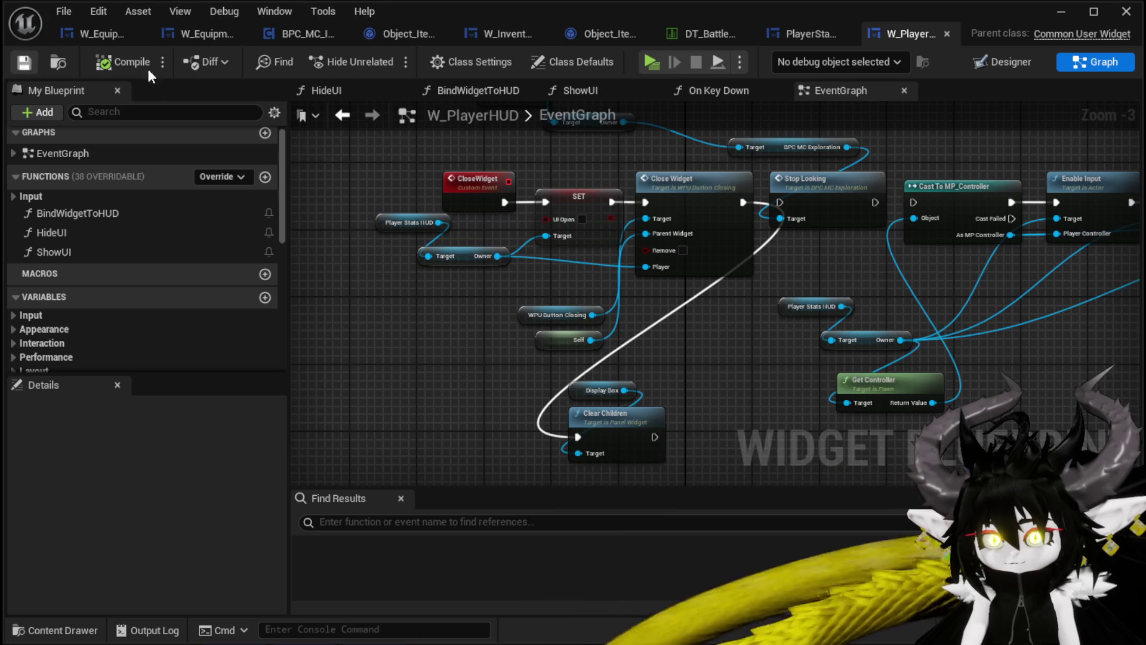
{"action": "left_click", "coordinate": [1061, 11]}
{"action": "left_click", "coordinate": [386, 59]}
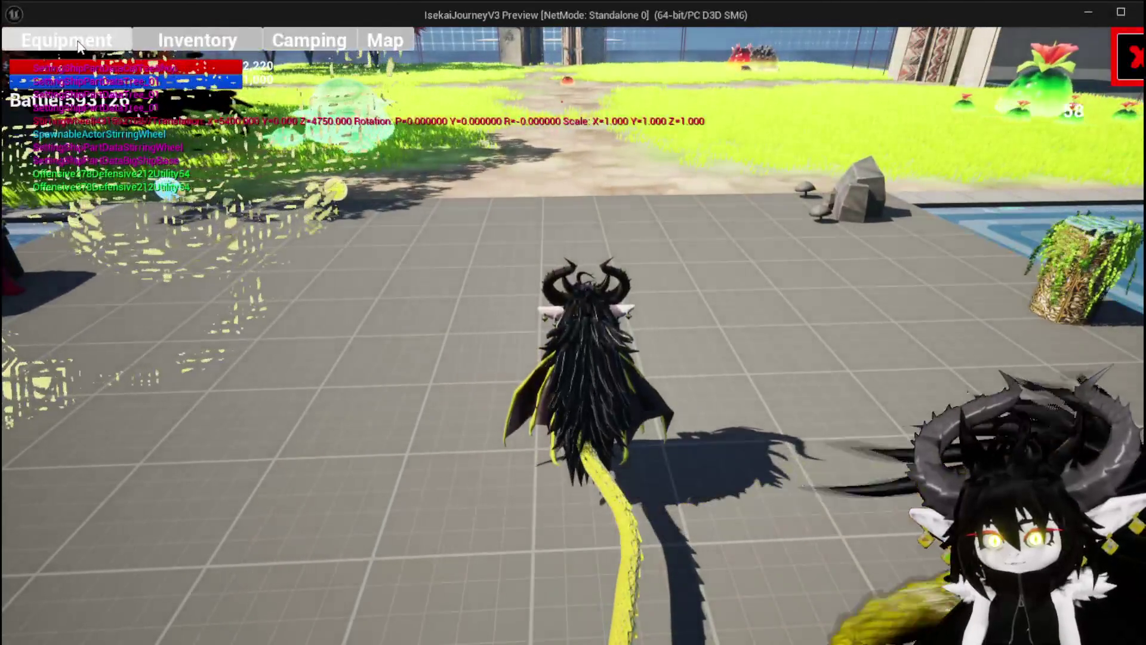
Open and close the Equipment screen twice, then open the workbench upgrade panel showing Iron_Chest.
{"action": "left_click", "coordinate": [79, 44]}
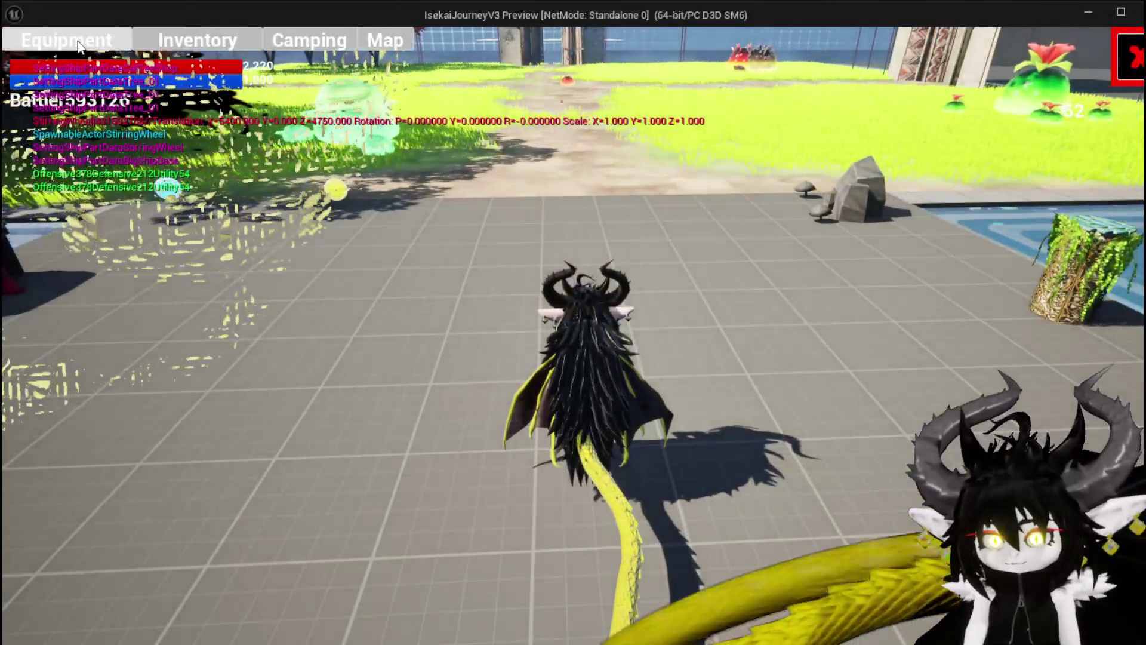
{"action": "left_click", "coordinate": [1137, 58]}
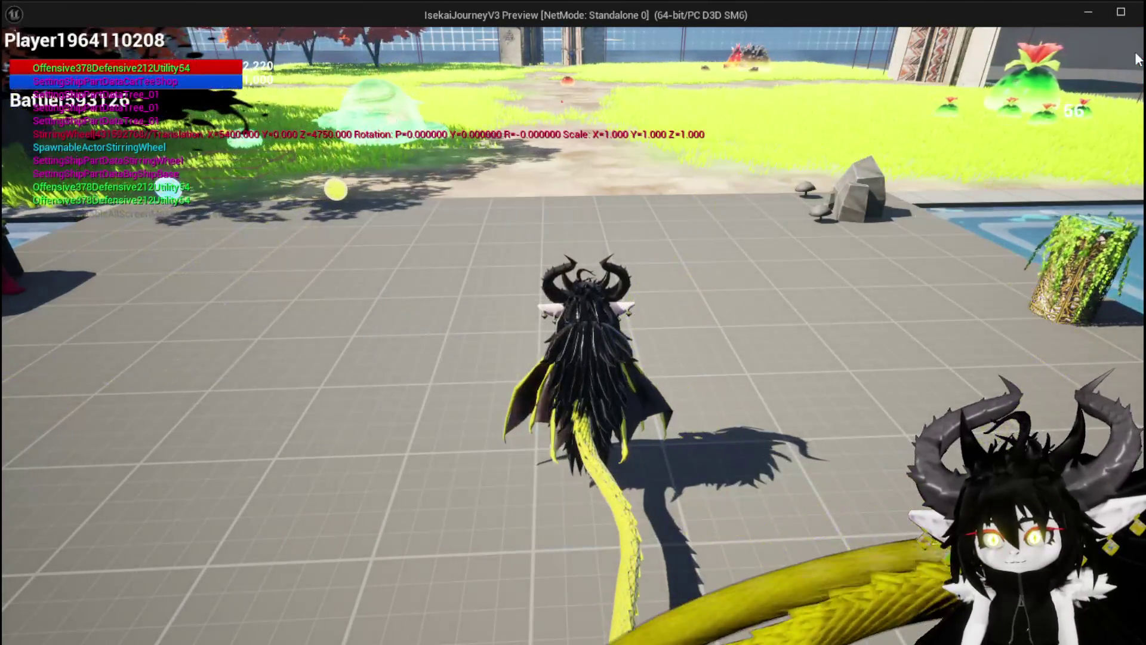
{"action": "left_click", "coordinate": [77, 38]}
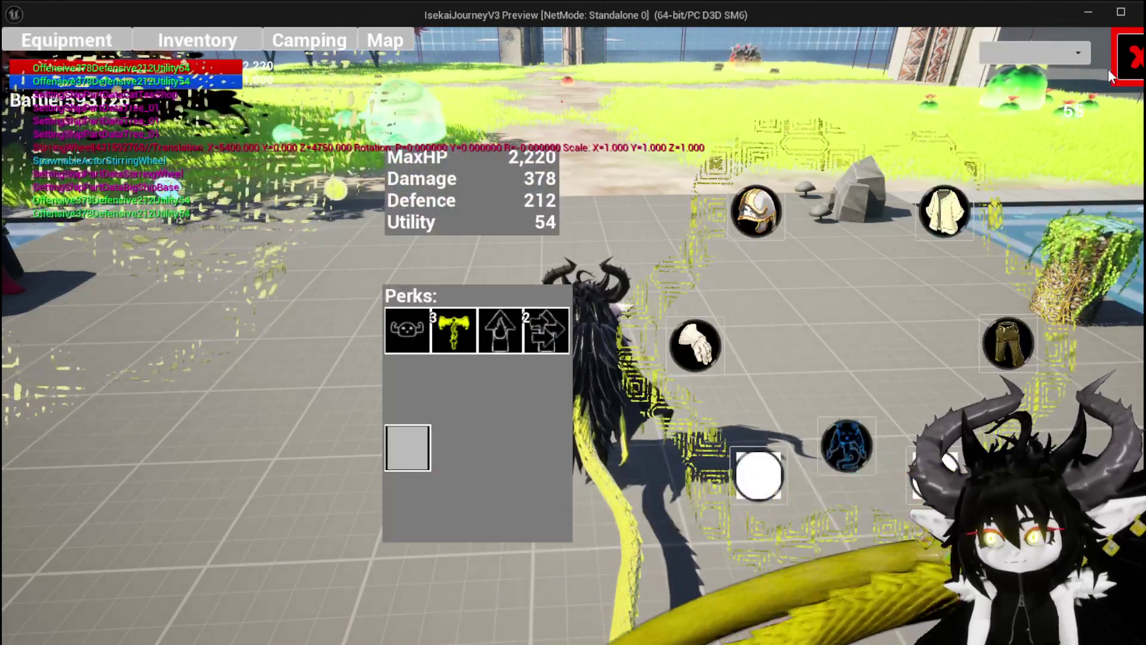
{"action": "left_click", "coordinate": [1130, 58]}
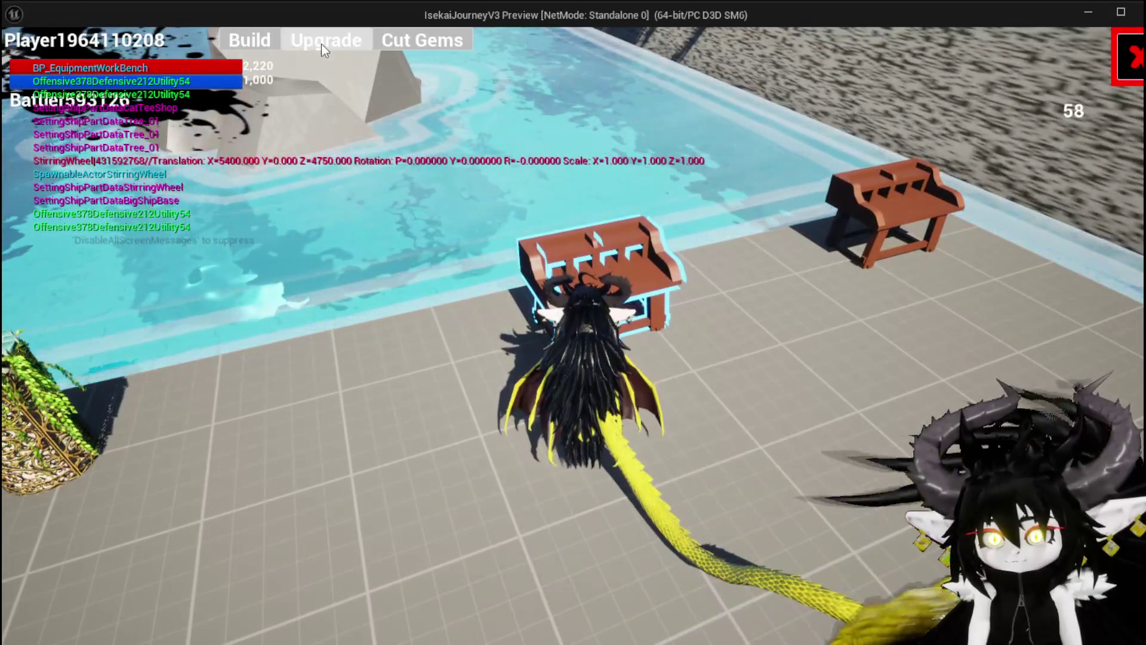
{"action": "left_click", "coordinate": [321, 44]}
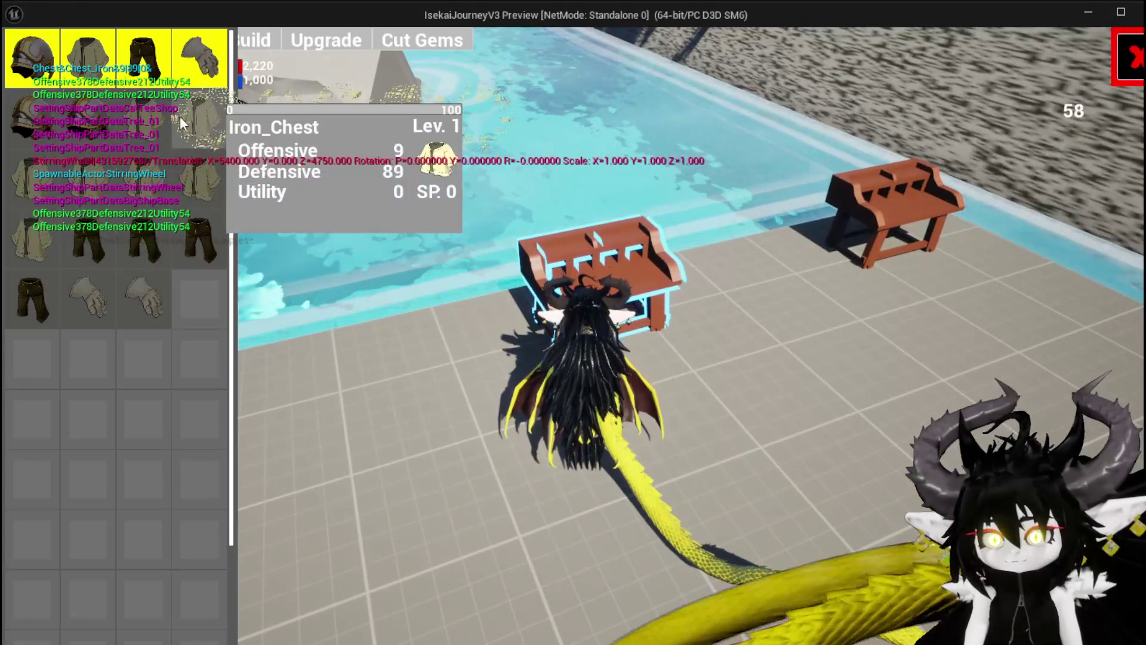
Select the Iron_Hands gear and bring up its Essence upgrade panel.
{"action": "left_click", "coordinate": [192, 73]}
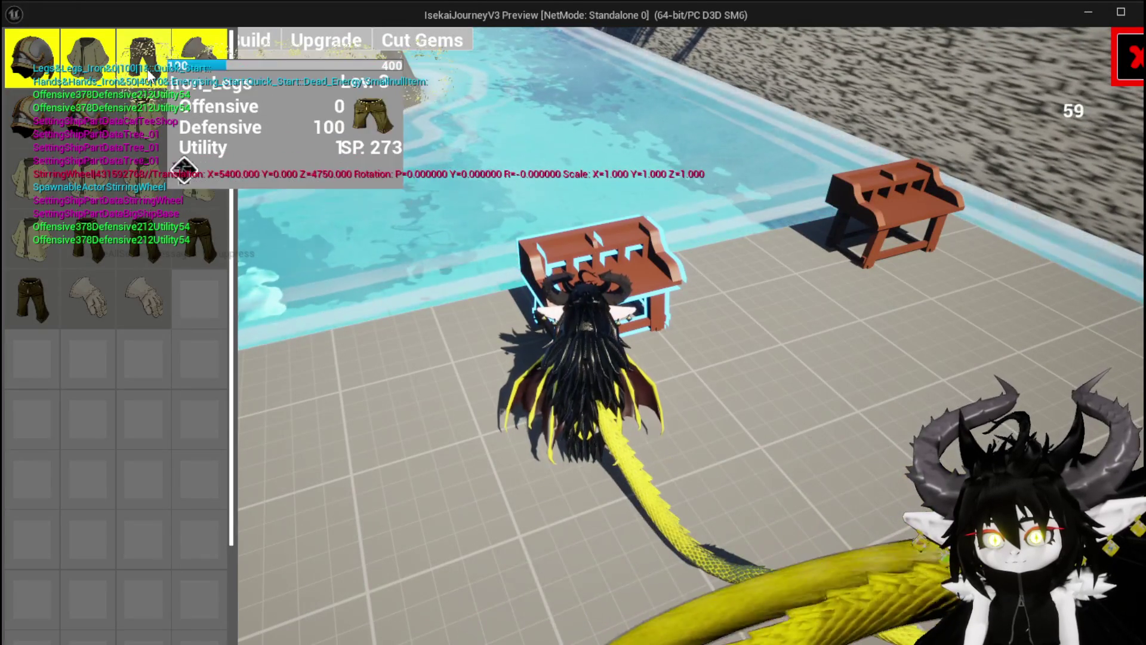
{"action": "left_click", "coordinate": [194, 59]}
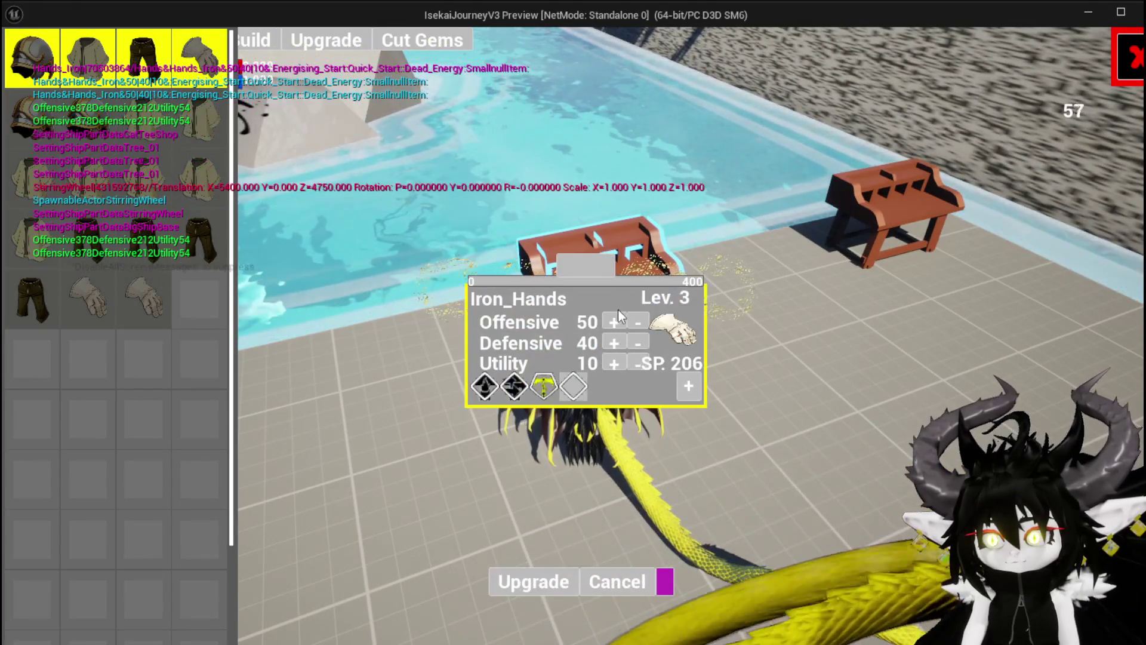
{"action": "left_click", "coordinate": [593, 267]}
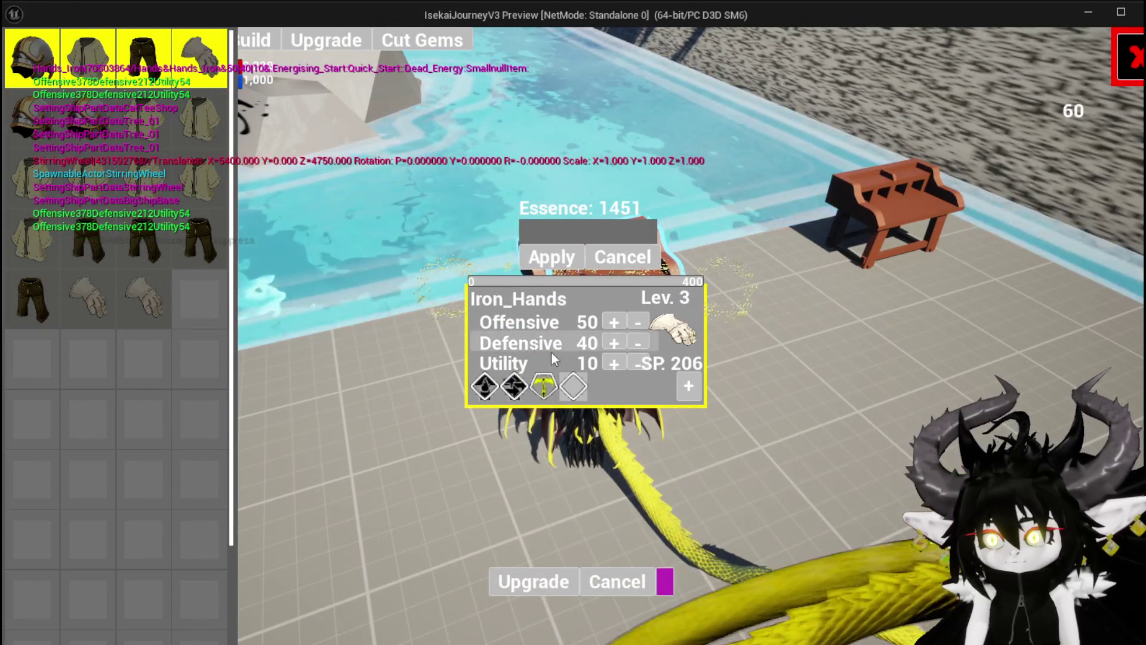
Spend all skill points to raise Iron_Hands Utility from 10 to 216, apply, and close the panels.
{"action": "left_click", "coordinate": [607, 363]}
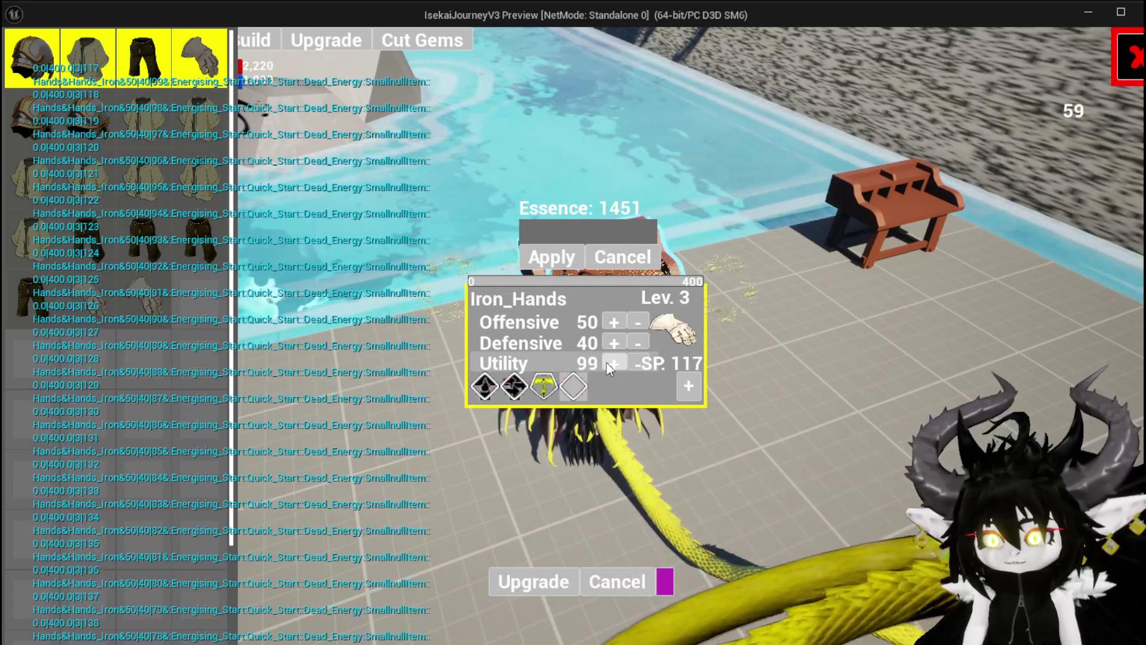
{"action": "left_click", "coordinate": [632, 363]}
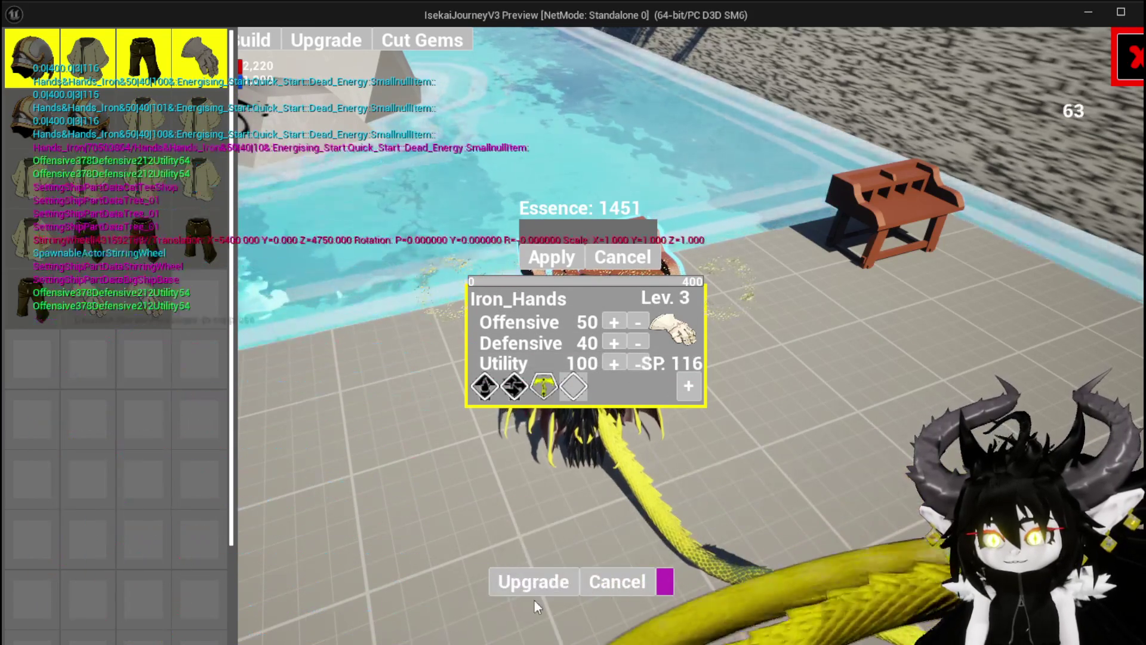
{"action": "left_click", "coordinate": [613, 363]}
{"action": "left_click", "coordinate": [612, 363]}
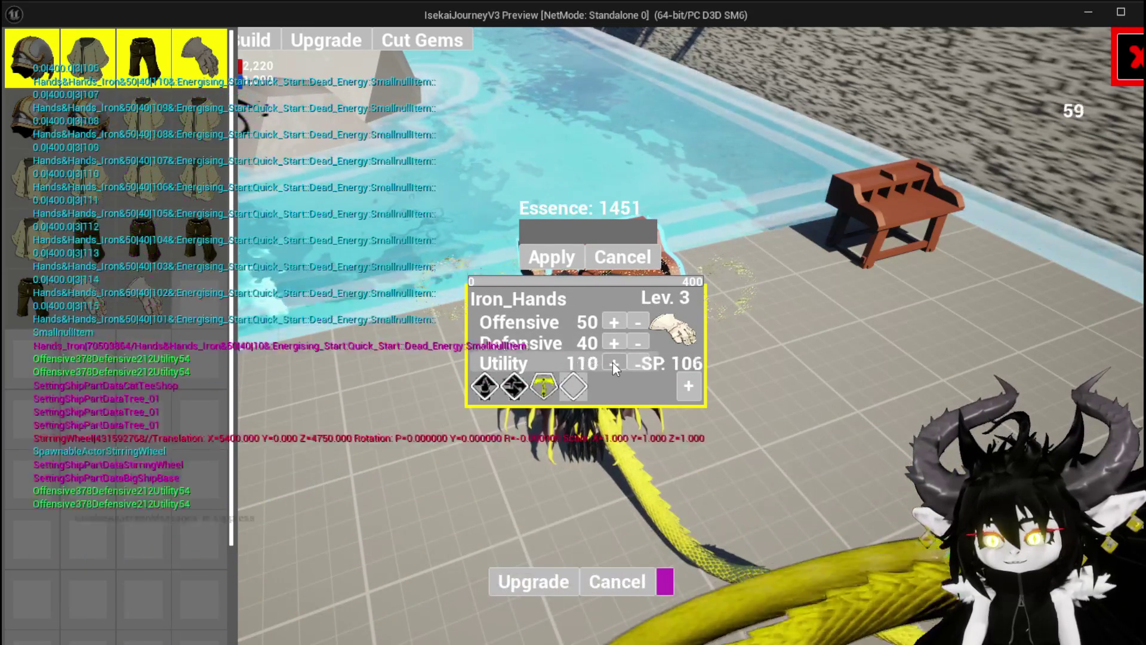
{"action": "left_click", "coordinate": [612, 363]}
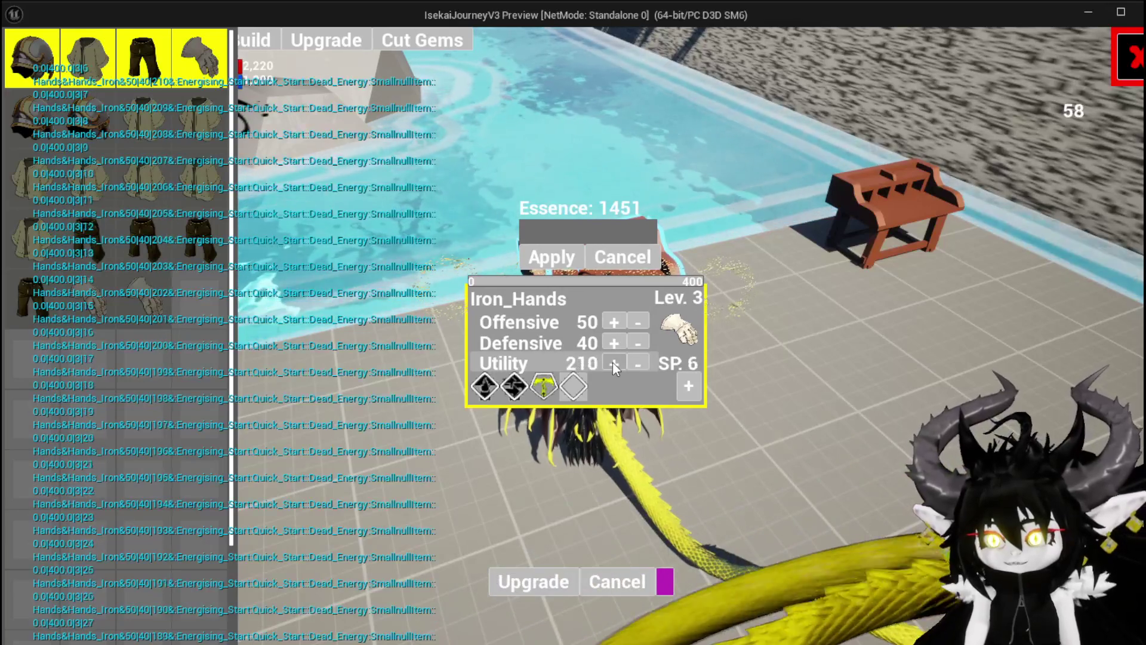
{"action": "left_click", "coordinate": [538, 584]}
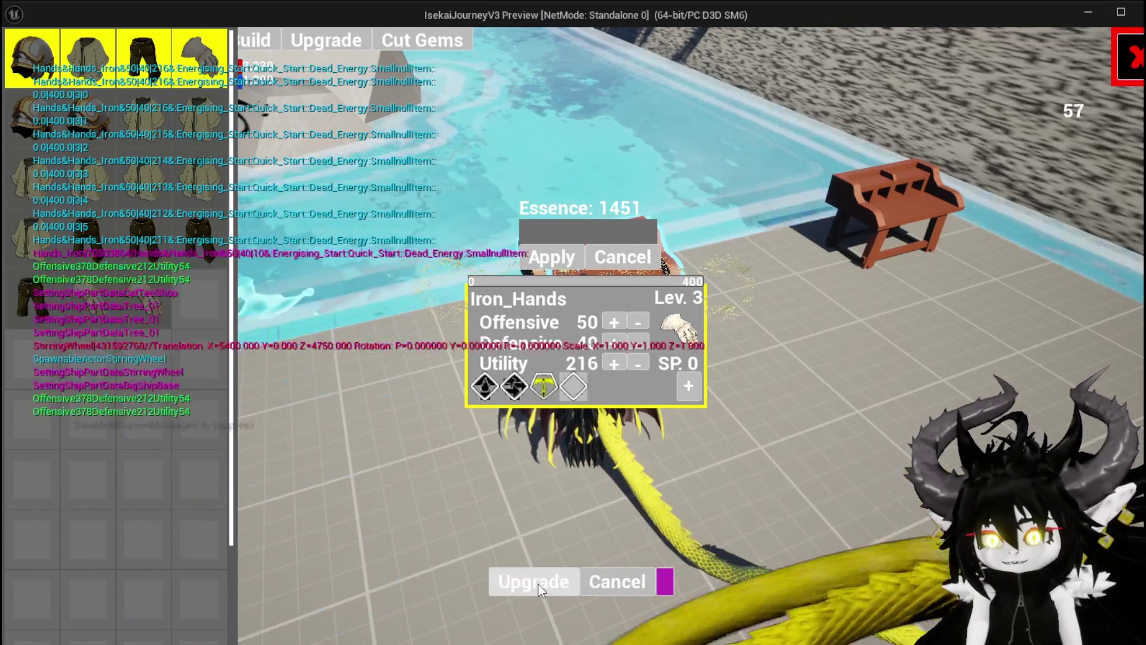
{"action": "left_click", "coordinate": [1121, 57]}
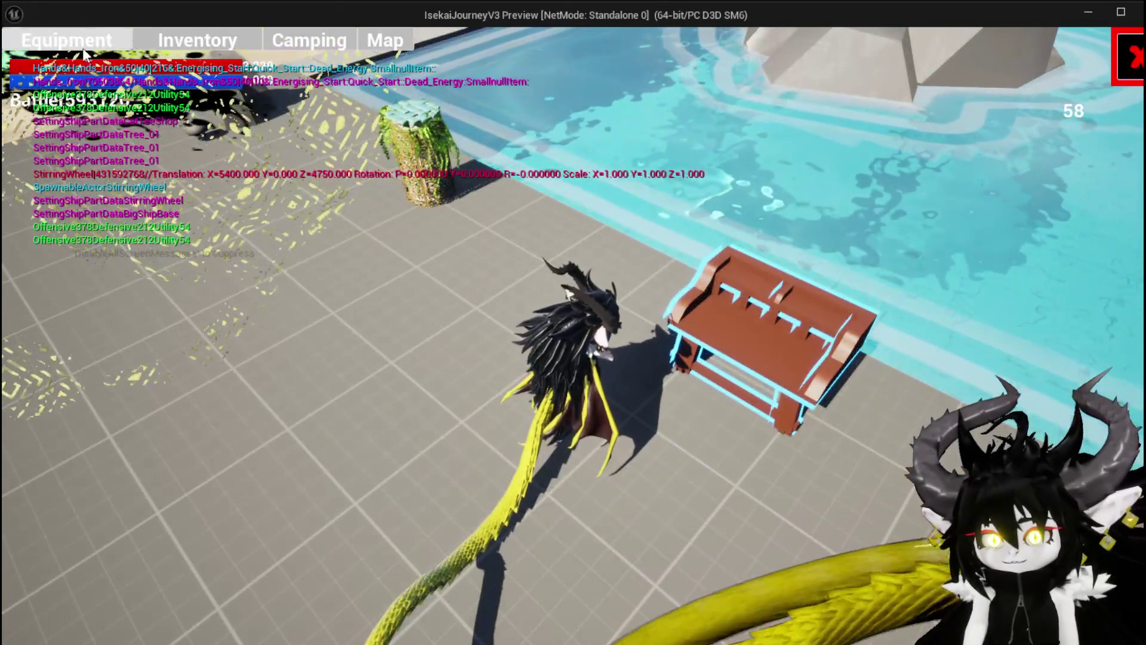
Check the Equipment screen, then restart the play session and view Equipment again.
{"action": "left_click", "coordinate": [83, 47]}
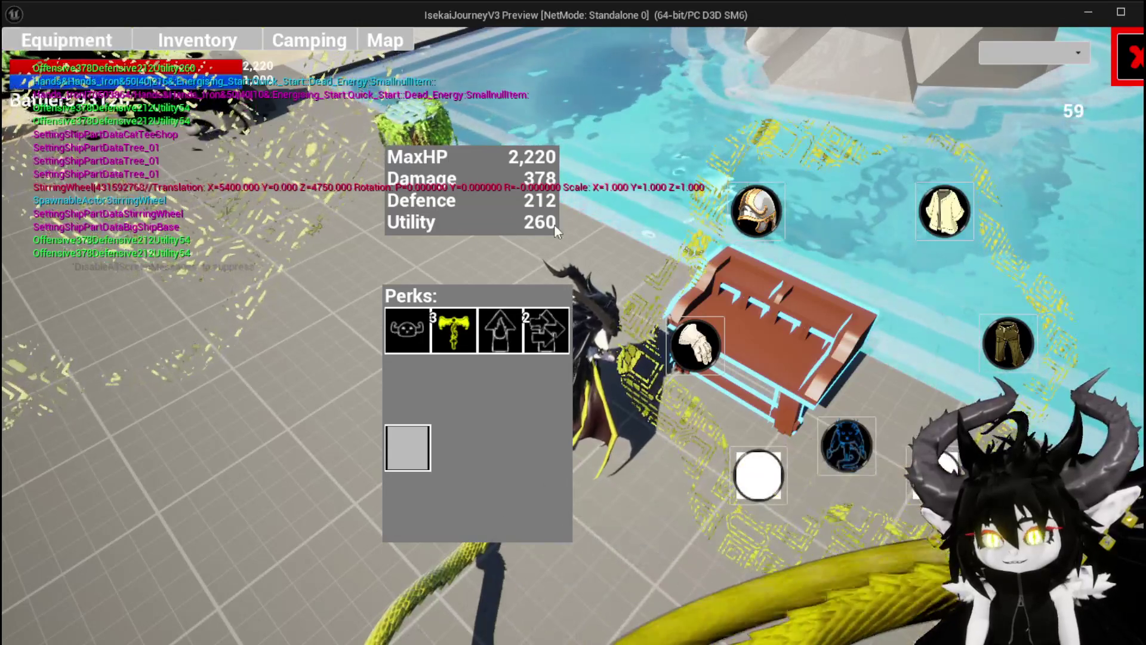
{"action": "key", "text": "Escape"}
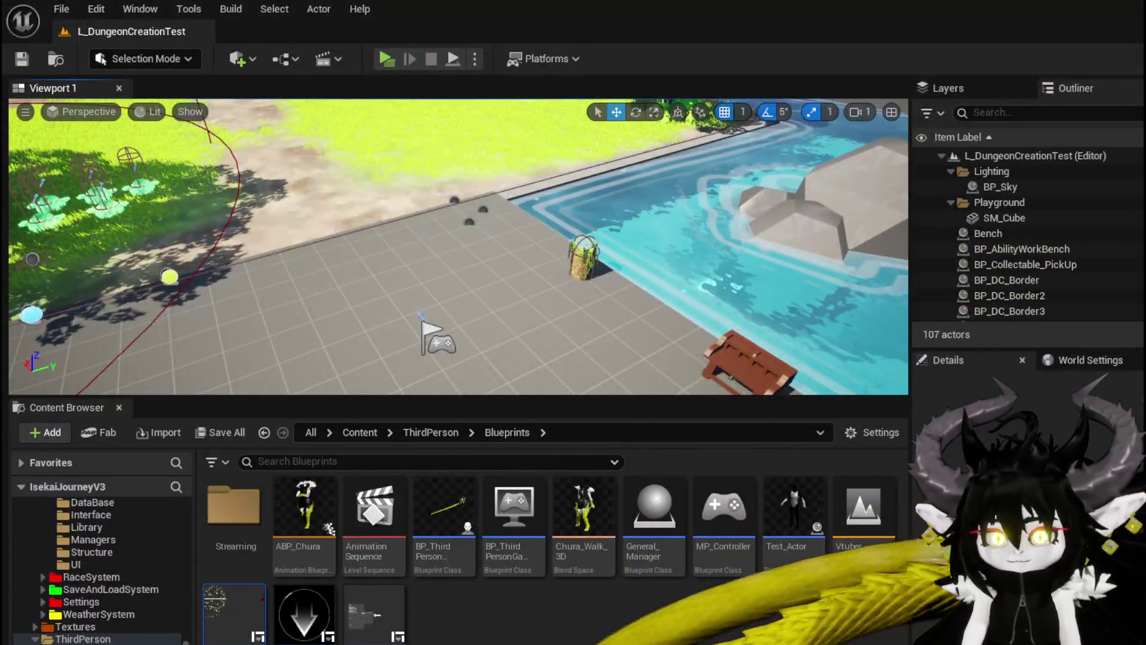
{"action": "left_click", "coordinate": [386, 59]}
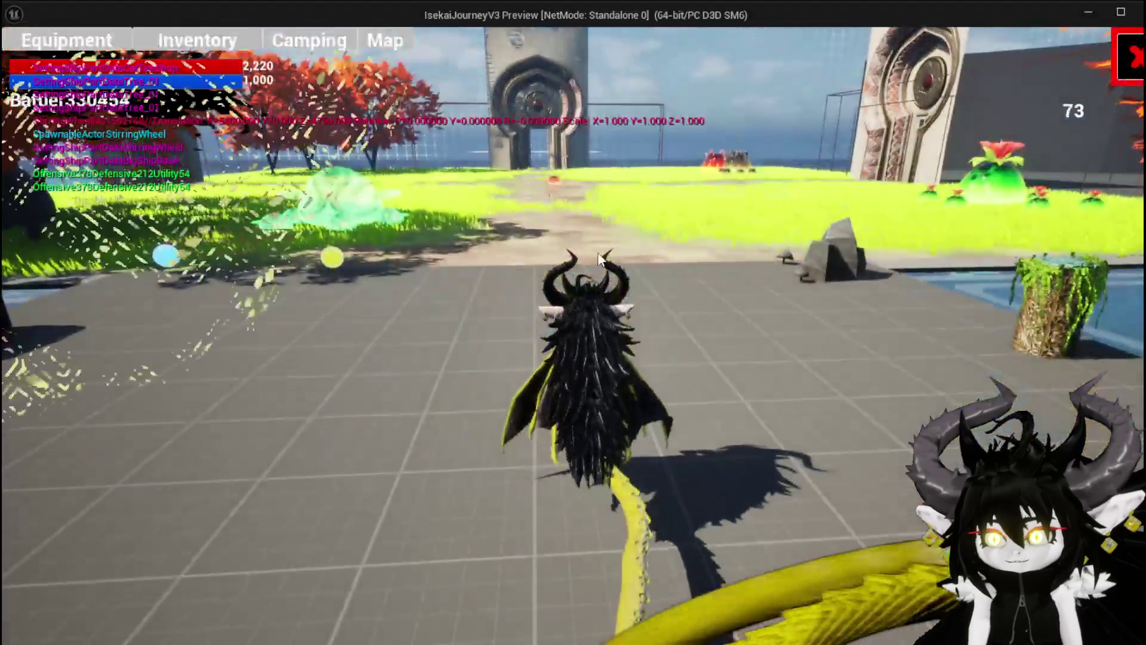
{"action": "key", "text": "Tab"}
{"action": "left_click", "coordinate": [65, 40]}
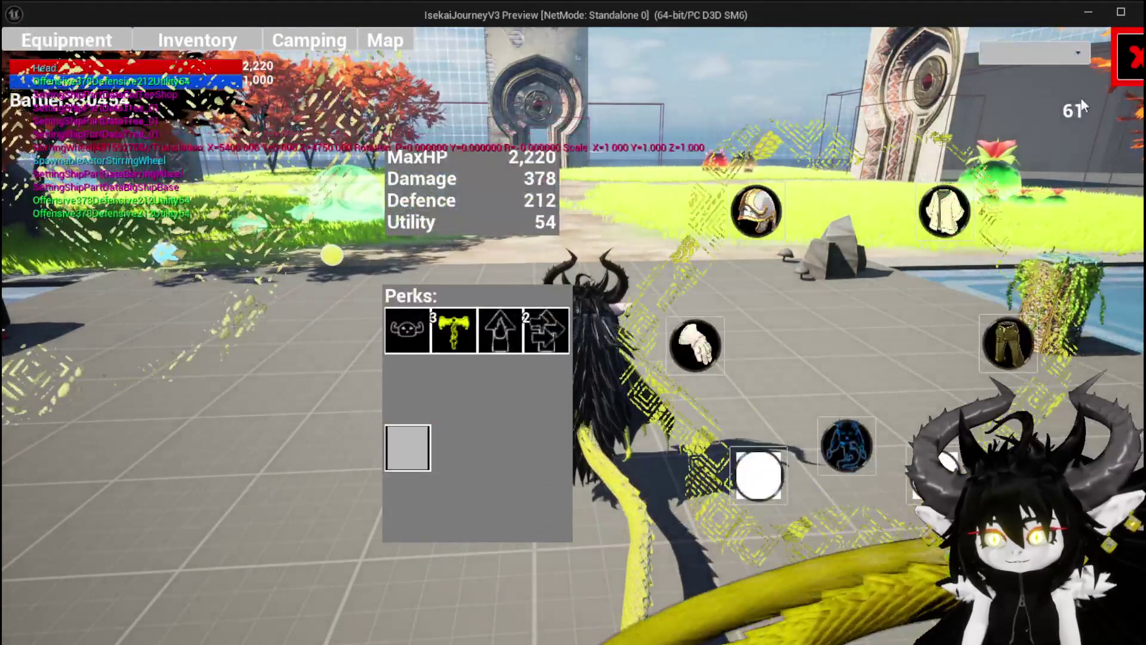
{"action": "key", "text": "Tab"}
Jump around, check the Inventory Materials grid, then stop the session and save.
{"action": "key", "text": "space"}
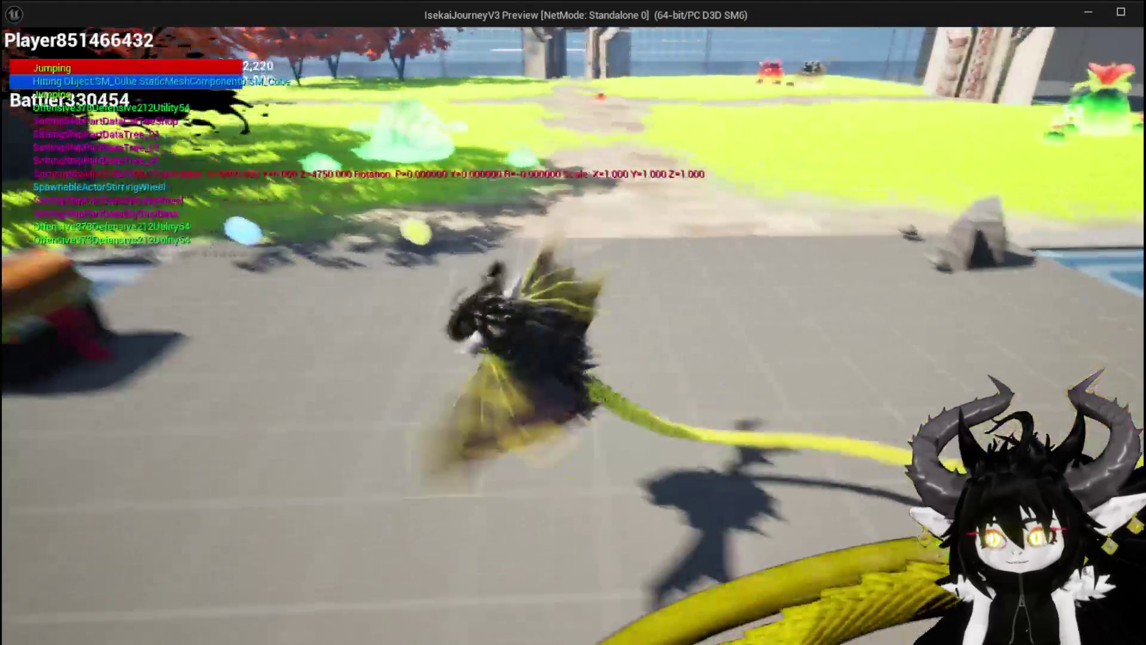
{"action": "key", "text": "space"}
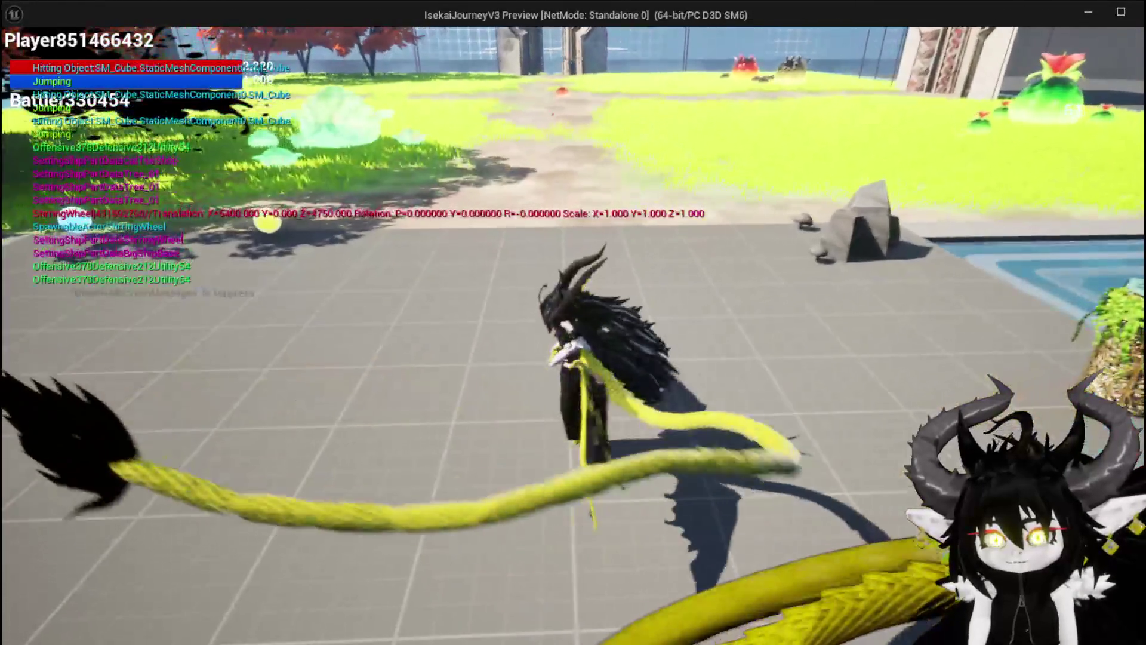
{"action": "key", "text": "Tab"}
{"action": "left_click", "coordinate": [197, 40]}
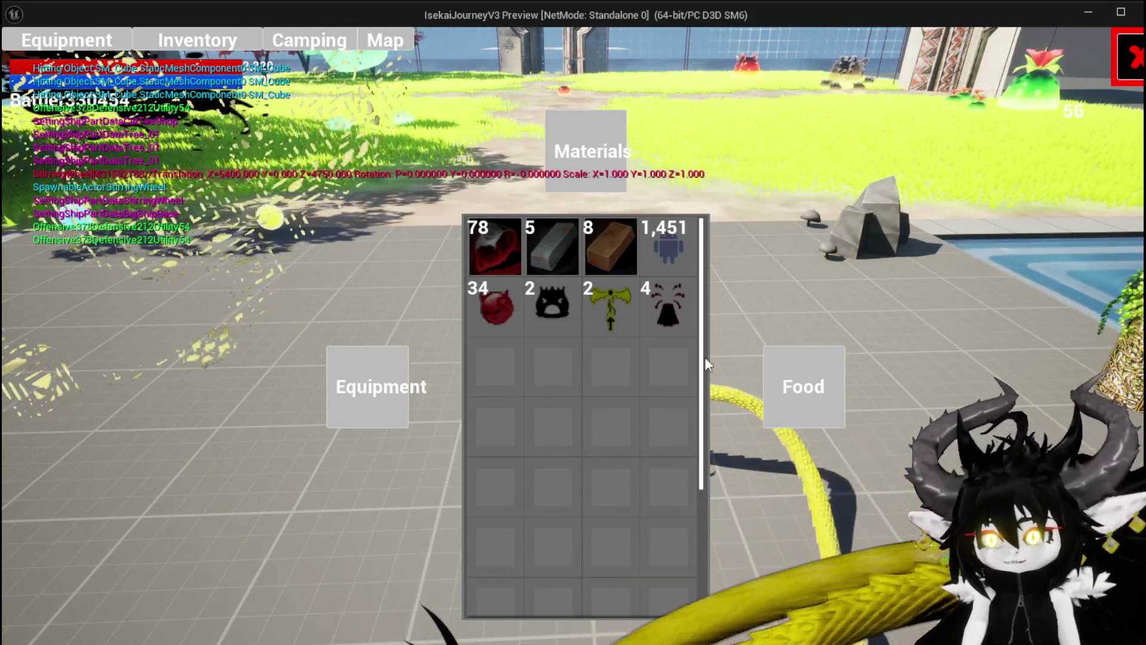
{"action": "left_click", "coordinate": [1137, 65]}
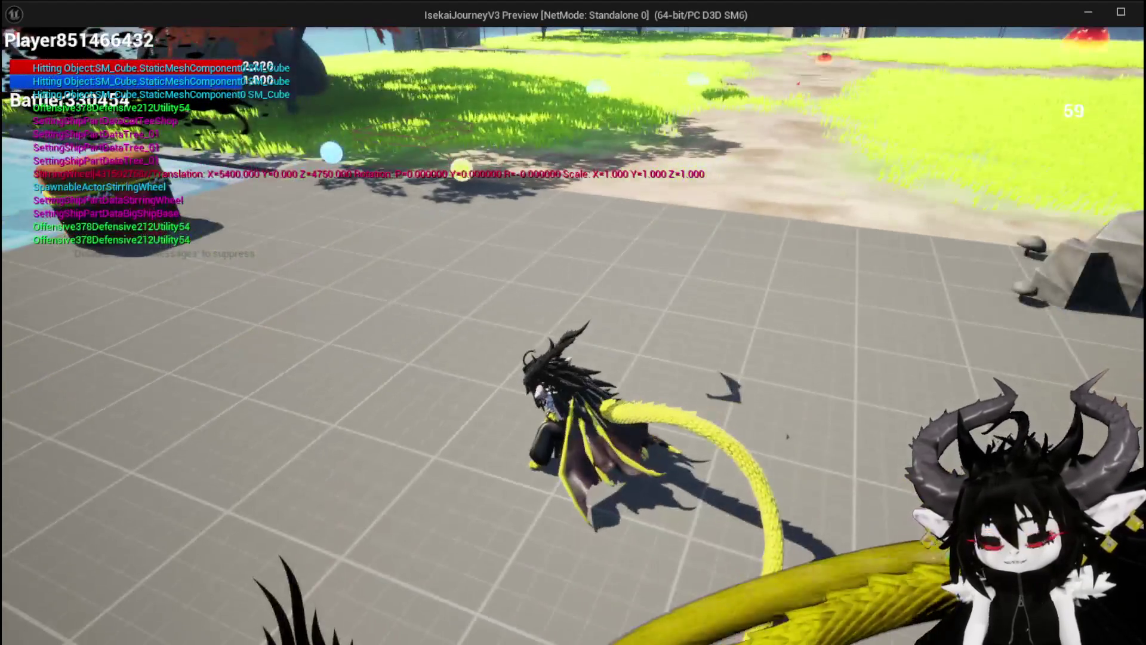
{"action": "key", "text": "alt+Tab"}
{"action": "key", "text": "Escape"}
{"action": "key", "text": "ctrl+s"}
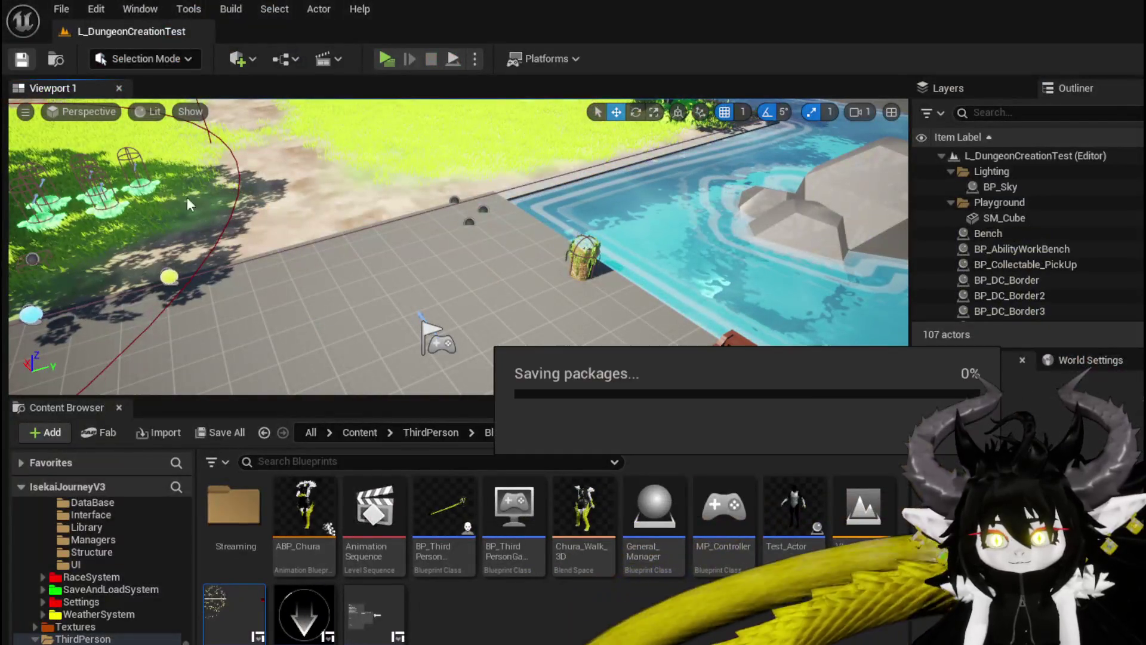
Browse the Content Browser to Systems/InventorySystem/UI and open the W_InventoryHUD widget blueprint.
{"action": "scroll", "coordinate": [90, 603], "scroll_direction": "up", "scroll_amount": 5}
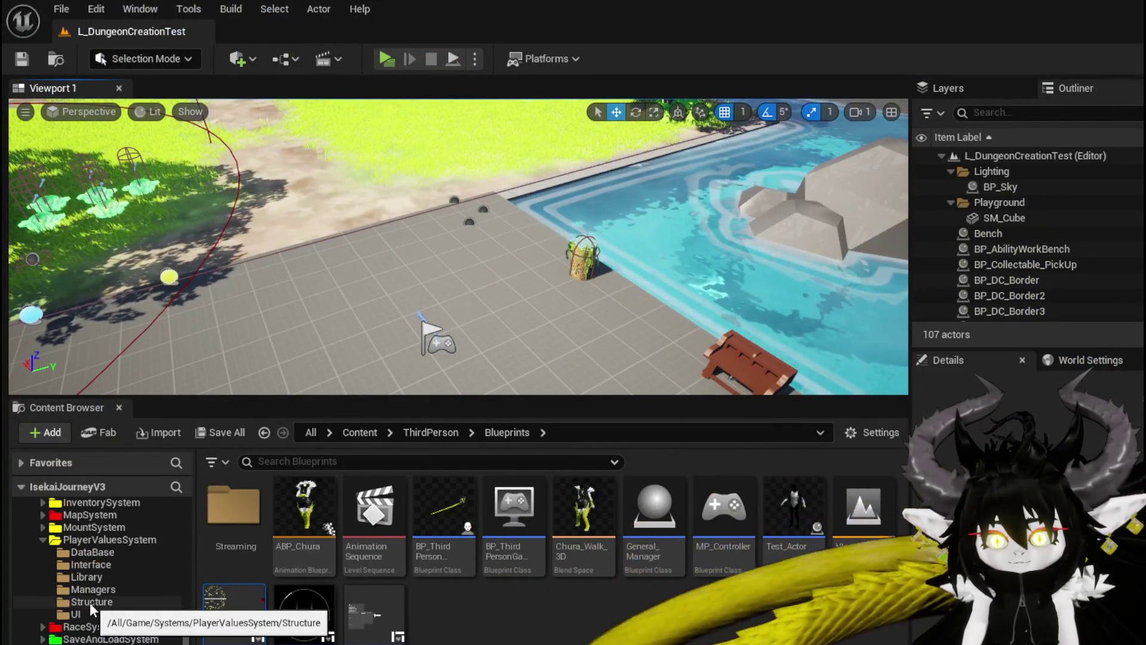
{"action": "left_click", "coordinate": [96, 591]}
{"action": "scroll", "coordinate": [96, 593], "scroll_direction": "up", "scroll_amount": 3}
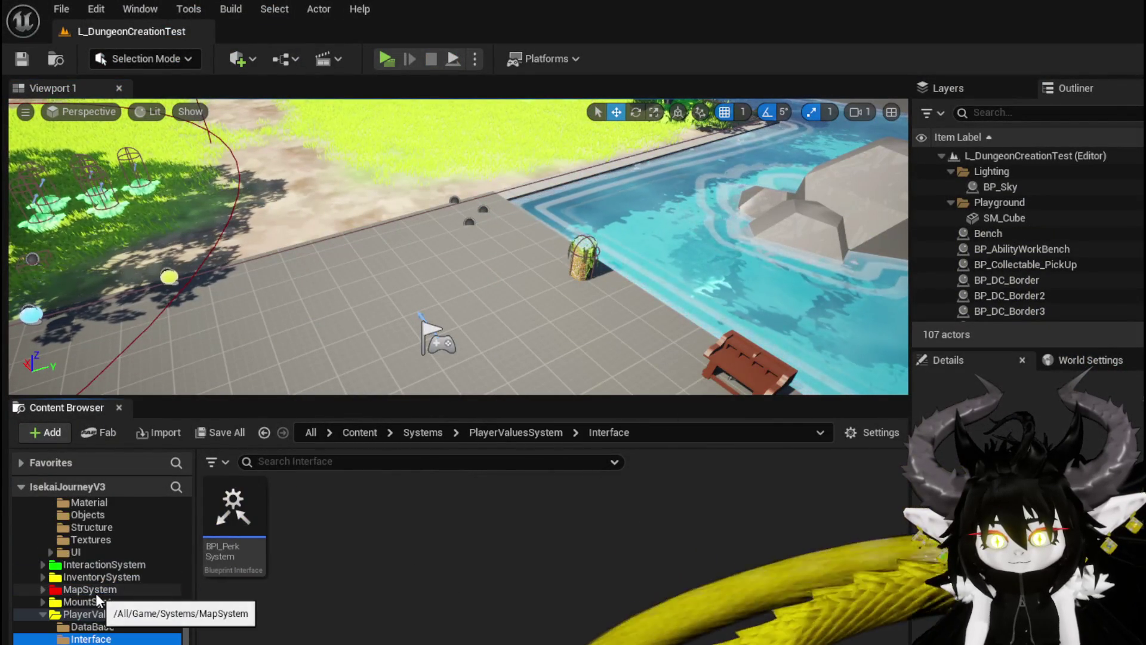
{"action": "scroll", "coordinate": [92, 581], "scroll_direction": "up", "scroll_amount": 1}
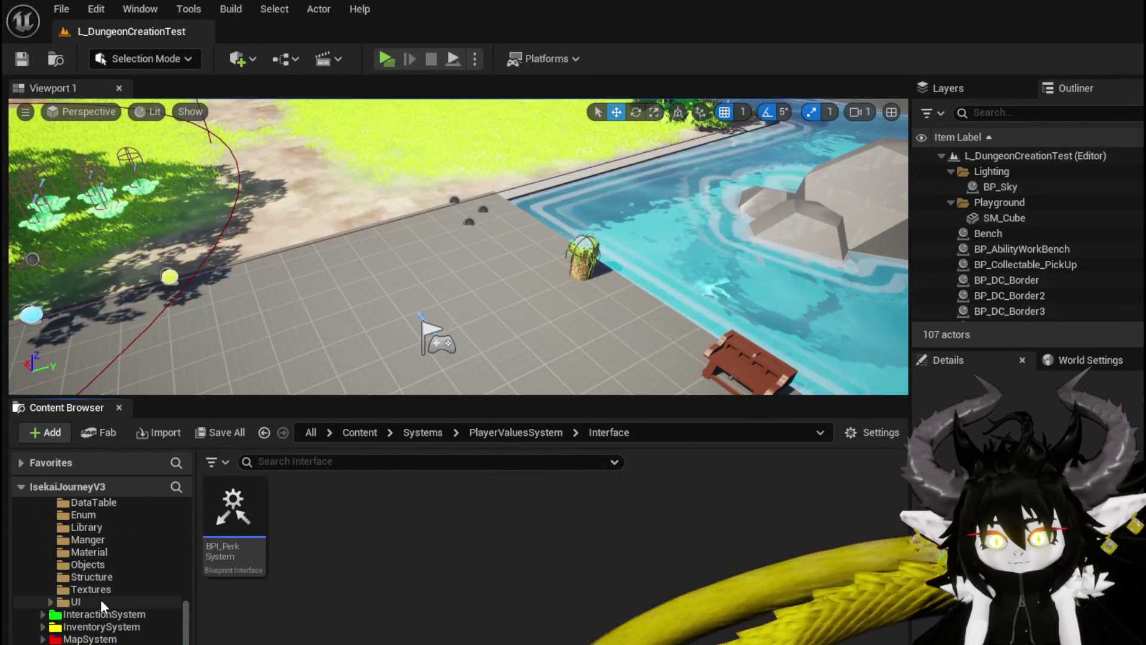
{"action": "scroll", "coordinate": [100, 599], "scroll_direction": "up", "scroll_amount": 1}
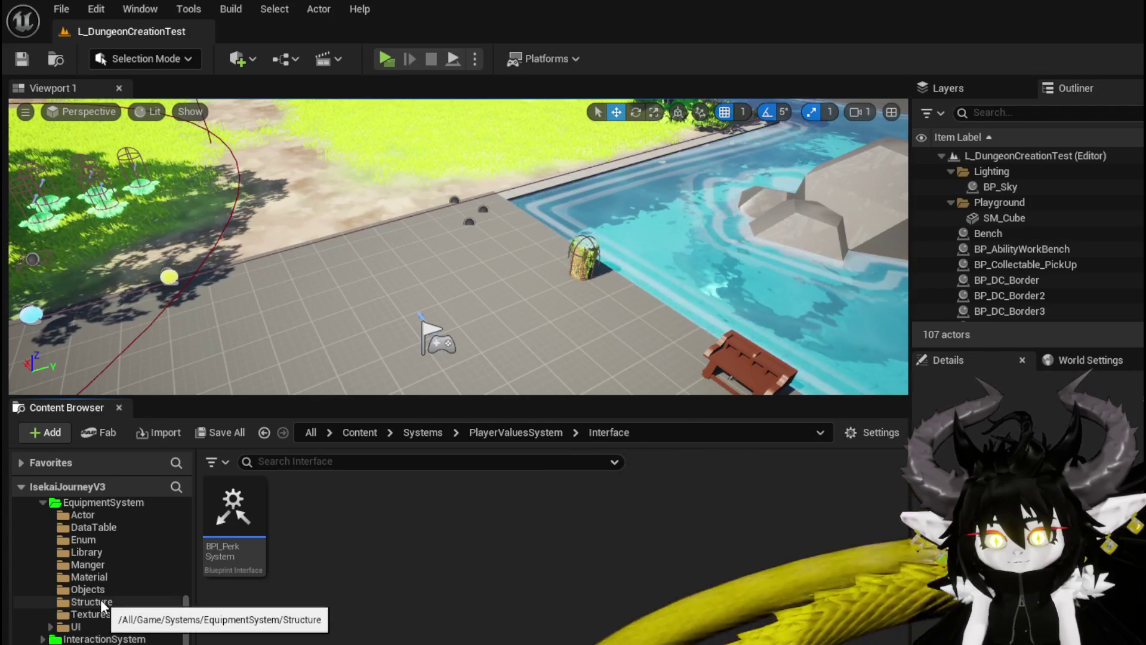
{"action": "scroll", "coordinate": [101, 599], "scroll_direction": "up", "scroll_amount": 2}
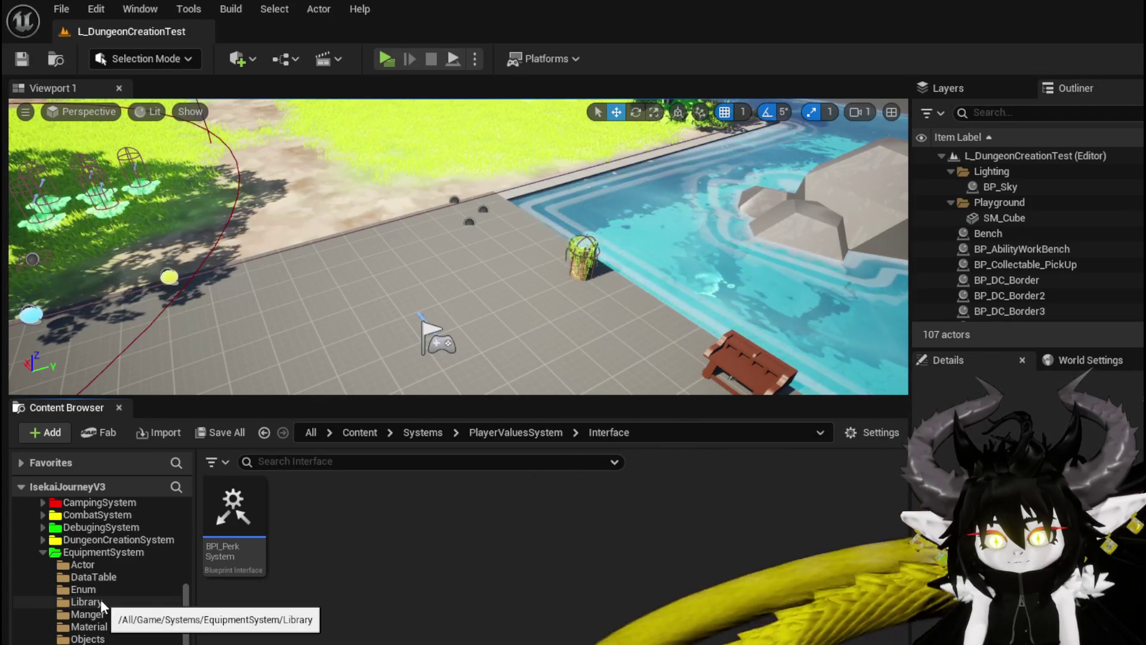
{"action": "scroll", "coordinate": [101, 600], "scroll_direction": "up", "scroll_amount": 1}
{"action": "scroll", "coordinate": [100, 600], "scroll_direction": "down", "scroll_amount": 2}
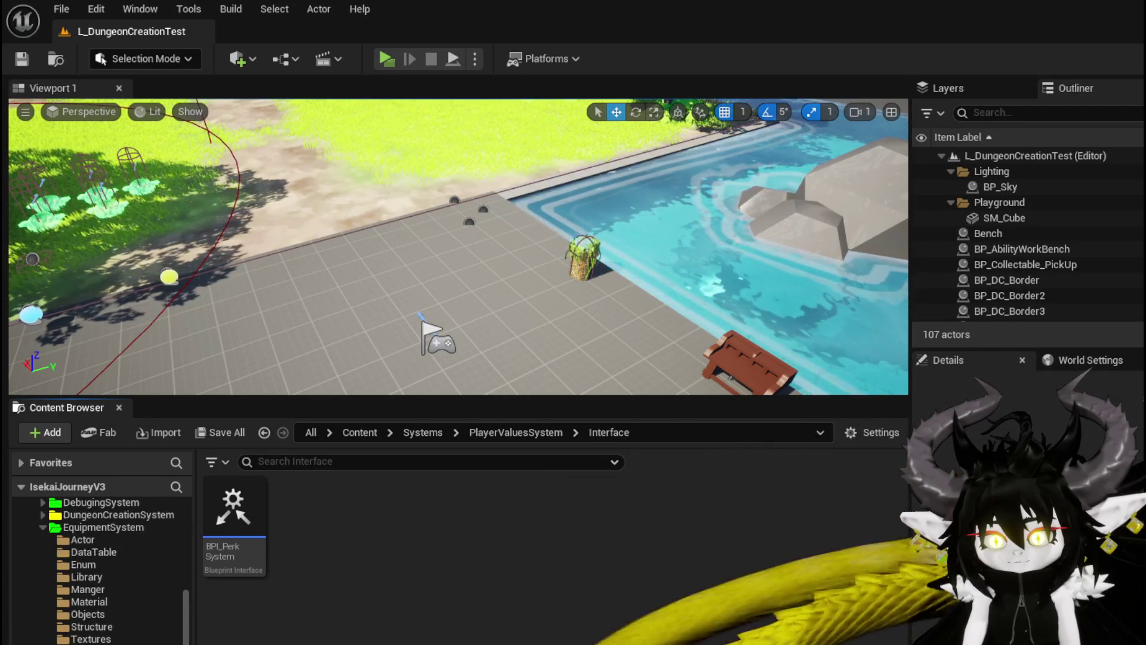
{"action": "scroll", "coordinate": [100, 599], "scroll_direction": "down", "scroll_amount": 2}
{"action": "scroll", "coordinate": [101, 599], "scroll_direction": "down", "scroll_amount": 4}
{"action": "key", "text": "alt+Left"}
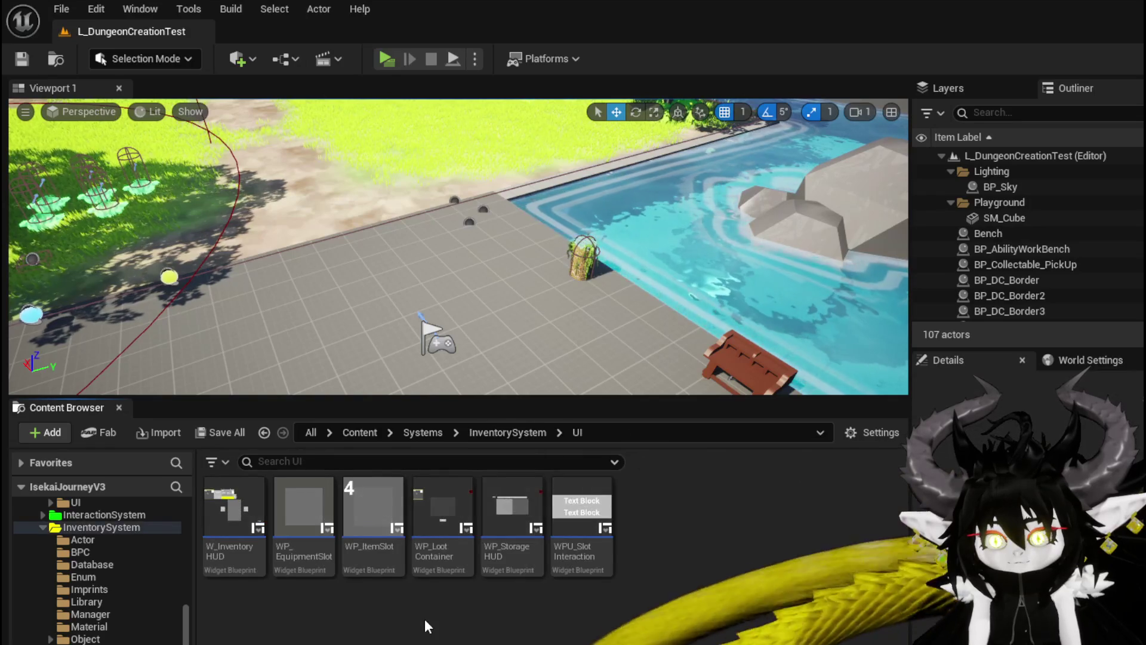
{"action": "double_click", "coordinate": [252, 524]}
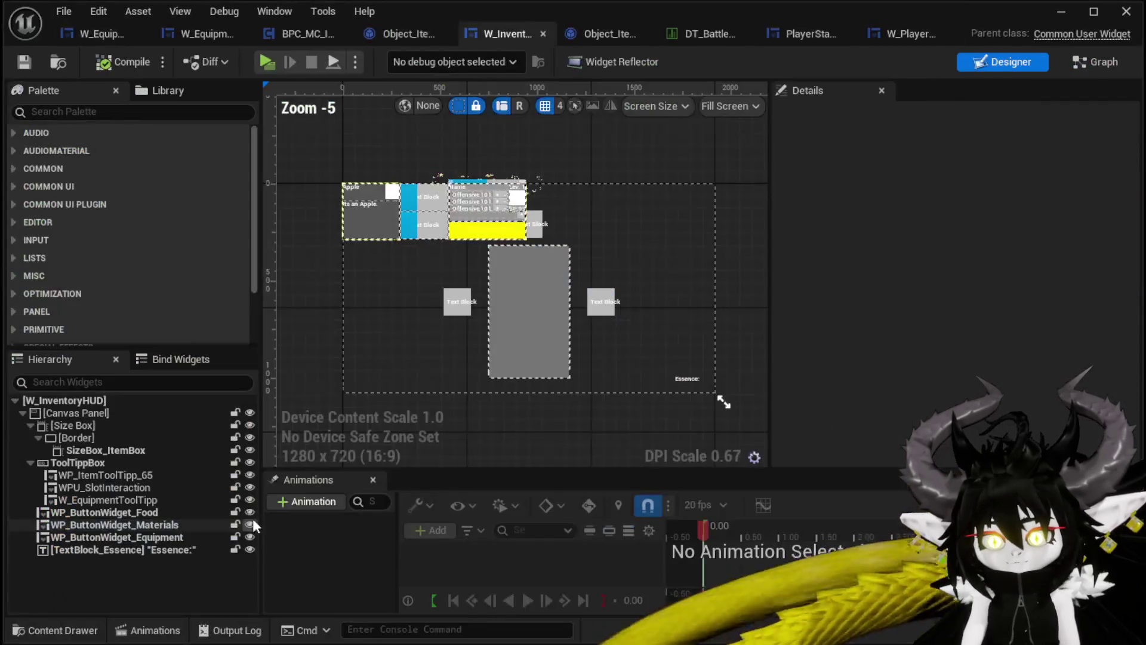
Inspect SizeBox_ItemBox, its outer Size Box and its Border in the Hierarchy.
{"action": "left_click", "coordinate": [510, 338]}
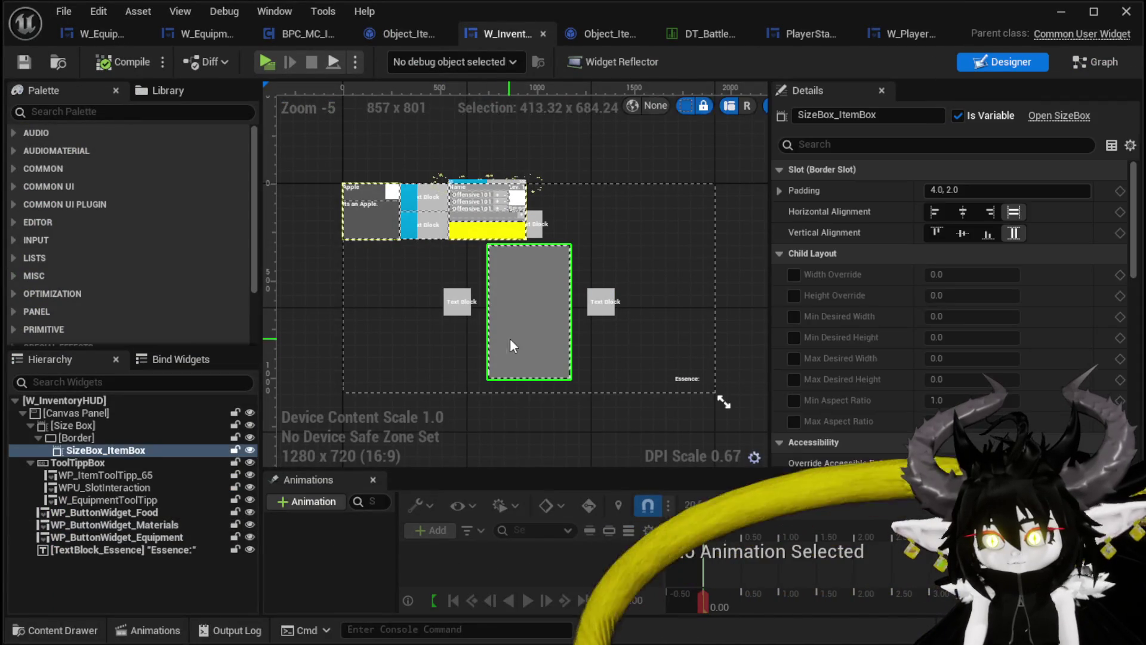
{"action": "left_click", "coordinate": [88, 425]}
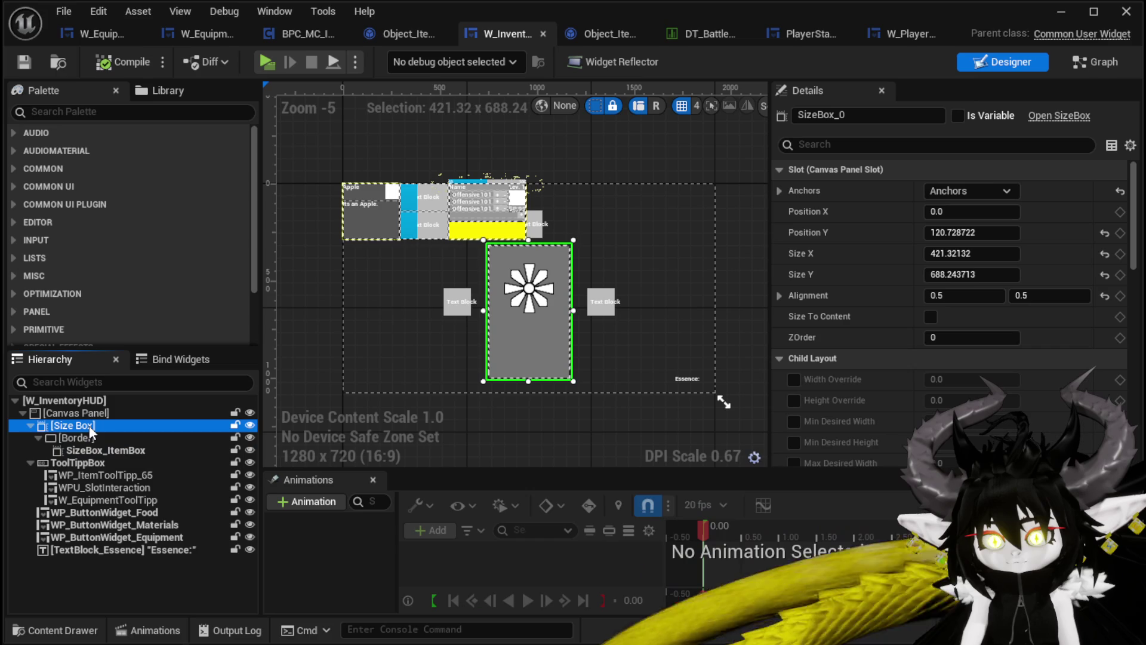
{"action": "left_click", "coordinate": [87, 439]}
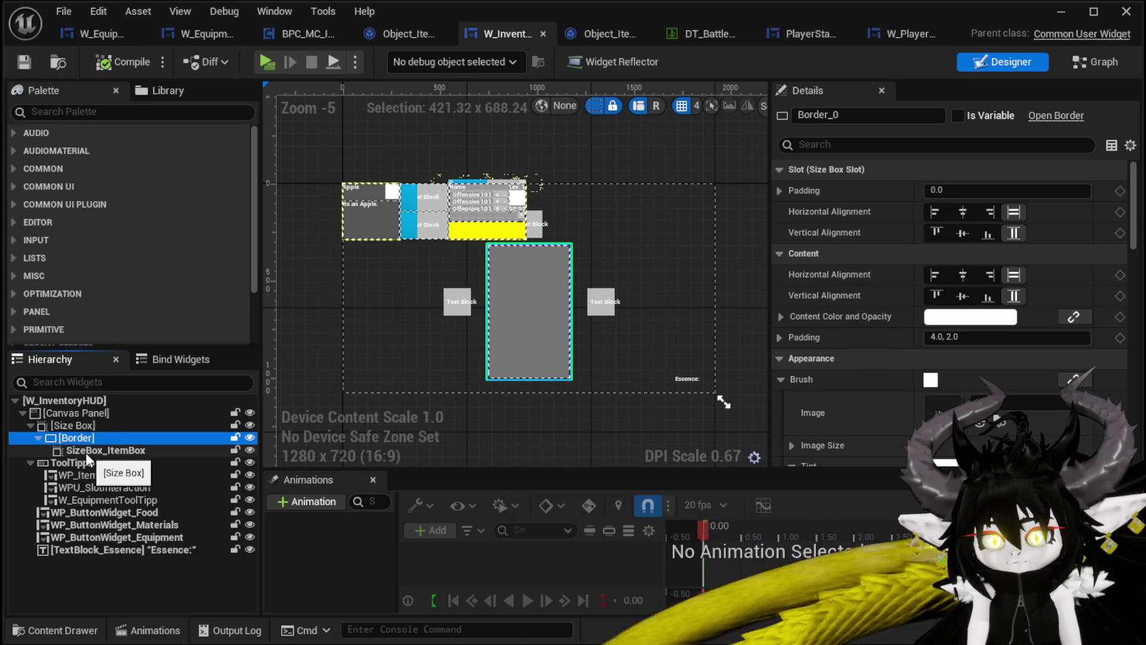
{"action": "left_click", "coordinate": [87, 451]}
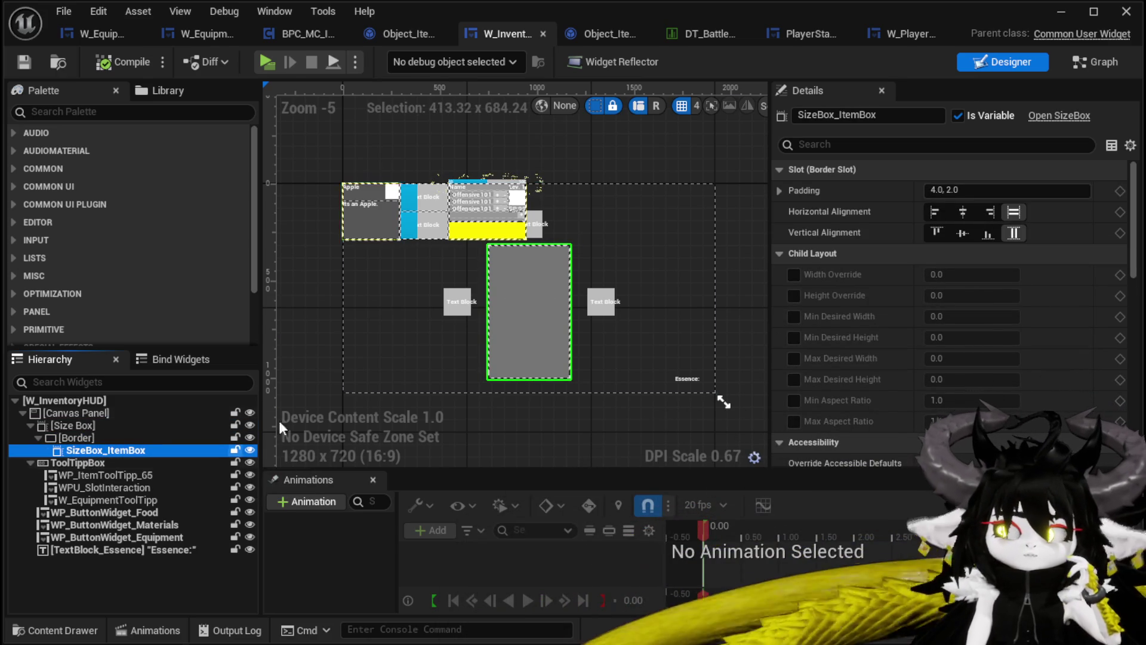
Set W_EquipmentToolTipp's Visibility to Collapsed, then switch to the Graph view.
{"action": "left_click", "coordinate": [474, 208]}
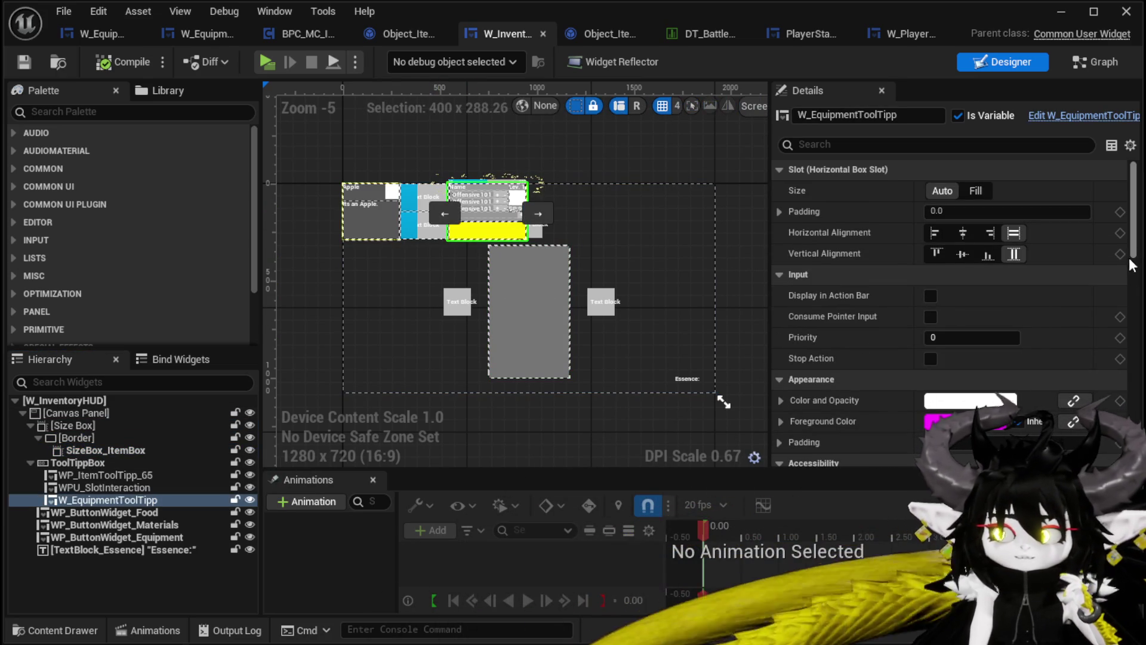
{"action": "mouse_move", "coordinate": [1136, 238]}
{"action": "left_mouse_down"}
{"action": "mouse_move", "coordinate": [1121, 426]}
{"action": "mouse_move", "coordinate": [1125, 339]}
{"action": "left_mouse_up"}
{"action": "left_click", "coordinate": [965, 276]}
{"action": "left_click", "coordinate": [962, 304]}
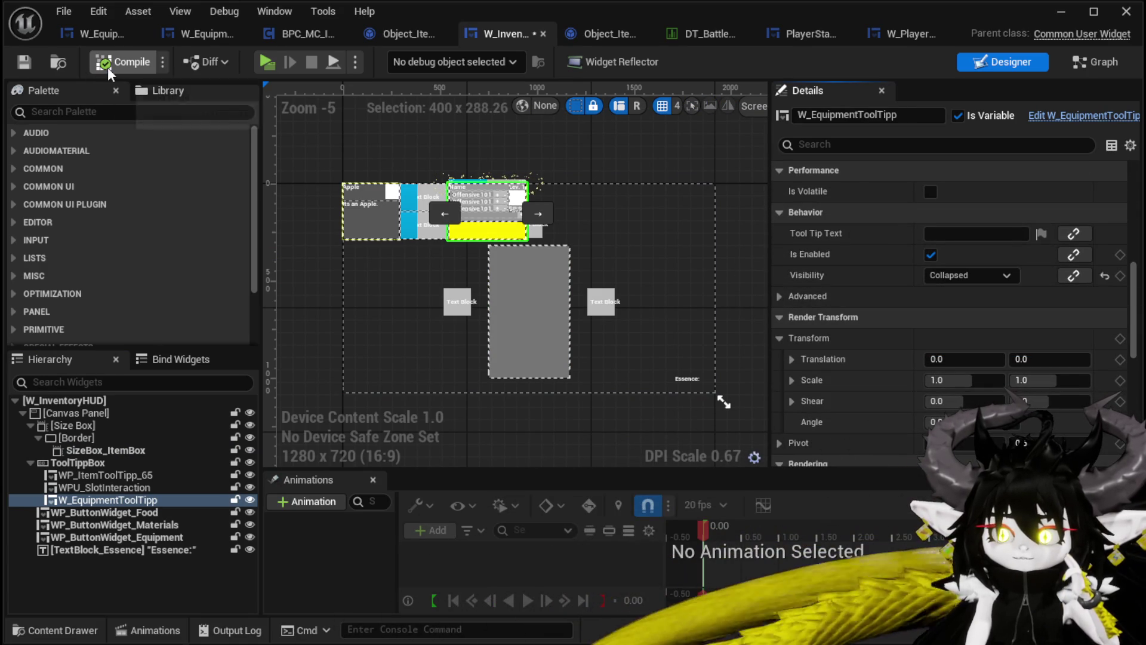
{"action": "scroll", "coordinate": [572, 269], "scroll_direction": "up", "scroll_amount": 5}
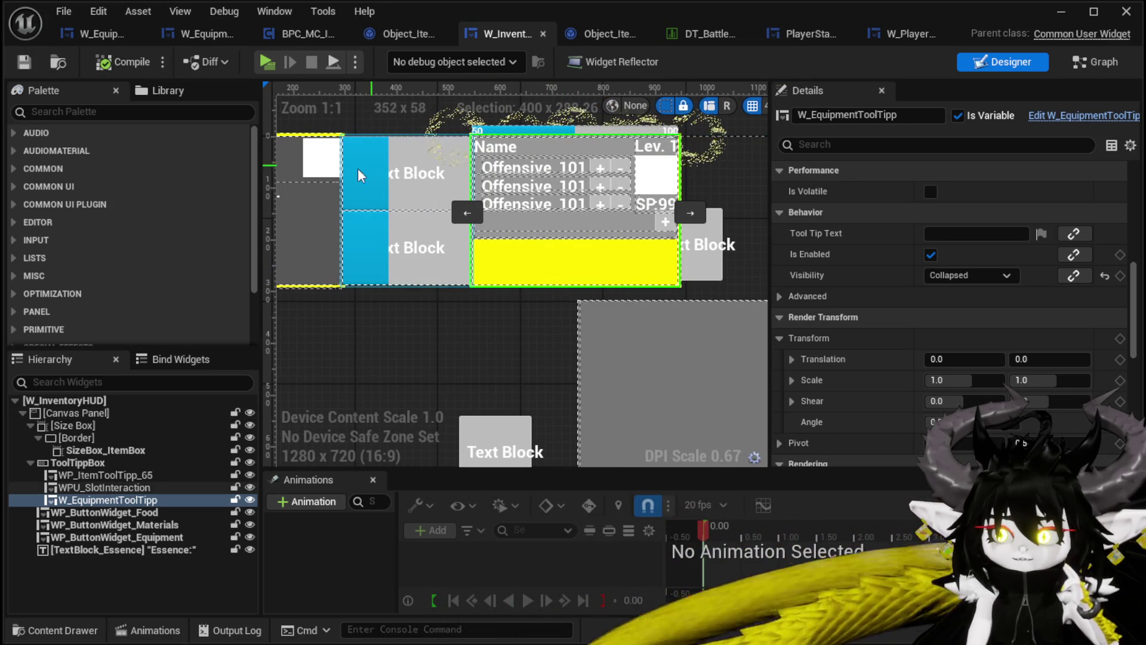
{"action": "scroll", "coordinate": [415, 248], "scroll_direction": "down", "scroll_amount": 2}
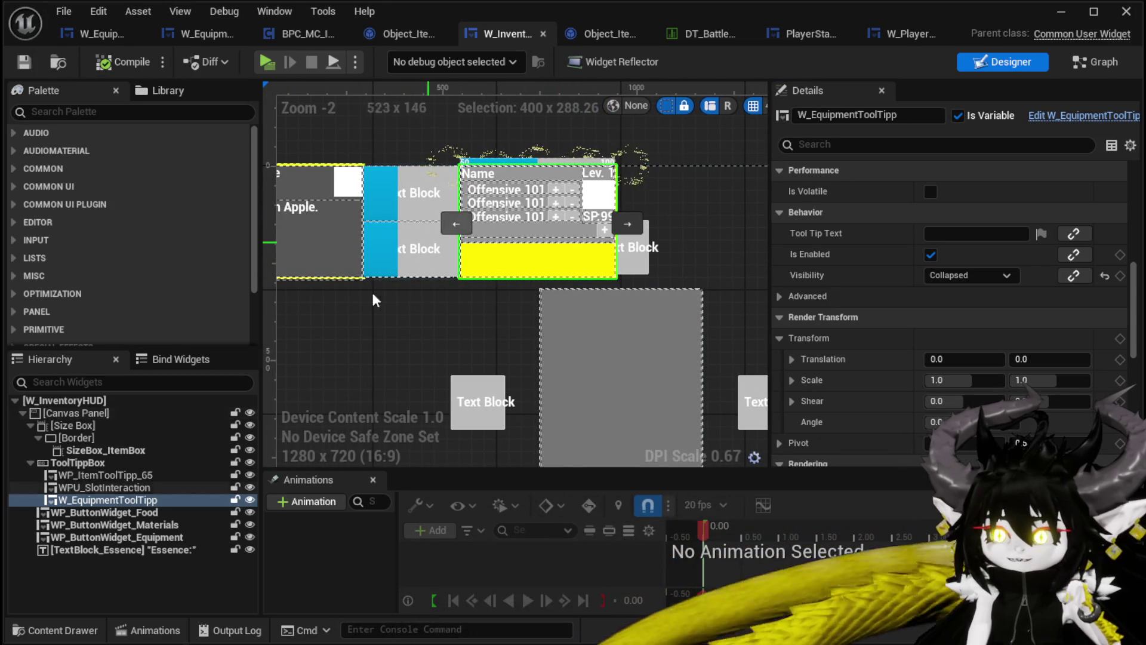
{"action": "left_click", "coordinate": [1090, 66]}
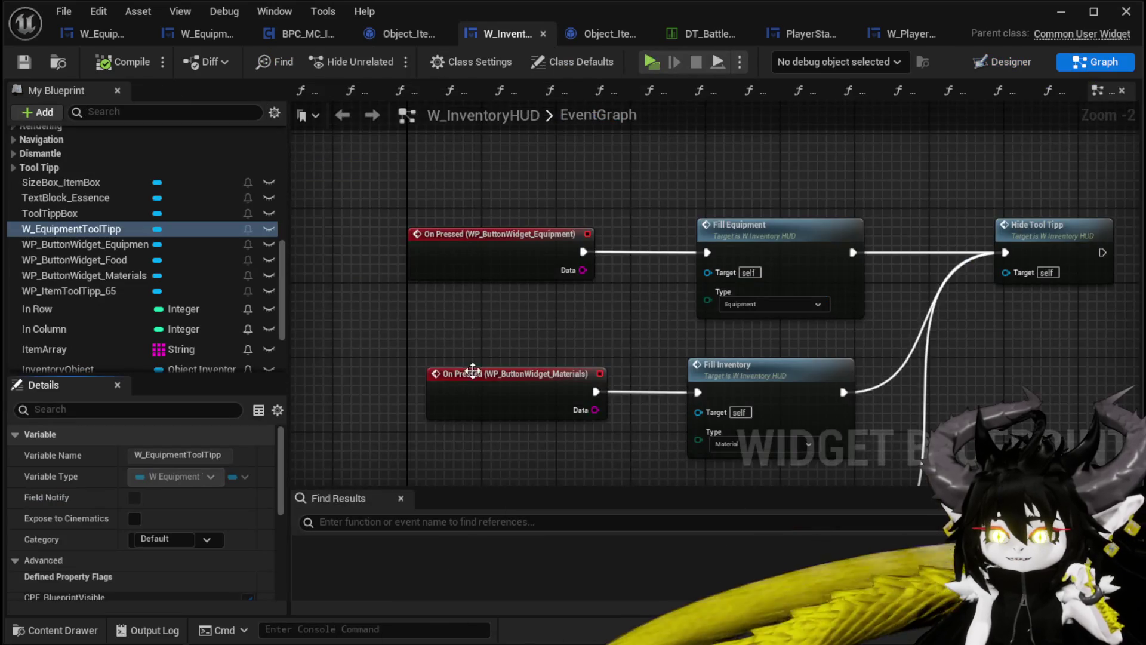
{"action": "scroll", "coordinate": [514, 327], "scroll_direction": "down", "scroll_amount": 1}
{"action": "left_click_drag", "start_coordinate": [514, 328], "coordinate": [445, 263]}
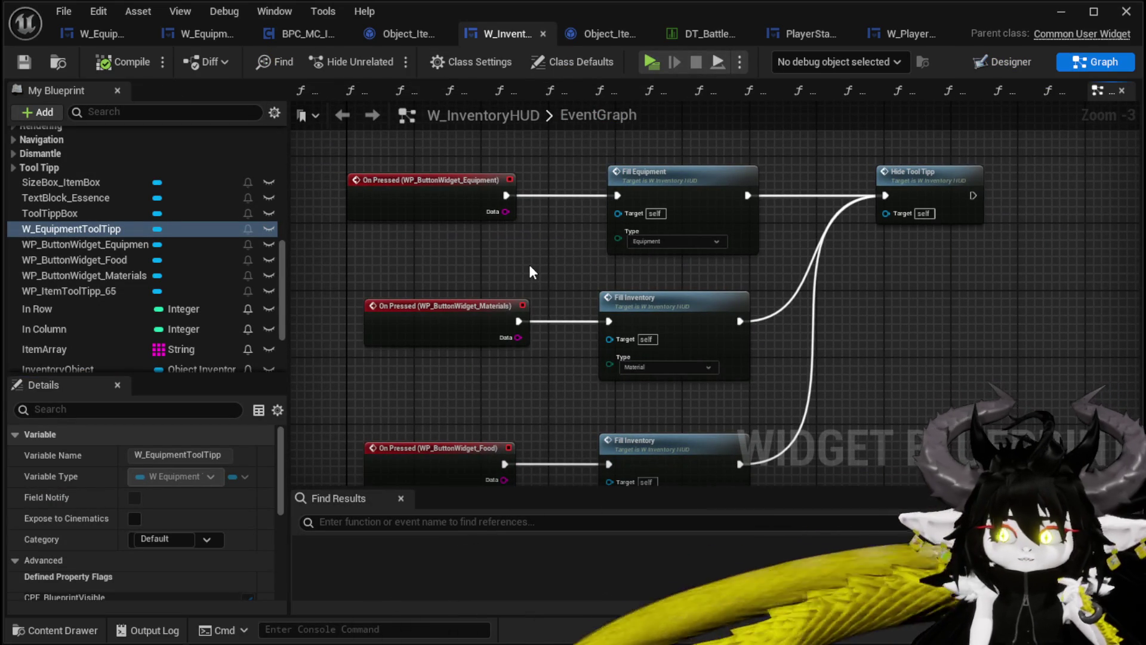
{"action": "left_click", "coordinate": [76, 181]}
{"action": "scroll", "coordinate": [447, 319], "scroll_direction": "down", "scroll_amount": 2}
{"action": "mouse_move", "coordinate": [447, 320]}
{"action": "left_mouse_down"}
{"action": "mouse_move", "coordinate": [520, 190]}
{"action": "mouse_move", "coordinate": [636, 245]}
{"action": "mouse_move", "coordinate": [630, 469]}
{"action": "mouse_move", "coordinate": [570, 258]}
{"action": "left_mouse_up"}
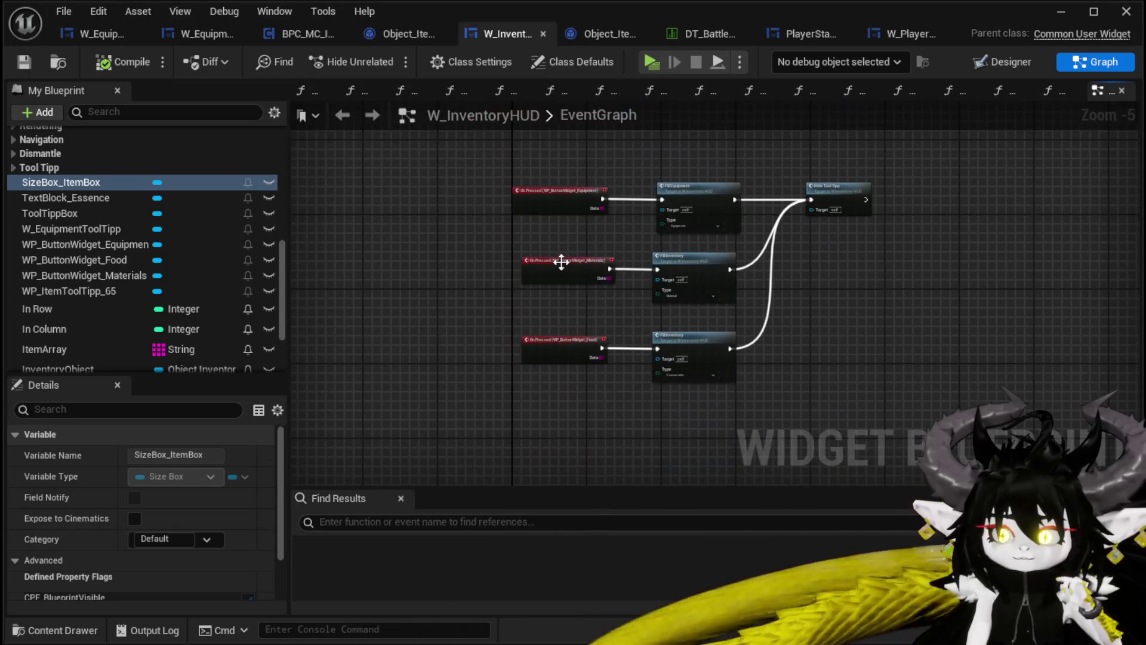
{"action": "scroll", "coordinate": [233, 366], "scroll_direction": "down", "scroll_amount": 4}
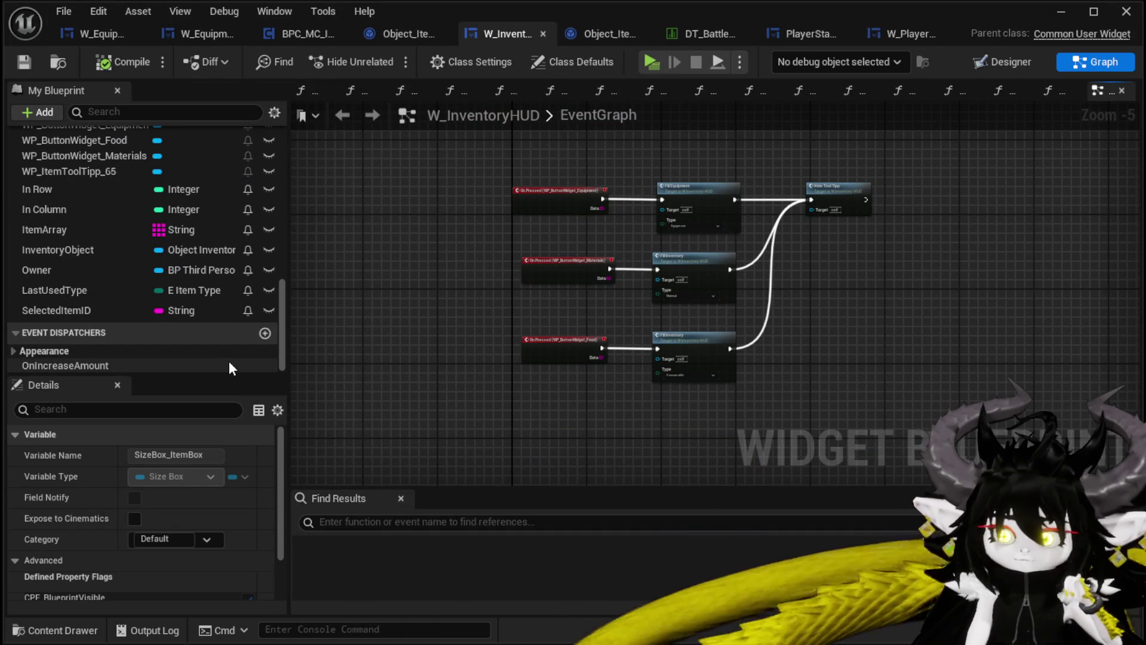
{"action": "scroll", "coordinate": [230, 365], "scroll_direction": "up", "scroll_amount": 10}
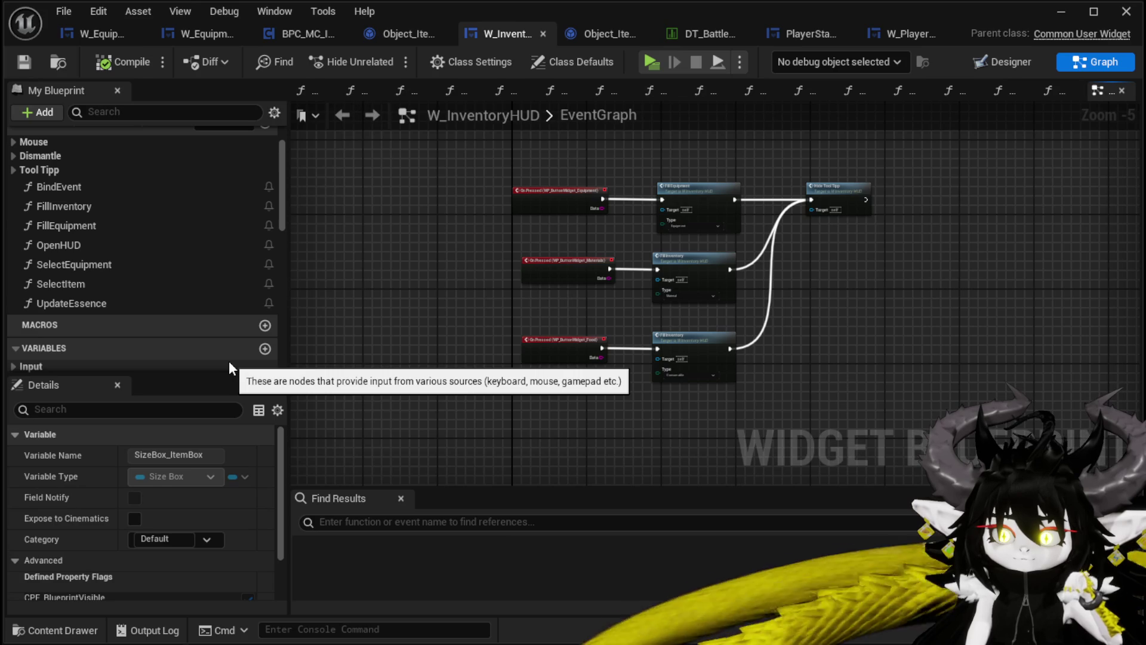
{"action": "double_click", "coordinate": [82, 245]}
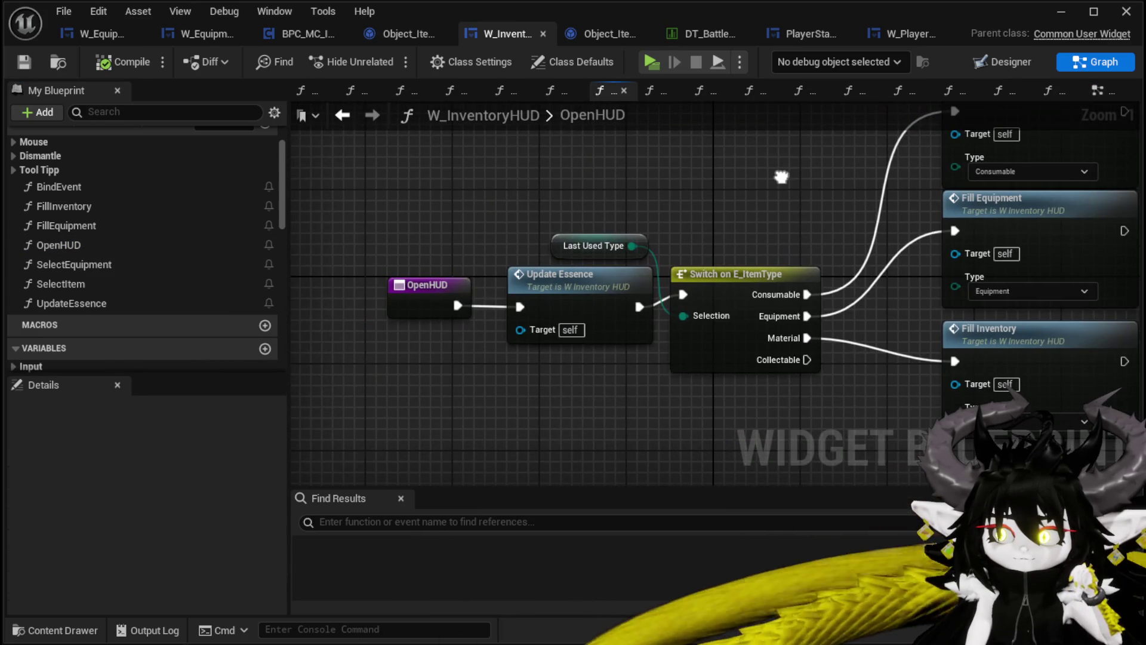
Reposition the Last Used Type node and shift the OpenHUD and Update Essence nodes left.
{"action": "left_click_drag", "start_coordinate": [782, 177], "coordinate": [645, 178]}
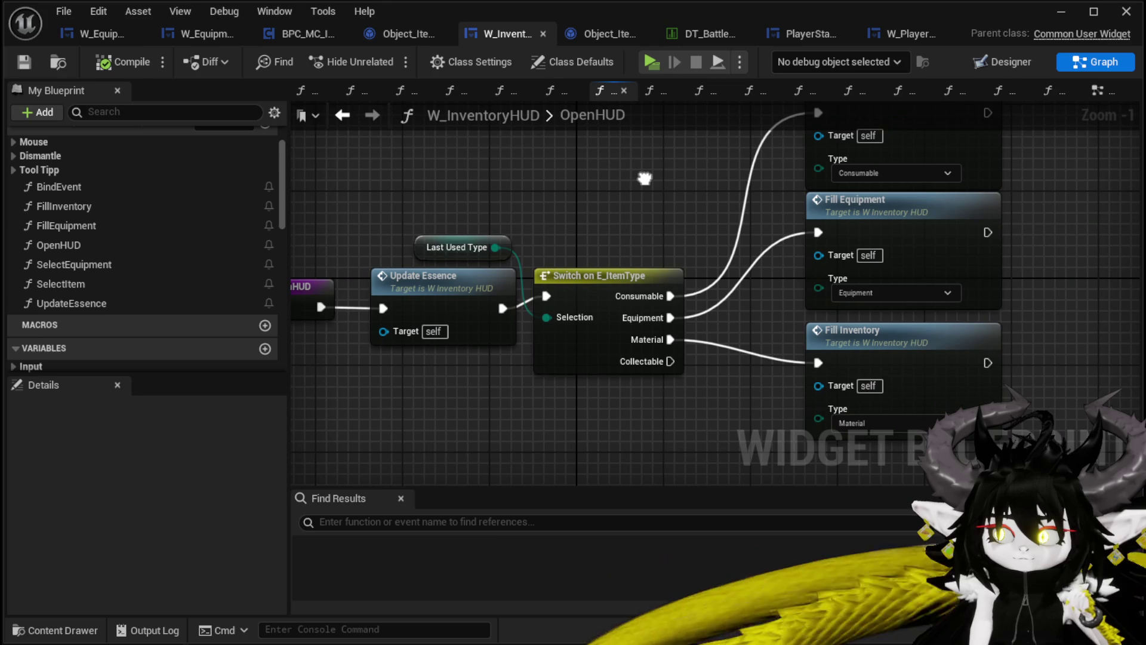
{"action": "mouse_move", "coordinate": [431, 246]}
{"action": "left_mouse_down"}
{"action": "mouse_move", "coordinate": [542, 227]}
{"action": "mouse_move", "coordinate": [603, 198]}
{"action": "mouse_move", "coordinate": [528, 194]}
{"action": "left_mouse_up"}
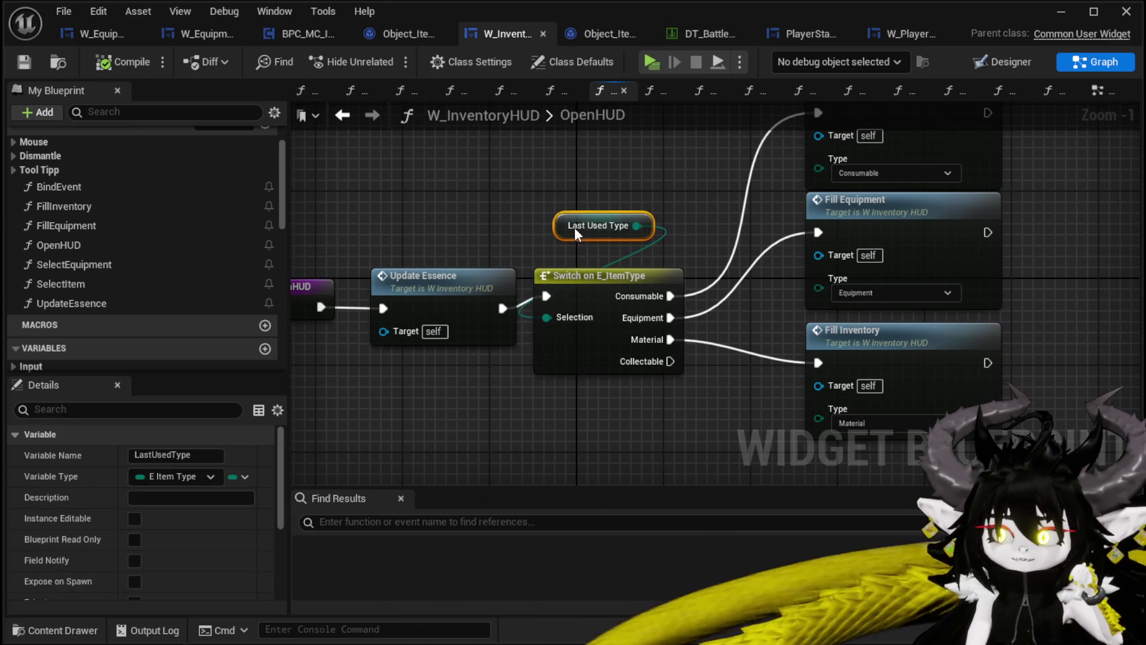
{"action": "mouse_move", "coordinate": [687, 187]}
{"action": "left_mouse_down"}
{"action": "mouse_move", "coordinate": [646, 261]}
{"action": "mouse_move", "coordinate": [717, 204]}
{"action": "left_mouse_up"}
{"action": "left_click_drag", "start_coordinate": [448, 288], "coordinate": [426, 288]}
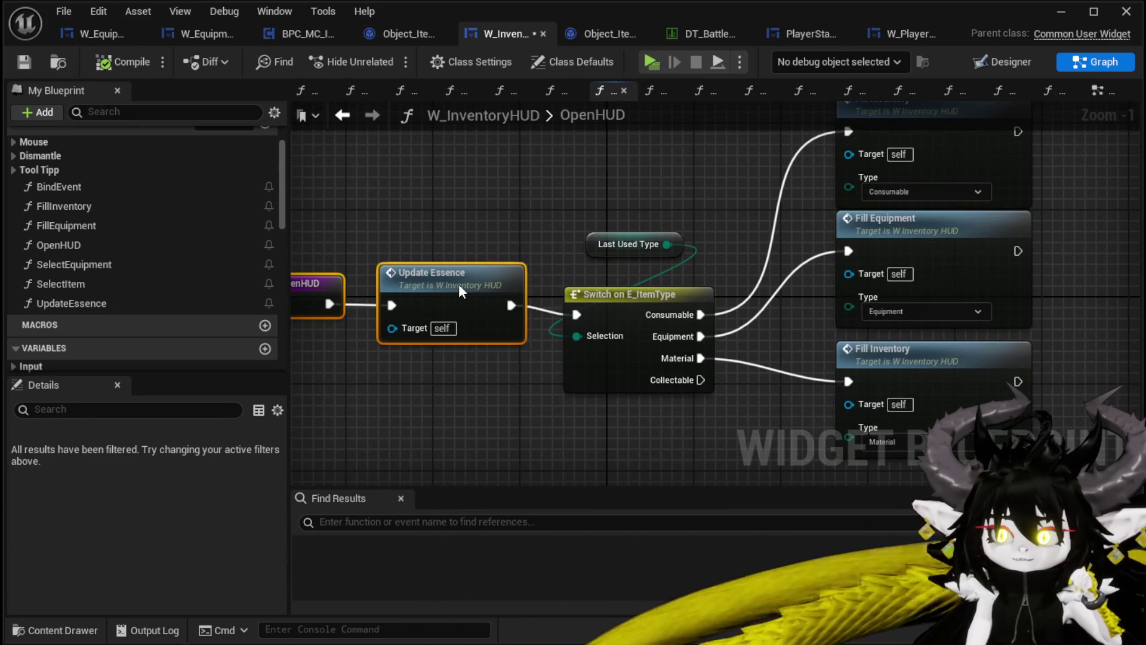
{"action": "left_click", "coordinate": [493, 250]}
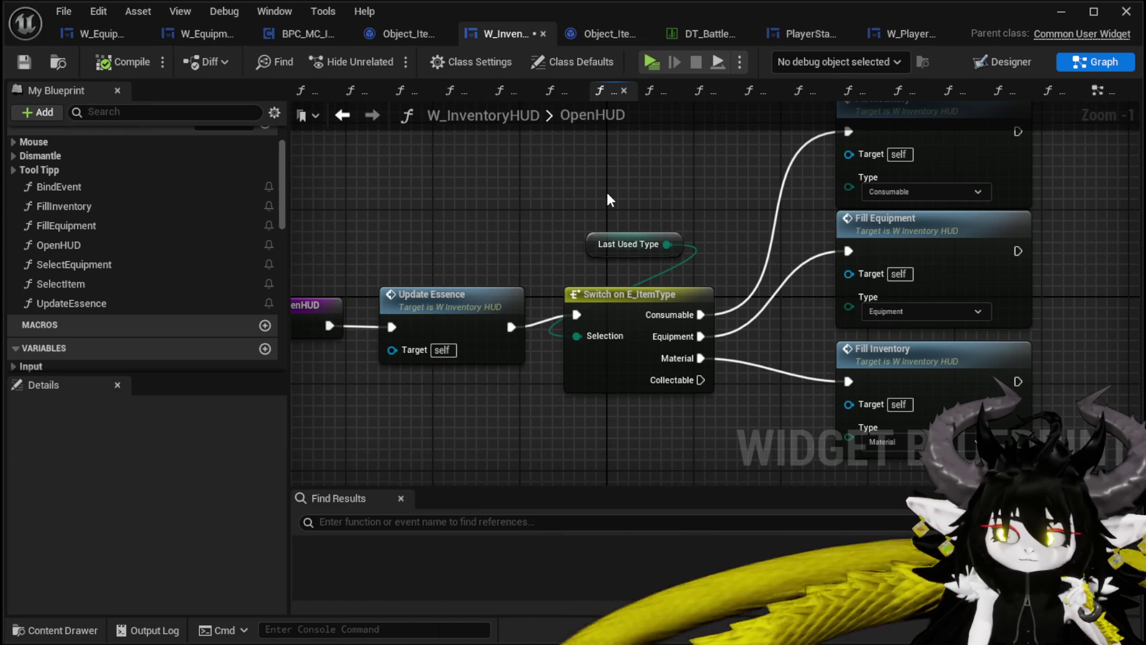
{"action": "left_click_drag", "start_coordinate": [607, 190], "coordinate": [716, 195]}
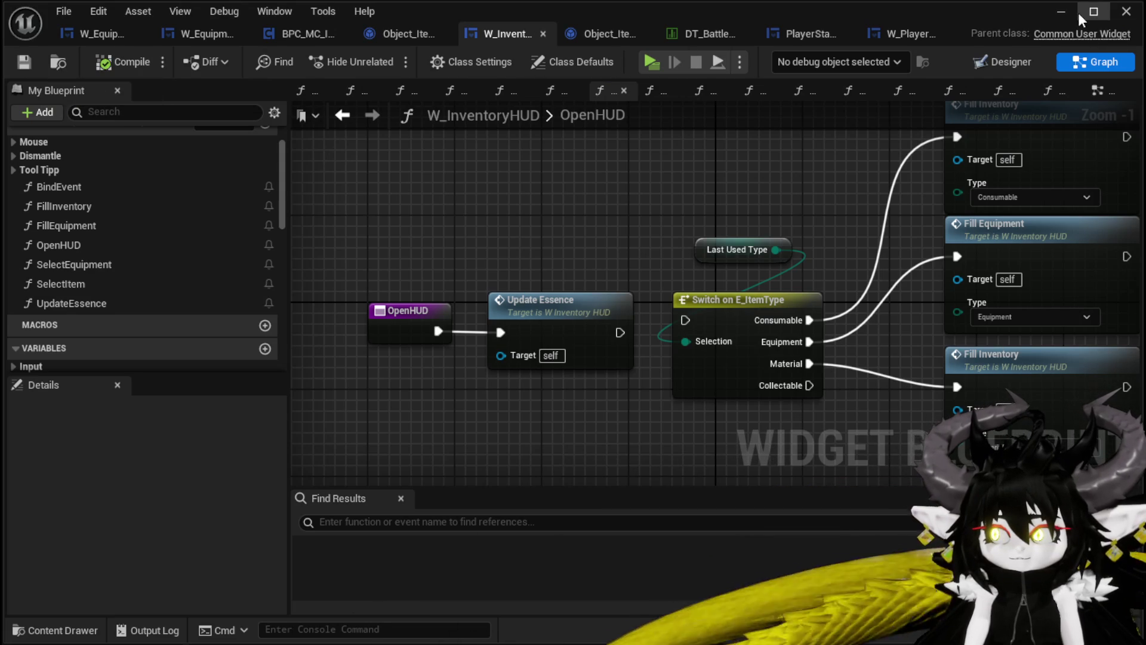
{"action": "left_click", "coordinate": [1061, 12]}
Start a play-test, open the inventory, and cycle through Equipment, Materials and Food.
{"action": "left_click", "coordinate": [396, 58]}
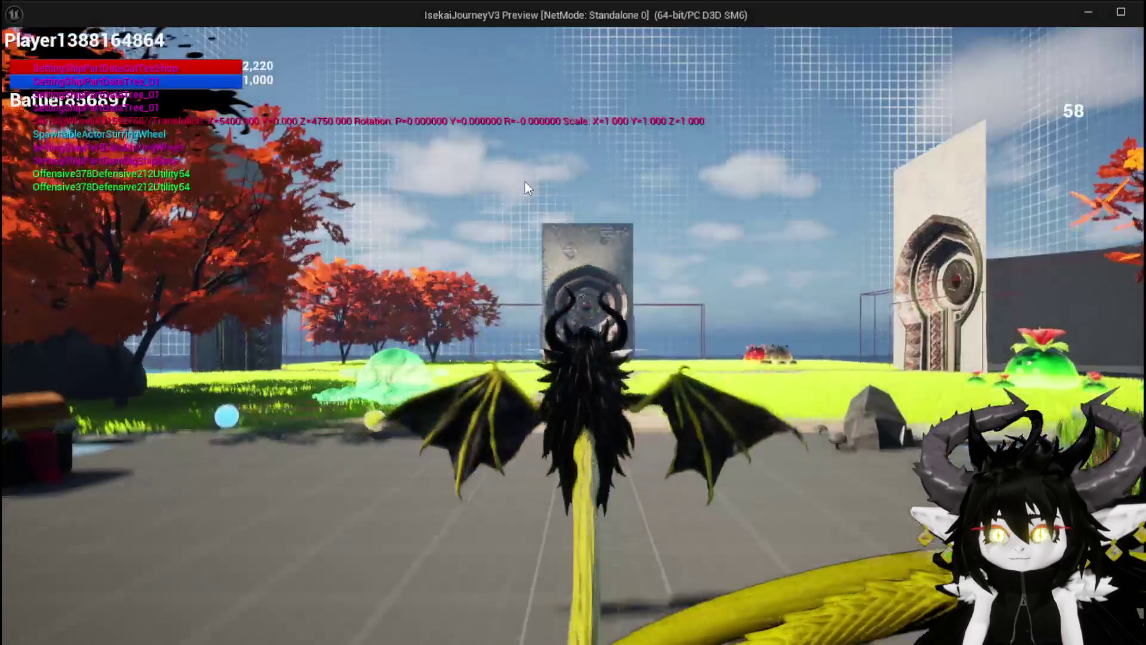
{"action": "key", "text": "Tab"}
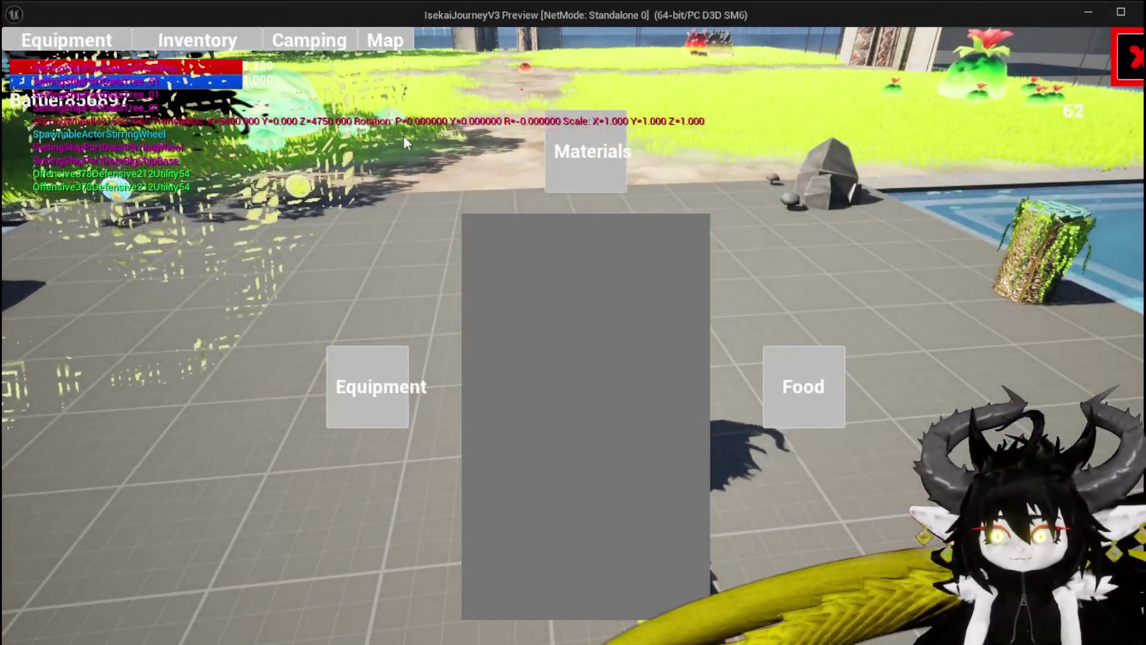
{"action": "left_click", "coordinate": [367, 387]}
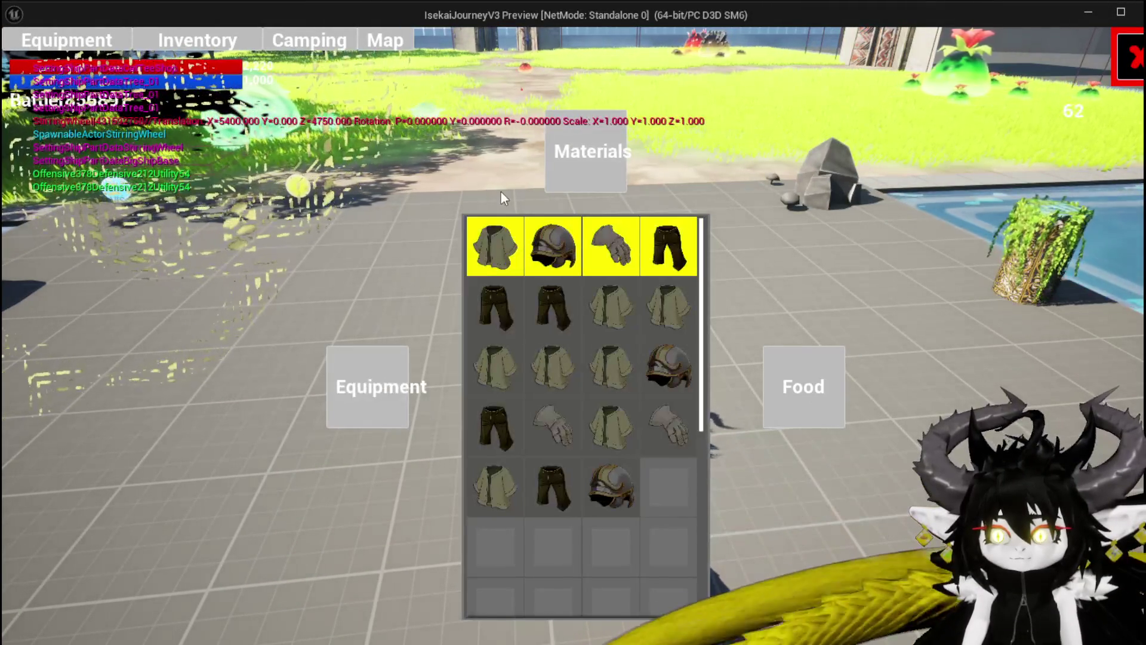
{"action": "left_click", "coordinate": [595, 152]}
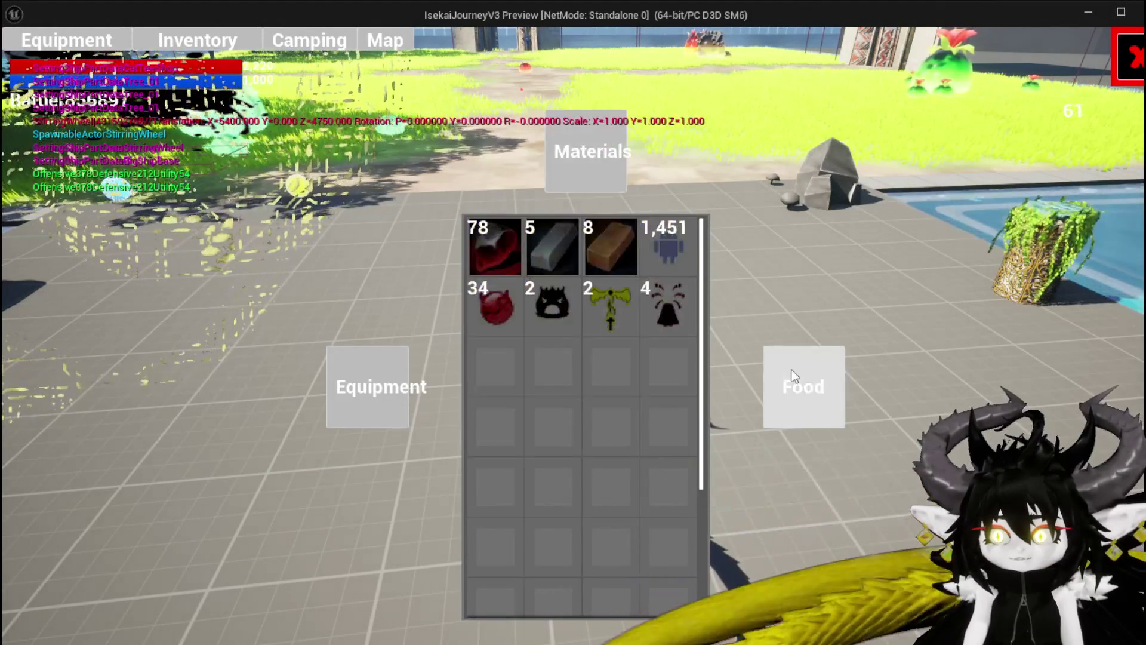
{"action": "left_click", "coordinate": [795, 365]}
{"action": "left_click", "coordinate": [333, 412]}
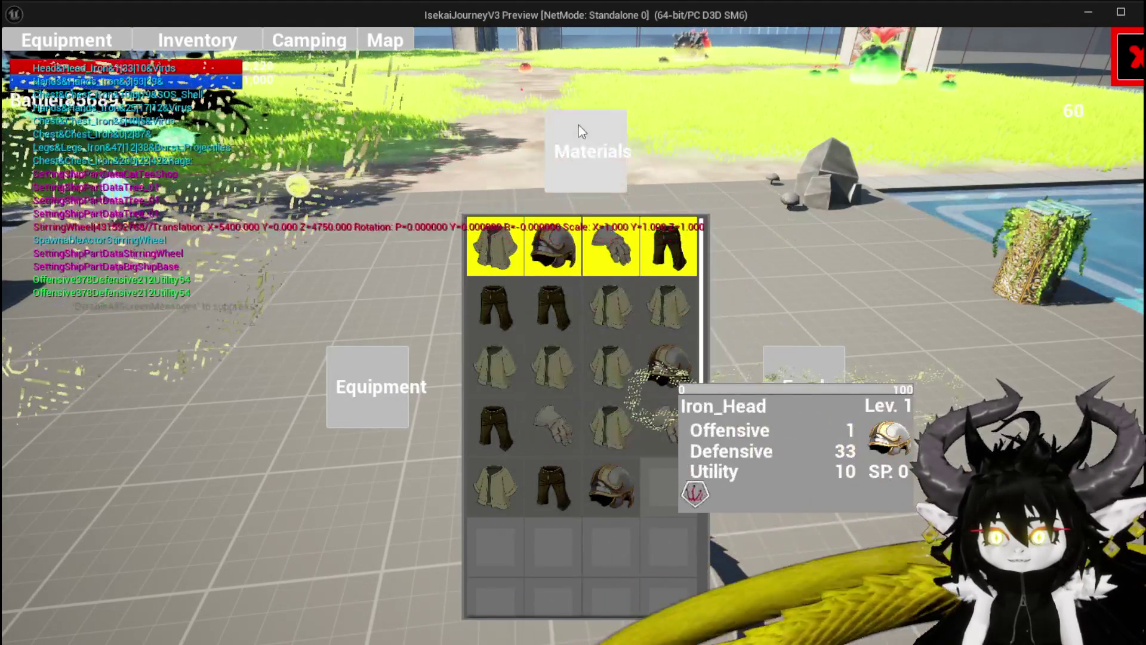
Switch the categories a second time, close and reopen the inventory, then stop playing.
{"action": "left_click", "coordinate": [578, 127]}
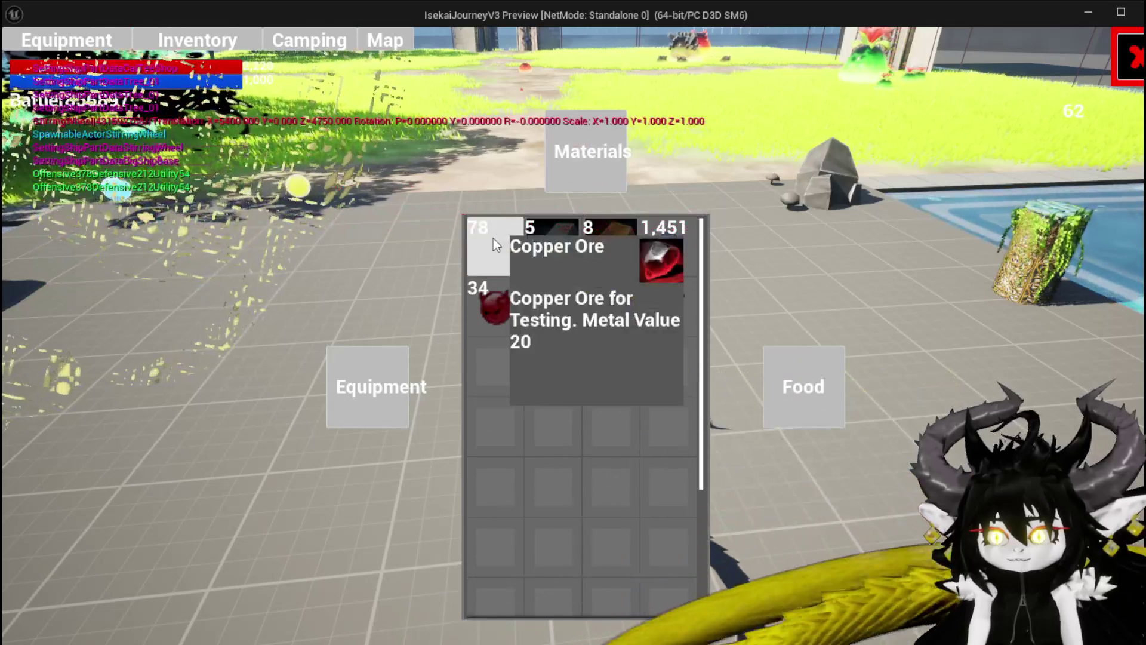
{"action": "left_click", "coordinate": [383, 371]}
{"action": "left_click", "coordinate": [545, 160]}
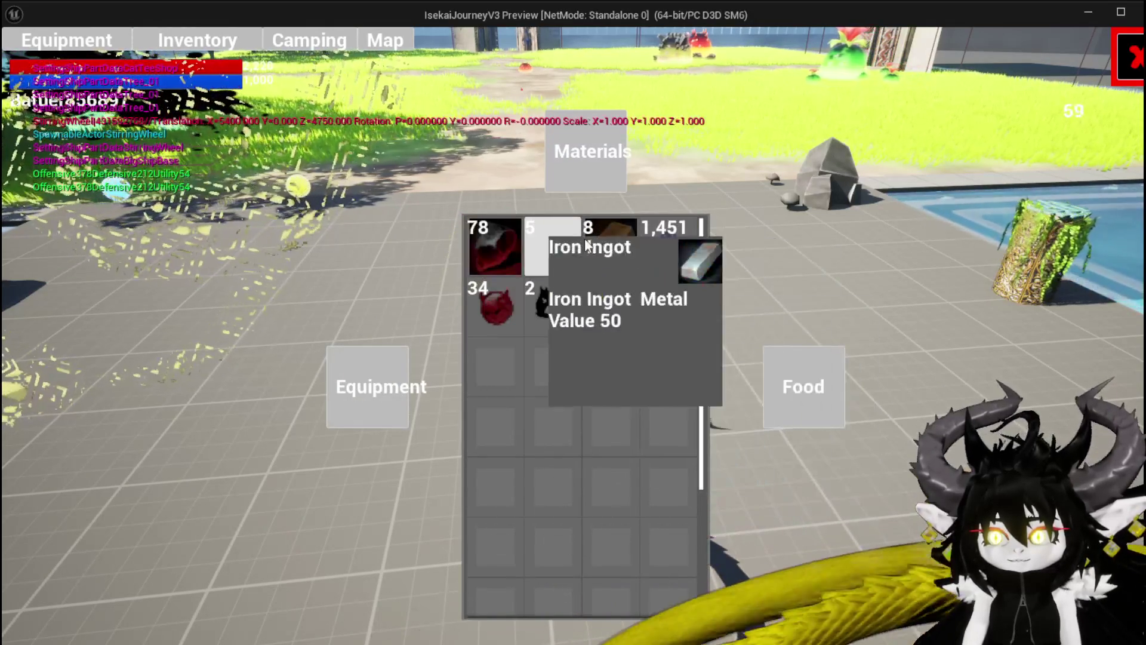
{"action": "left_click", "coordinate": [375, 408]}
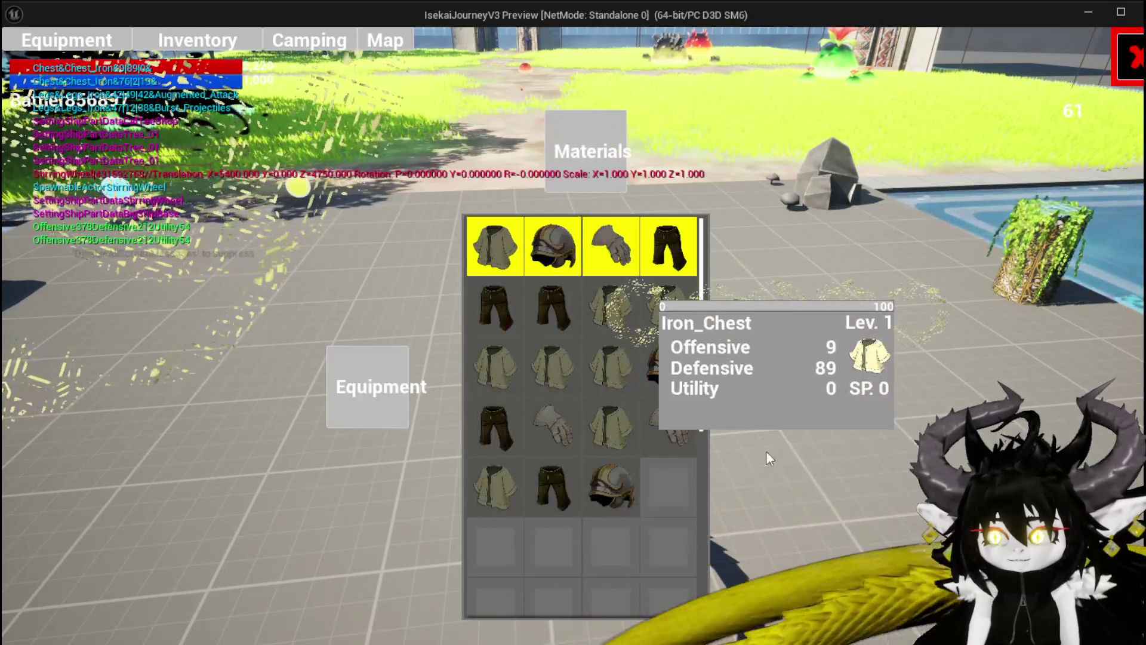
{"action": "left_click", "coordinate": [794, 385]}
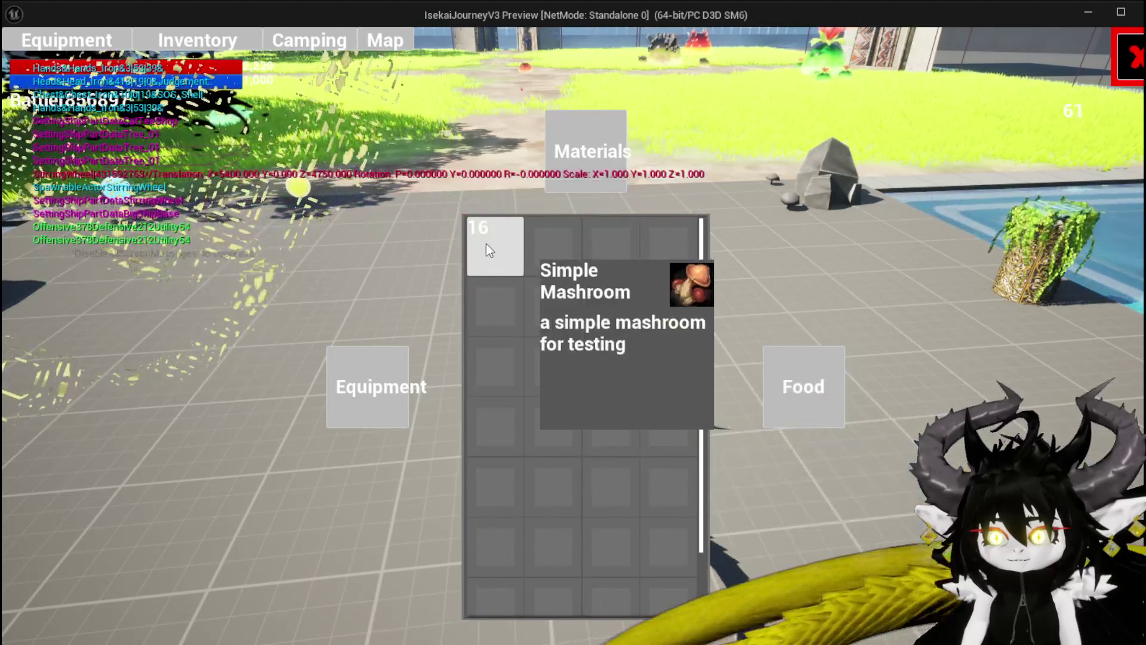
{"action": "left_click", "coordinate": [1130, 58]}
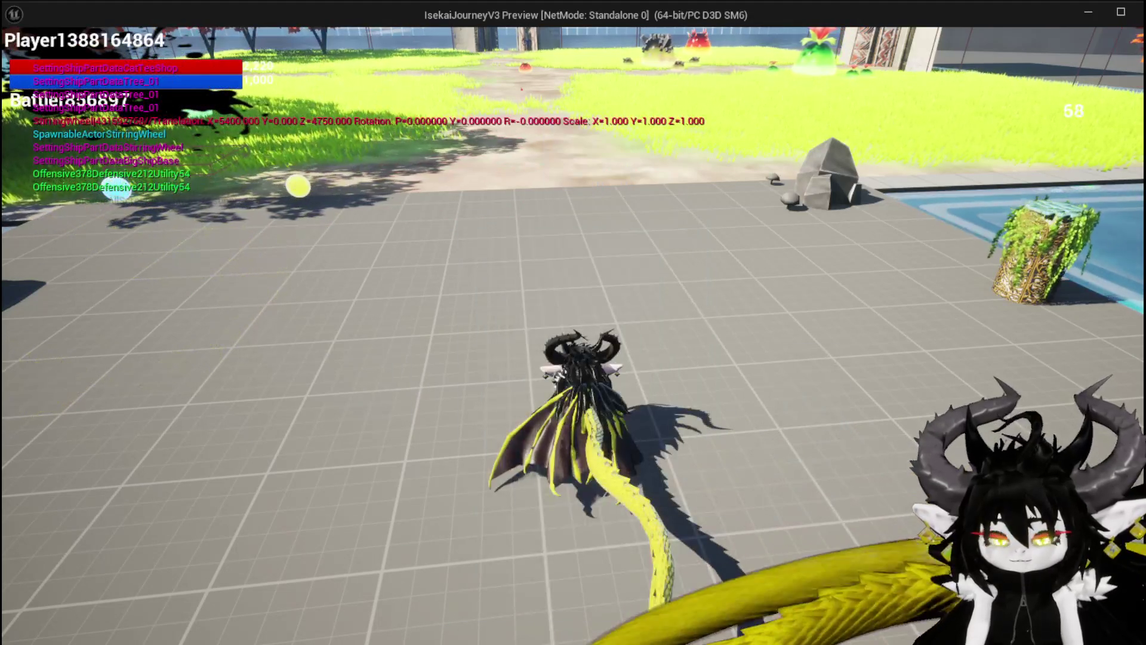
{"action": "key", "text": "Tab"}
{"action": "left_click", "coordinate": [216, 42]}
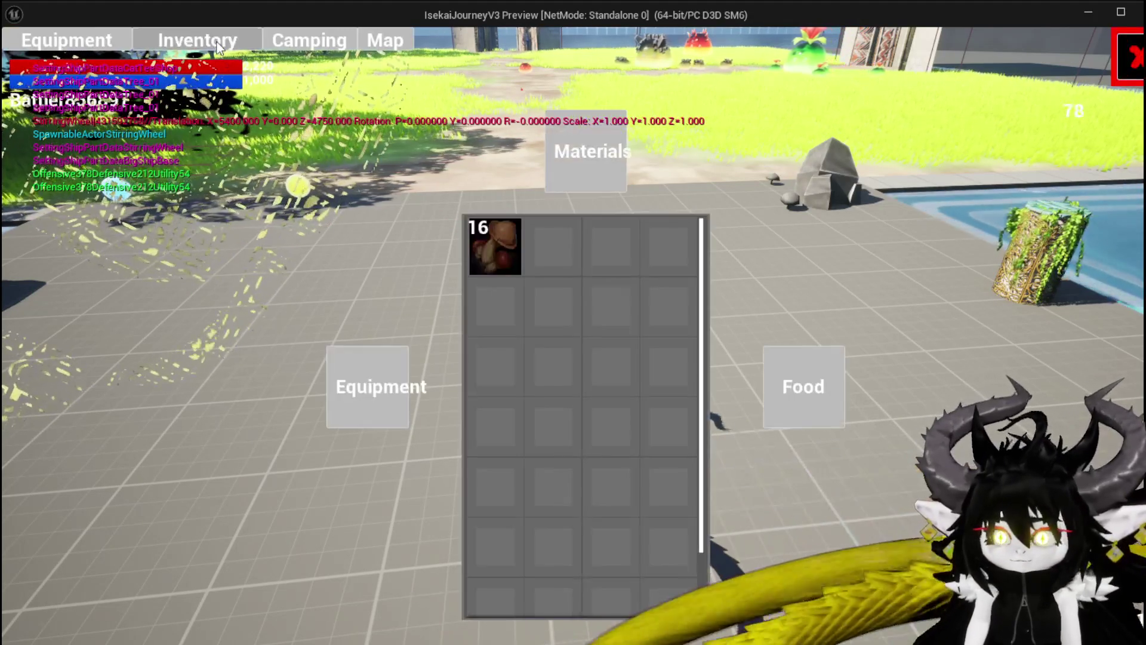
{"action": "key", "text": "Escape"}
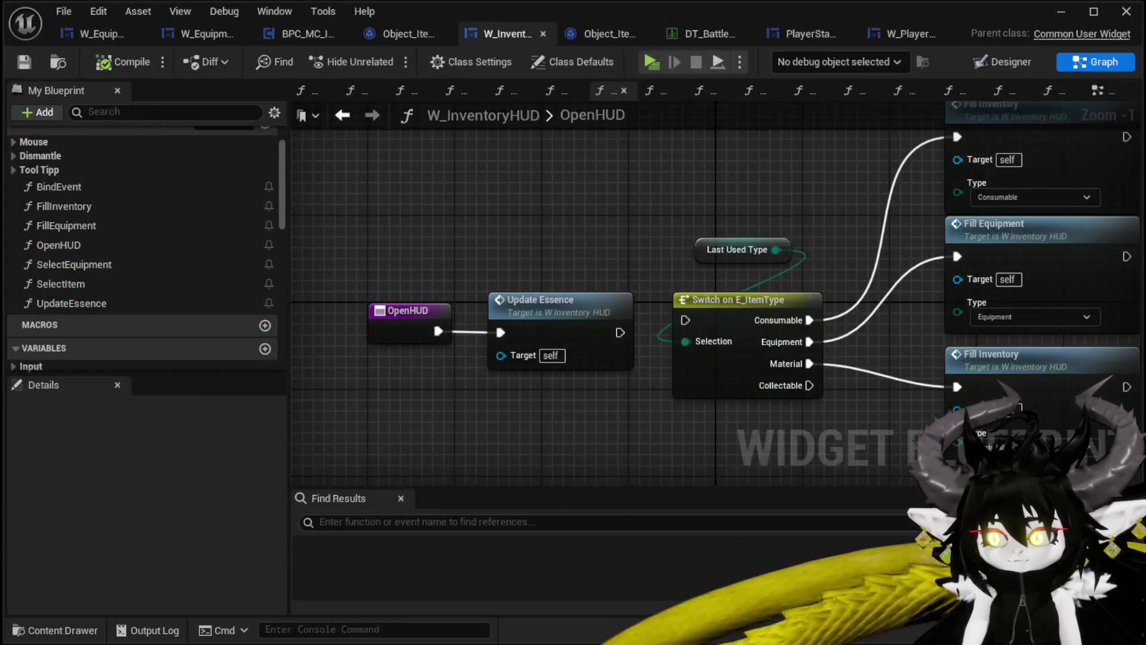
Inspect SizeBox_ItemBox and its Border in the W_InventoryHUD Designer.
{"action": "left_click_drag", "start_coordinate": [400, 396], "coordinate": [539, 300]}
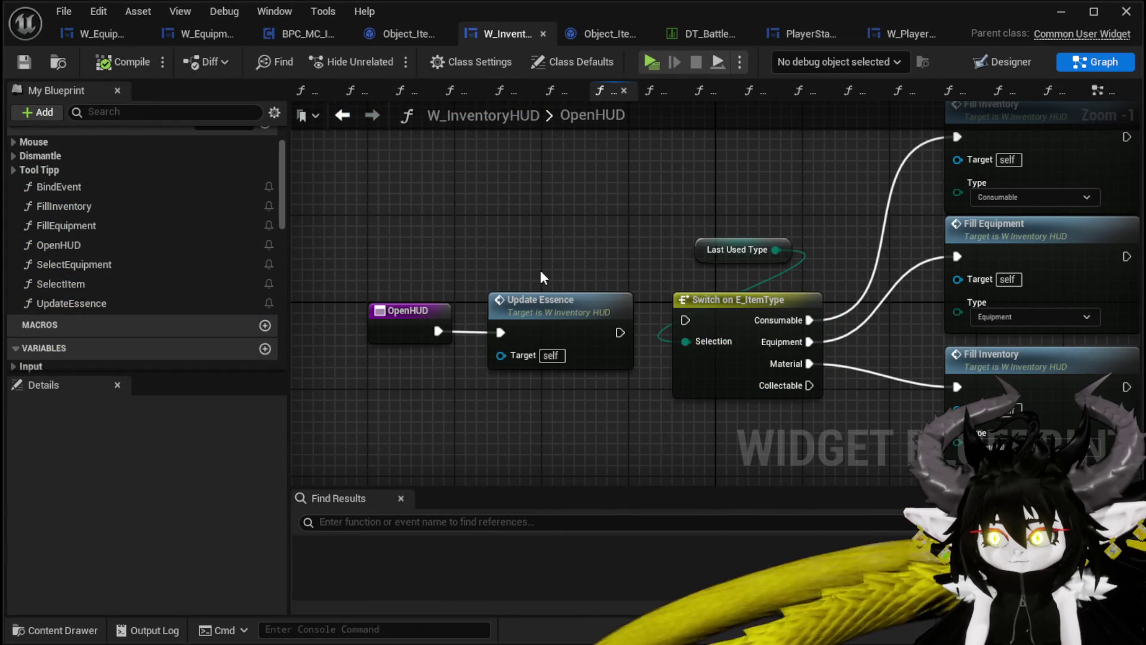
{"action": "left_click", "coordinate": [1009, 67]}
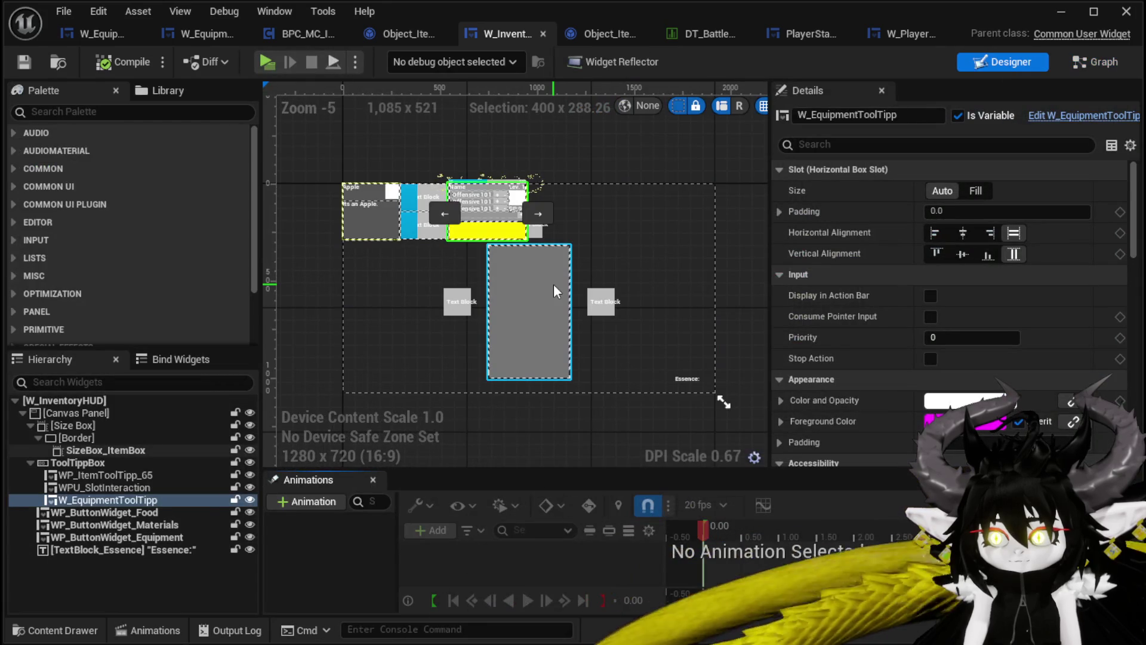
{"action": "left_click", "coordinate": [553, 284]}
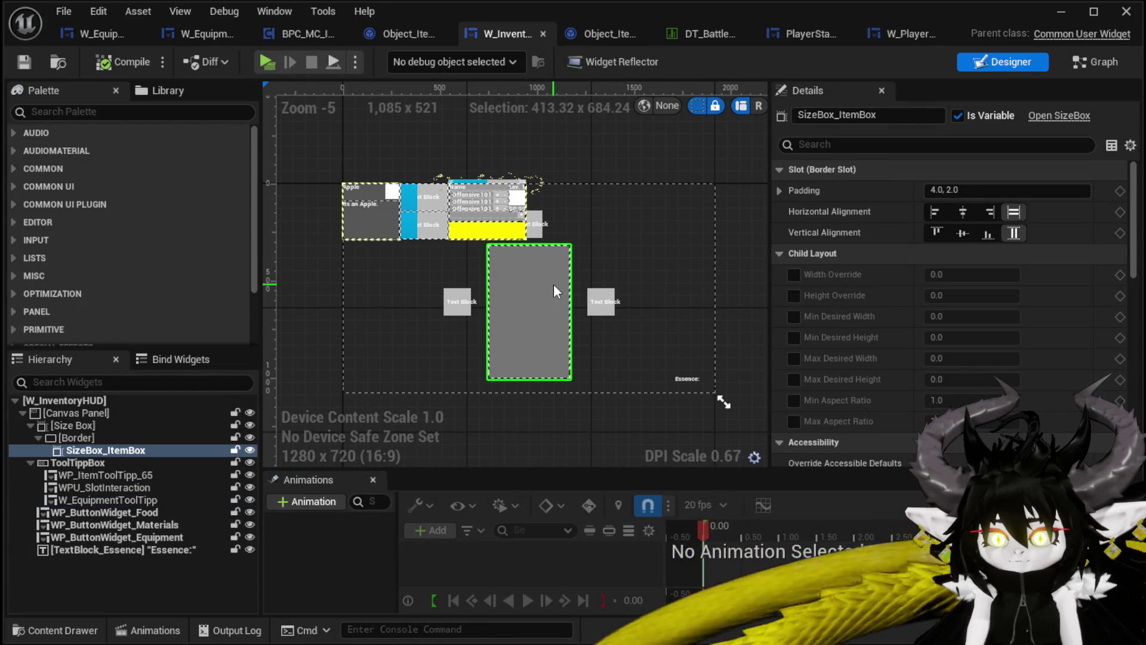
{"action": "left_click", "coordinate": [76, 439]}
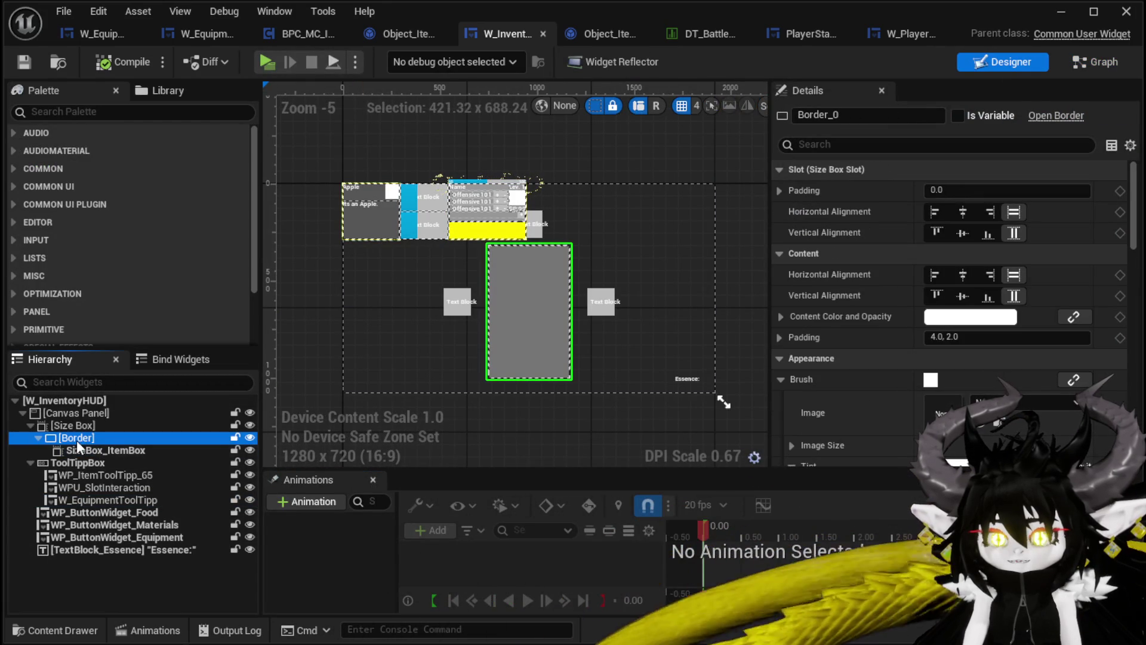
{"action": "left_click", "coordinate": [97, 452]}
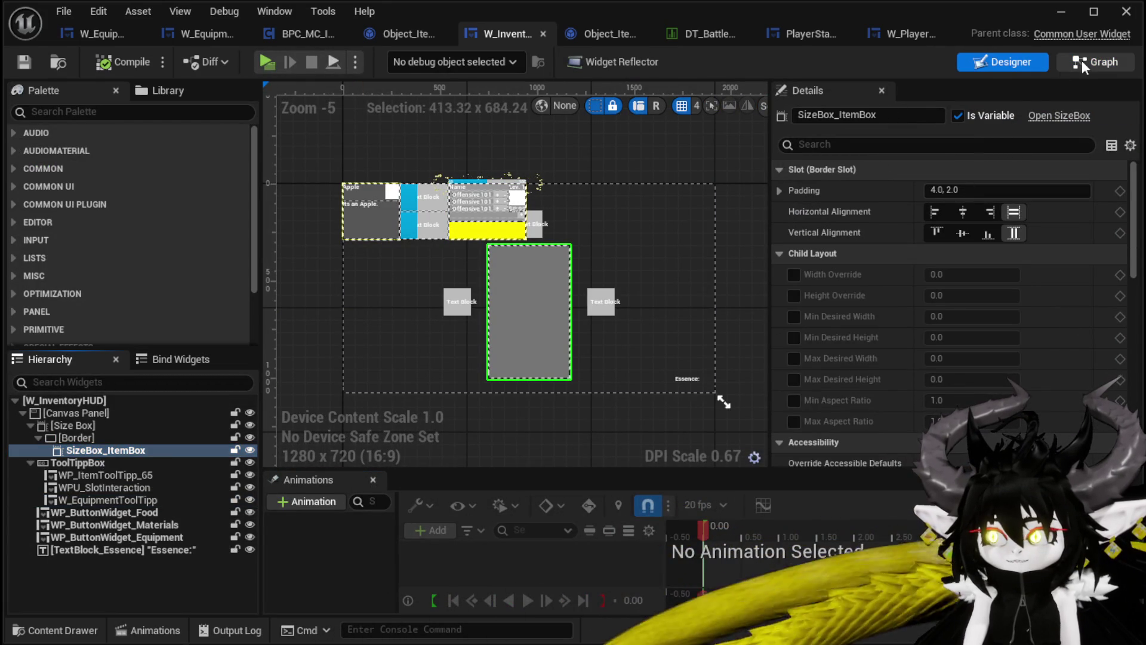
Back in the Graph, open the FillInventory function graph.
{"action": "left_click", "coordinate": [1085, 64]}
{"action": "scroll", "coordinate": [43, 239], "scroll_direction": "up", "scroll_amount": 4}
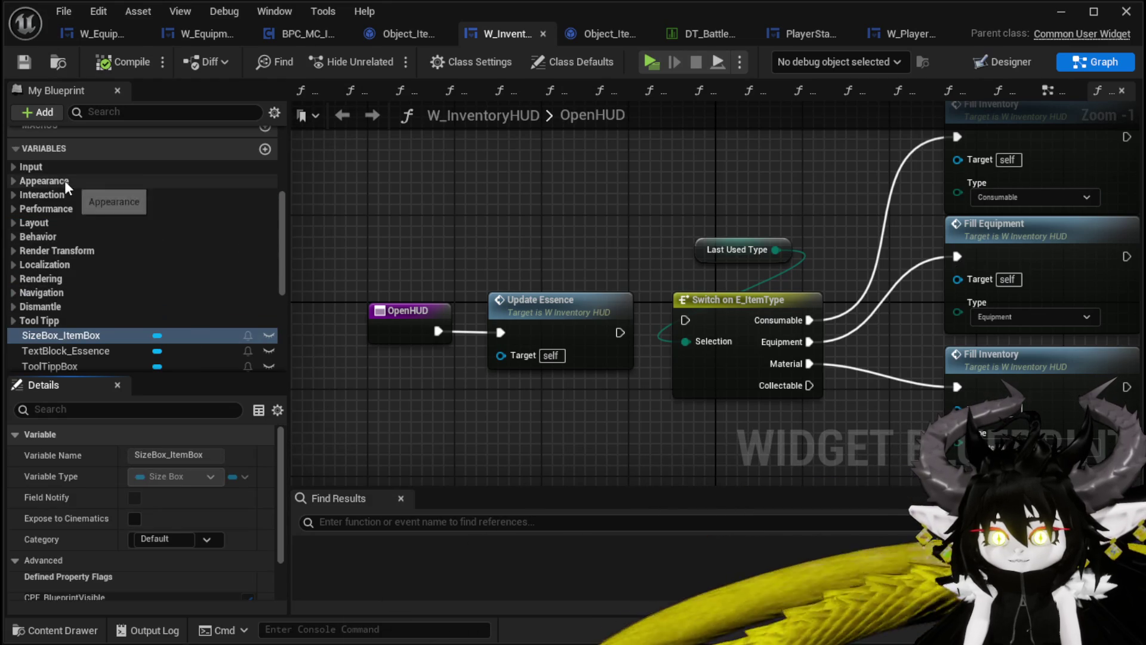
{"action": "scroll", "coordinate": [65, 181], "scroll_direction": "up", "scroll_amount": 5}
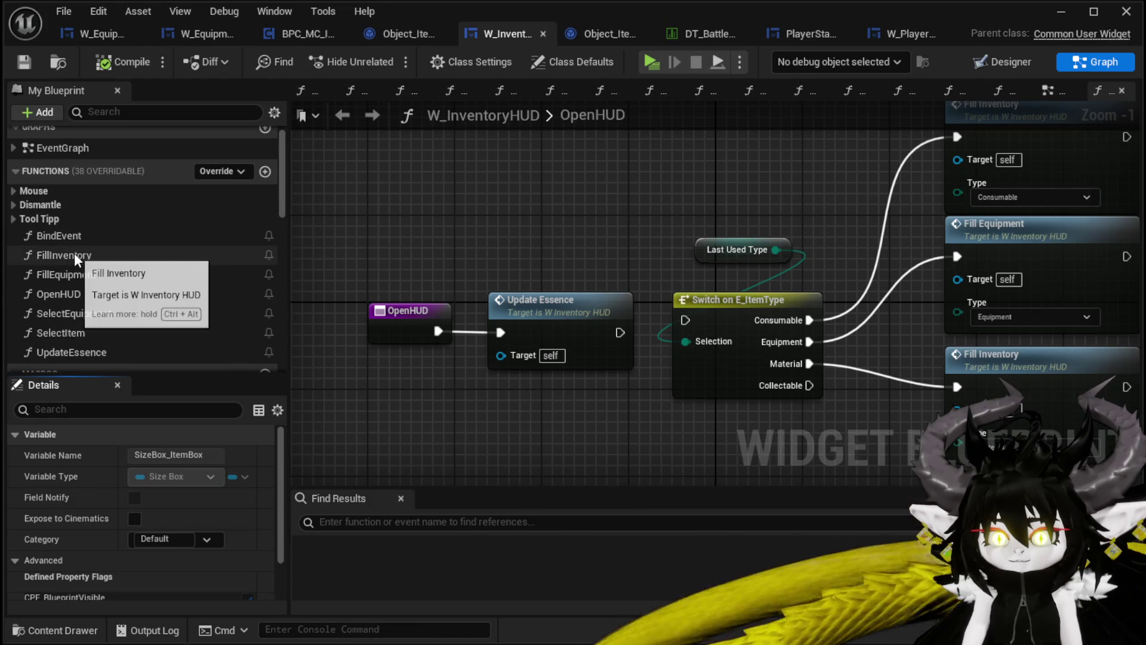
{"action": "left_click", "coordinate": [72, 254]}
{"action": "double_click", "coordinate": [72, 254]}
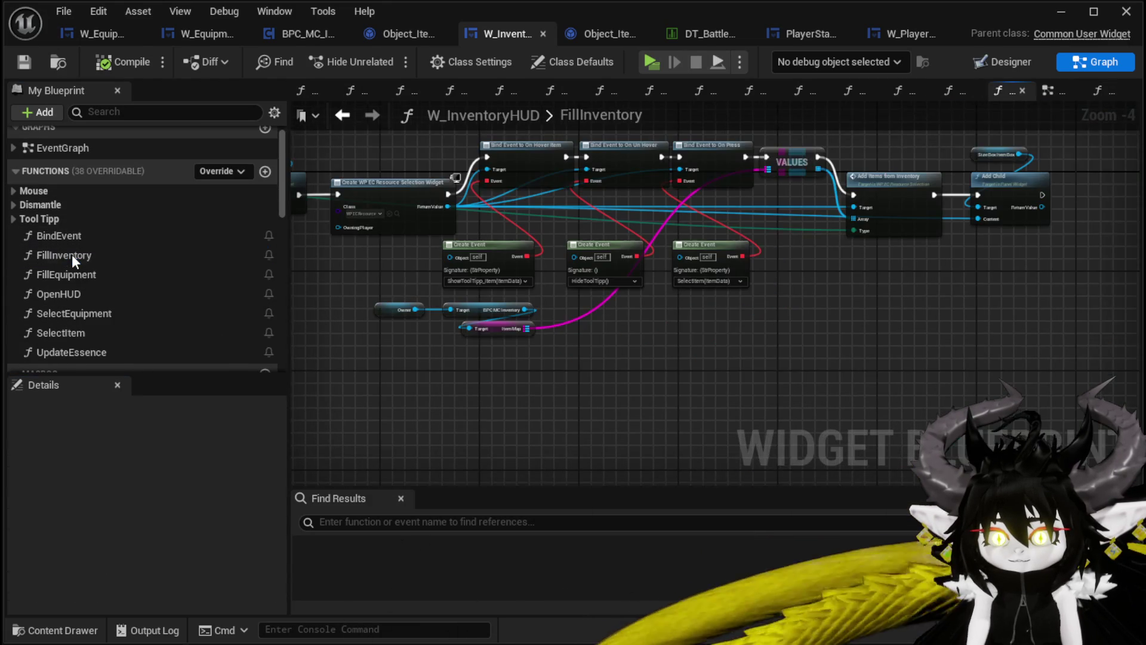
{"action": "scroll", "coordinate": [378, 249], "scroll_direction": "up", "scroll_amount": 4}
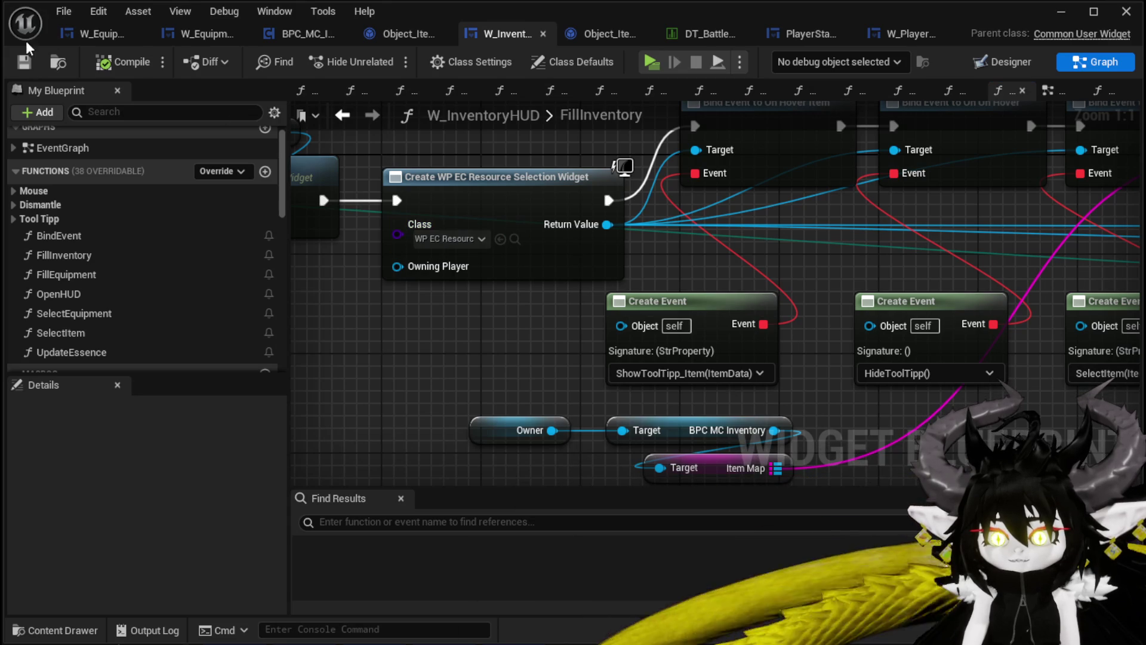
{"action": "left_click", "coordinate": [1072, 17]}
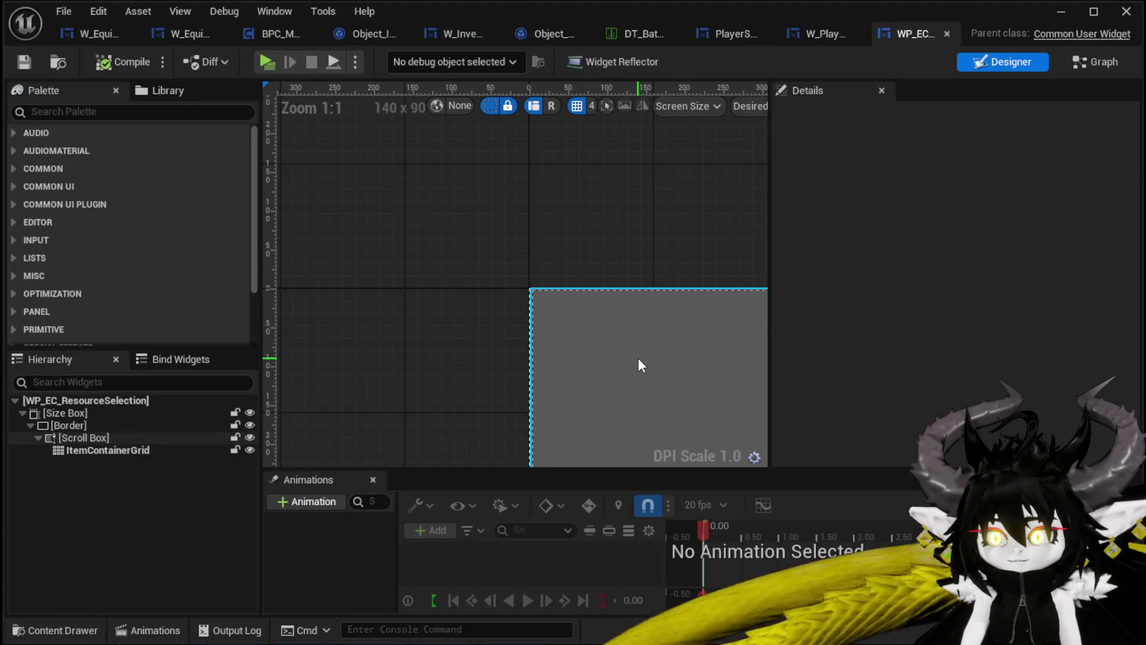
{"action": "scroll", "coordinate": [639, 363], "scroll_direction": "down", "scroll_amount": 3}
{"action": "left_click_drag", "start_coordinate": [333, 376], "coordinate": [302, 249]}
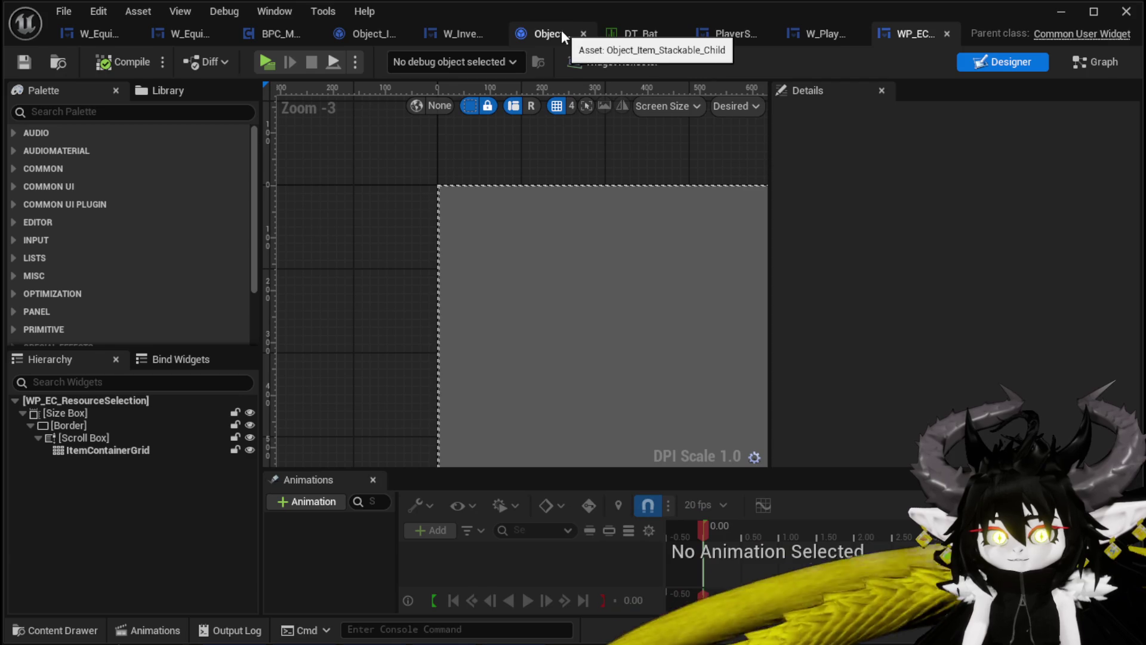
{"action": "left_click", "coordinate": [472, 33]}
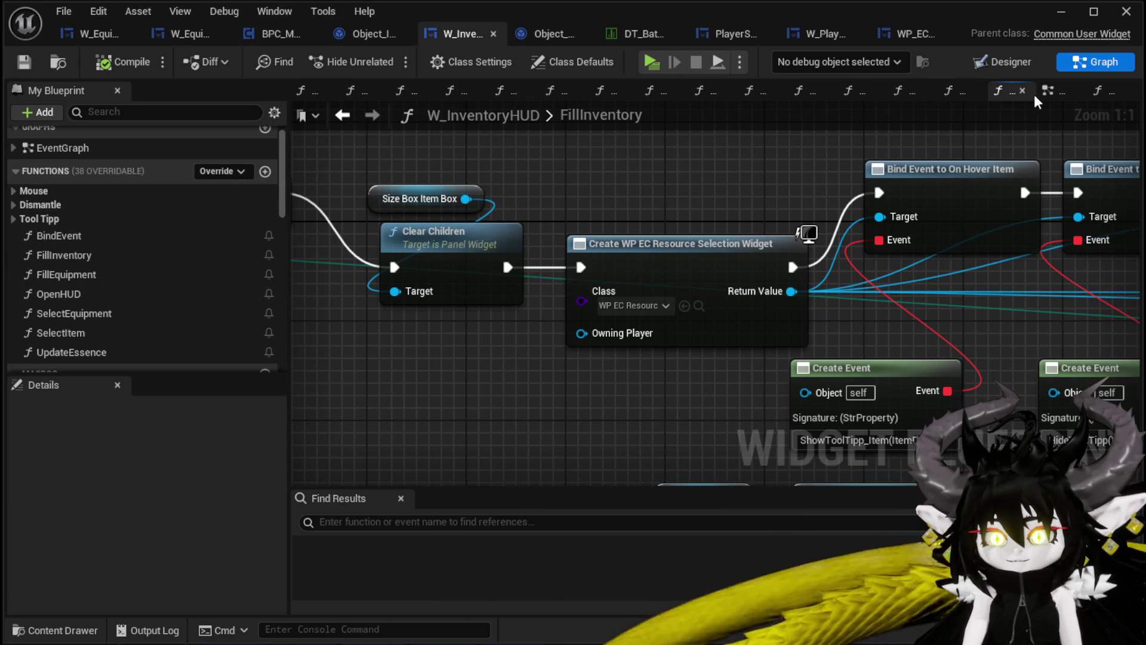
{"action": "left_click", "coordinate": [1024, 65]}
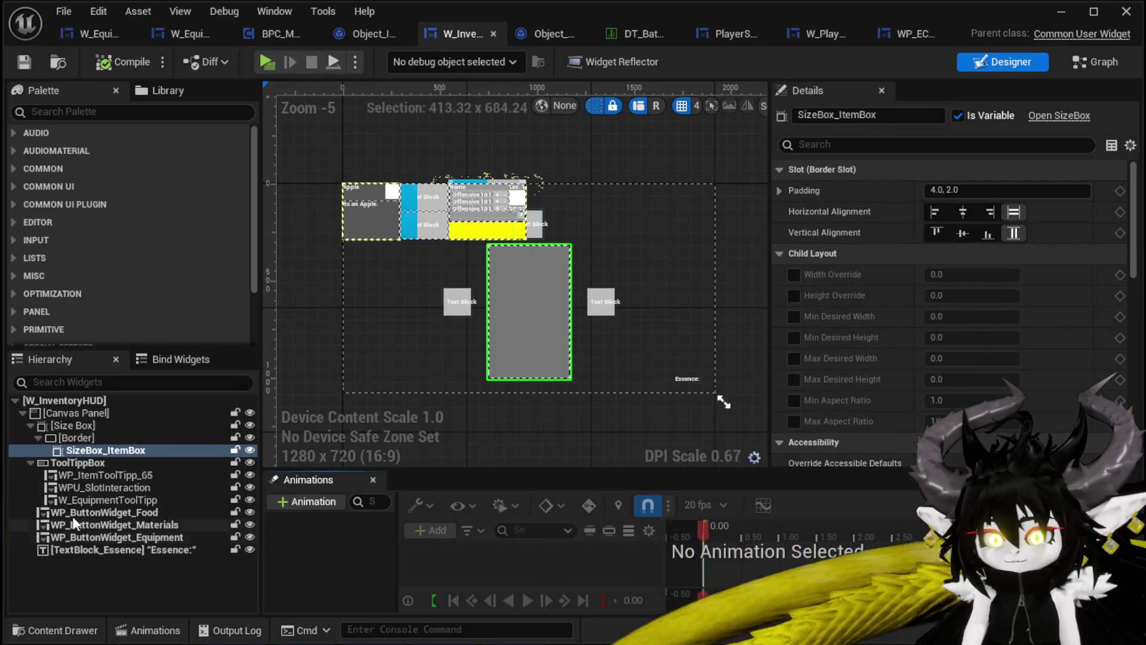
Delete the Border and move SizeBox_ItemBox inside the outer Size Box.
{"action": "left_click_drag", "start_coordinate": [76, 454], "coordinate": [77, 452]}
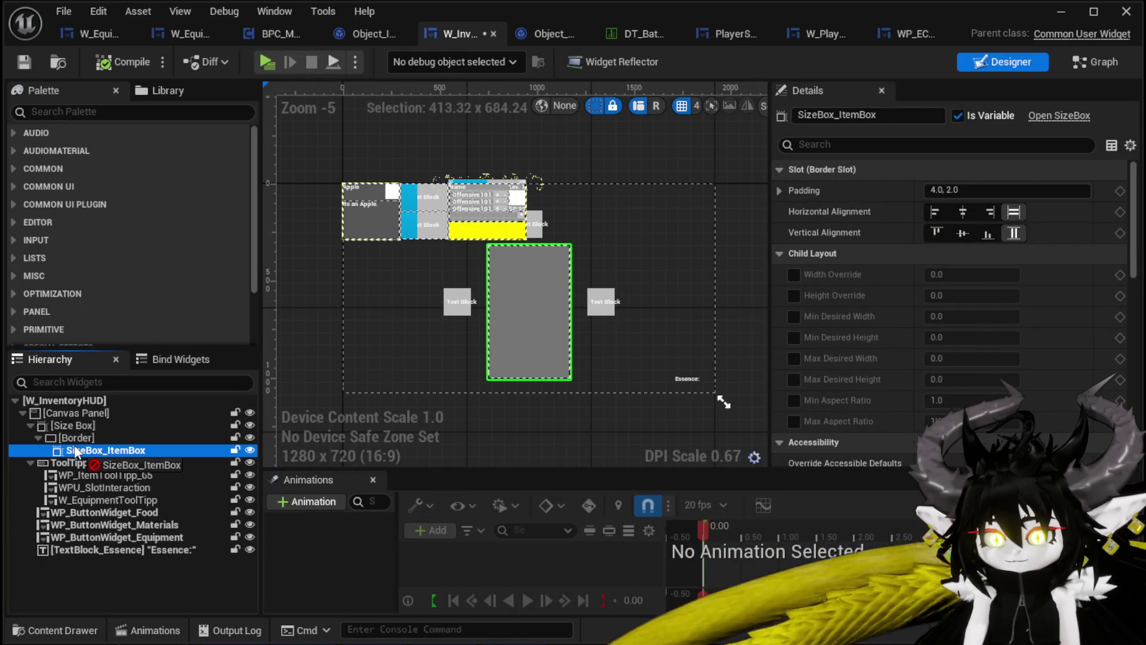
{"action": "left_click_drag", "start_coordinate": [83, 455], "coordinate": [74, 429]}
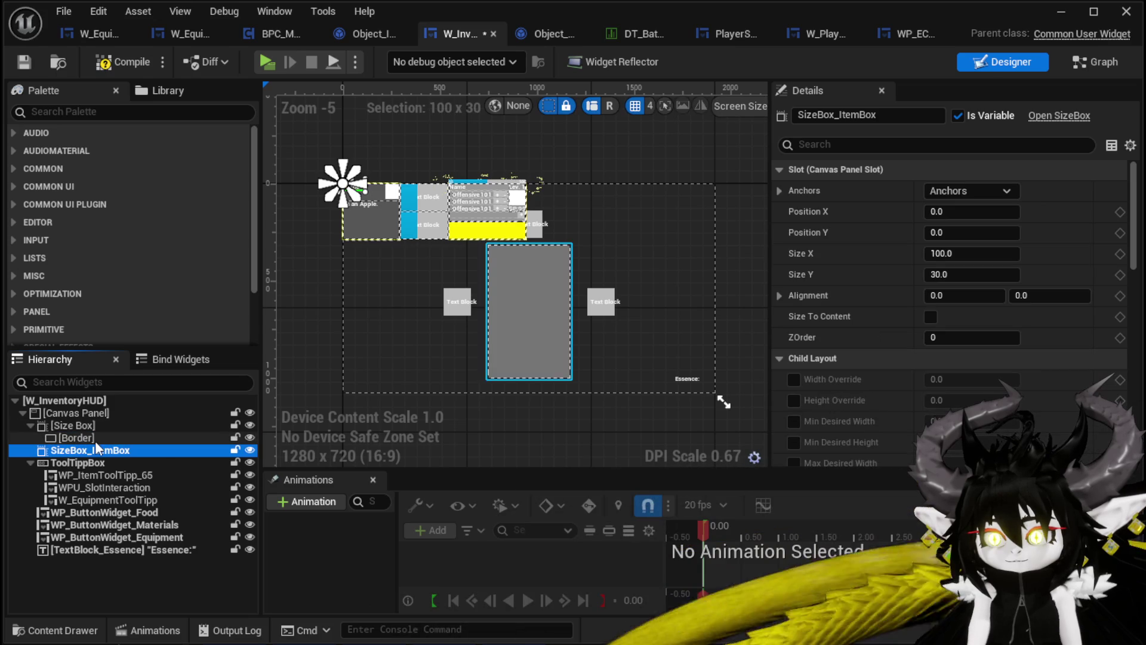
{"action": "left_click", "coordinate": [72, 440]}
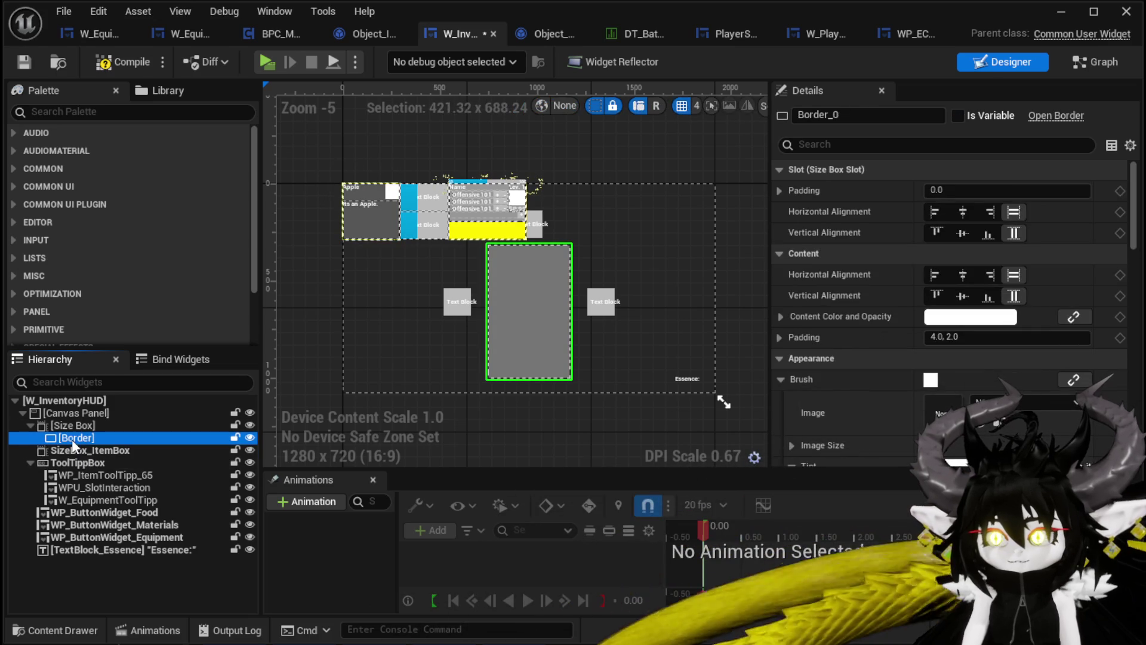
{"action": "key", "text": "Delete"}
{"action": "left_click", "coordinate": [72, 427]}
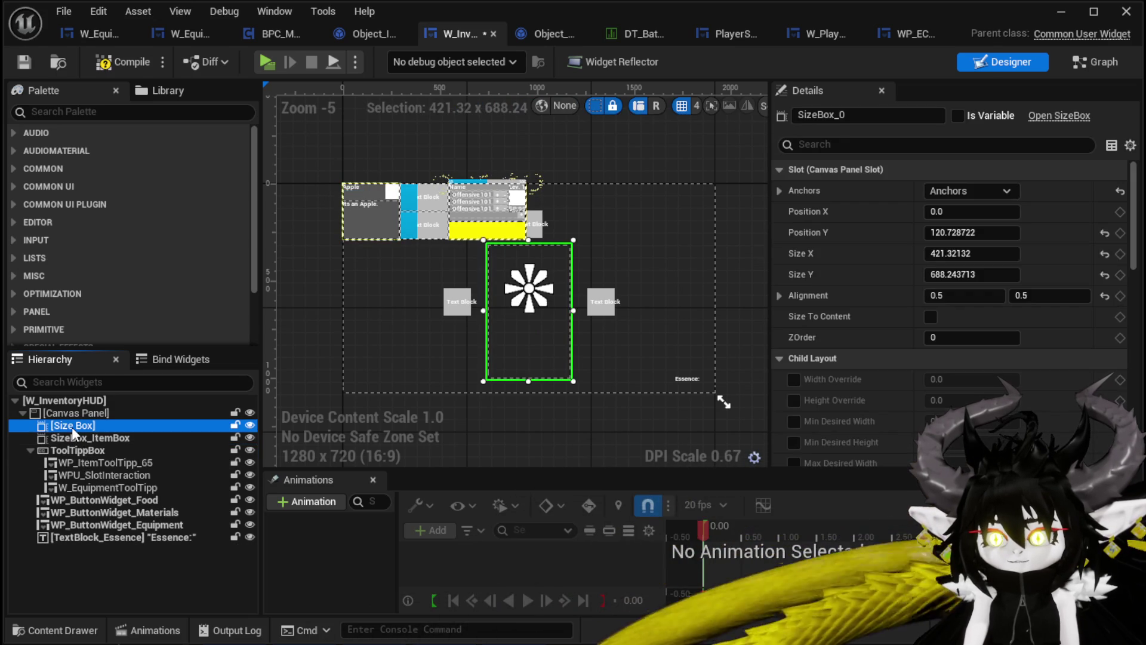
{"action": "left_click", "coordinate": [73, 438]}
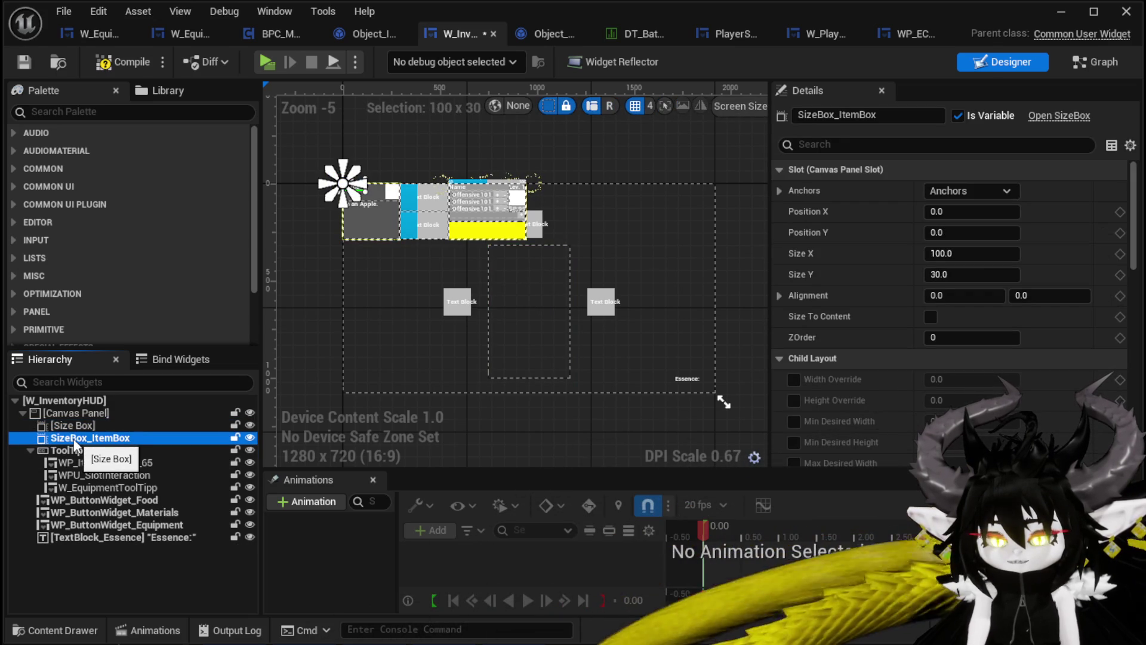
{"action": "left_click_drag", "start_coordinate": [76, 442], "coordinate": [76, 430]}
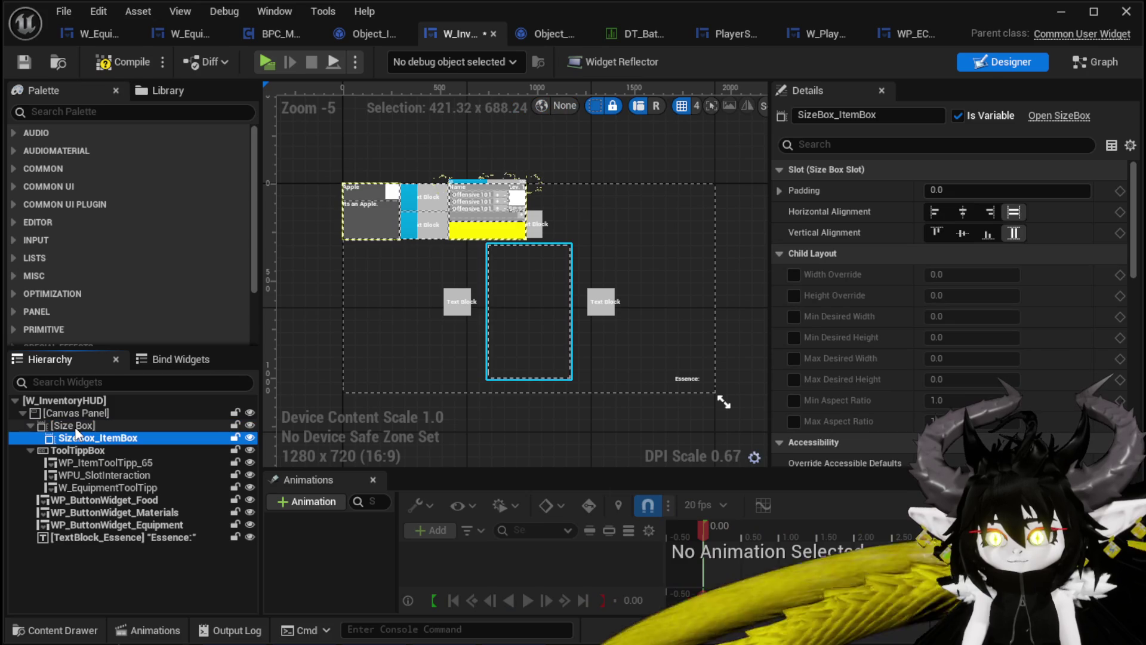
Replace the outer Size Box with its child SizeBox_ItemBox and compile the widget.
{"action": "right_click", "coordinate": [78, 442]}
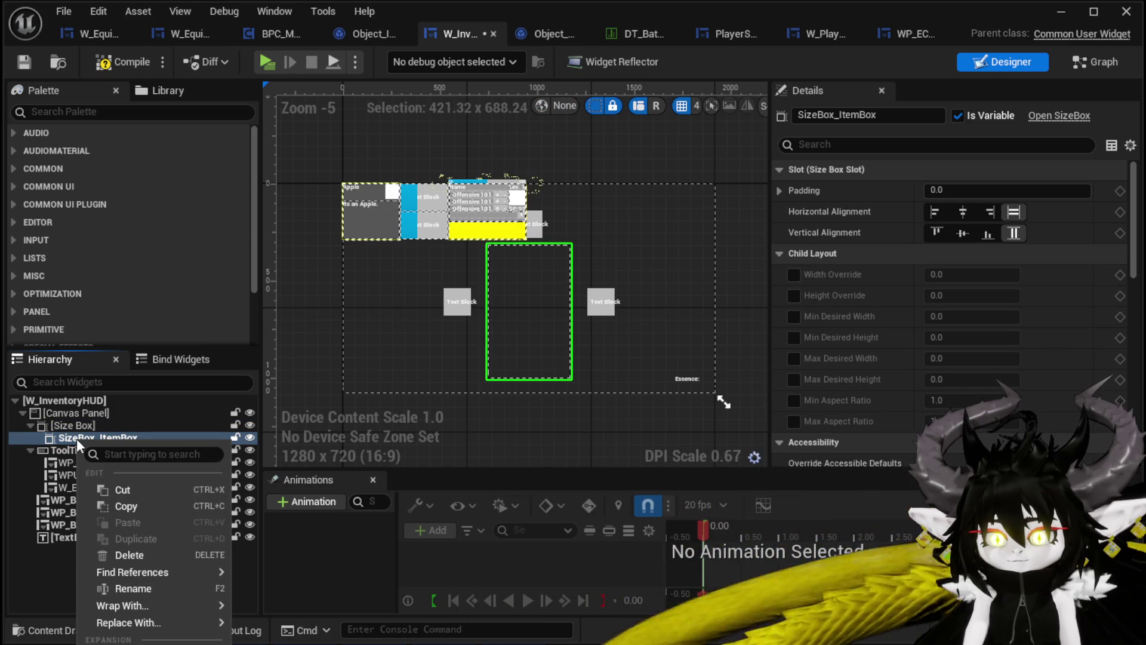
{"action": "left_click", "coordinate": [70, 426]}
{"action": "right_click", "coordinate": [70, 428]}
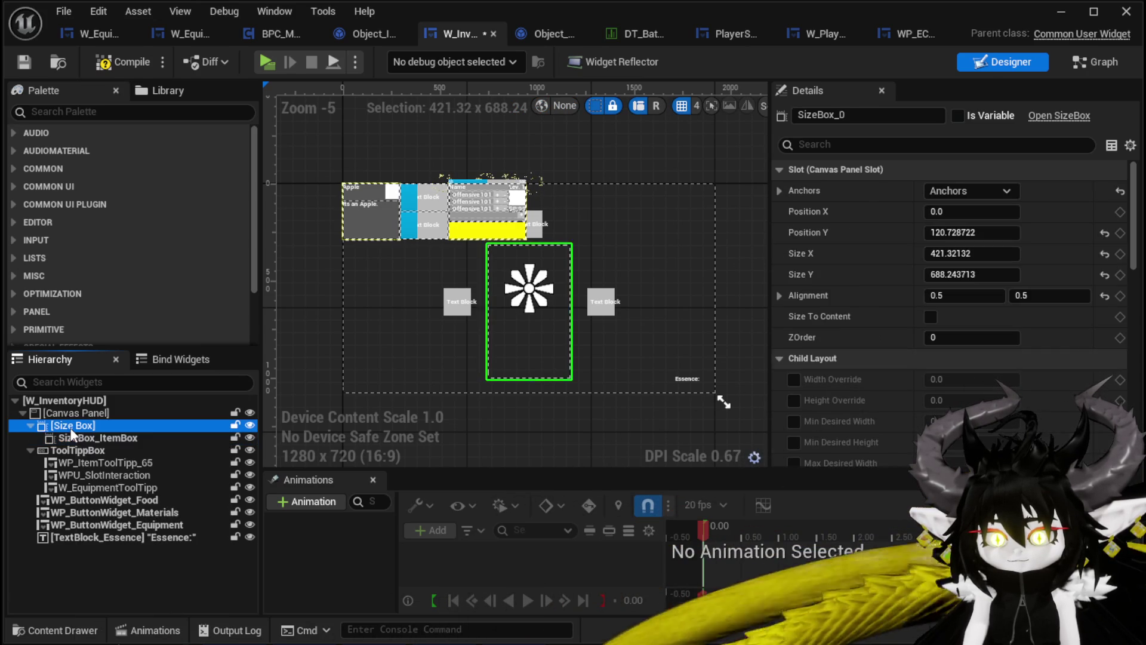
{"action": "mouse_move", "coordinate": [192, 608]}
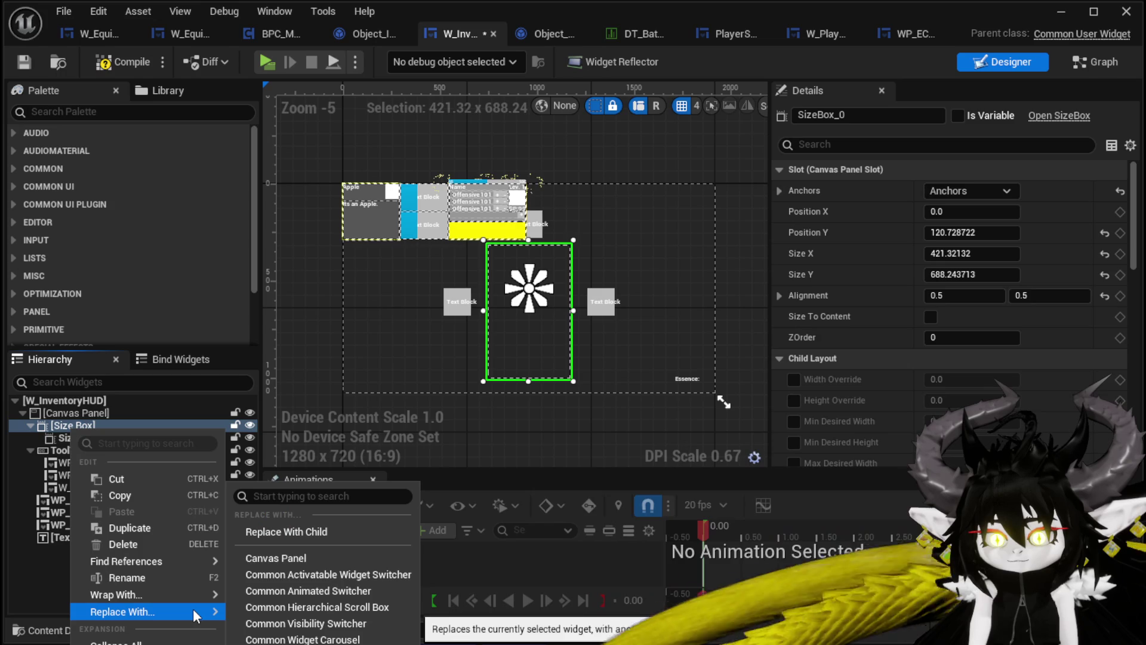
{"action": "left_click", "coordinate": [302, 530]}
{"action": "left_click", "coordinate": [90, 425]}
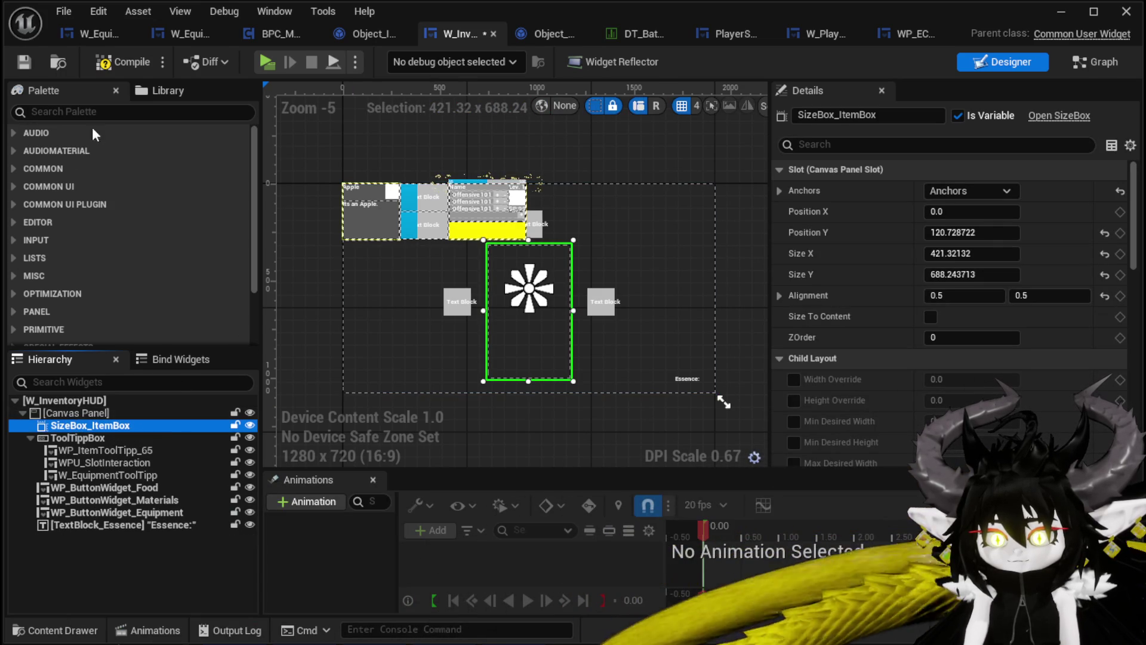
{"action": "left_click", "coordinate": [107, 63]}
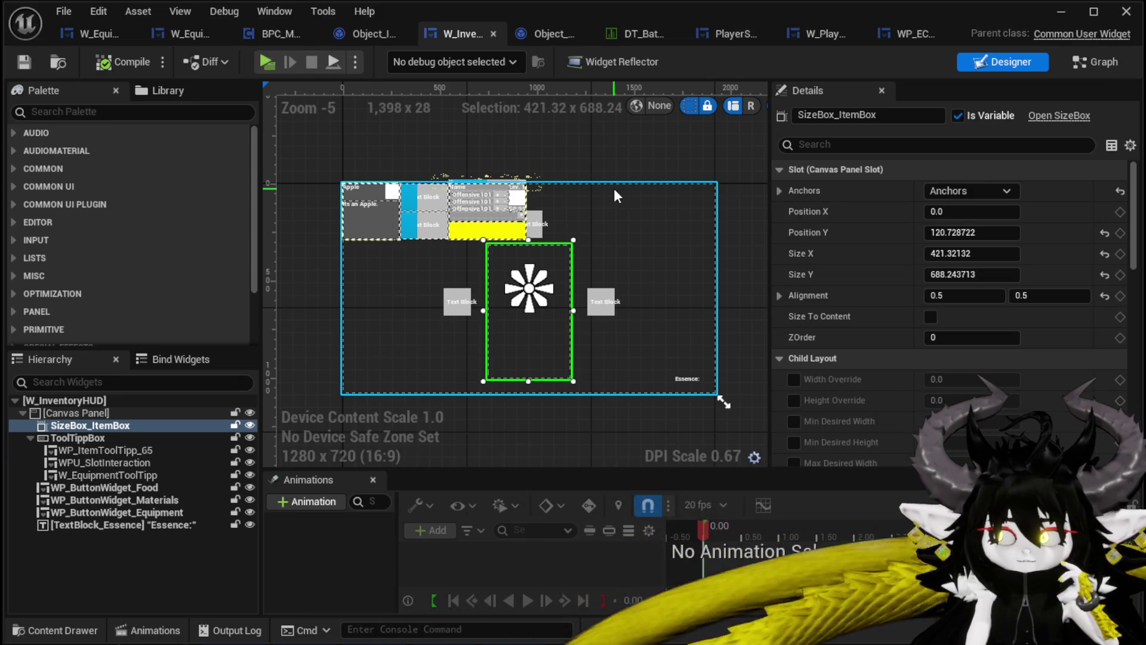
Play-test opening, closing and reopening the inventory's equipment grid, then stop and save the level.
{"action": "left_click", "coordinate": [1072, 11]}
{"action": "left_click", "coordinate": [391, 63]}
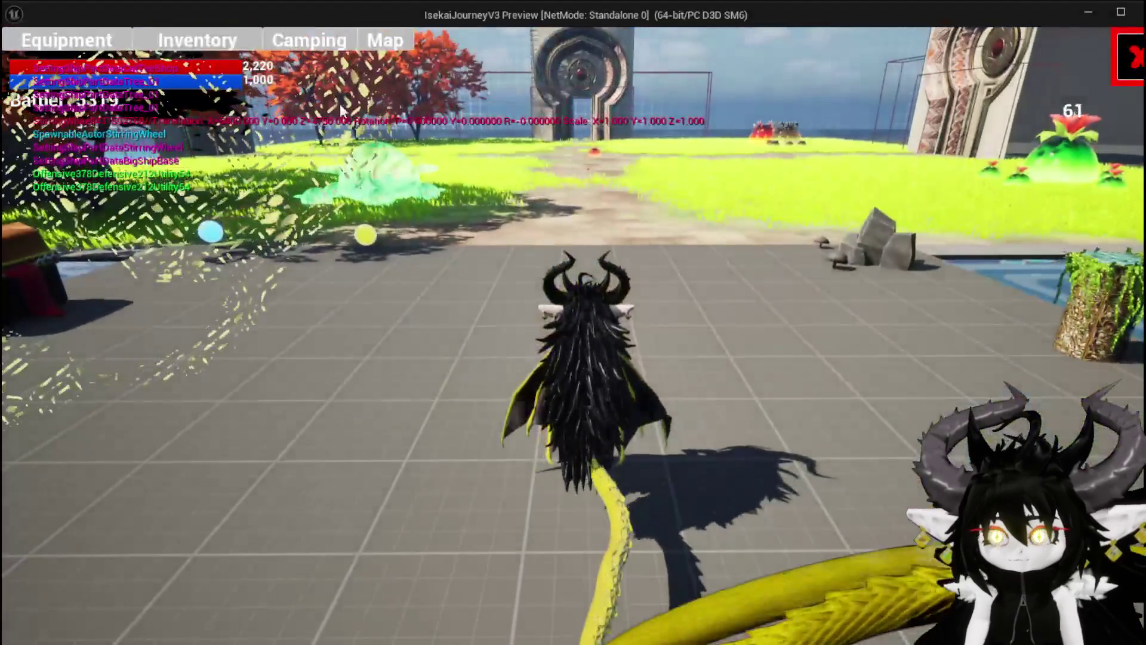
{"action": "left_click", "coordinate": [220, 45]}
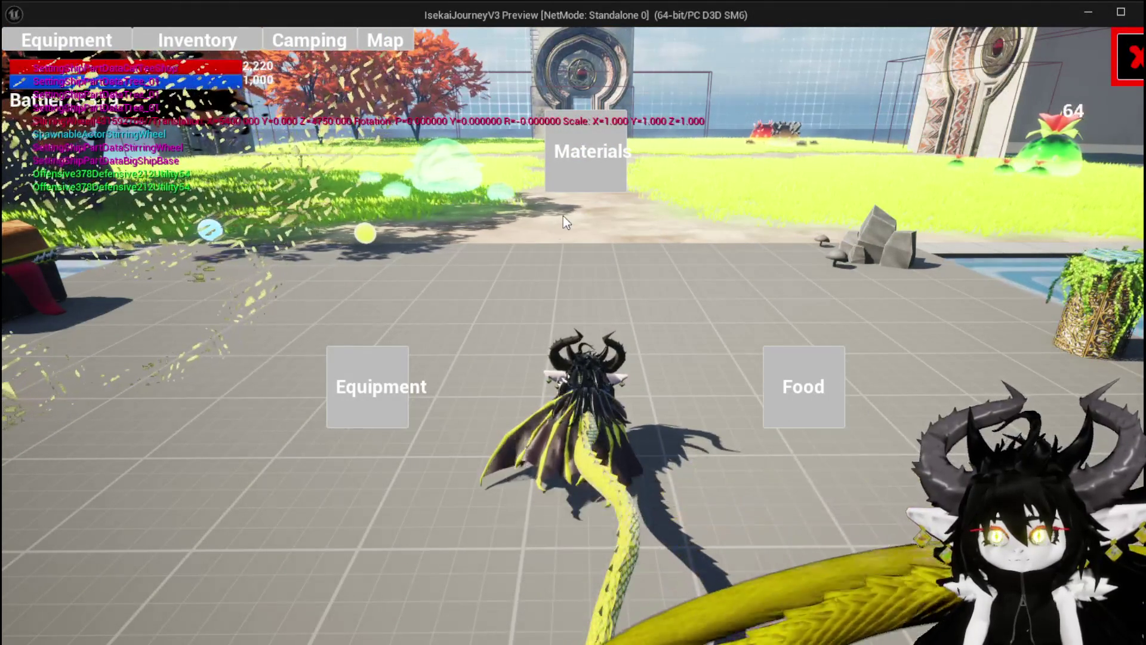
{"action": "left_click", "coordinate": [348, 397]}
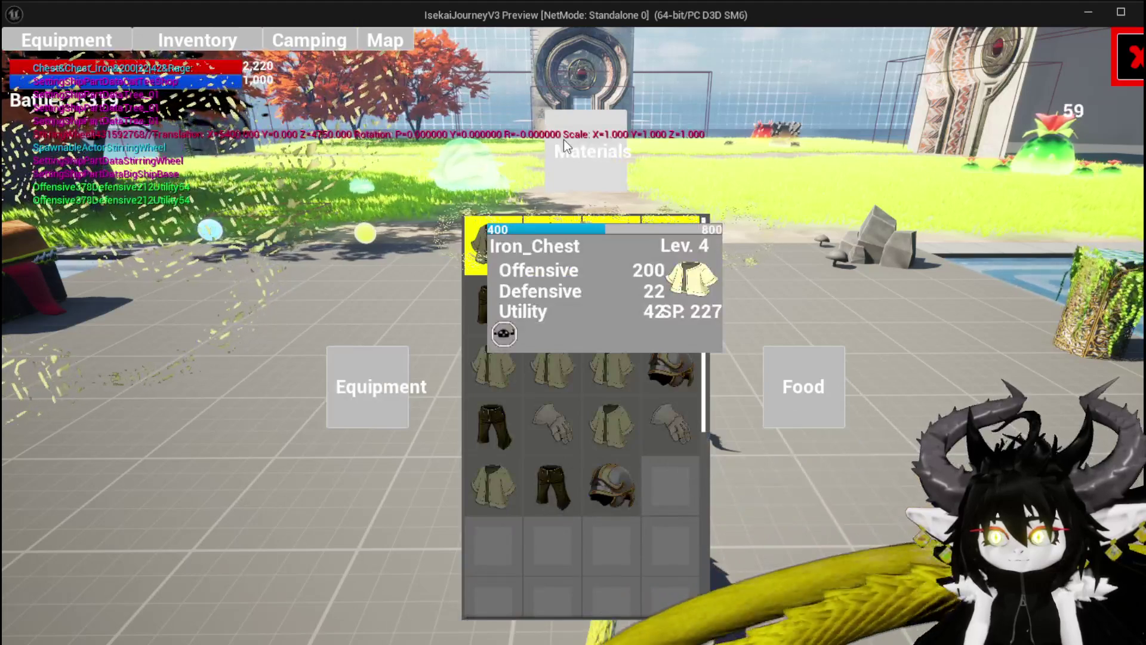
{"action": "key", "text": "Escape"}
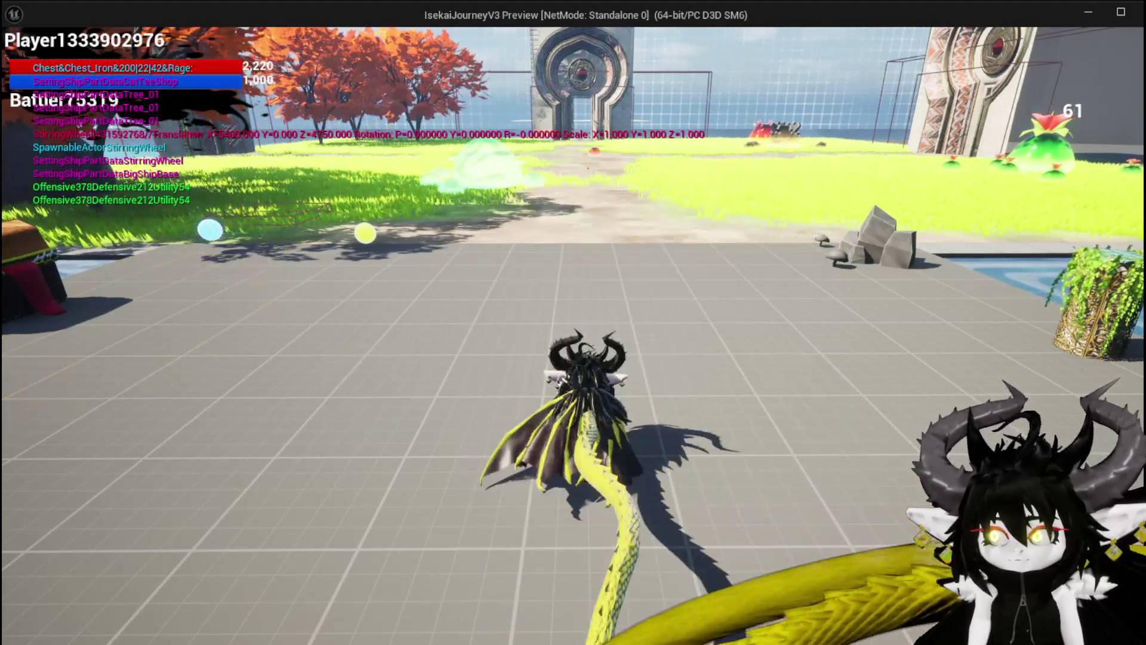
{"action": "key", "text": "Tab"}
{"action": "left_click", "coordinate": [208, 46]}
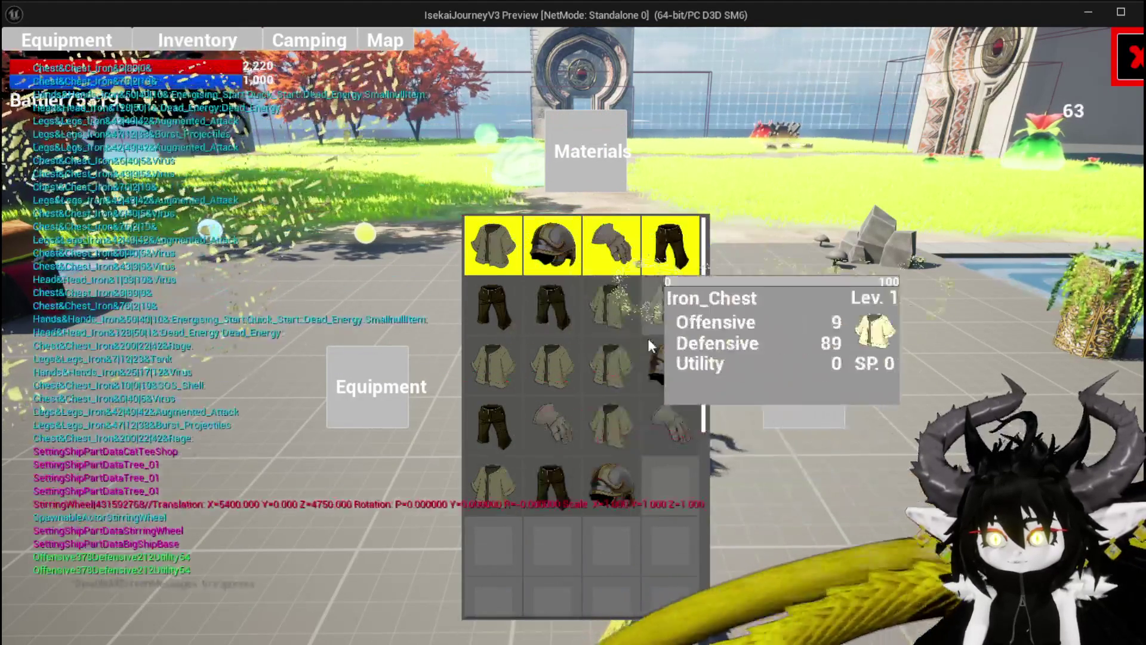
{"action": "key", "text": "Escape"}
{"action": "left_click", "coordinate": [23, 66]}
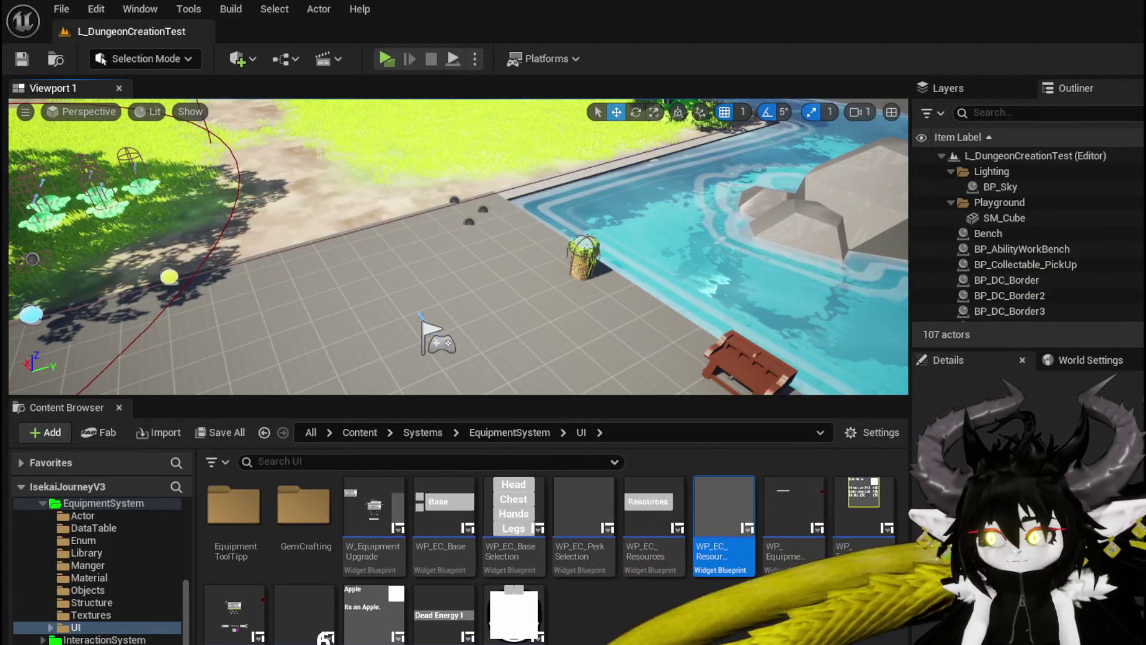
Create a new function named HideUI in W_InventoryHUD's graph.
{"action": "key", "text": "alt+Tab"}
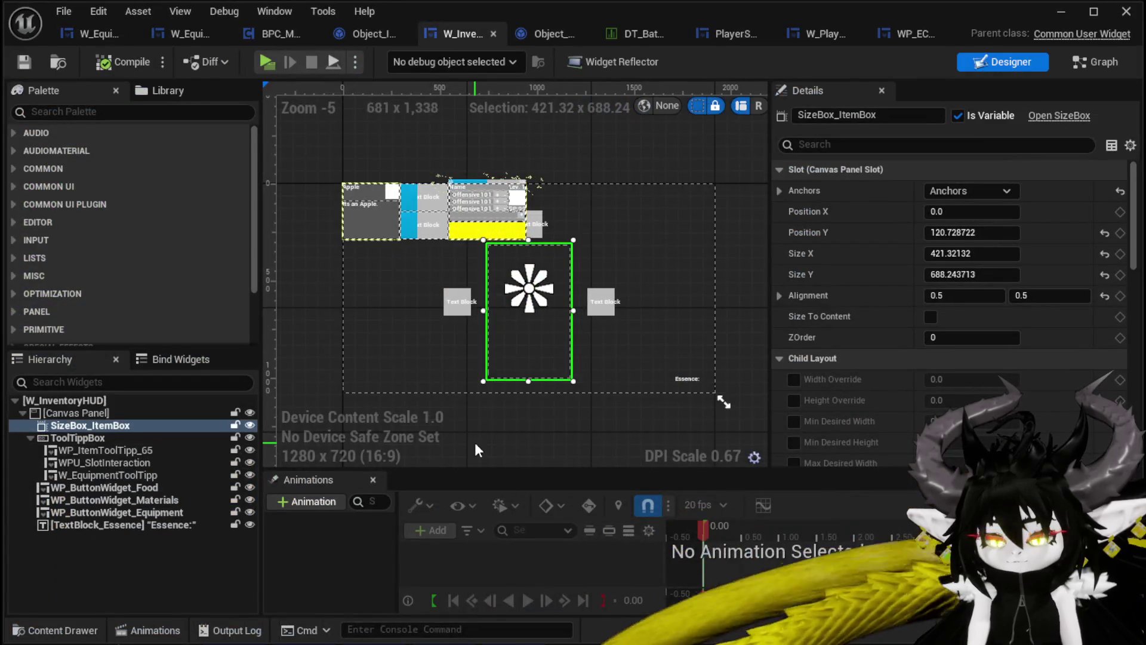
{"action": "left_click", "coordinate": [1070, 64]}
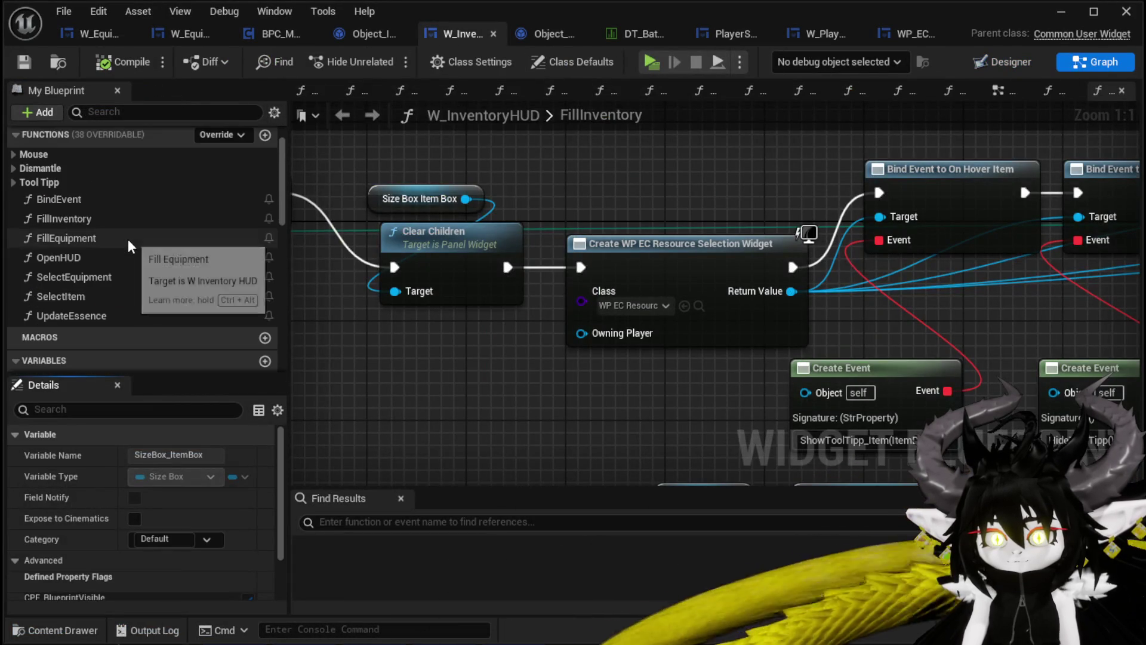
{"action": "left_click", "coordinate": [265, 135]}
{"action": "type", "text": "HideUI"}
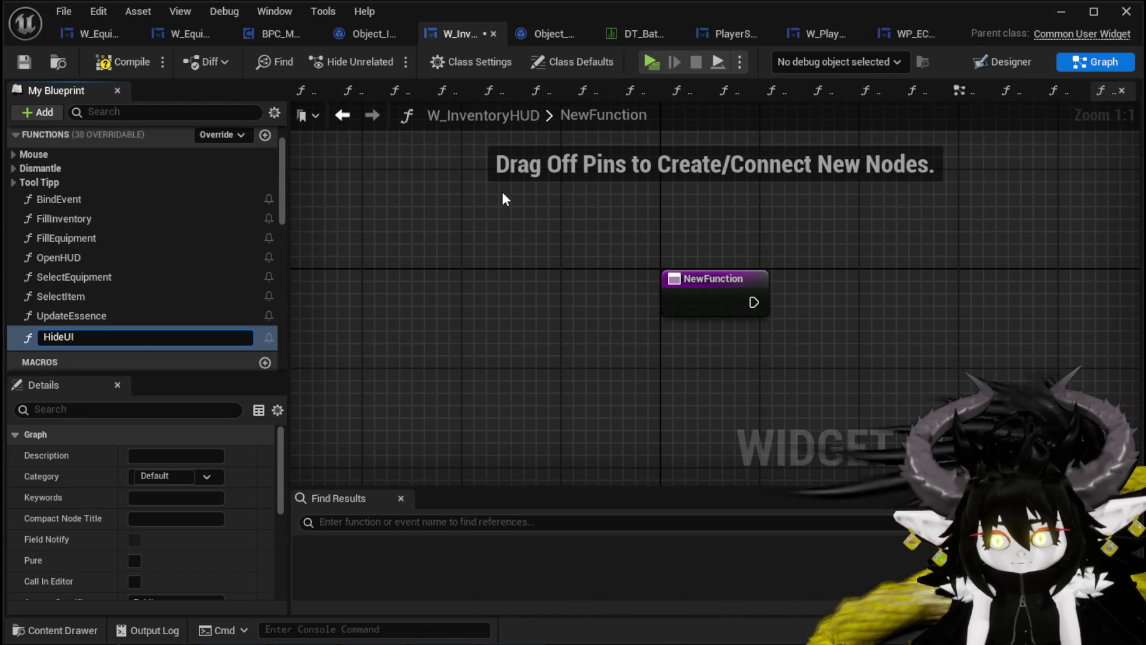
{"action": "key", "text": "Return"}
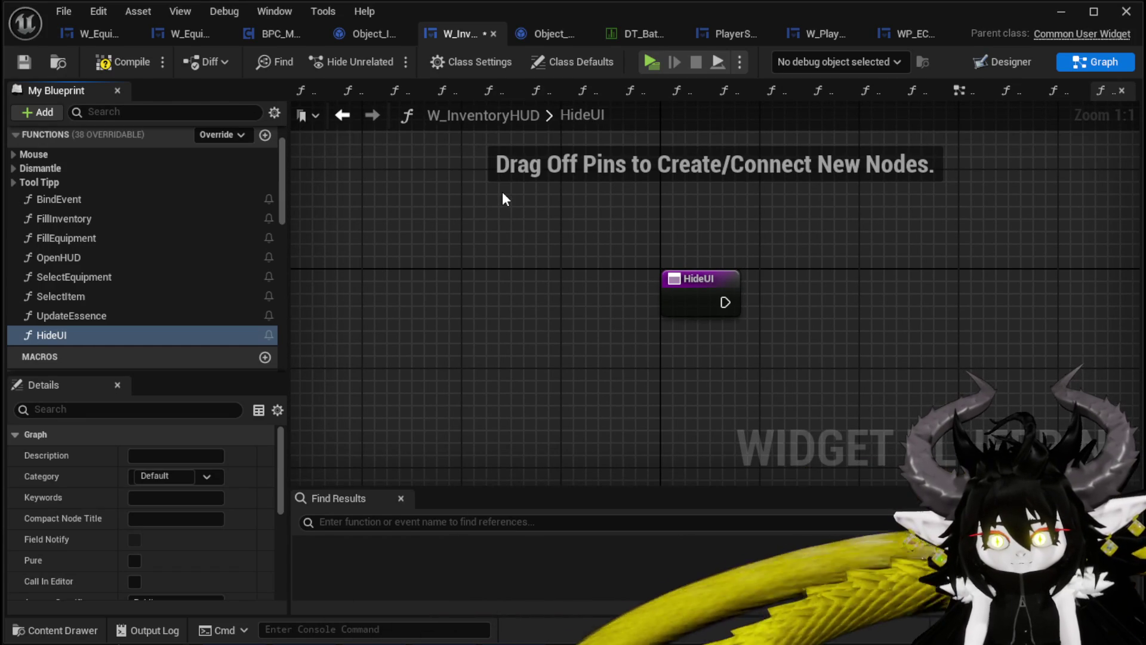
Add a SizeBox_ItemBox getter feeding Clear Children and wire HideUI's exec into it.
{"action": "scroll", "coordinate": [134, 336], "scroll_direction": "down", "scroll_amount": 10}
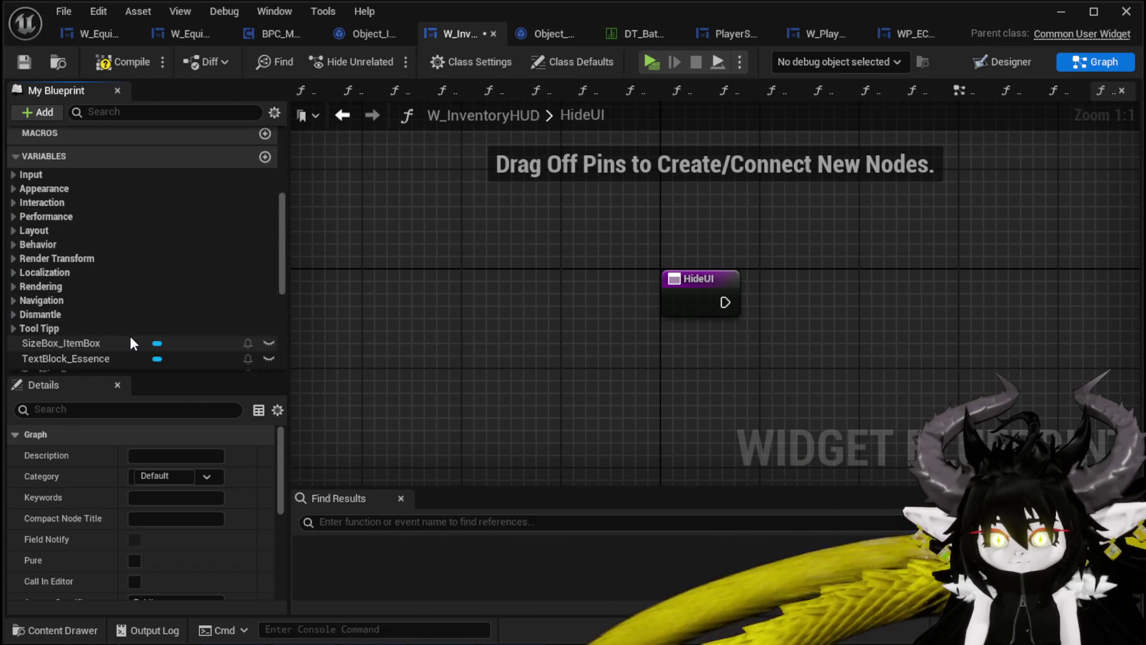
{"action": "mouse_move", "coordinate": [94, 219]}
{"action": "left_mouse_down"}
{"action": "mouse_move", "coordinate": [671, 221]}
{"action": "mouse_move", "coordinate": [707, 302]}
{"action": "left_mouse_up"}
{"action": "left_click", "coordinate": [732, 243]}
{"action": "type", "text": "clear"}
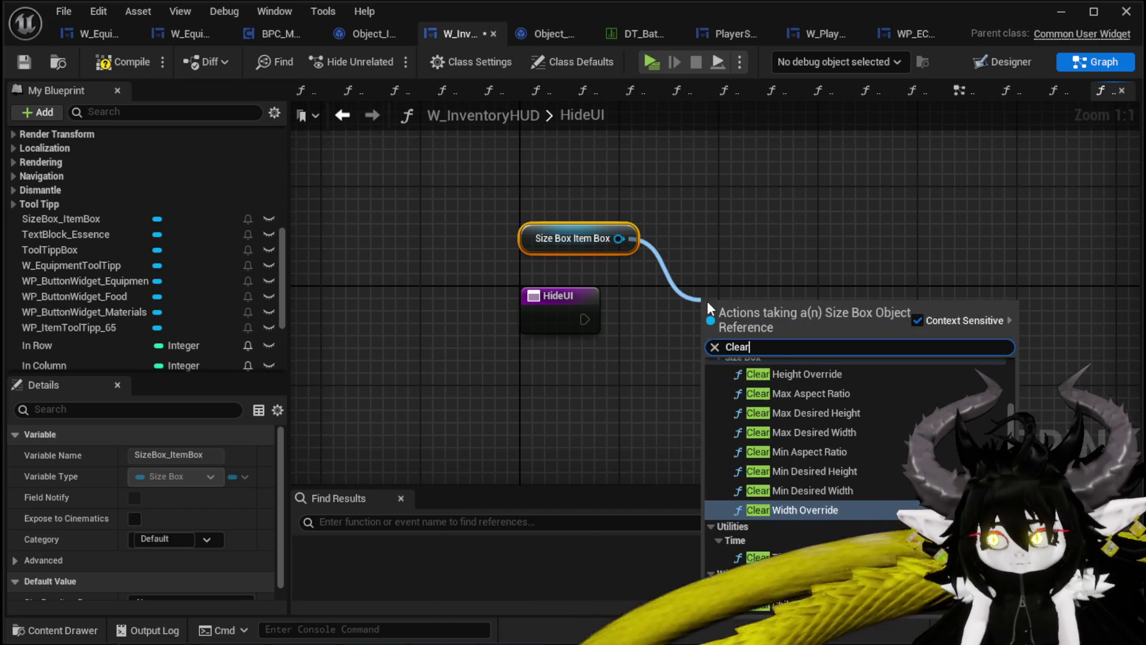
{"action": "left_click", "coordinate": [770, 604]}
{"action": "mouse_move", "coordinate": [585, 319]}
{"action": "left_mouse_down"}
{"action": "mouse_move", "coordinate": [708, 345]}
{"action": "mouse_move", "coordinate": [682, 301]}
{"action": "left_mouse_up"}
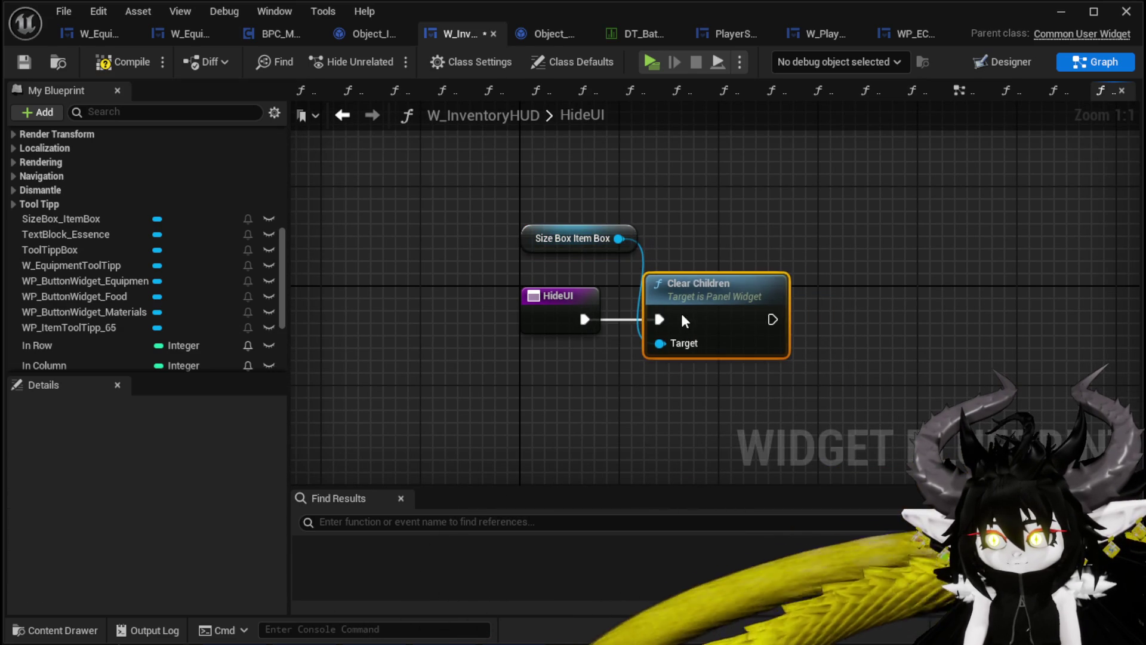
{"action": "left_click_drag", "start_coordinate": [563, 248], "coordinate": [524, 260]}
{"action": "left_click", "coordinate": [418, 219]}
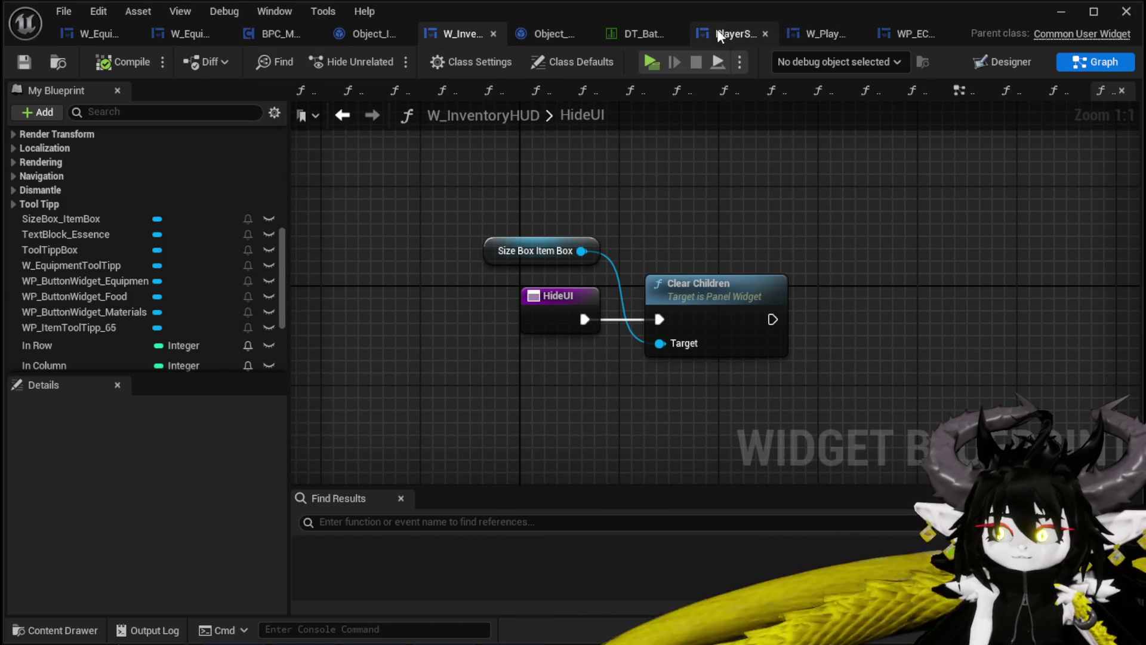
{"action": "left_click", "coordinate": [822, 38]}
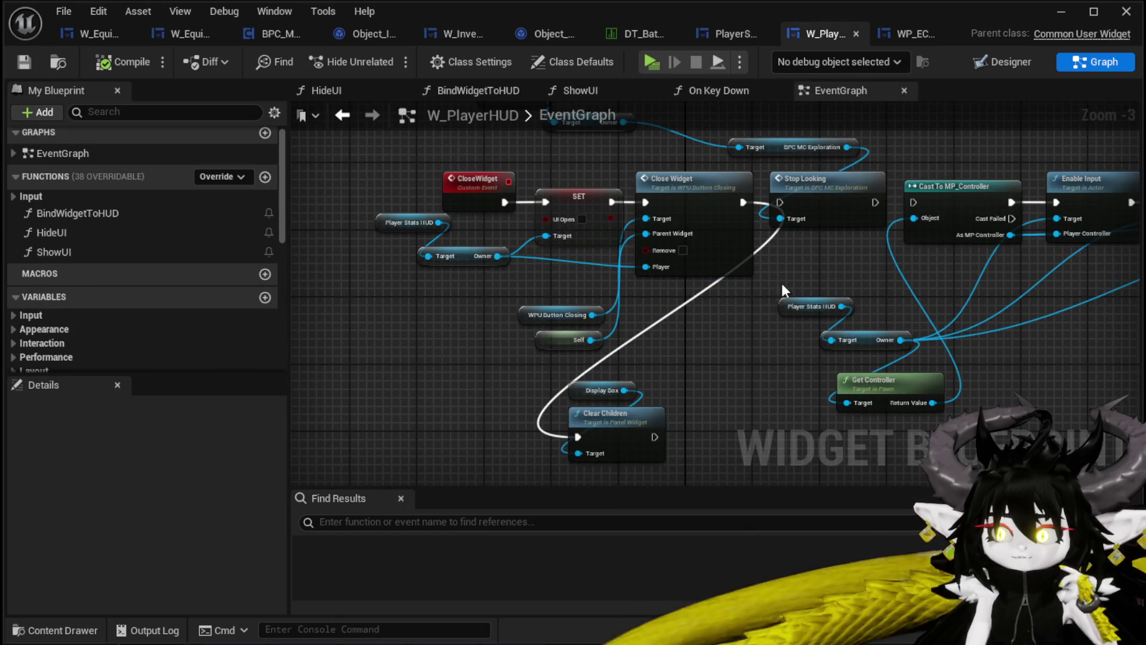
{"action": "left_click_drag", "start_coordinate": [735, 320], "coordinate": [727, 268]}
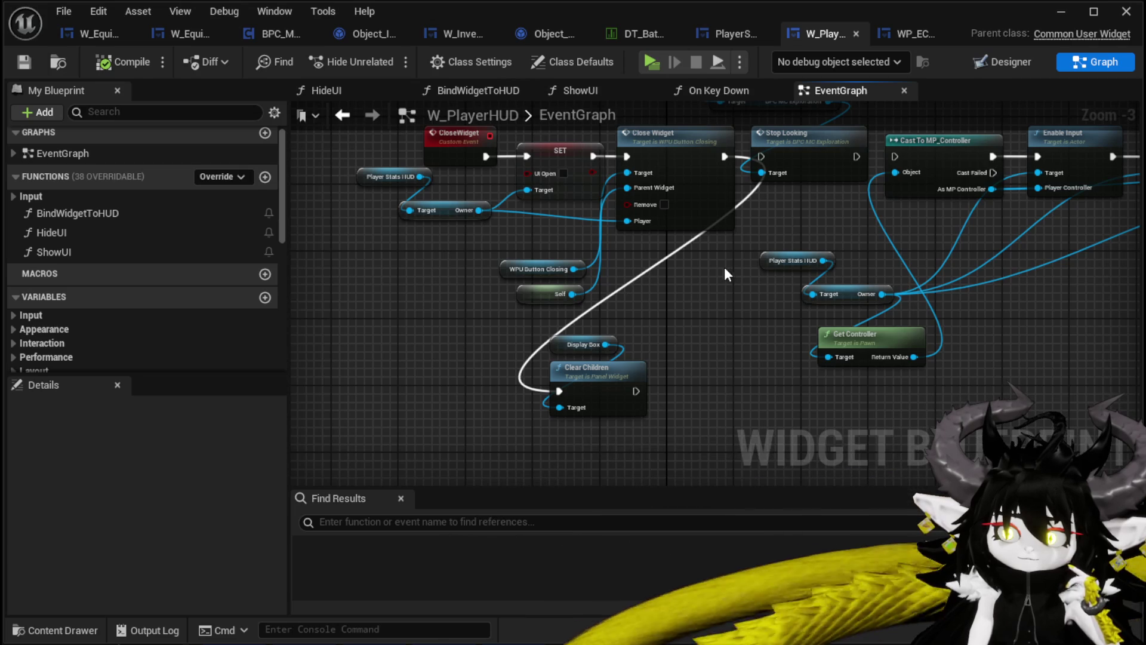
{"action": "double_click", "coordinate": [156, 231]}
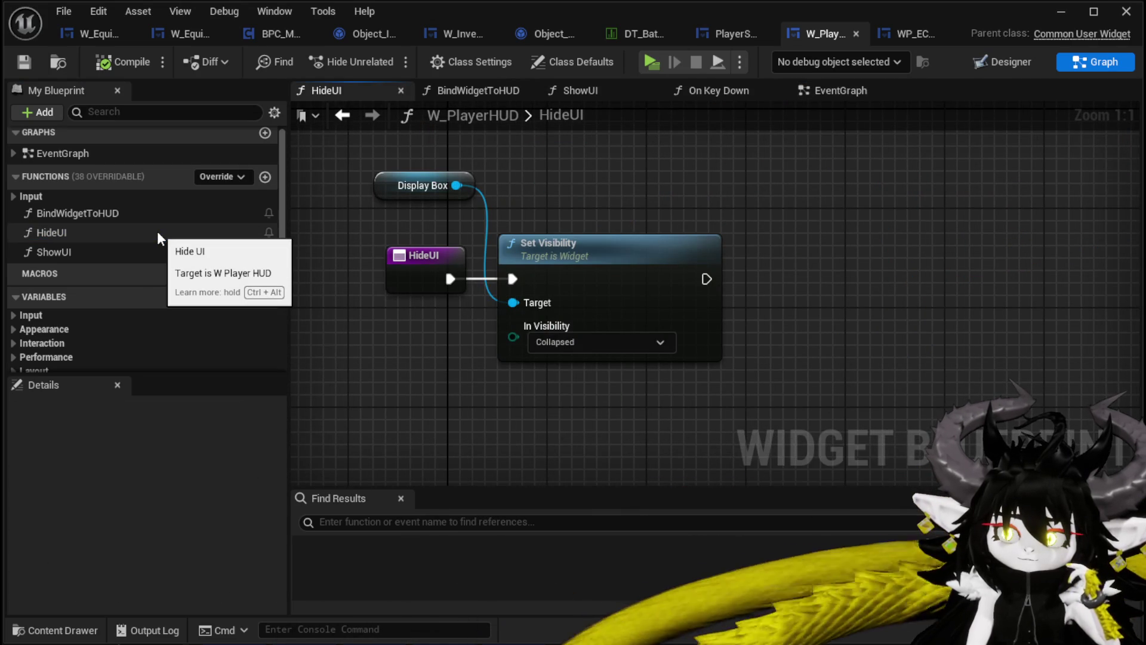
{"action": "scroll", "coordinate": [157, 231], "scroll_direction": "down", "scroll_amount": 3}
{"action": "scroll", "coordinate": [156, 231], "scroll_direction": "up", "scroll_amount": 2}
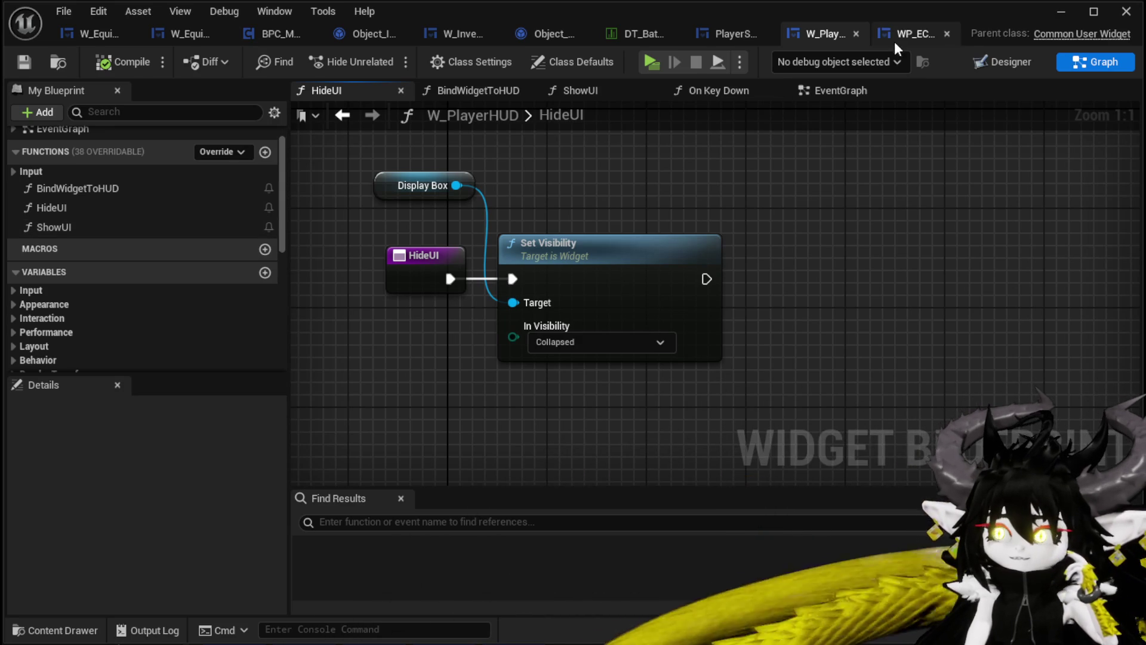
{"action": "left_click", "coordinate": [734, 34]}
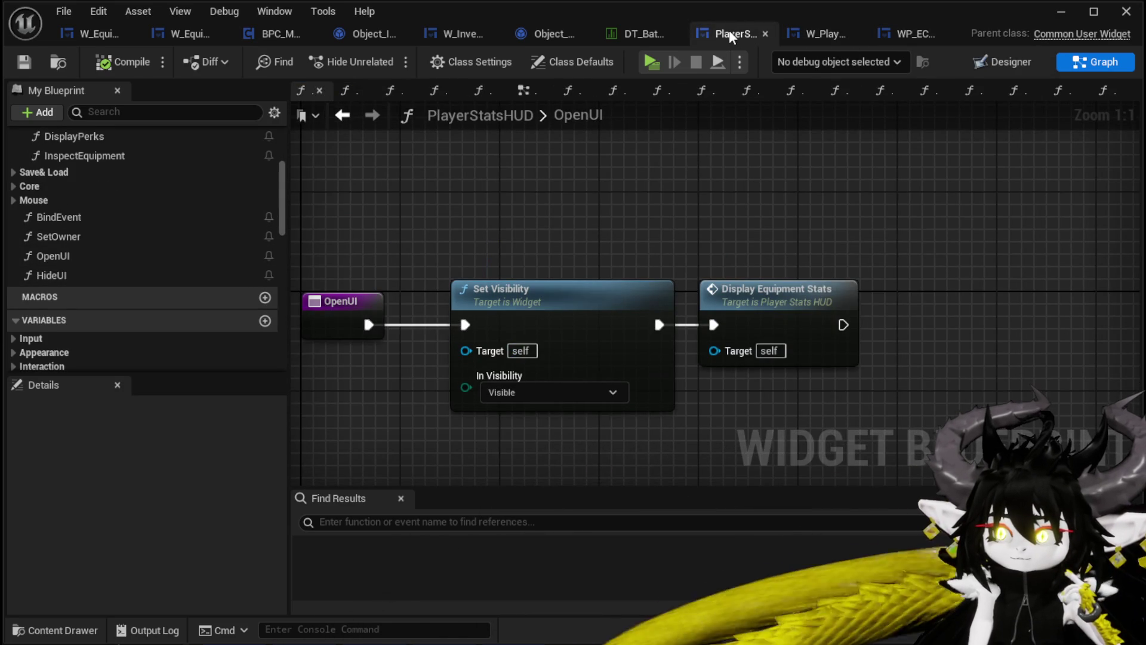
{"action": "left_click", "coordinate": [435, 35]}
{"action": "mouse_move", "coordinate": [663, 217]}
{"action": "left_mouse_down"}
{"action": "mouse_move", "coordinate": [678, 259]}
{"action": "mouse_move", "coordinate": [606, 257]}
{"action": "left_mouse_up"}
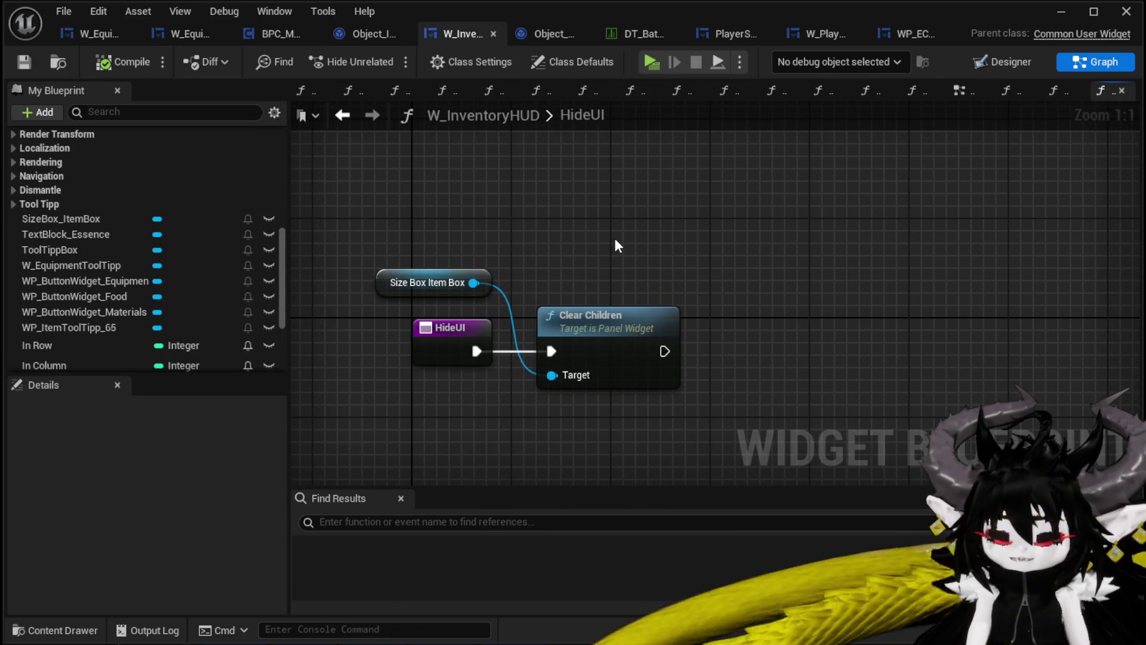
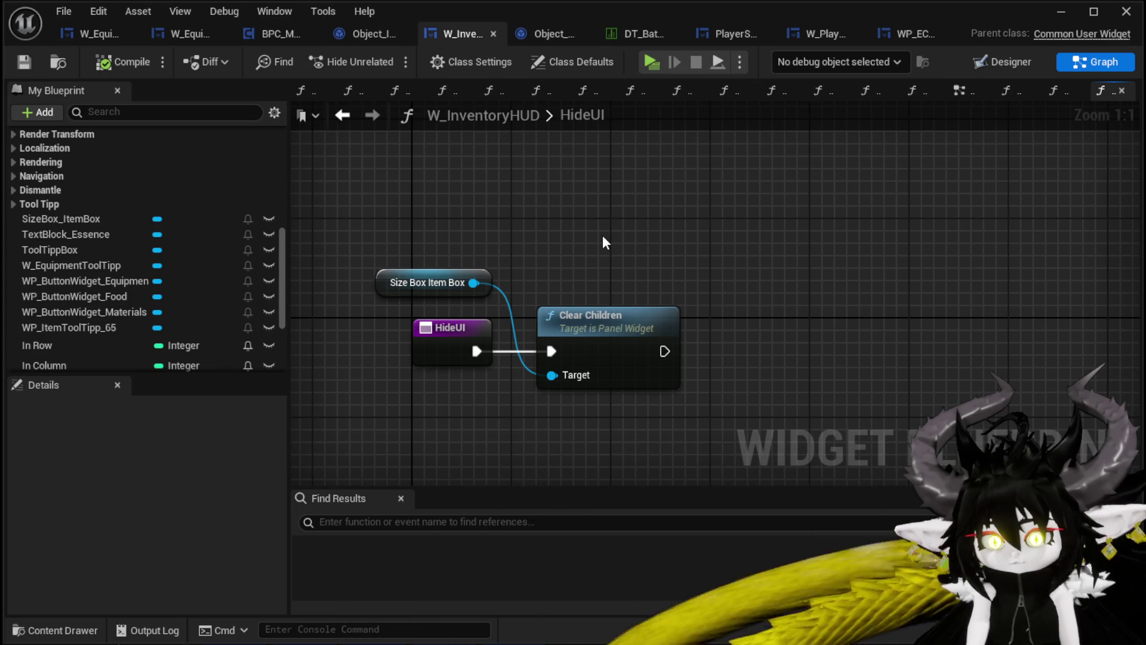
Inspect the inventory HUD's BindEvent, SelectItem and HideUI function graphs.
{"action": "scroll", "coordinate": [123, 206], "scroll_direction": "up", "scroll_amount": 10}
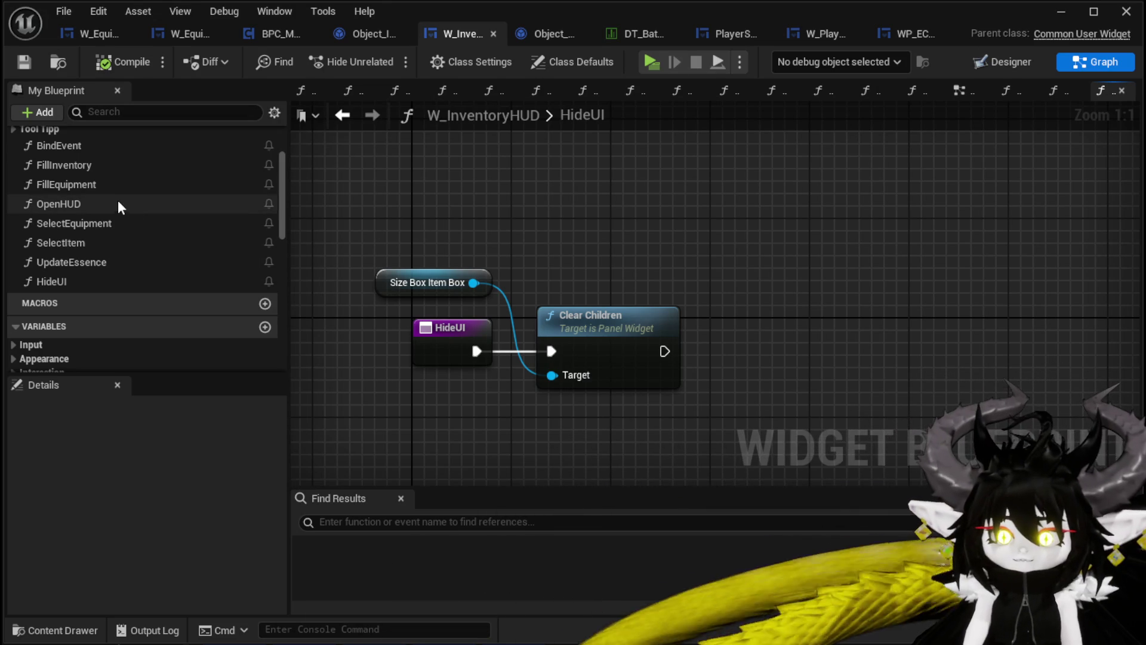
{"action": "scroll", "coordinate": [127, 168], "scroll_direction": "up", "scroll_amount": 2}
{"action": "left_click", "coordinate": [103, 195]}
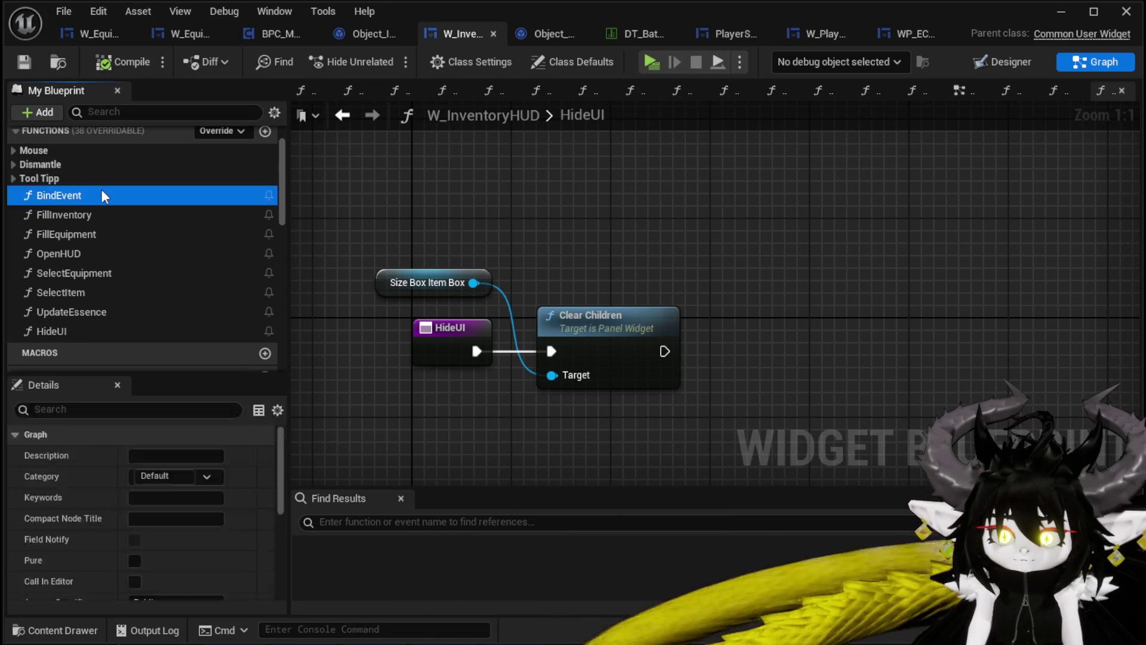
{"action": "double_click", "coordinate": [102, 191]}
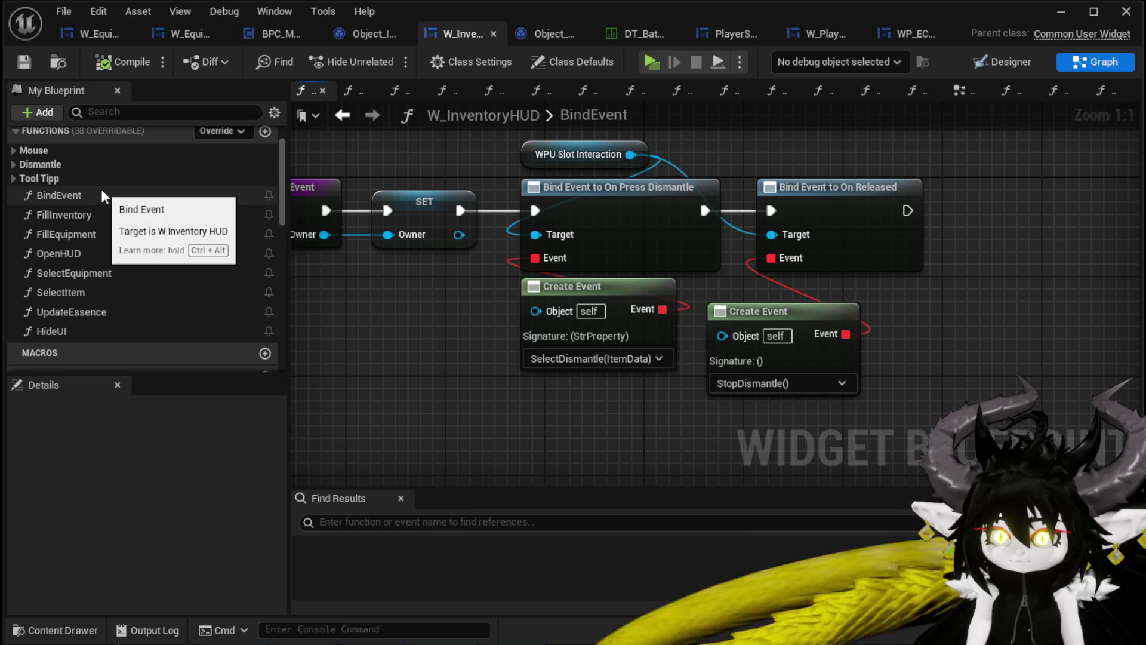
{"action": "double_click", "coordinate": [114, 291]}
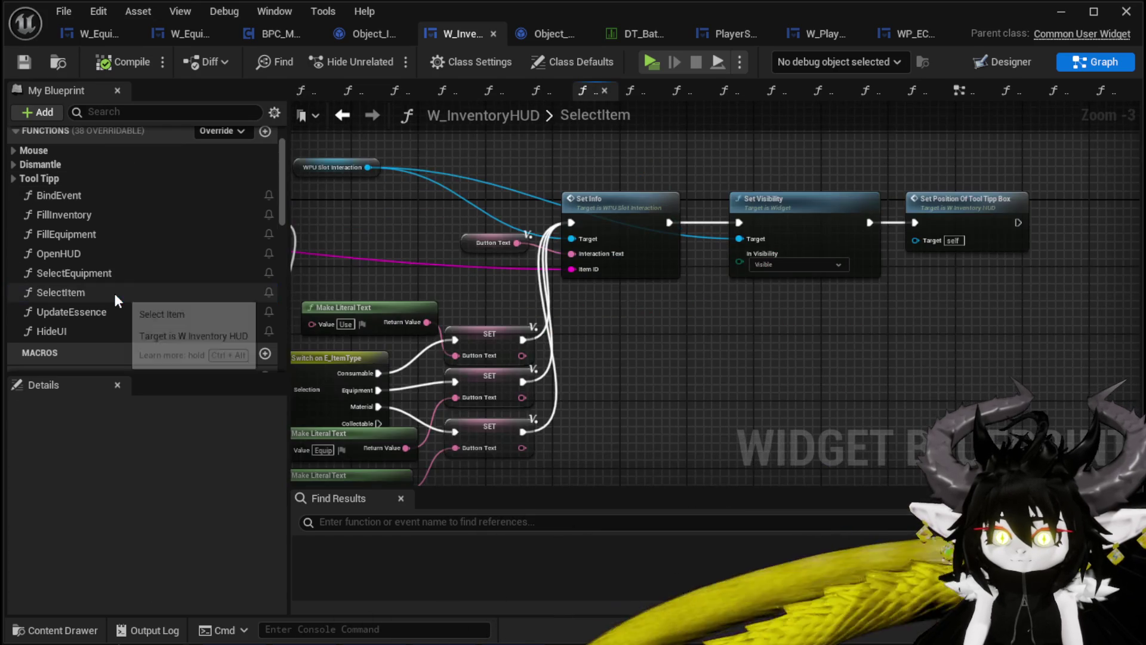
{"action": "double_click", "coordinate": [94, 328]}
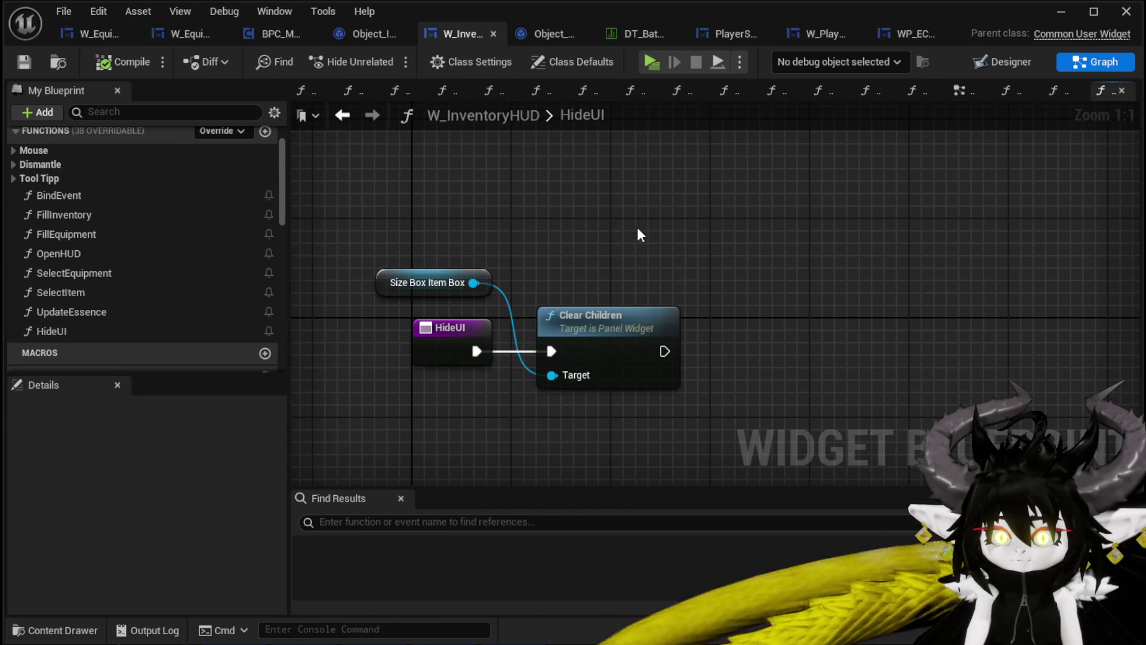
Bring up the PlayerStatsHUD blueprint's OpenUI graph.
{"action": "scroll", "coordinate": [87, 210], "scroll_direction": "down", "scroll_amount": 5}
{"action": "scroll", "coordinate": [87, 210], "scroll_direction": "up", "scroll_amount": 3}
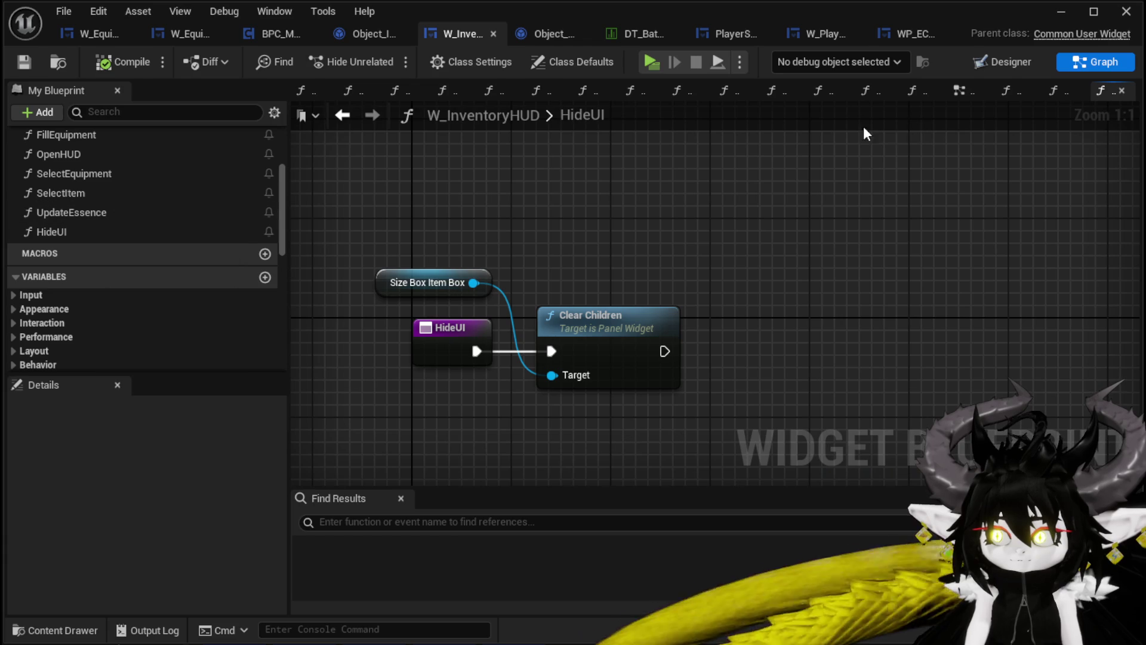
{"action": "left_click", "coordinate": [691, 31]}
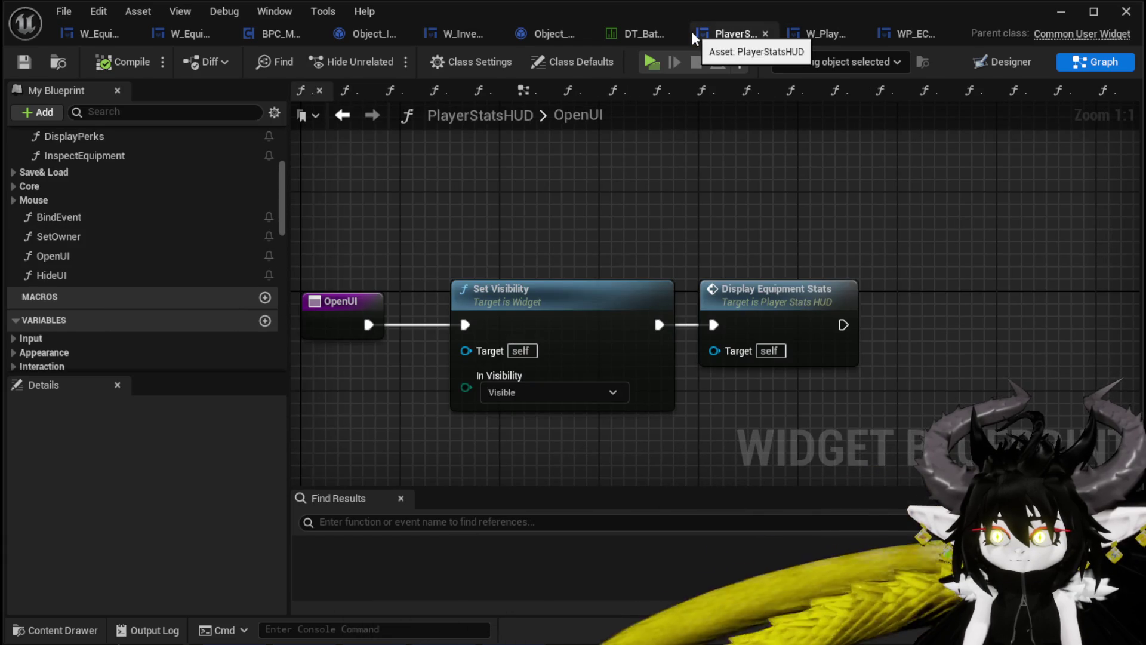
Show W_PlayerHUD's HideUI graph, where Display Box visibility is set to Collapsed.
{"action": "left_click", "coordinate": [829, 36]}
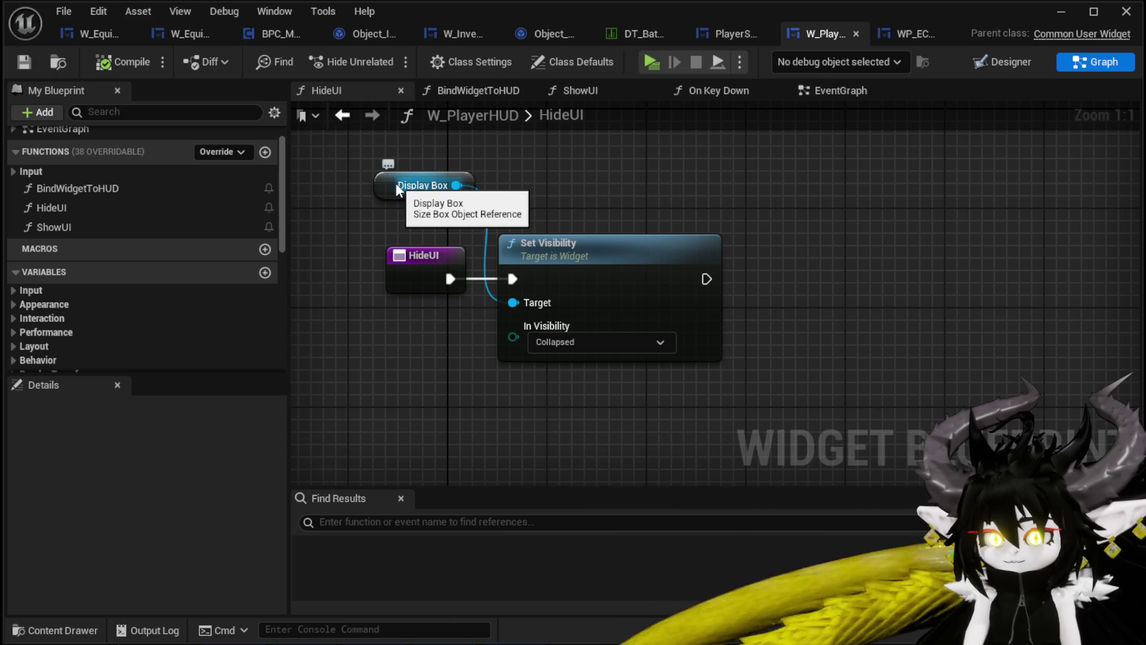
Move the Display Box getter above Set Visibility and drop in a WP_ButtonWidget_Inventory getter.
{"action": "mouse_move", "coordinate": [385, 188]}
{"action": "left_mouse_down"}
{"action": "mouse_move", "coordinate": [568, 191]}
{"action": "mouse_move", "coordinate": [518, 204]}
{"action": "left_mouse_up"}
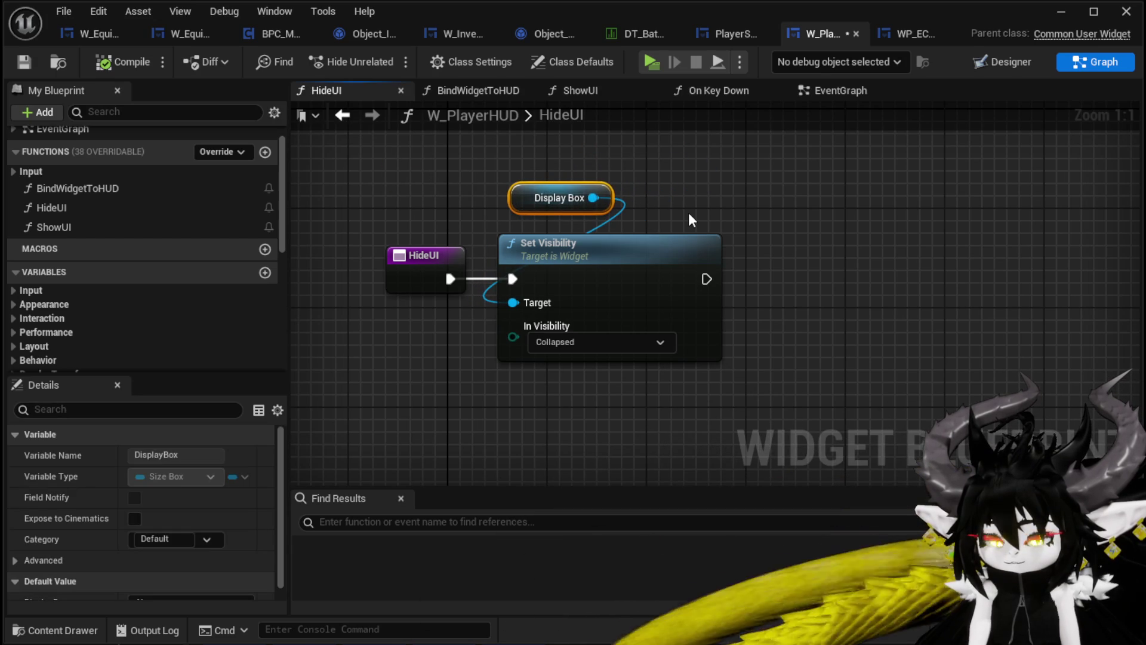
{"action": "left_click_drag", "start_coordinate": [461, 163], "coordinate": [529, 239]}
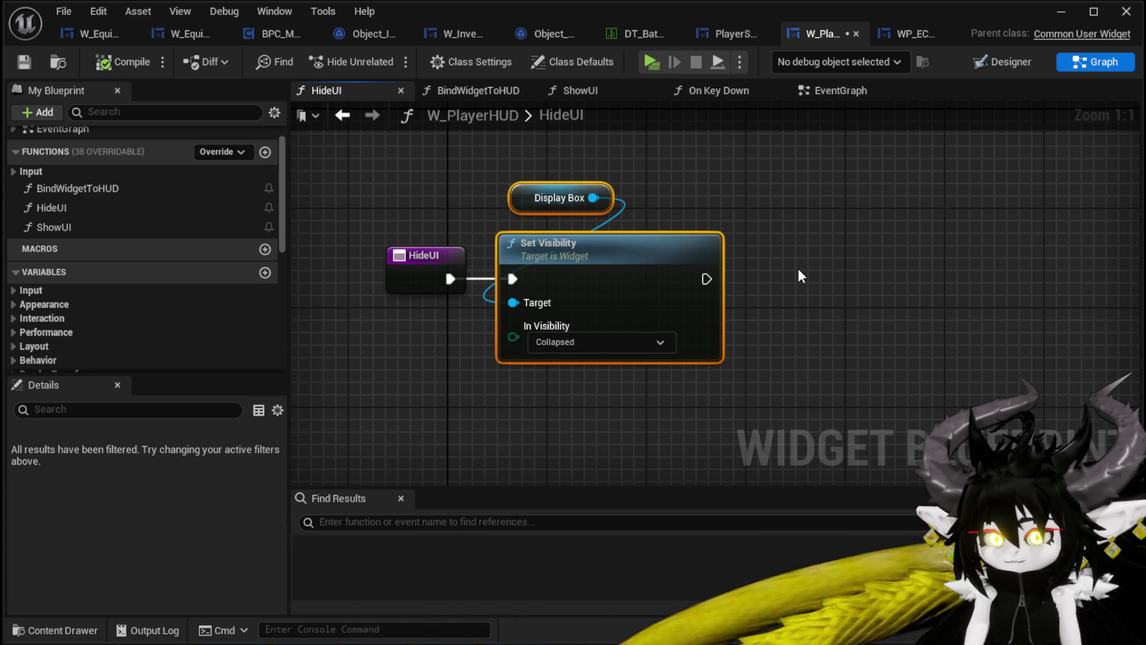
{"action": "scroll", "coordinate": [161, 220], "scroll_direction": "down", "scroll_amount": 5}
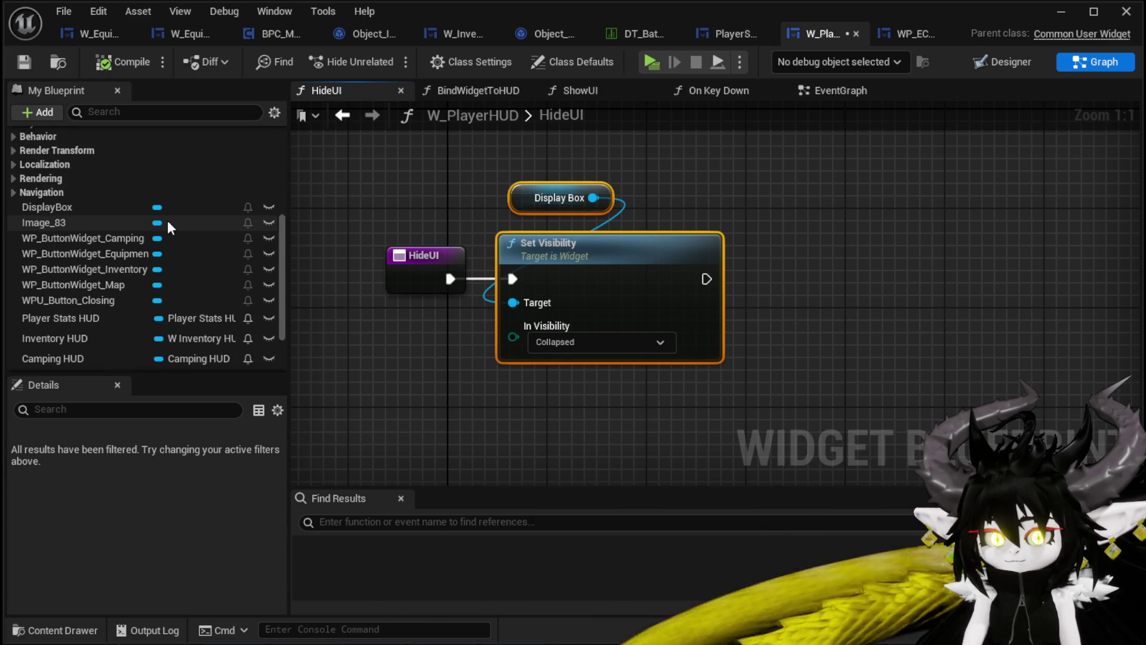
{"action": "left_click_drag", "start_coordinate": [92, 270], "coordinate": [651, 149]}
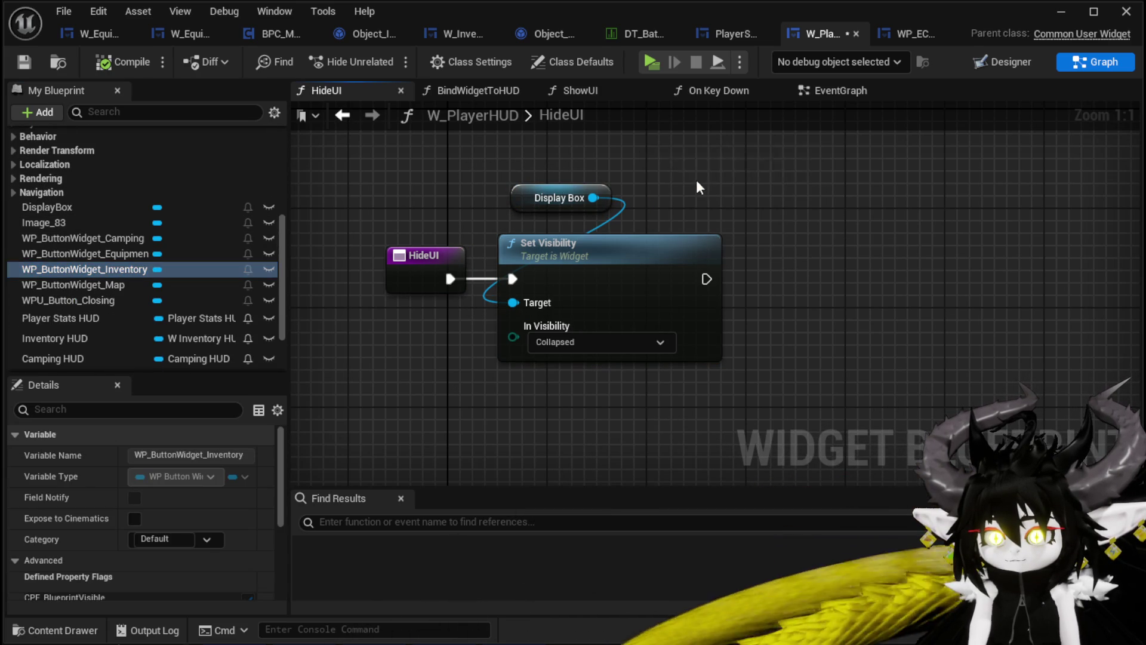
{"action": "left_click", "coordinate": [696, 180]}
Search the getter's pin actions for 'Hide', then dismiss the list without adding anything.
{"action": "left_click_drag", "start_coordinate": [788, 160], "coordinate": [826, 238]}
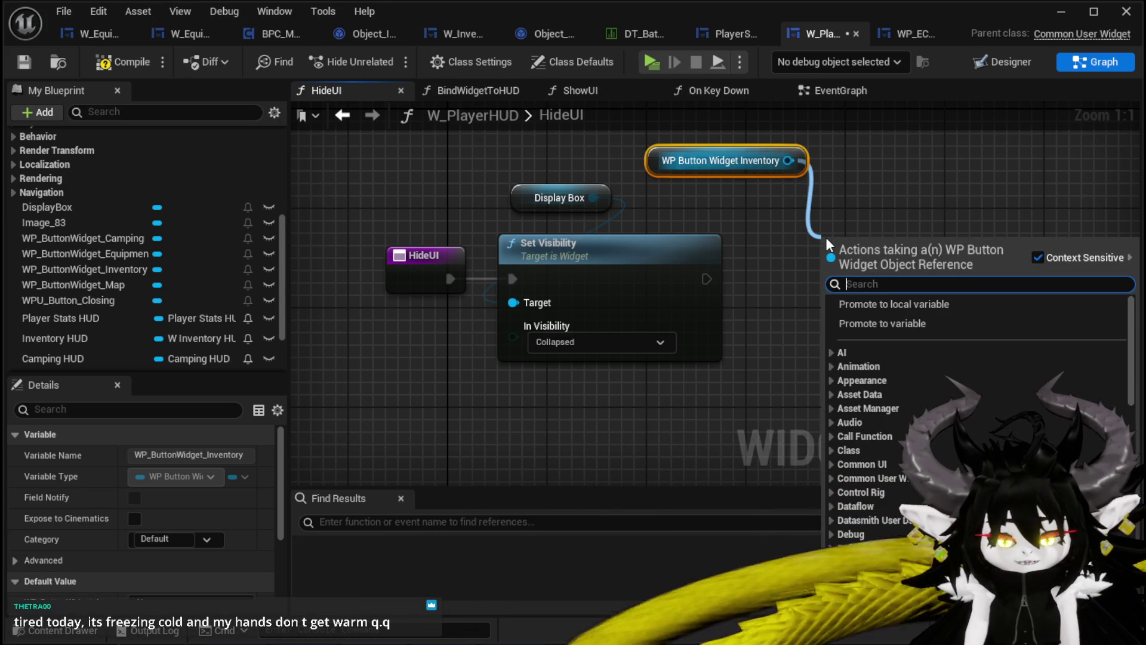
{"action": "type", "text": "Hu"}
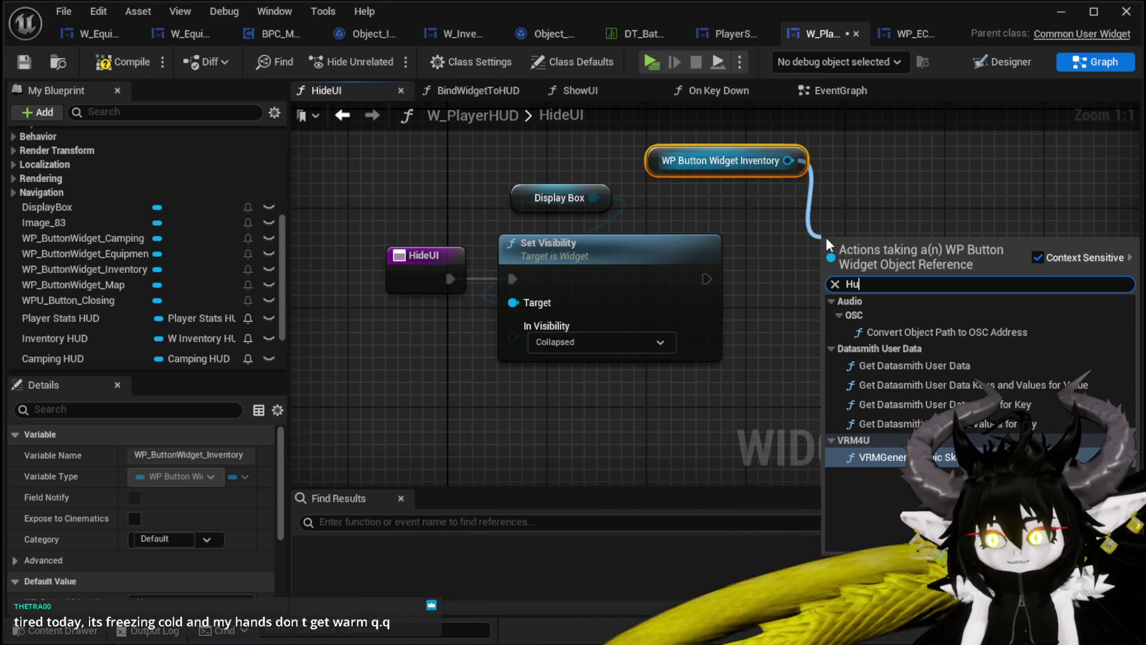
{"action": "key", "text": "BackSpace"}
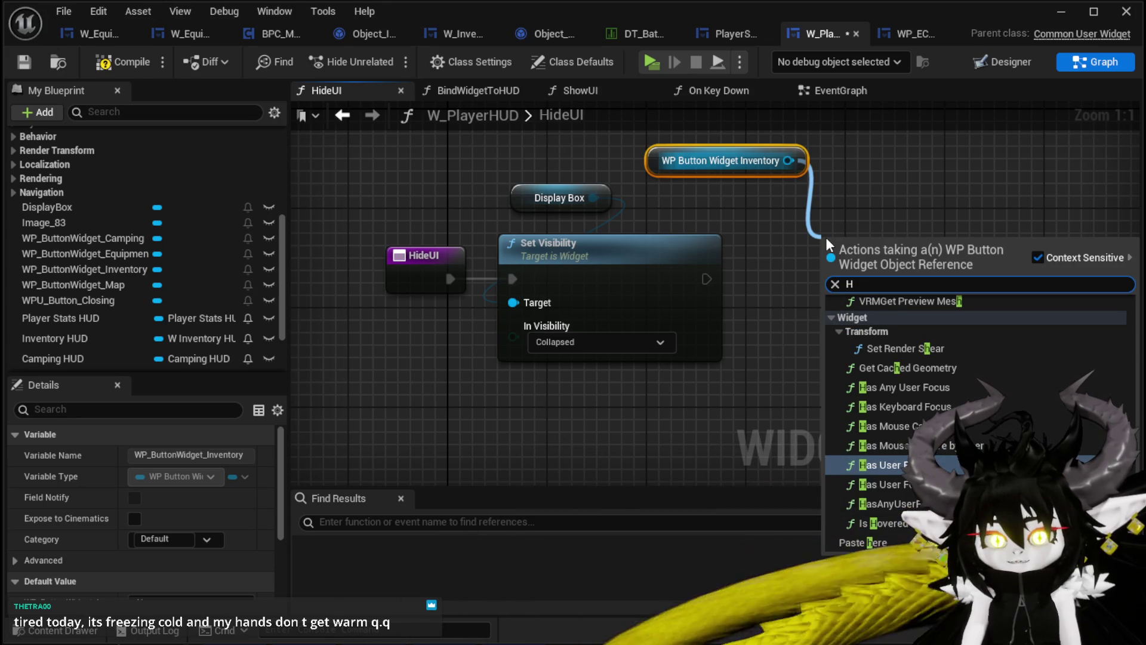
{"action": "key", "text": "BackSpace"}
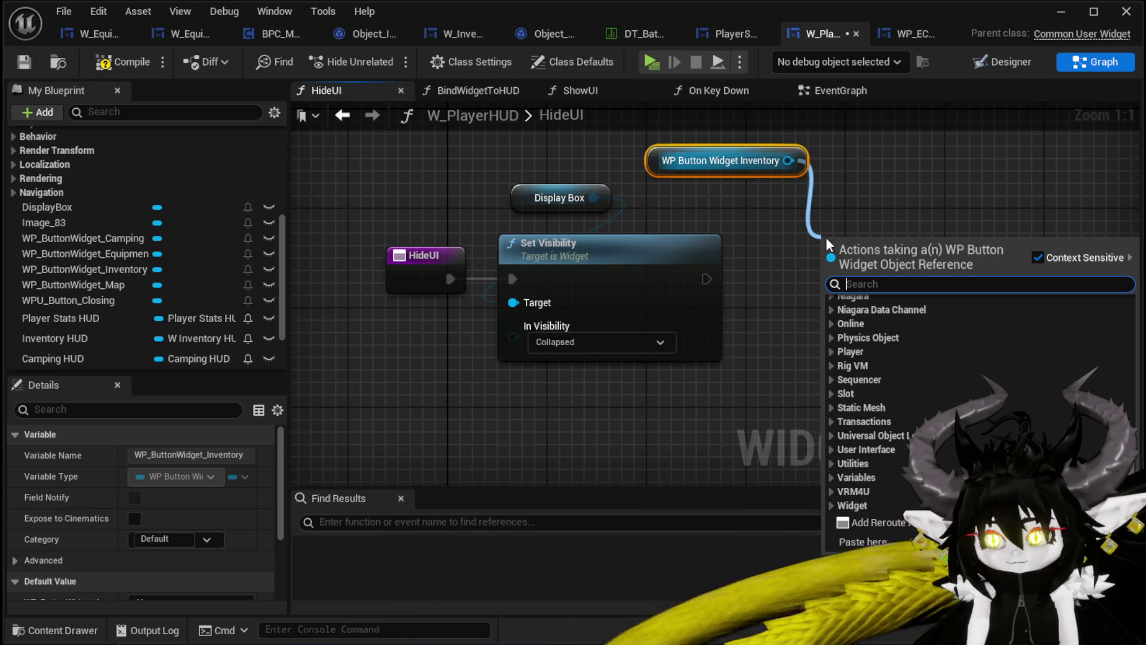
{"action": "type", "text": "H"}
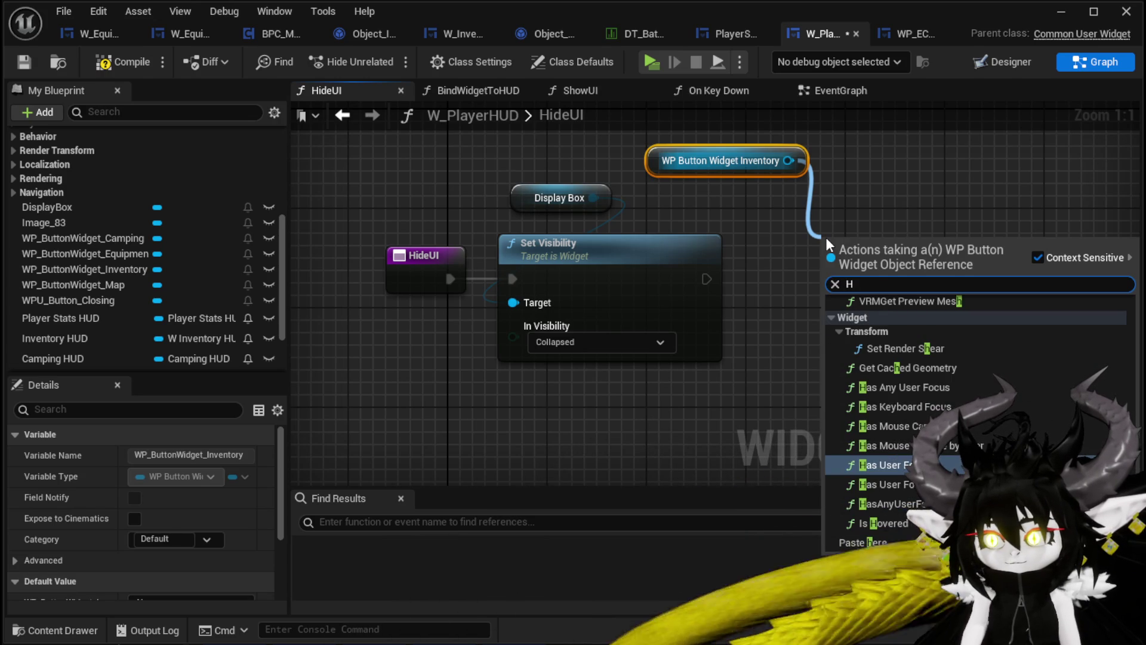
{"action": "key", "text": "BackSpace"}
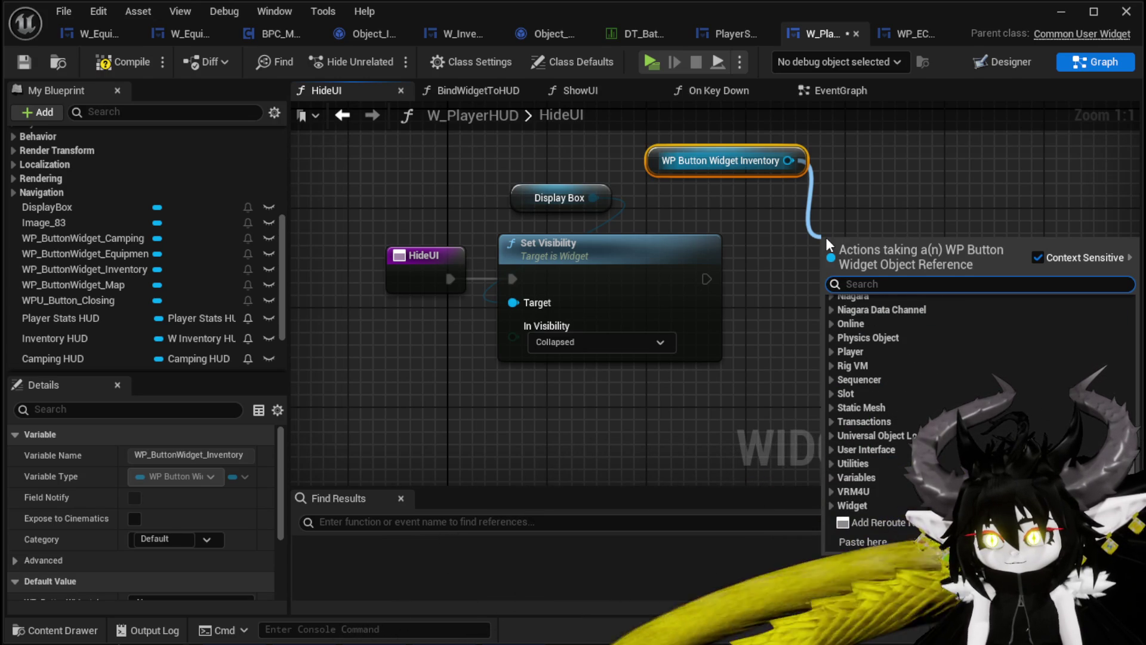
{"action": "type", "text": "Hi"}
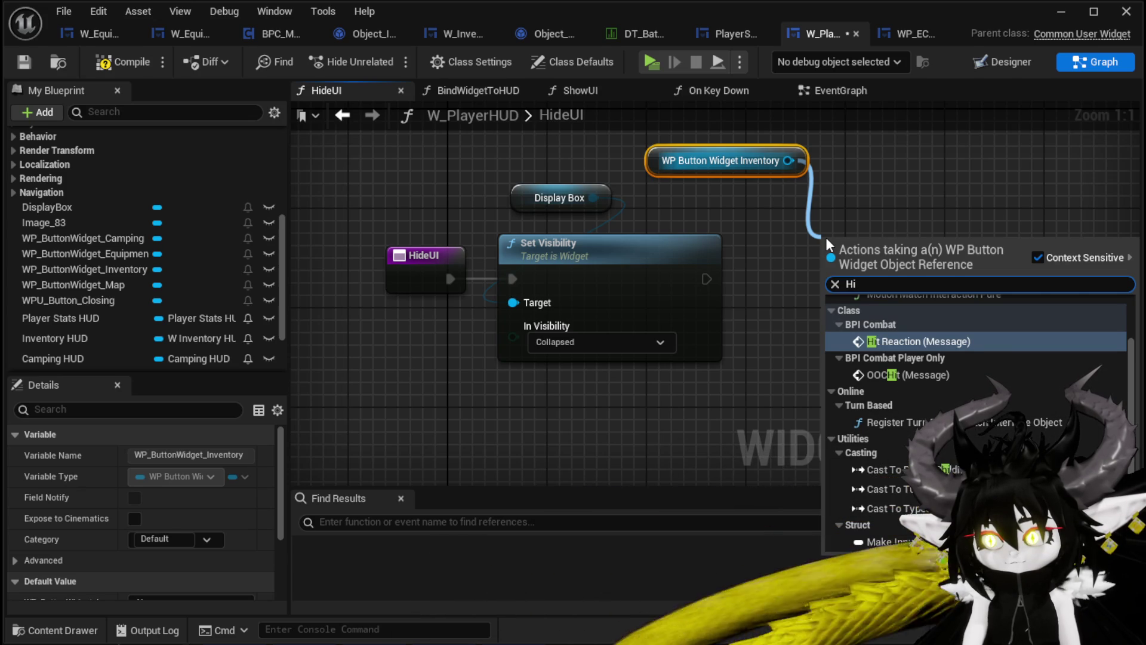
{"action": "key", "text": "BackSpace"}
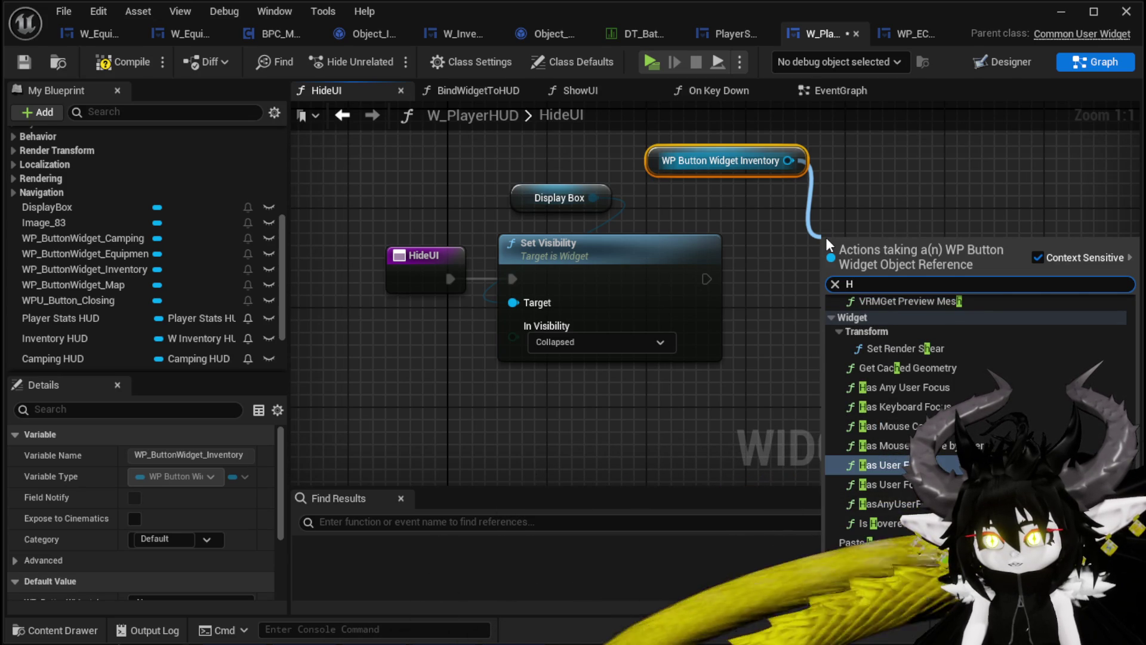
{"action": "type", "text": "ide"}
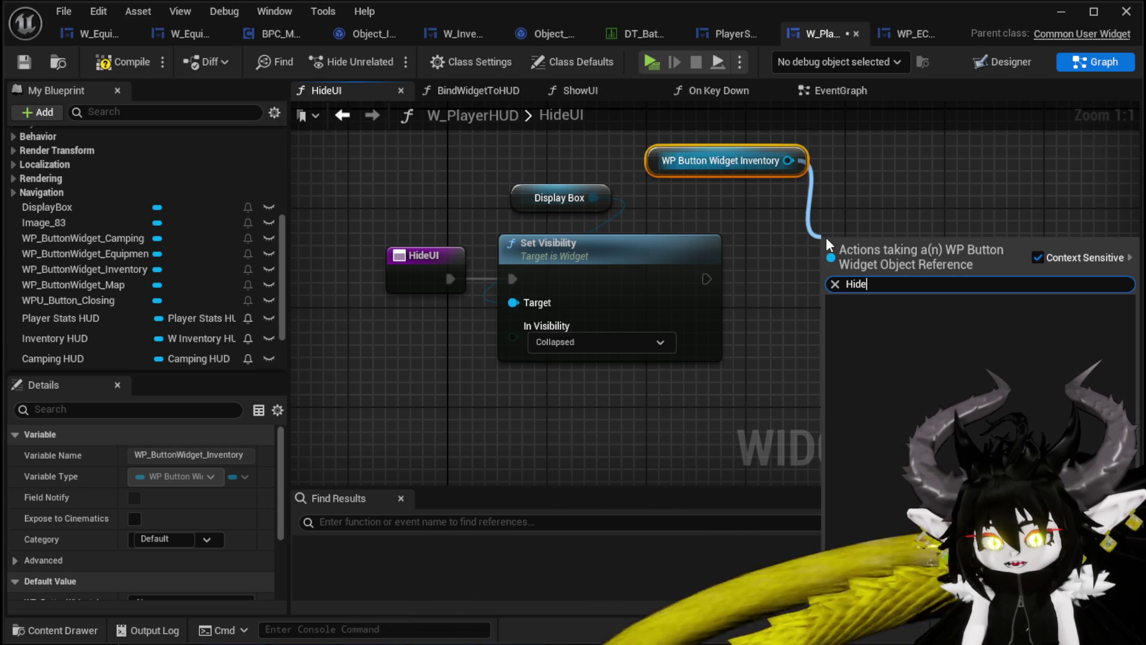
{"action": "key", "text": "BackSpace"}
{"action": "key", "text": "BackSpace"}
{"action": "key", "text": "BackSpace"}
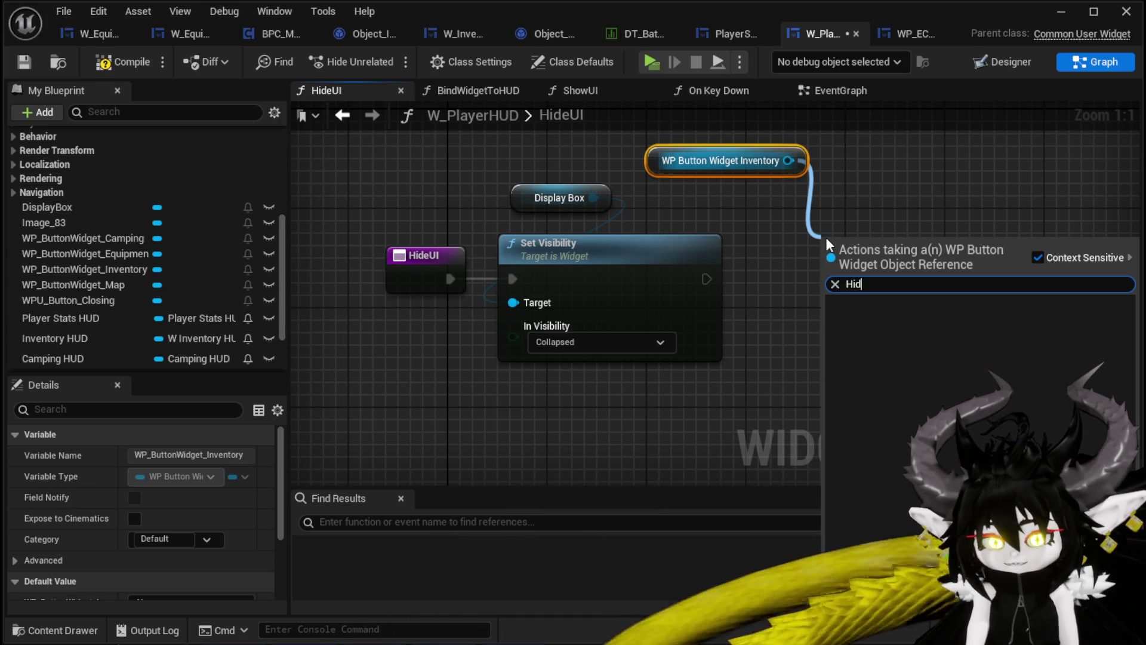
{"action": "left_click", "coordinate": [908, 177]}
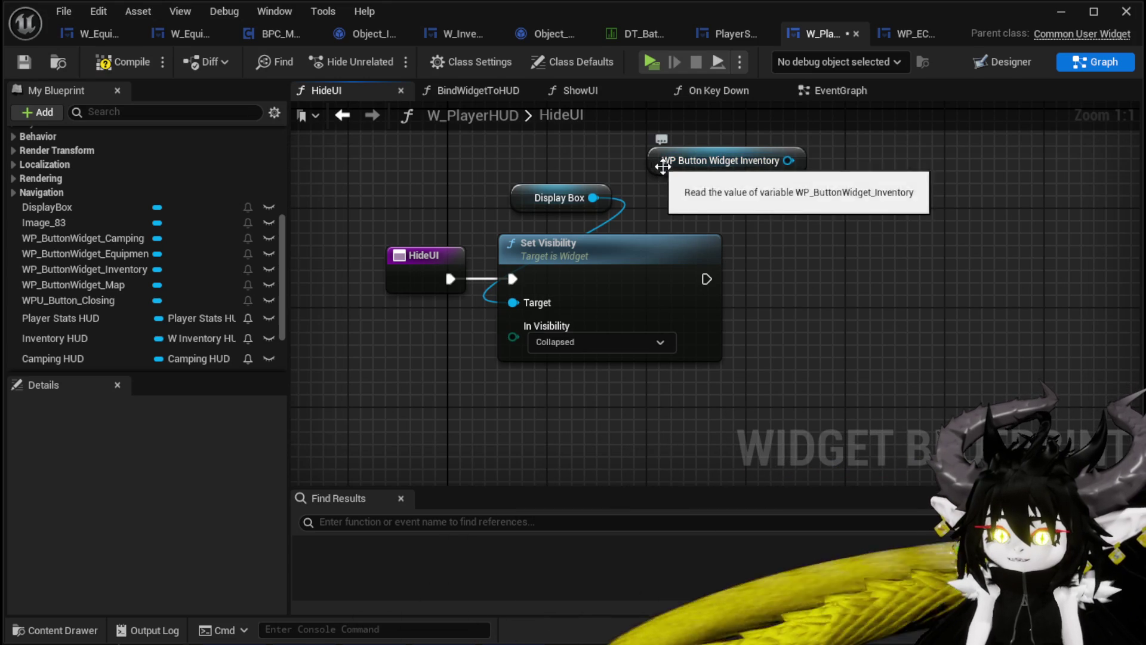
{"action": "left_click", "coordinate": [776, 161]}
Swap the button getter for Inventory HUD and call its Hide UI after Set Visibility.
{"action": "key", "text": "Delete"}
{"action": "mouse_move", "coordinate": [36, 338]}
{"action": "left_mouse_down"}
{"action": "mouse_move", "coordinate": [726, 135]}
{"action": "mouse_move", "coordinate": [736, 184]}
{"action": "mouse_move", "coordinate": [855, 244]}
{"action": "left_mouse_up"}
{"action": "left_click", "coordinate": [736, 186]}
{"action": "type", "text": "Hi"}
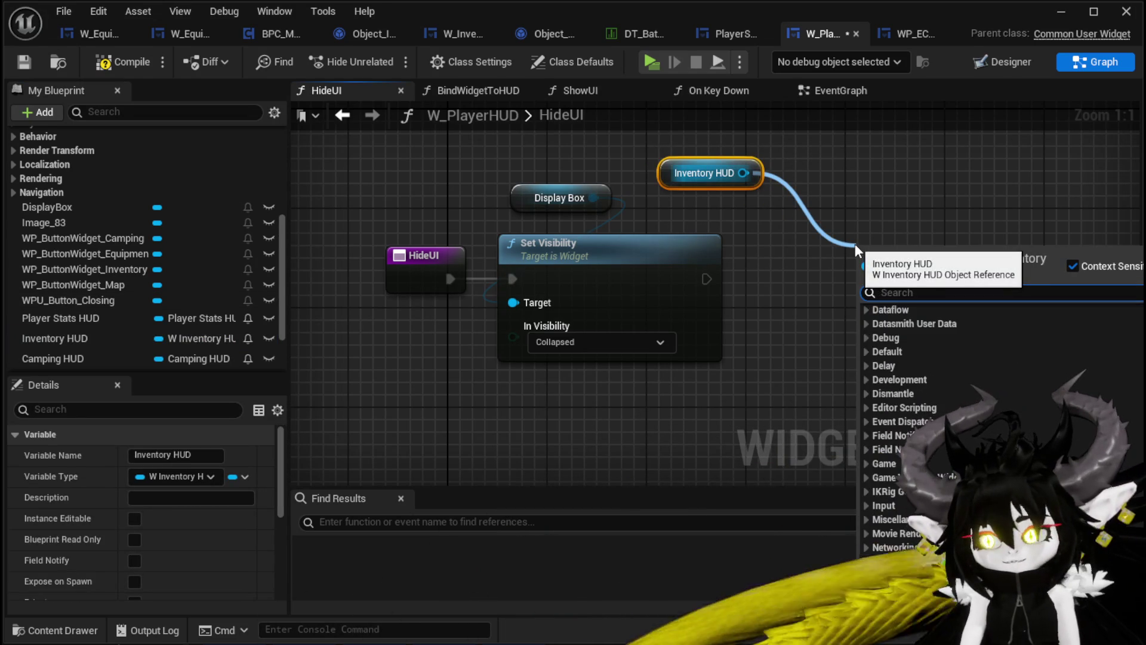
{"action": "type", "text": "de"}
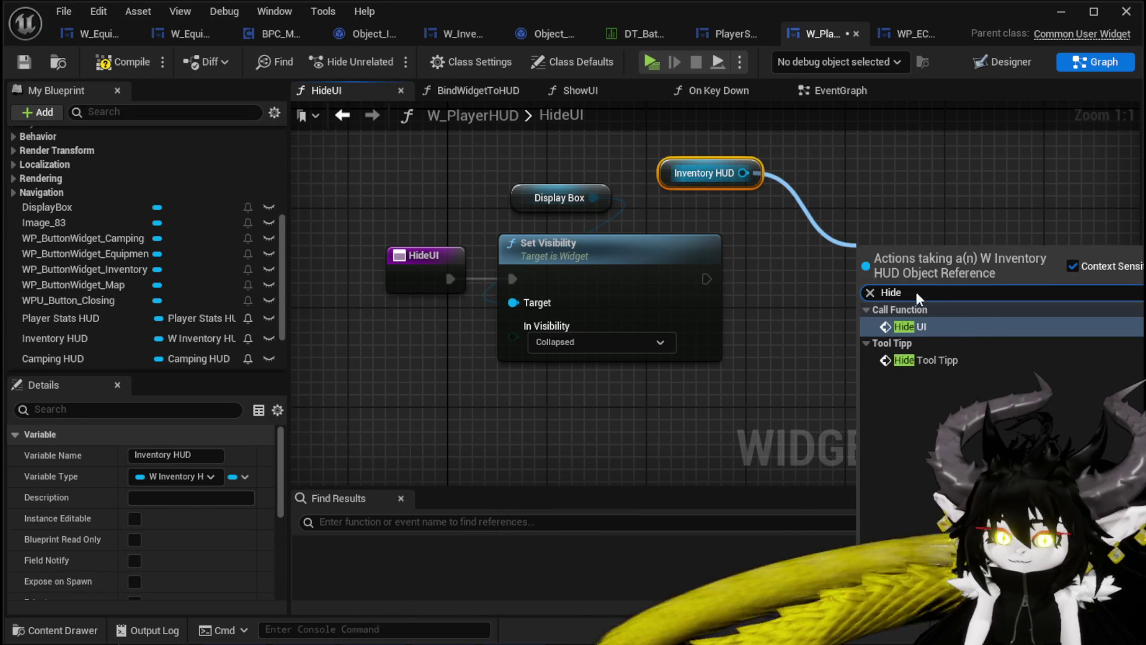
{"action": "left_click", "coordinate": [948, 328]}
{"action": "left_click_drag", "start_coordinate": [882, 250], "coordinate": [792, 249]}
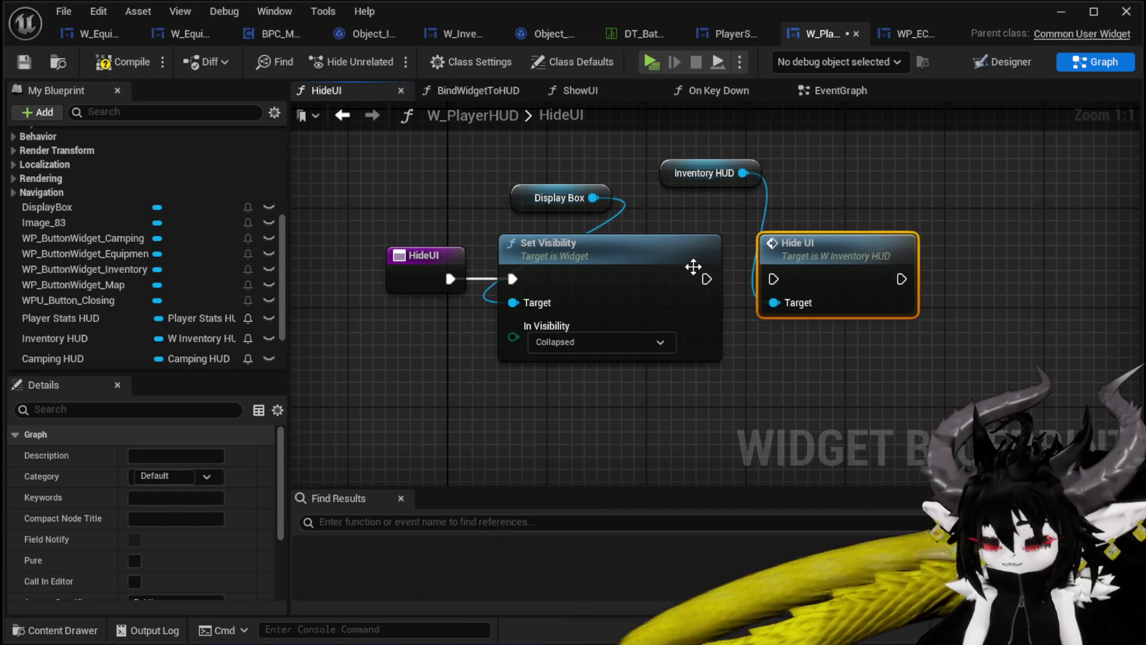
{"action": "left_click_drag", "start_coordinate": [704, 279], "coordinate": [770, 279]}
{"action": "left_click", "coordinate": [861, 203]}
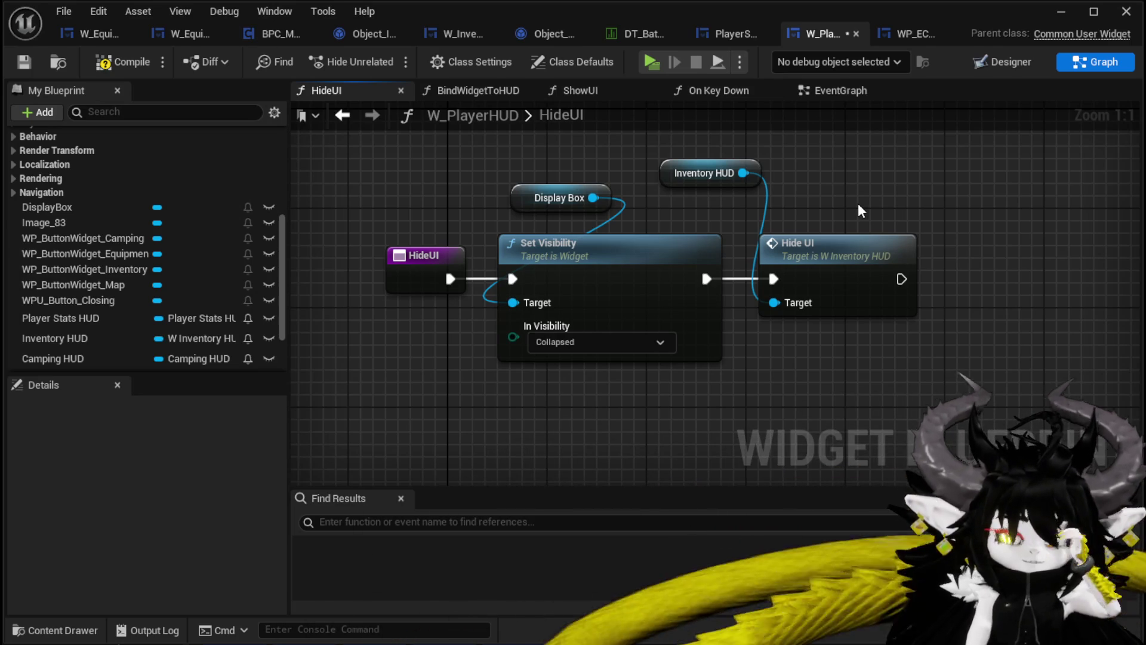
Tidy the Inventory HUD and Display Box getters beside their nodes, then return to PlayerStatsHUD.
{"action": "mouse_move", "coordinate": [707, 173]}
{"action": "left_mouse_down"}
{"action": "mouse_move", "coordinate": [824, 197]}
{"action": "mouse_move", "coordinate": [787, 180]}
{"action": "mouse_move", "coordinate": [772, 189]}
{"action": "left_mouse_up"}
{"action": "left_click_drag", "start_coordinate": [512, 197], "coordinate": [499, 210]}
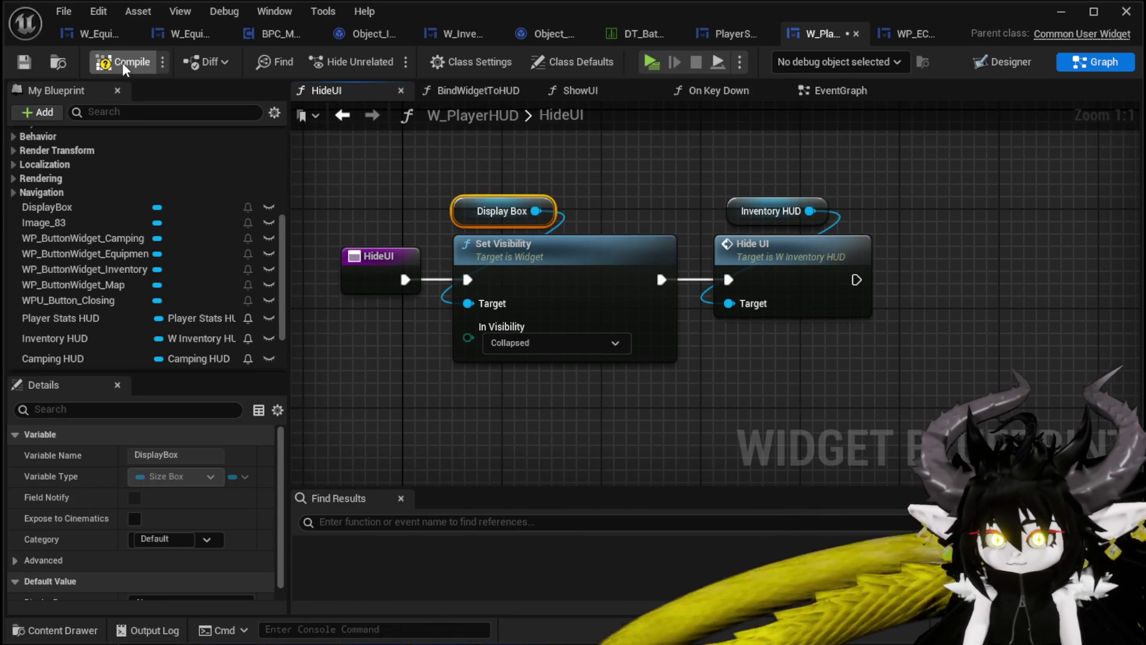
{"action": "left_click_drag", "start_coordinate": [771, 210], "coordinate": [745, 211]}
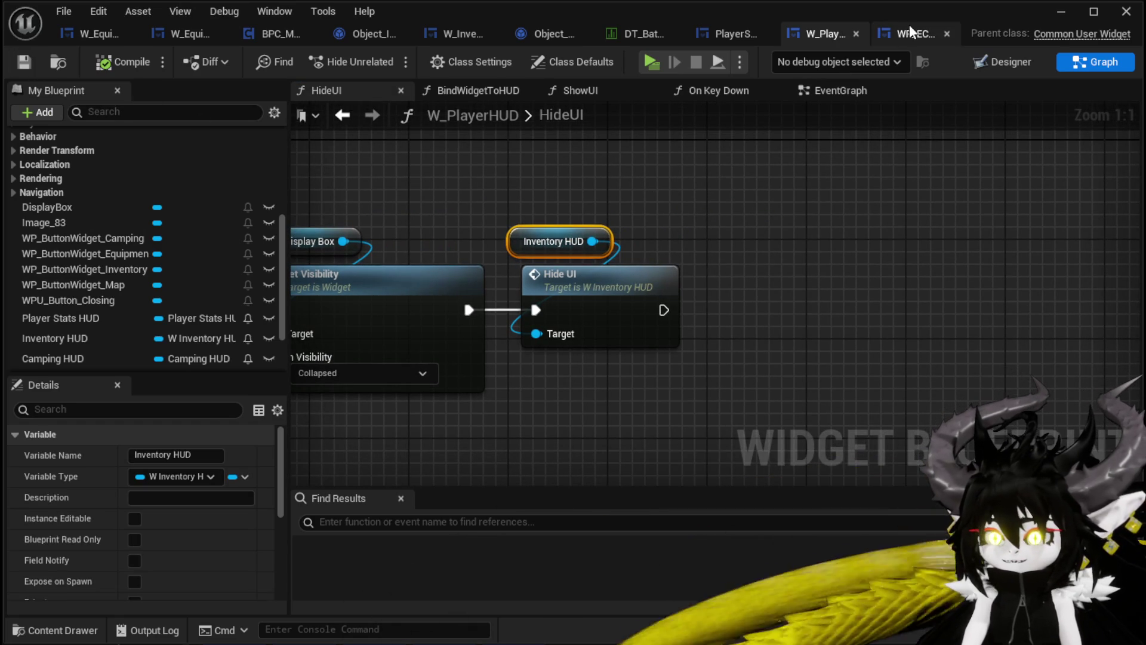
{"action": "left_click", "coordinate": [730, 33]}
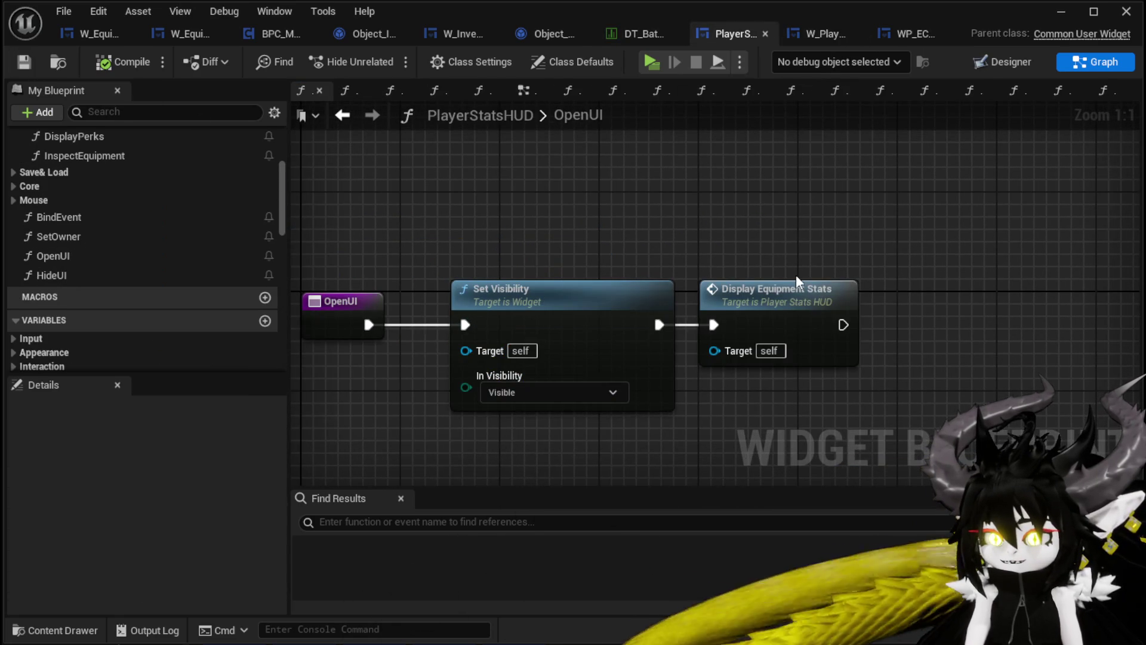
Check the updated HideUI graph in W_PlayerHUD.
{"action": "left_click", "coordinate": [812, 35]}
{"action": "scroll", "coordinate": [736, 205], "scroll_direction": "down", "scroll_amount": 2}
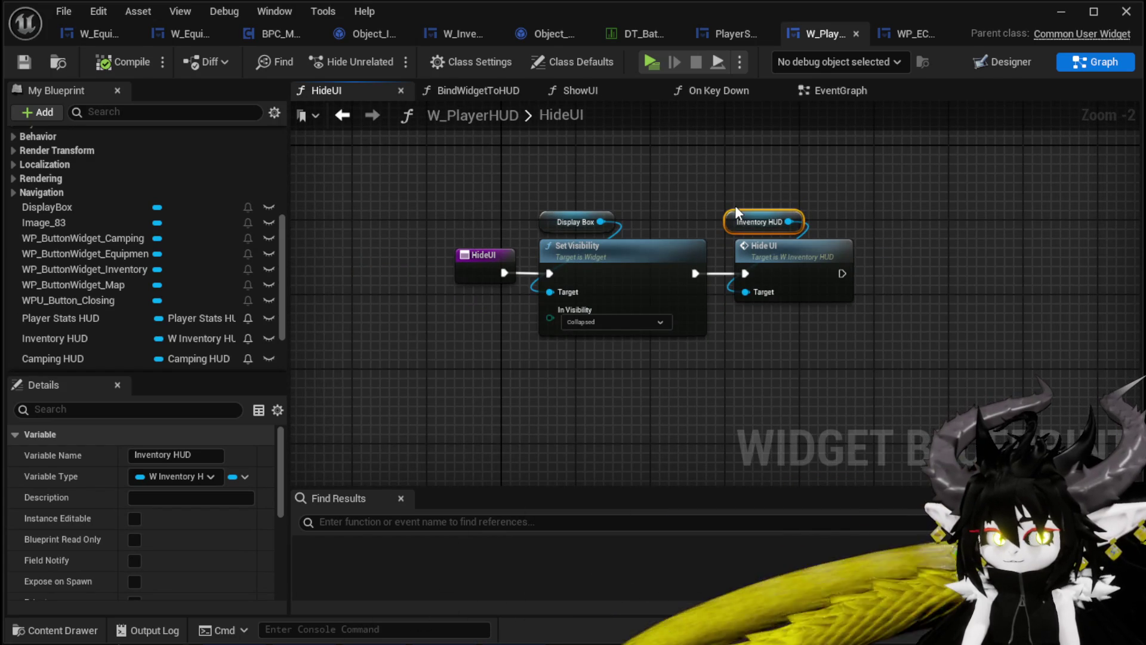
{"action": "left_click", "coordinate": [601, 197]}
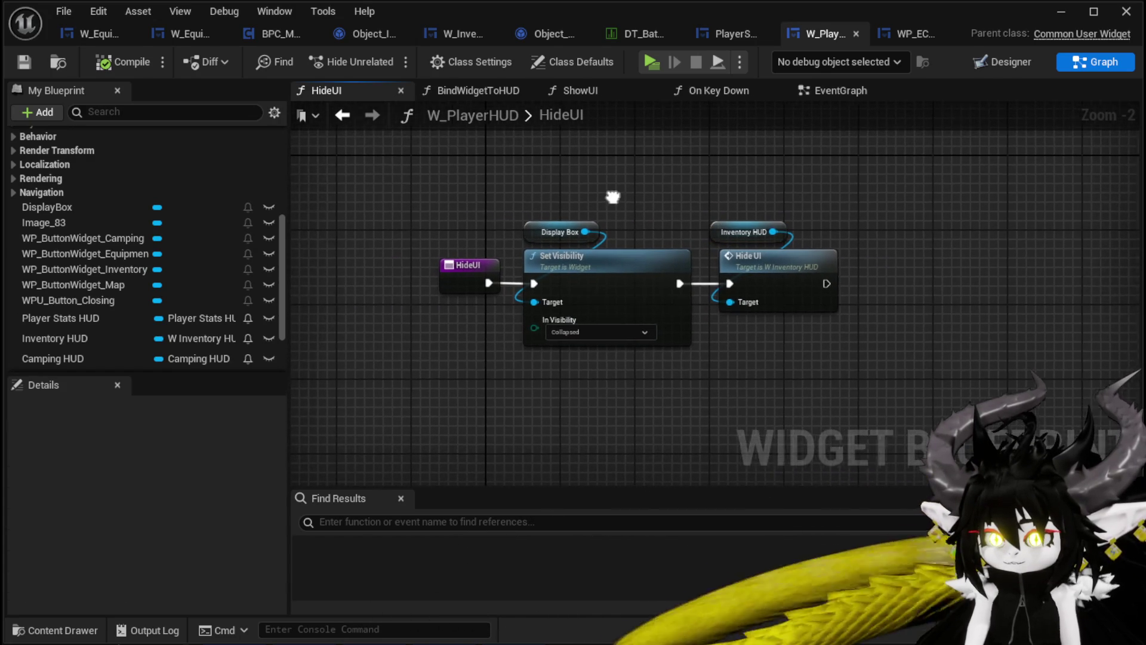
Look through W_EquipmentUpgrade, the tooltip widget, BPC_MC_Inventory, the item object and W_InventoryHUD's HideUI.
{"action": "left_click", "coordinate": [80, 38]}
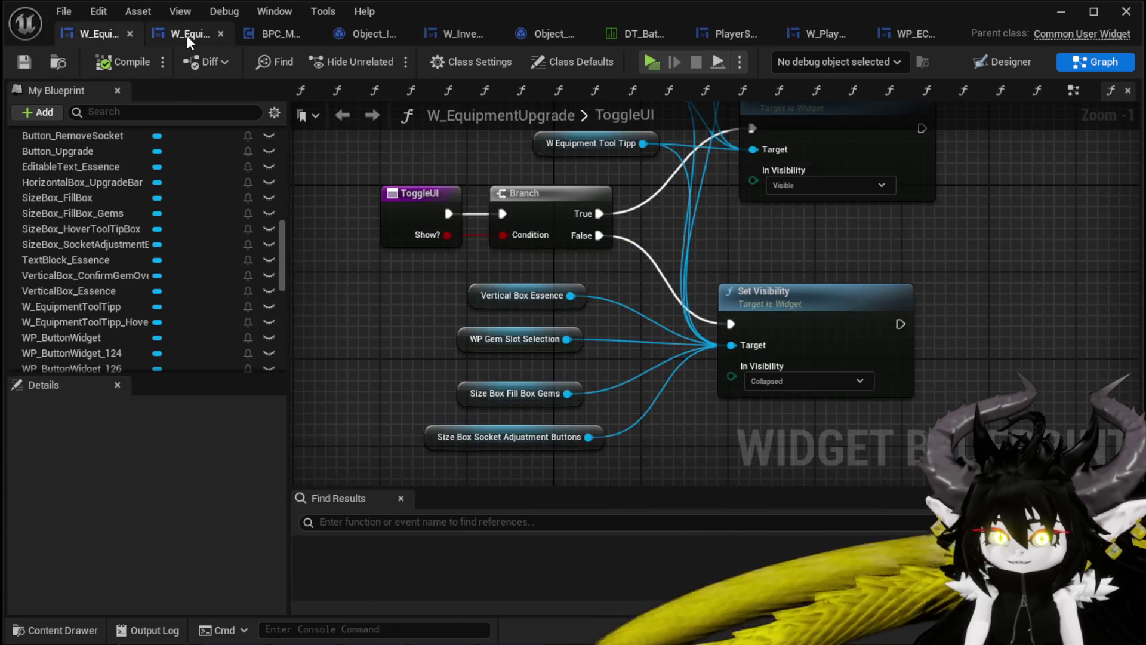
{"action": "left_click", "coordinate": [187, 34]}
{"action": "left_click", "coordinate": [268, 33]}
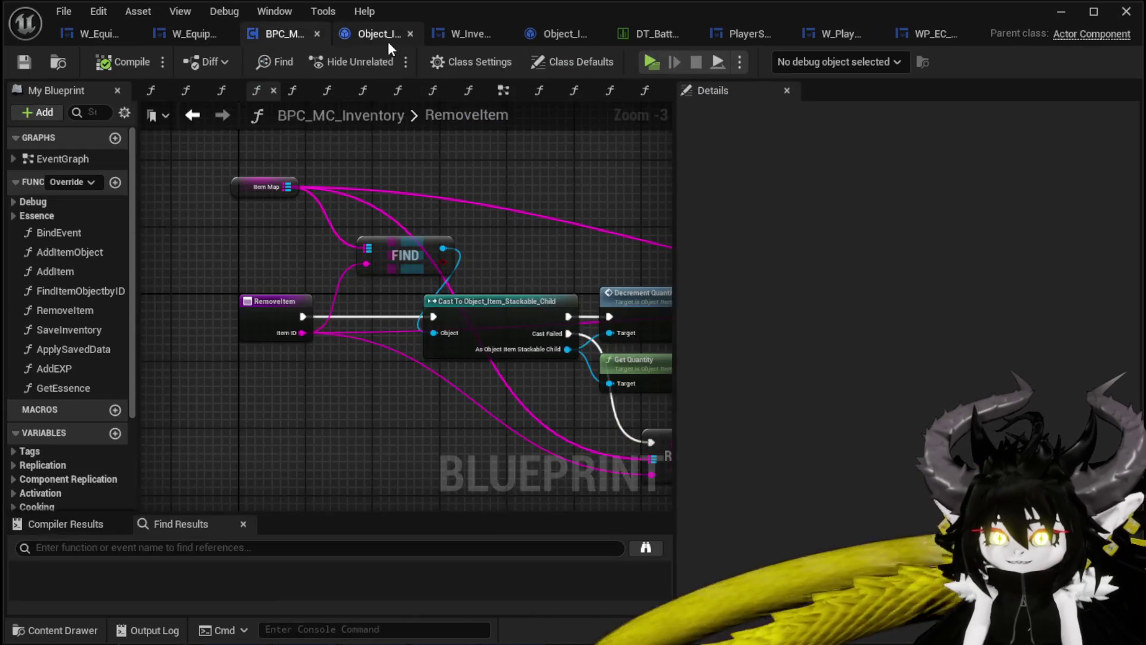
{"action": "left_click", "coordinate": [373, 35]}
{"action": "left_click", "coordinate": [443, 35]}
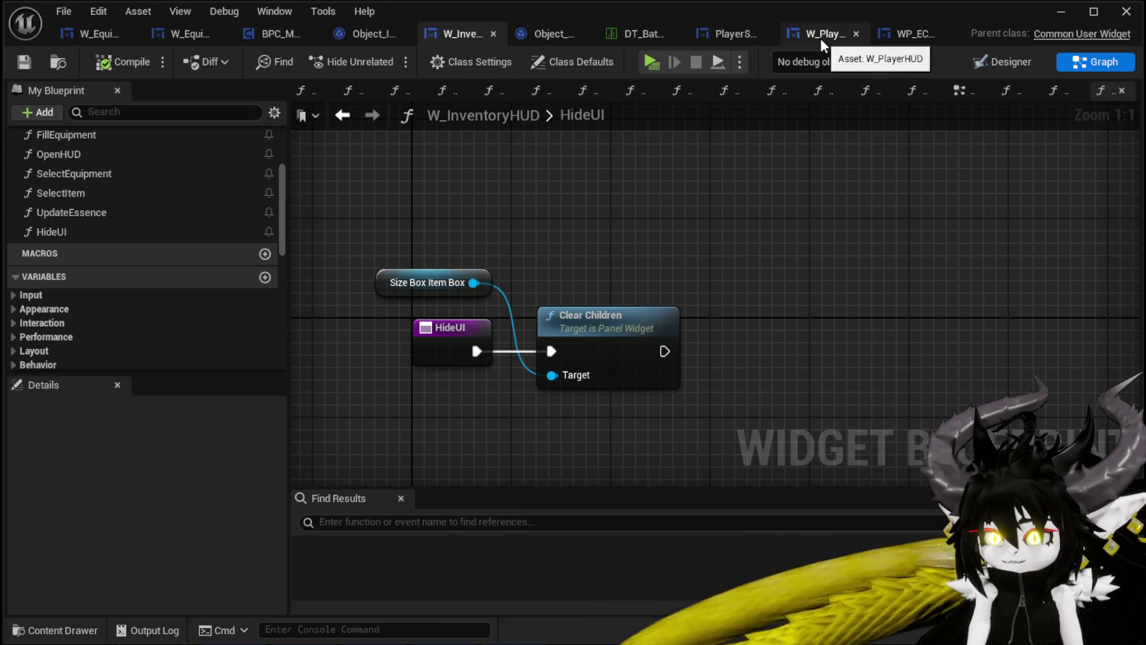
{"action": "left_click", "coordinate": [1062, 11]}
Play-test in a new window, trying the inventory's Equipment and Materials menus and tooltips.
{"action": "left_click", "coordinate": [386, 58]}
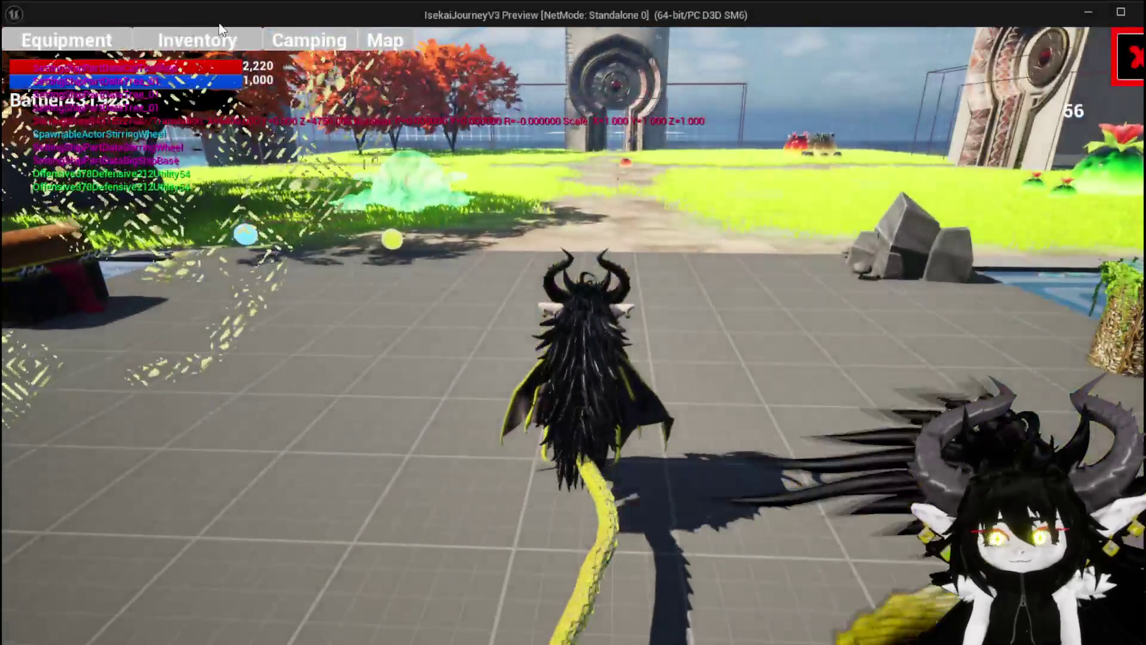
{"action": "left_click", "coordinate": [213, 41]}
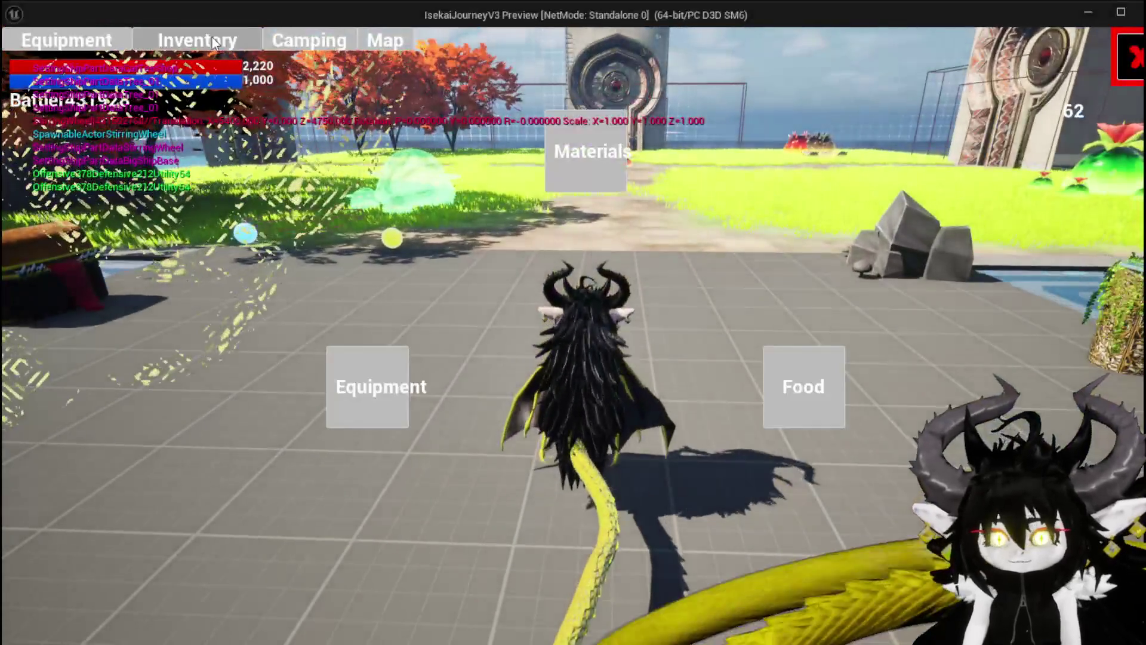
{"action": "left_click", "coordinate": [341, 380]}
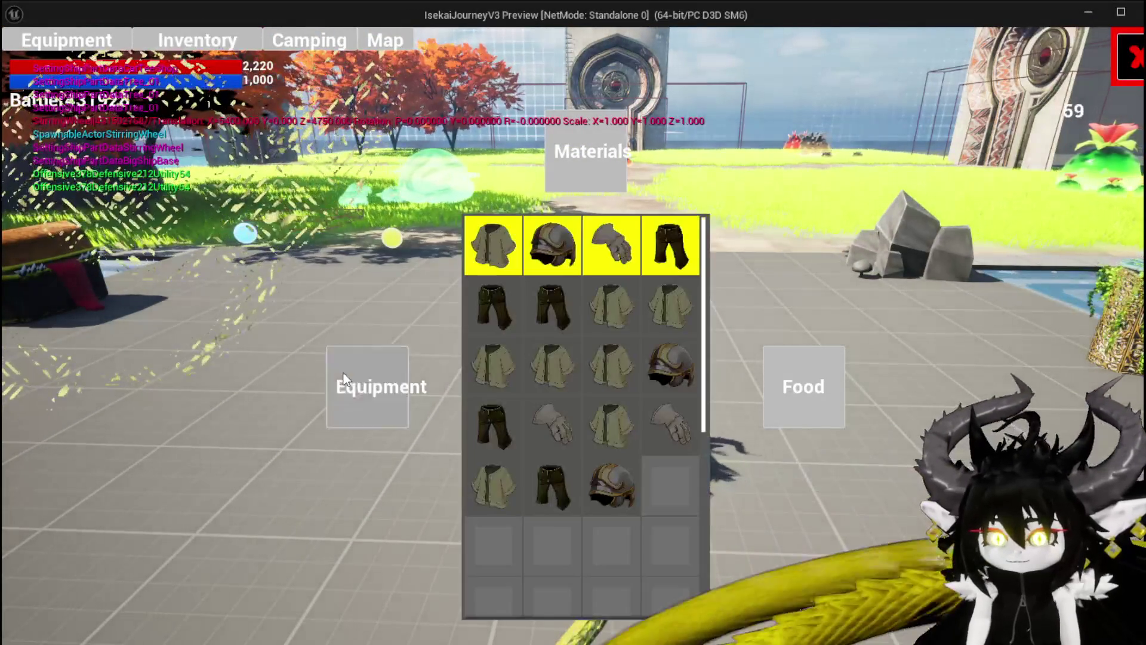
{"action": "left_click", "coordinate": [1129, 60]}
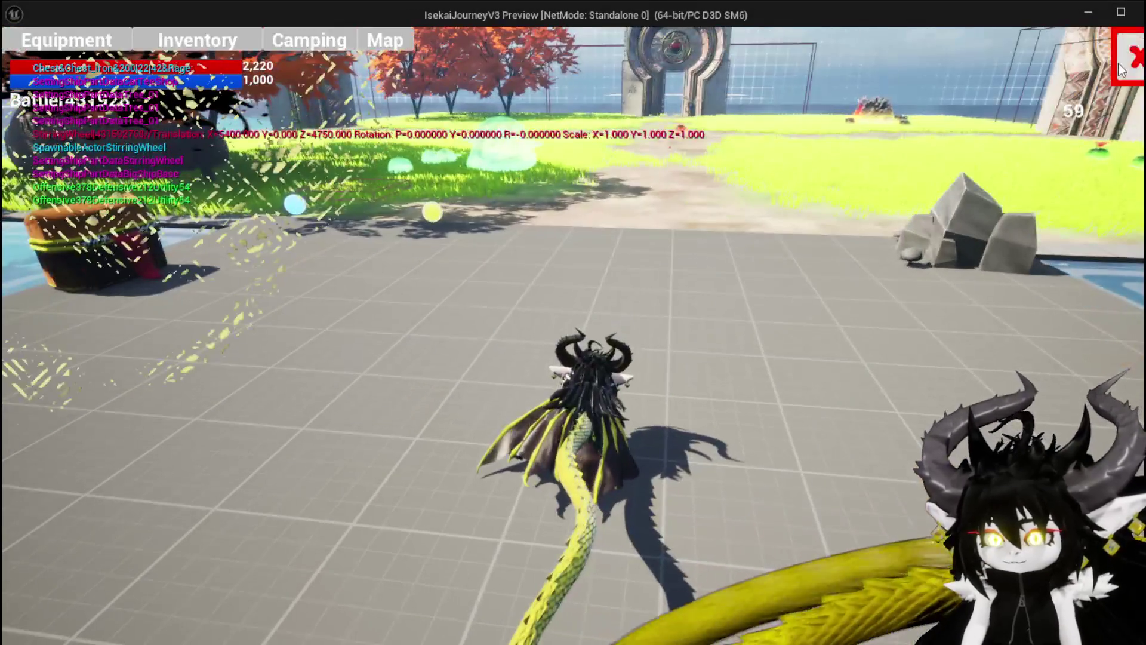
{"action": "left_click", "coordinate": [202, 43]}
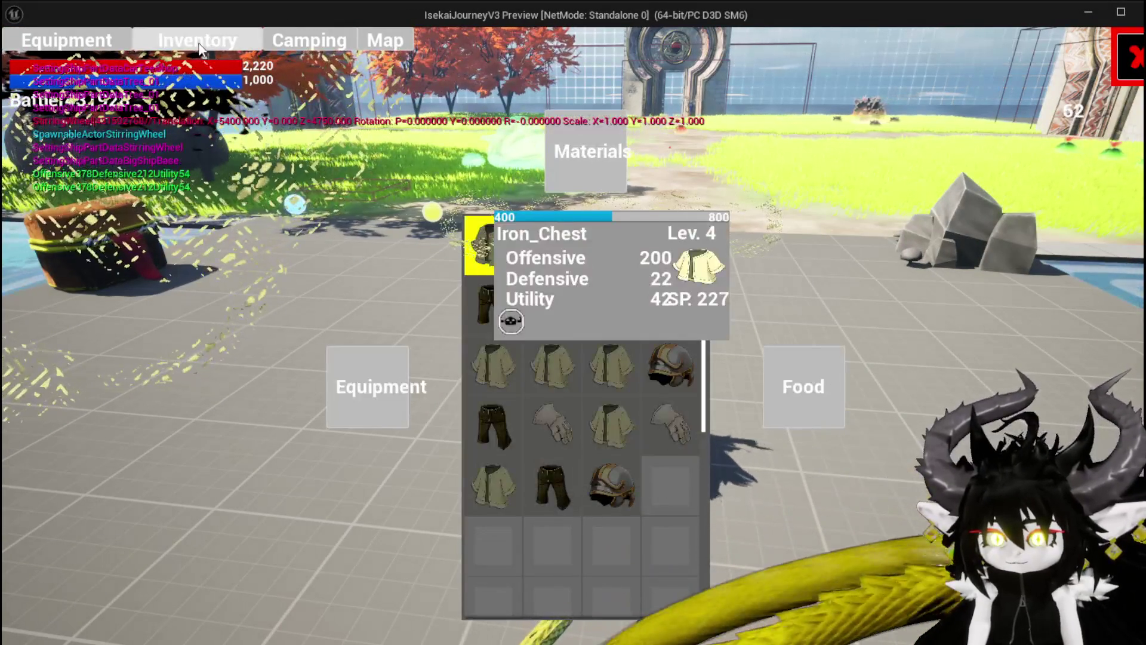
{"action": "mouse_move", "coordinate": [564, 448]}
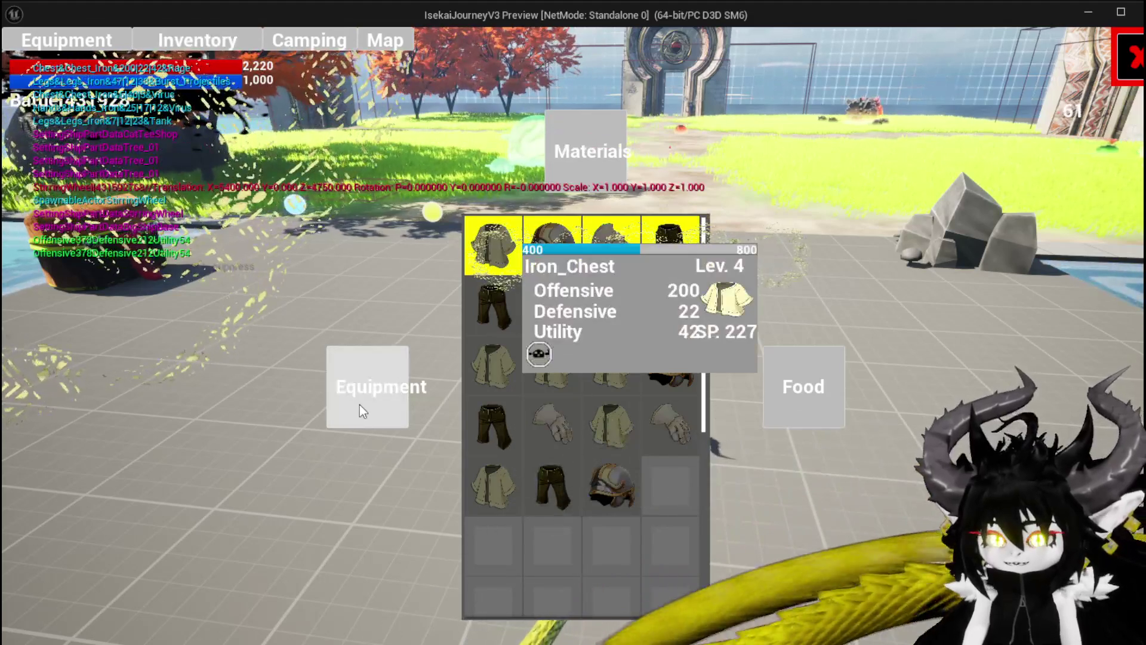
{"action": "left_click", "coordinate": [562, 166]}
{"action": "left_click", "coordinate": [1128, 59]}
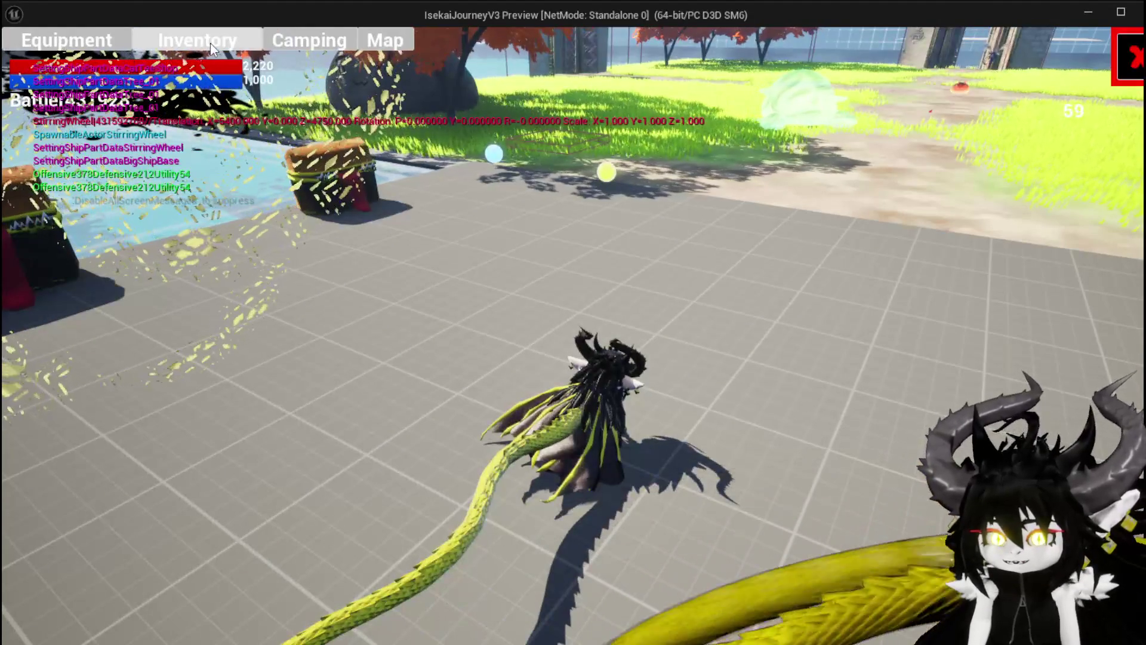
{"action": "left_click", "coordinate": [210, 43]}
End the play test and return to W_InventoryHUD's SelectItem graph.
{"action": "key", "text": "Escape"}
{"action": "key", "text": "ctrl+s"}
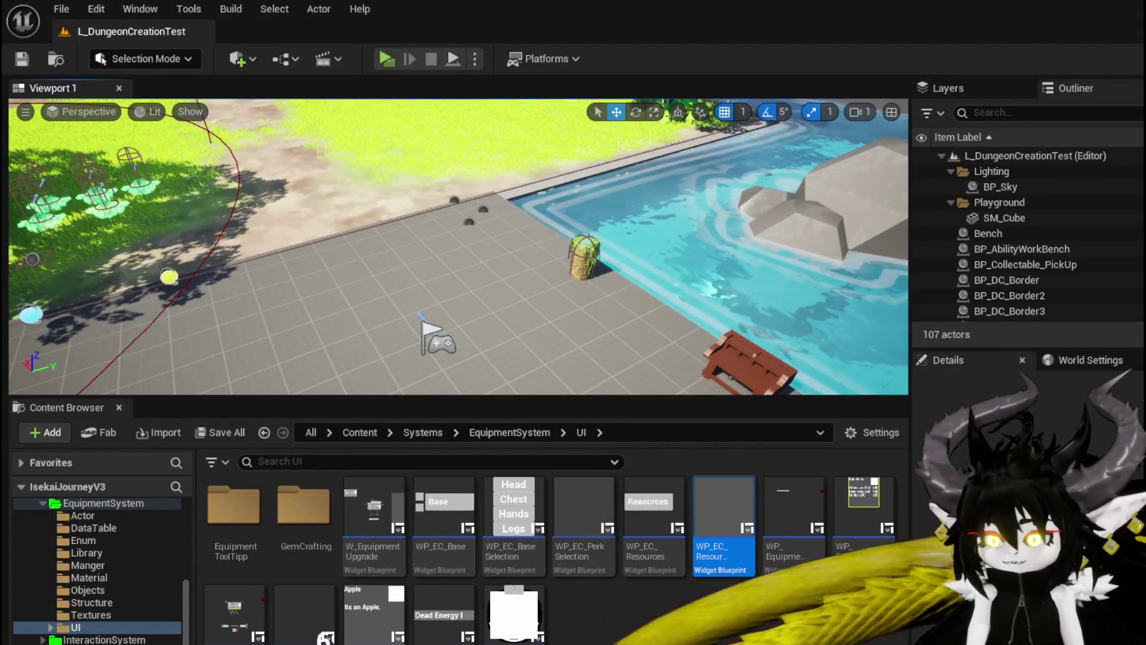
{"action": "key", "text": "alt+Tab"}
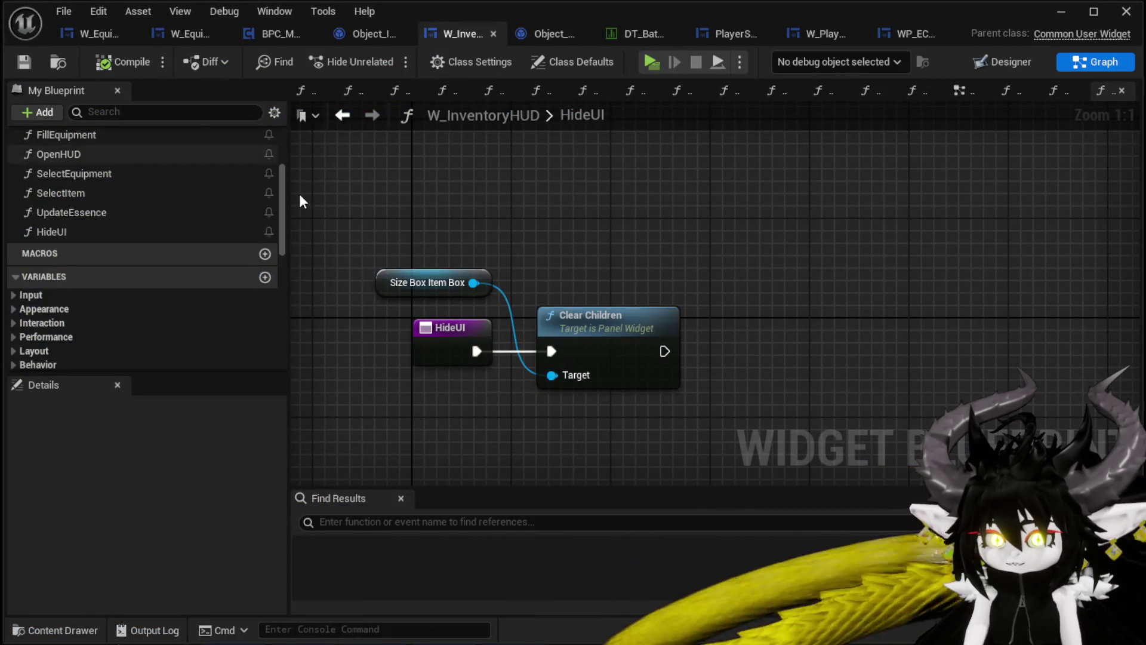
{"action": "left_click", "coordinate": [342, 115]}
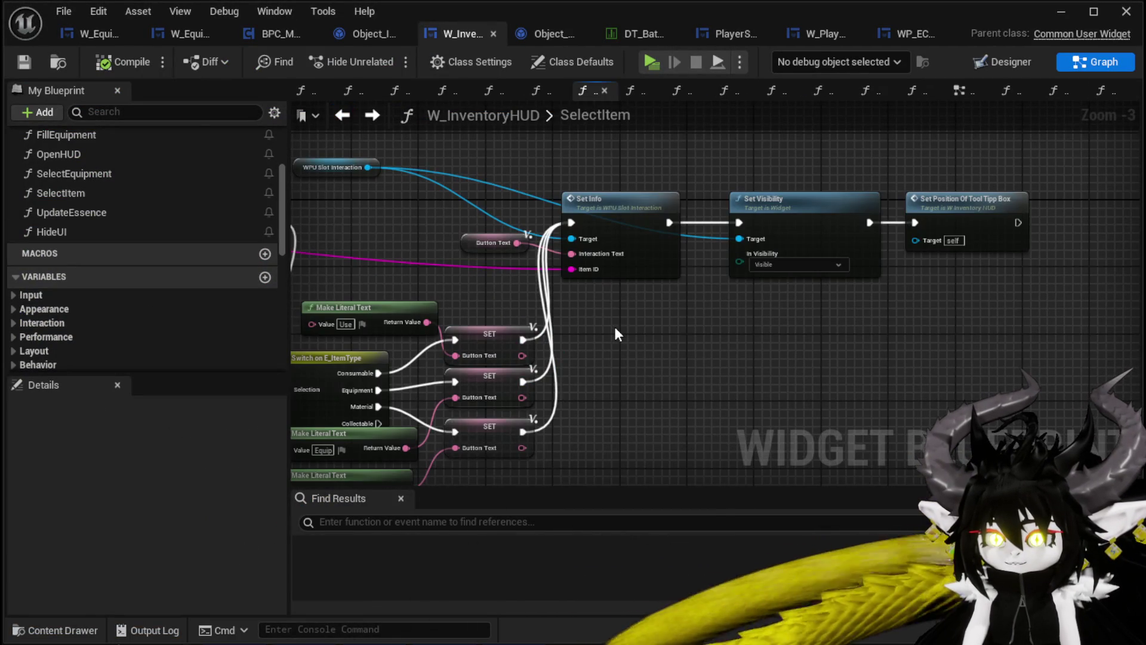
{"action": "scroll", "coordinate": [617, 333], "scroll_direction": "down", "scroll_amount": 2}
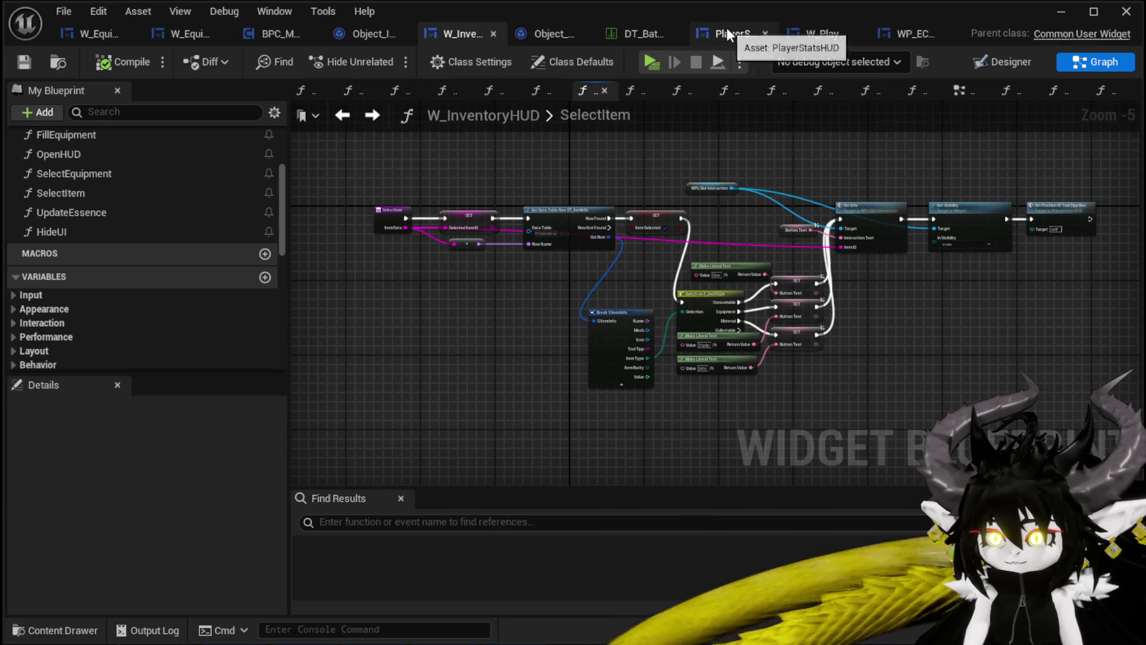
Select the Display Box and Set Visibility nodes in W_PlayerHUD's HideUI, then view its EventGraph.
{"action": "left_click", "coordinate": [819, 38]}
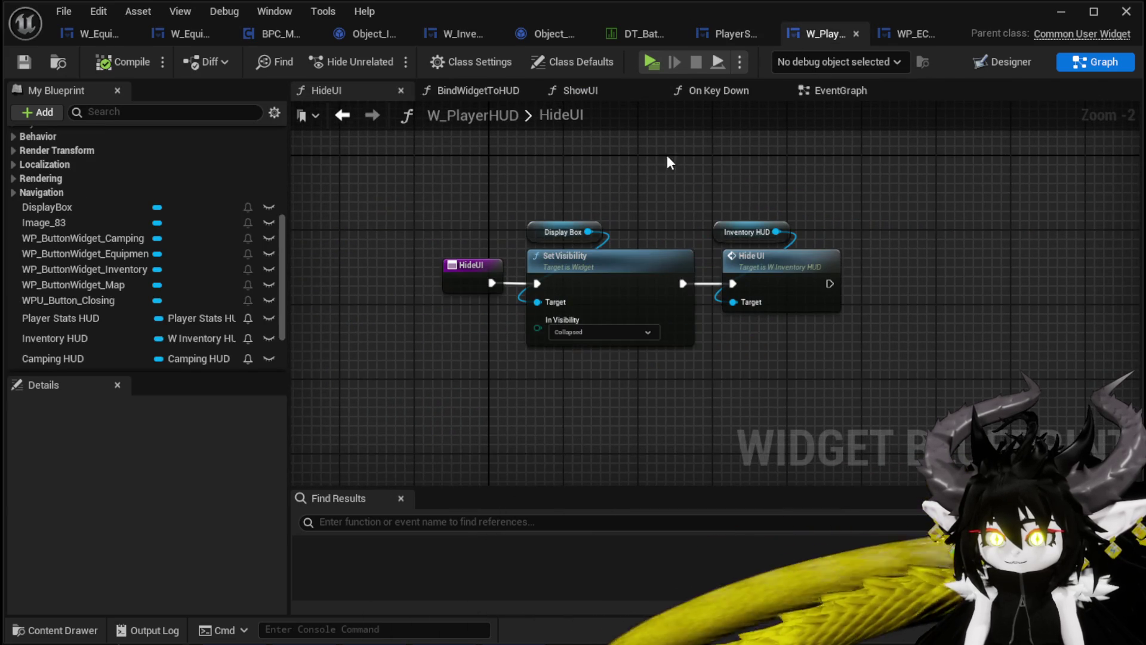
{"action": "left_click_drag", "start_coordinate": [529, 149], "coordinate": [922, 405]}
{"action": "left_click", "coordinate": [753, 367]}
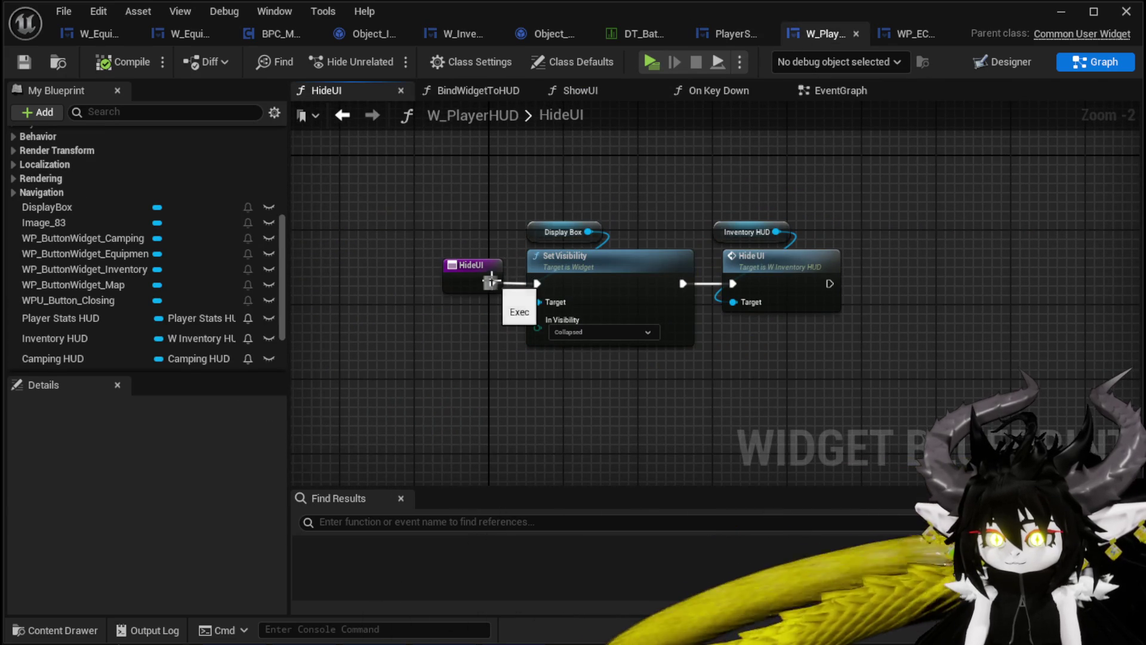
{"action": "left_click_drag", "start_coordinate": [593, 402], "coordinate": [592, 403]}
{"action": "mouse_move", "coordinate": [561, 150]}
{"action": "left_mouse_down"}
{"action": "mouse_move", "coordinate": [581, 376]}
{"action": "mouse_move", "coordinate": [571, 302]}
{"action": "left_mouse_up"}
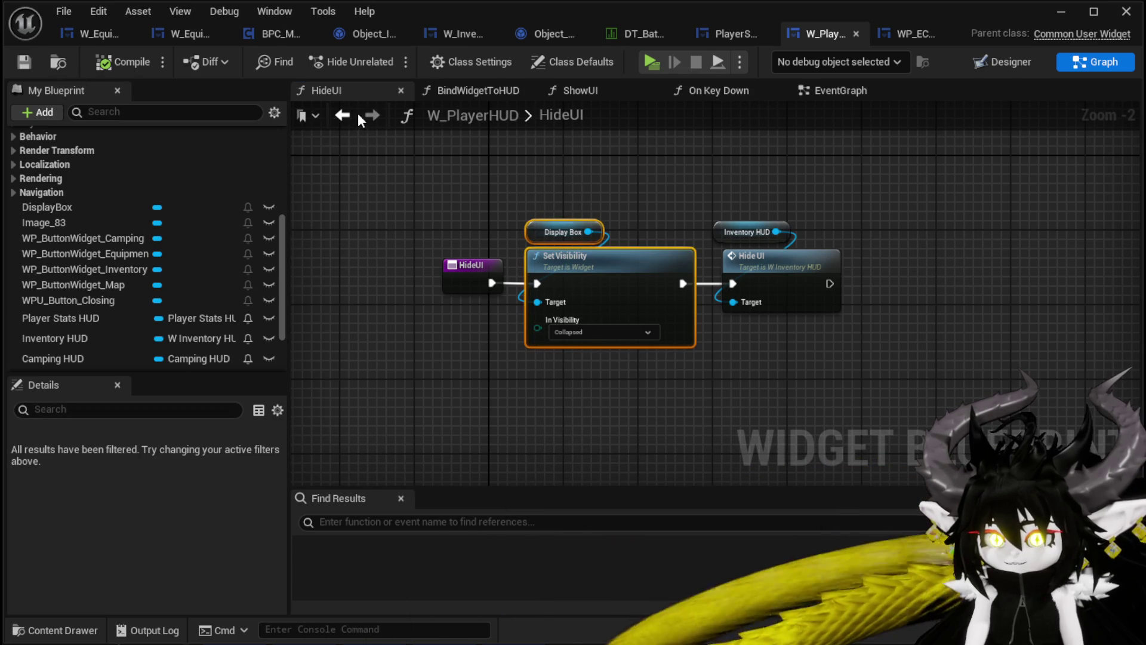
{"action": "left_click", "coordinate": [823, 94]}
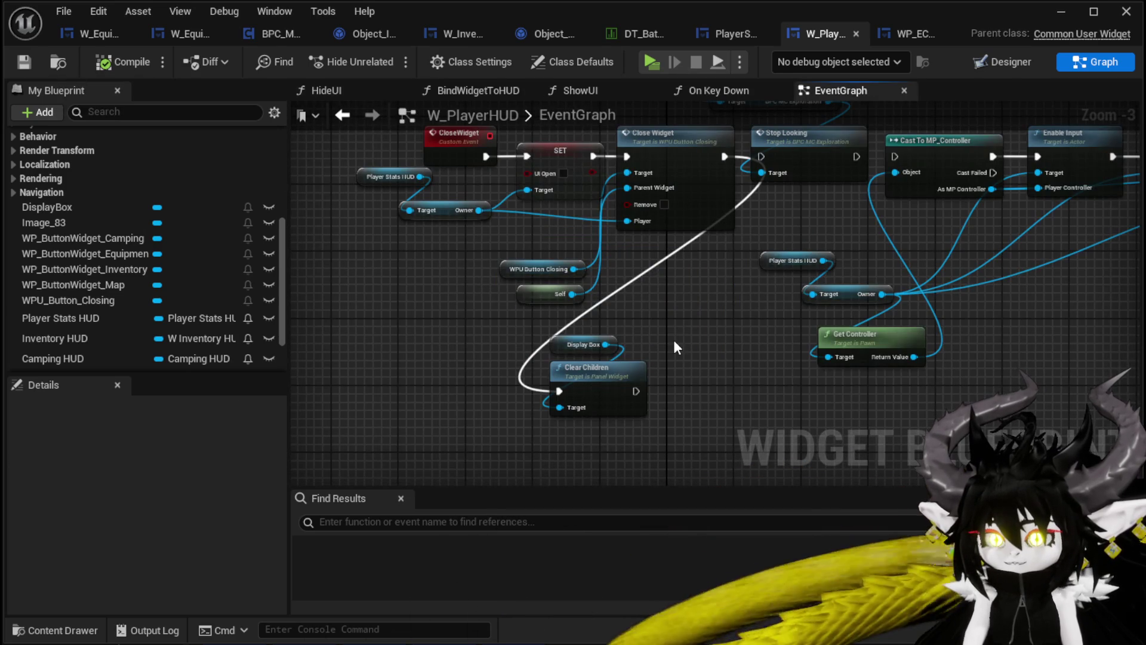
Bring the EventGraph's Display Box and Clear Children nodes into the HideUI function.
{"action": "left_click_drag", "start_coordinate": [683, 313], "coordinate": [719, 228]}
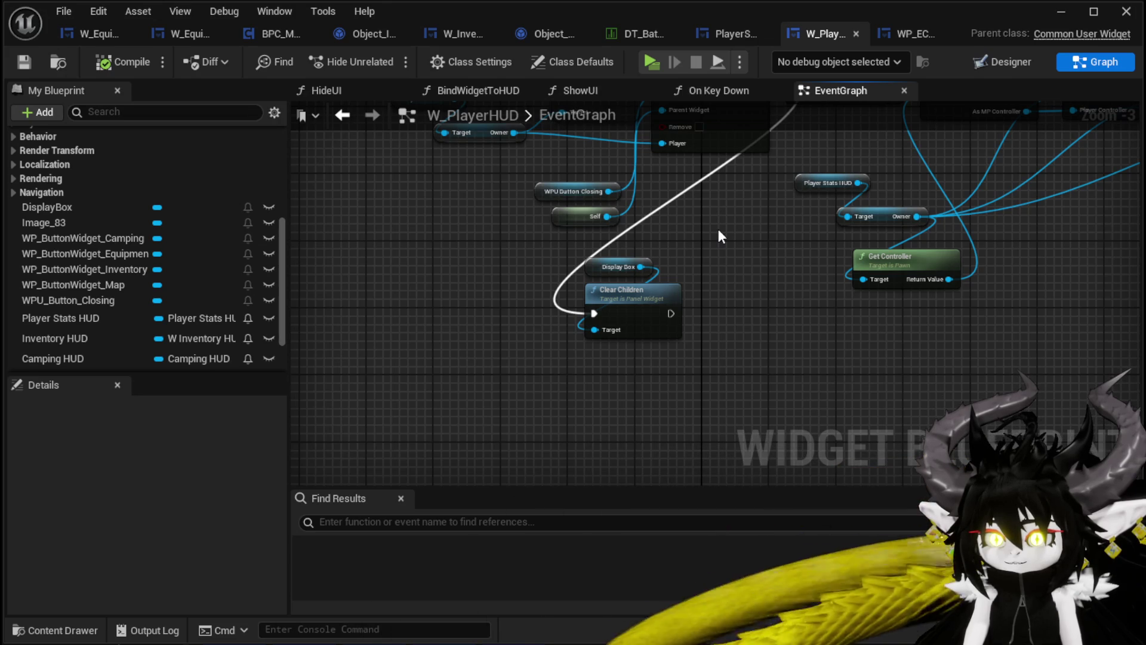
{"action": "left_click_drag", "start_coordinate": [641, 232], "coordinate": [649, 365]}
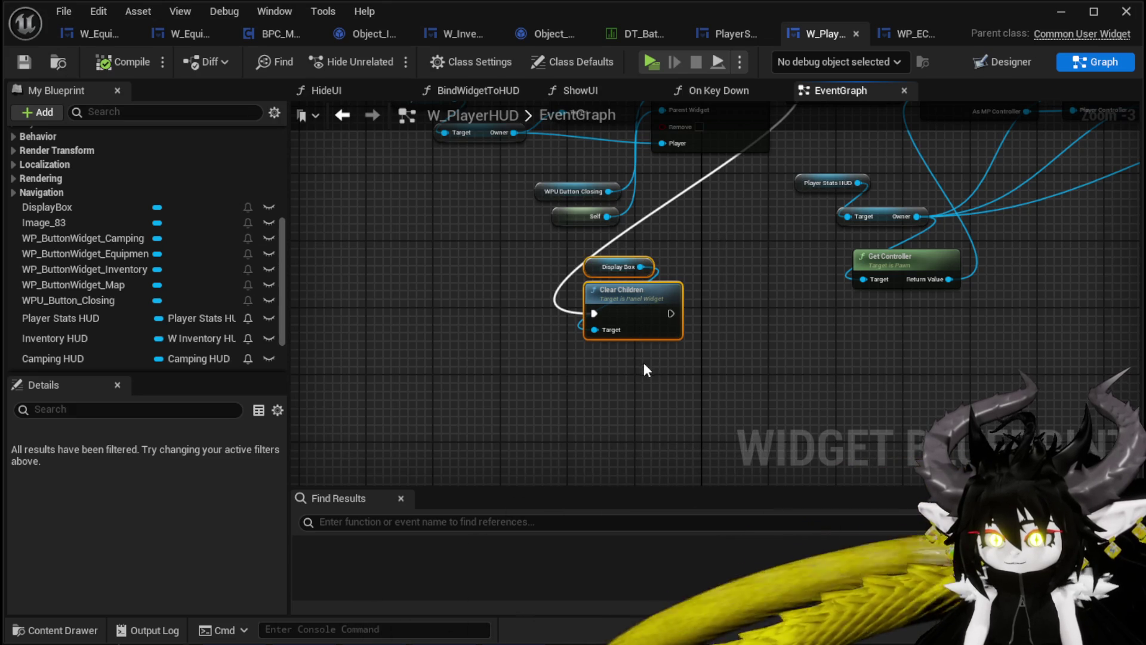
{"action": "scroll", "coordinate": [199, 233], "scroll_direction": "up", "scroll_amount": 2}
{"action": "scroll", "coordinate": [179, 233], "scroll_direction": "up", "scroll_amount": 5}
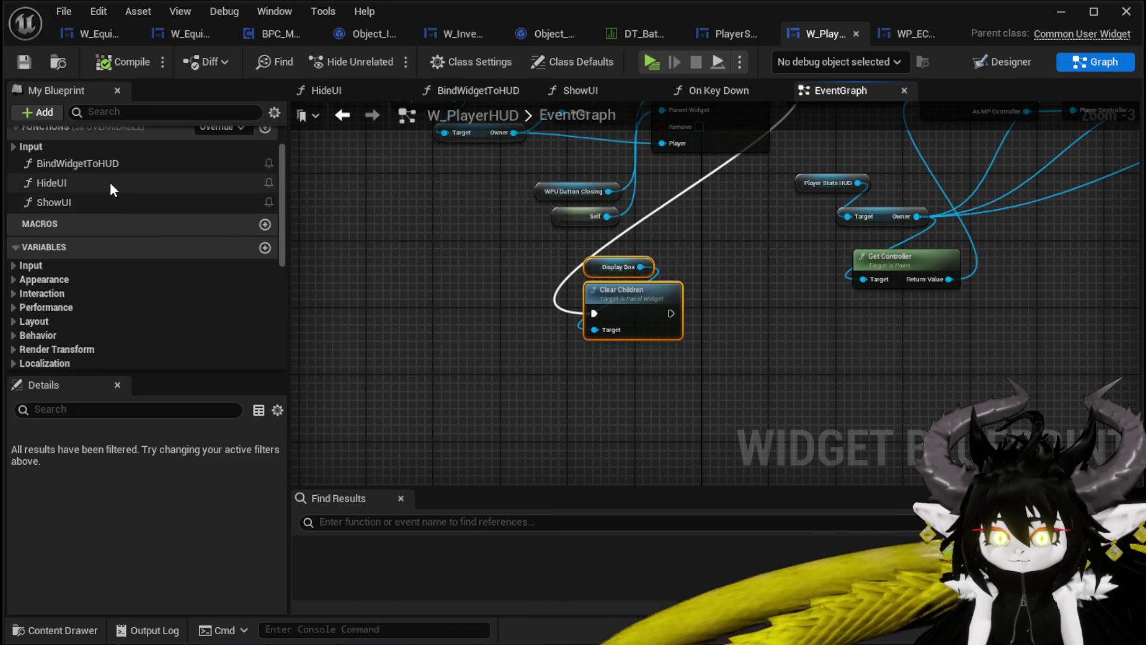
{"action": "double_click", "coordinate": [110, 184]}
{"action": "key", "text": "ctrl+v"}
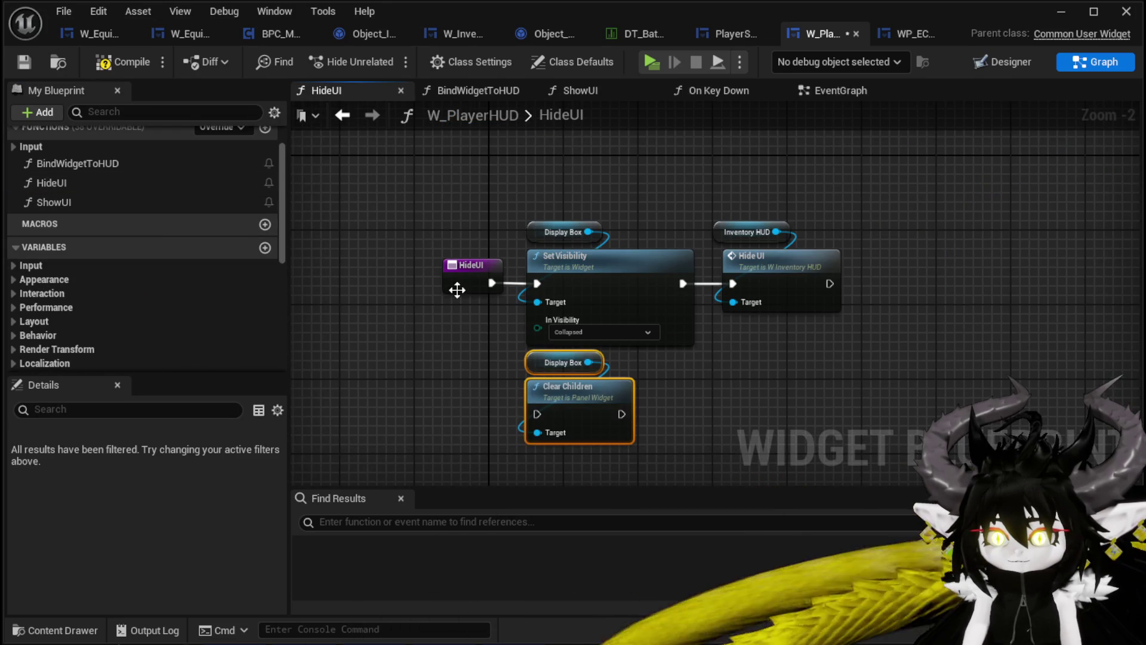
Wire HideUI → Clear Children → Set Visibility and save W_PlayerHUD.
{"action": "left_click_drag", "start_coordinate": [456, 266], "coordinate": [345, 270]}
{"action": "left_click_drag", "start_coordinate": [453, 463], "coordinate": [594, 353]}
{"action": "left_click_drag", "start_coordinate": [594, 397], "coordinate": [480, 266]}
{"action": "mouse_move", "coordinate": [380, 283]}
{"action": "left_mouse_down"}
{"action": "mouse_move", "coordinate": [439, 288]}
{"action": "mouse_move", "coordinate": [425, 283]}
{"action": "left_mouse_up"}
{"action": "left_click_drag", "start_coordinate": [510, 284], "coordinate": [537, 283]}
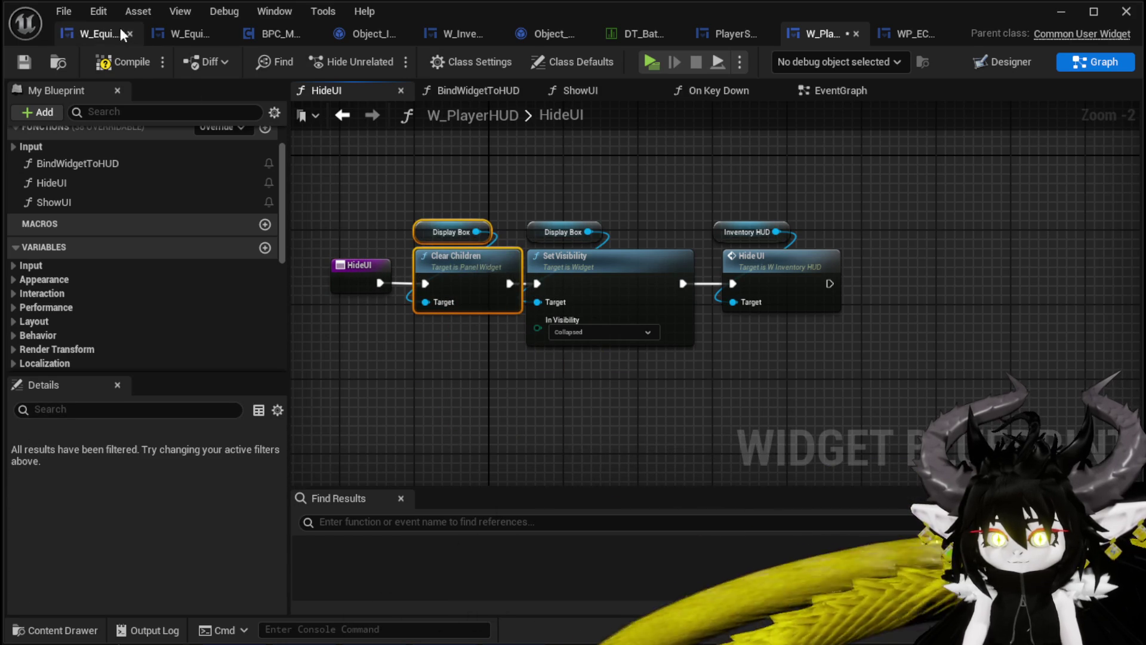
{"action": "left_click", "coordinate": [21, 62]}
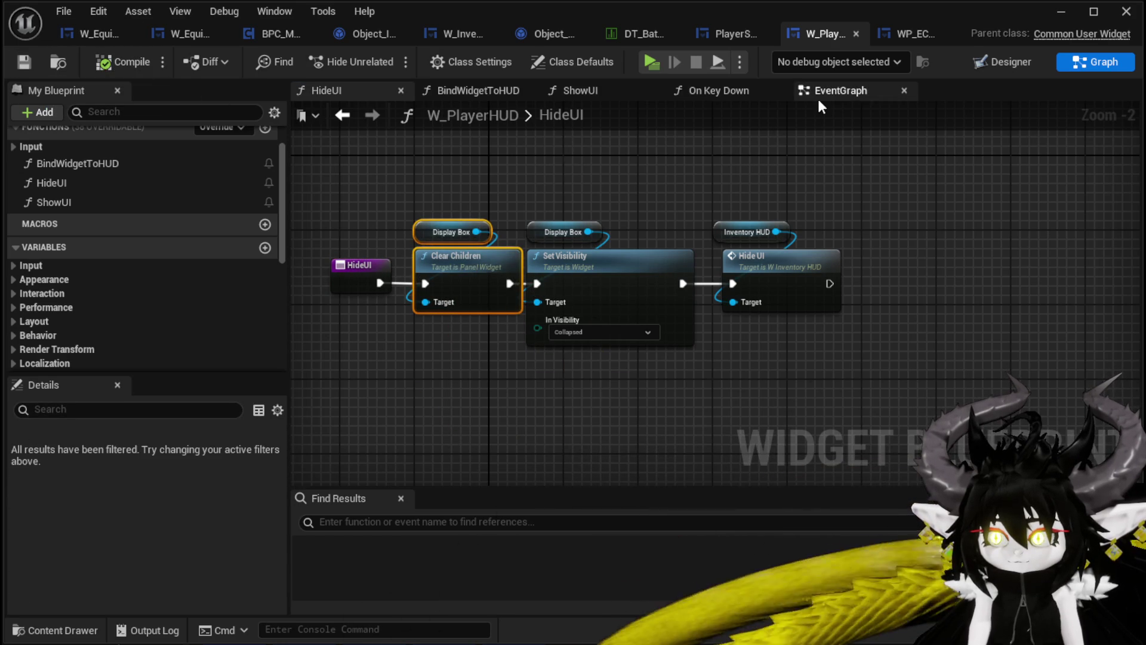
Add a Hide UI call to the EventGraph and wire Close Widget's output into it.
{"action": "left_click", "coordinate": [820, 96]}
{"action": "mouse_move", "coordinate": [77, 185]}
{"action": "left_mouse_down"}
{"action": "mouse_move", "coordinate": [485, 355]}
{"action": "mouse_move", "coordinate": [609, 355]}
{"action": "left_mouse_up"}
{"action": "mouse_move", "coordinate": [798, 154]}
{"action": "left_mouse_down"}
{"action": "mouse_move", "coordinate": [624, 451]}
{"action": "mouse_move", "coordinate": [646, 308]}
{"action": "mouse_move", "coordinate": [642, 339]}
{"action": "left_mouse_up"}
{"action": "left_click", "coordinate": [704, 364]}
Delete the EventGraph's old Clear Children and Display Box nodes, then compile and save.
{"action": "key", "text": "Delete"}
{"action": "left_click", "coordinate": [775, 310]}
{"action": "left_click", "coordinate": [21, 63]}
Run a quick Play-in-New-Window test and end it with Esc.
{"action": "left_click", "coordinate": [1054, 13]}
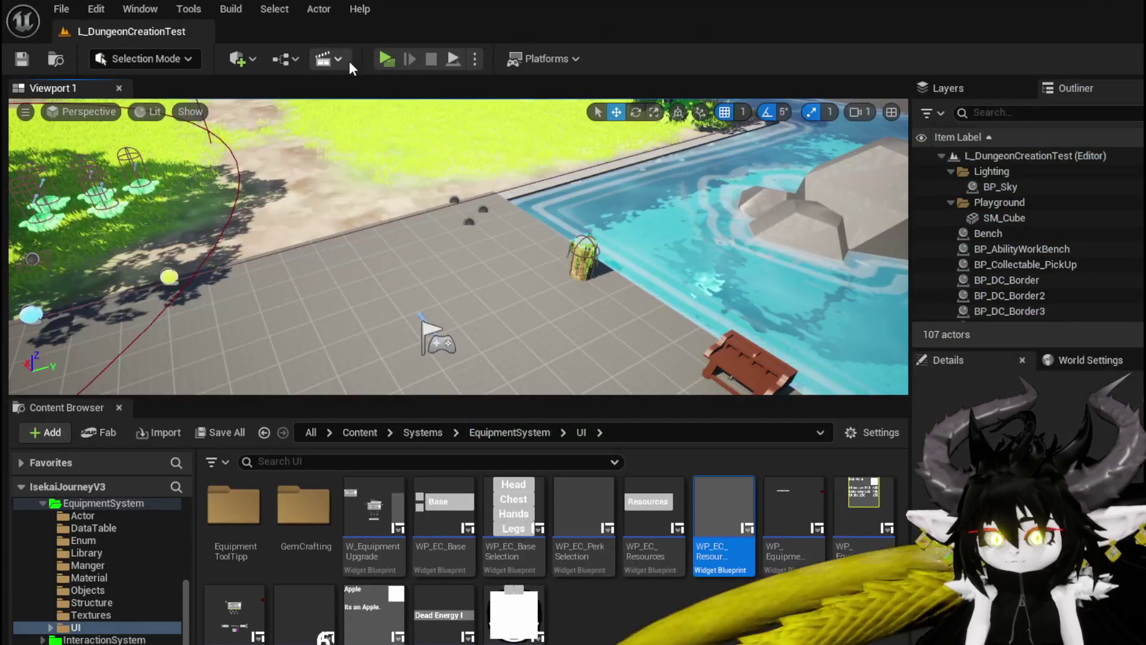
{"action": "left_click", "coordinate": [381, 55]}
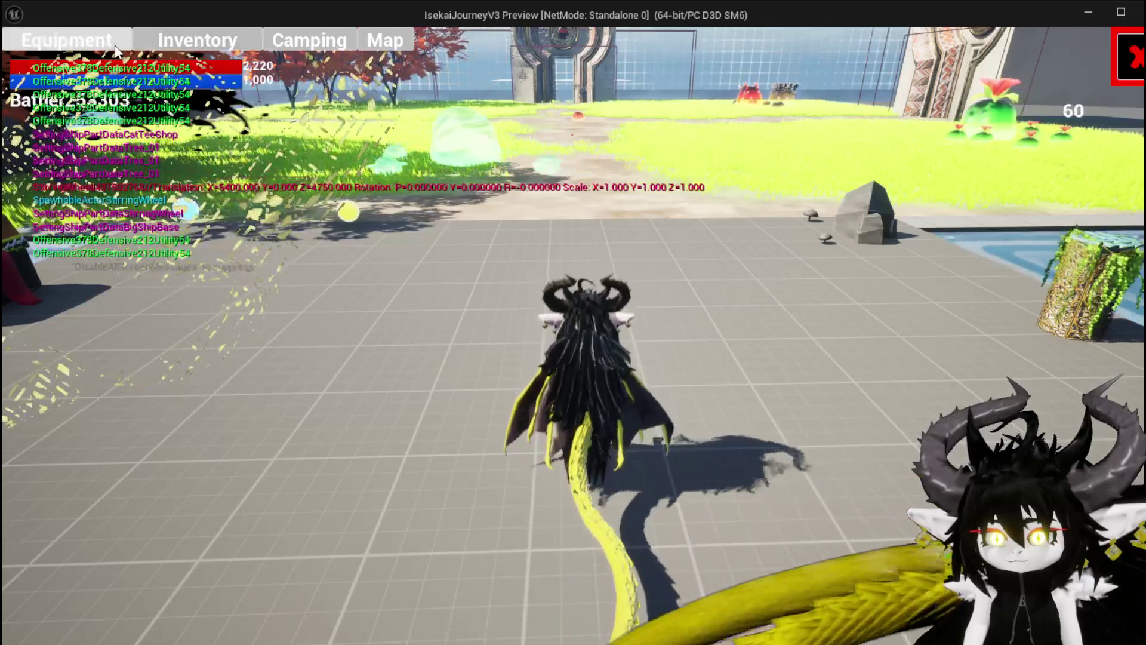
{"action": "key", "text": "Escape"}
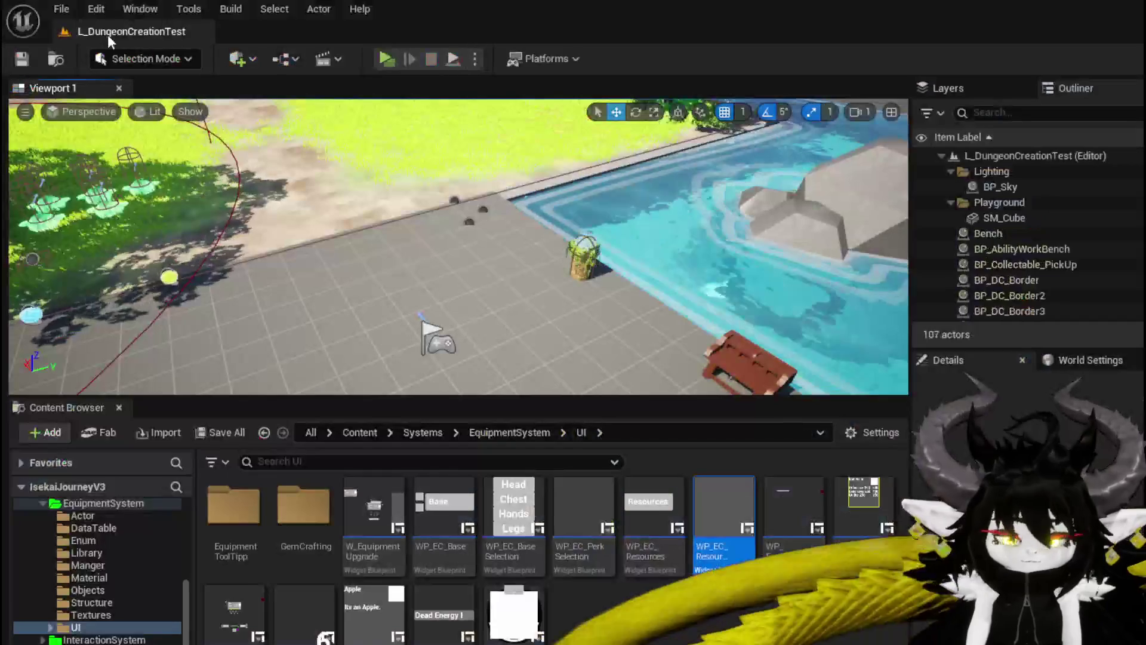
{"action": "key", "text": "ctrl+s"}
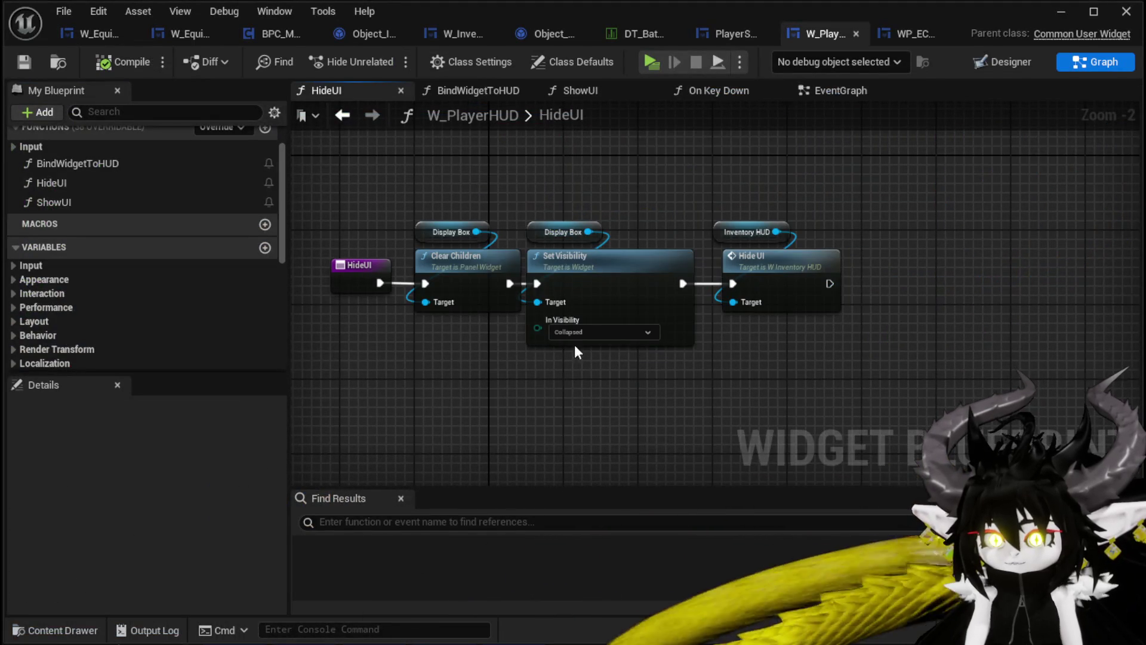
Remove Set Visibility, wire Clear Children straight into Hide UI, then compile and save W_PlayerHUD.
{"action": "left_click", "coordinate": [553, 260]}
{"action": "key", "text": "Delete"}
{"action": "mouse_move", "coordinate": [509, 256]}
{"action": "left_mouse_down"}
{"action": "mouse_move", "coordinate": [722, 245]}
{"action": "mouse_move", "coordinate": [731, 257]}
{"action": "left_mouse_up"}
{"action": "left_click", "coordinate": [793, 230]}
{"action": "left_click_drag", "start_coordinate": [793, 230], "coordinate": [606, 231]}
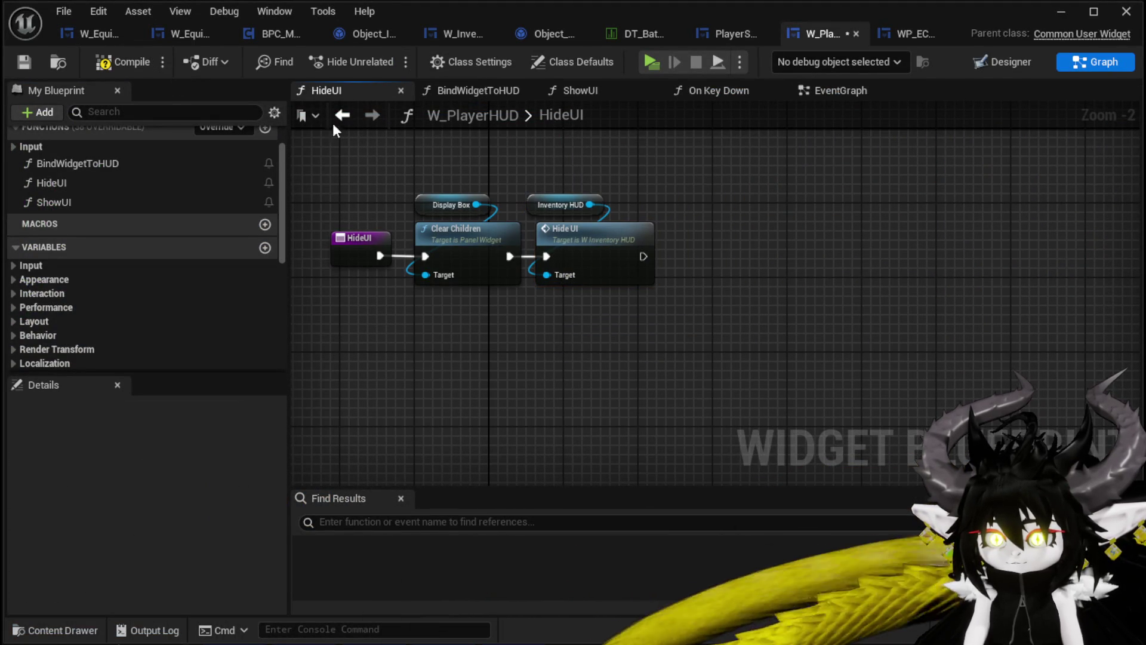
{"action": "left_click", "coordinate": [121, 60]}
{"action": "left_click", "coordinate": [24, 61]}
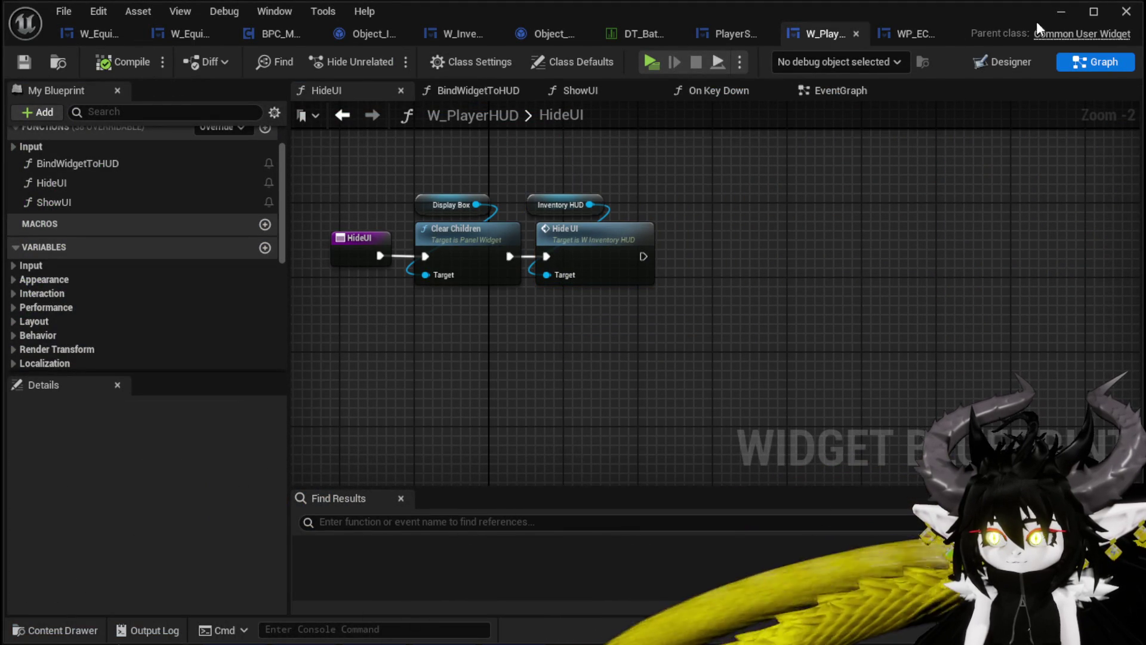
Play-test the game, opening the inventory to try the Food and Equipment categories.
{"action": "left_click", "coordinate": [1061, 11]}
{"action": "left_click", "coordinate": [468, 56]}
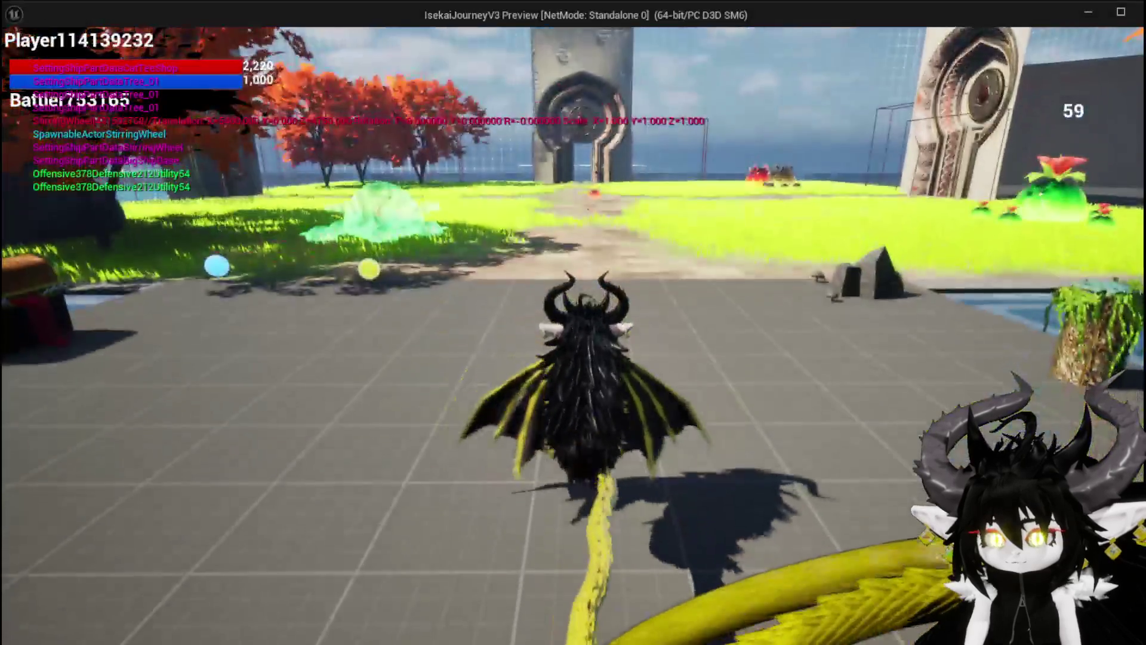
{"action": "key", "text": "i"}
{"action": "left_click", "coordinate": [818, 390]}
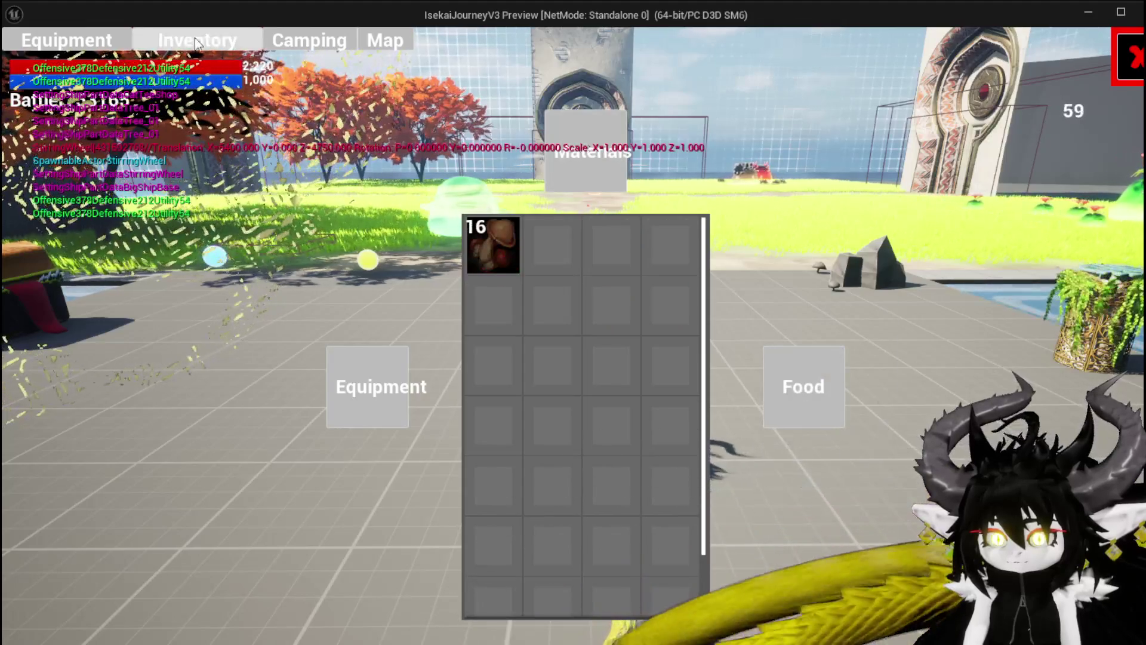
{"action": "left_click", "coordinate": [67, 40]}
{"action": "left_click", "coordinate": [1129, 59]}
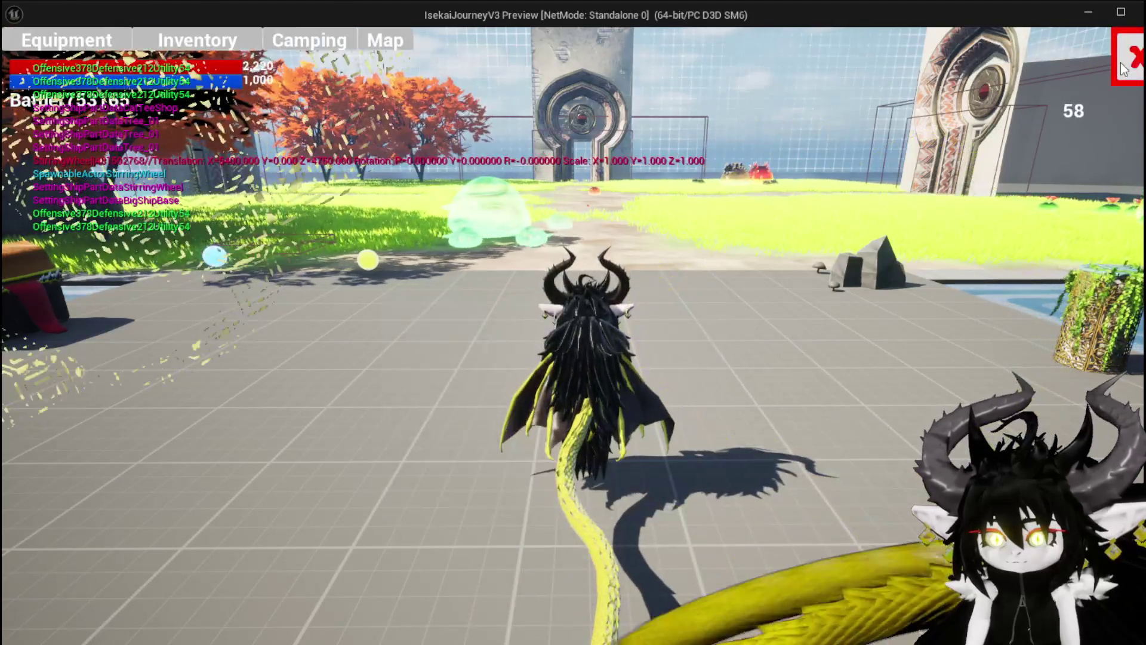
Reopen the Equipment grid to check item tooltips, then stop play and save L_DungeonCreationTest.
{"action": "left_click", "coordinate": [221, 43]}
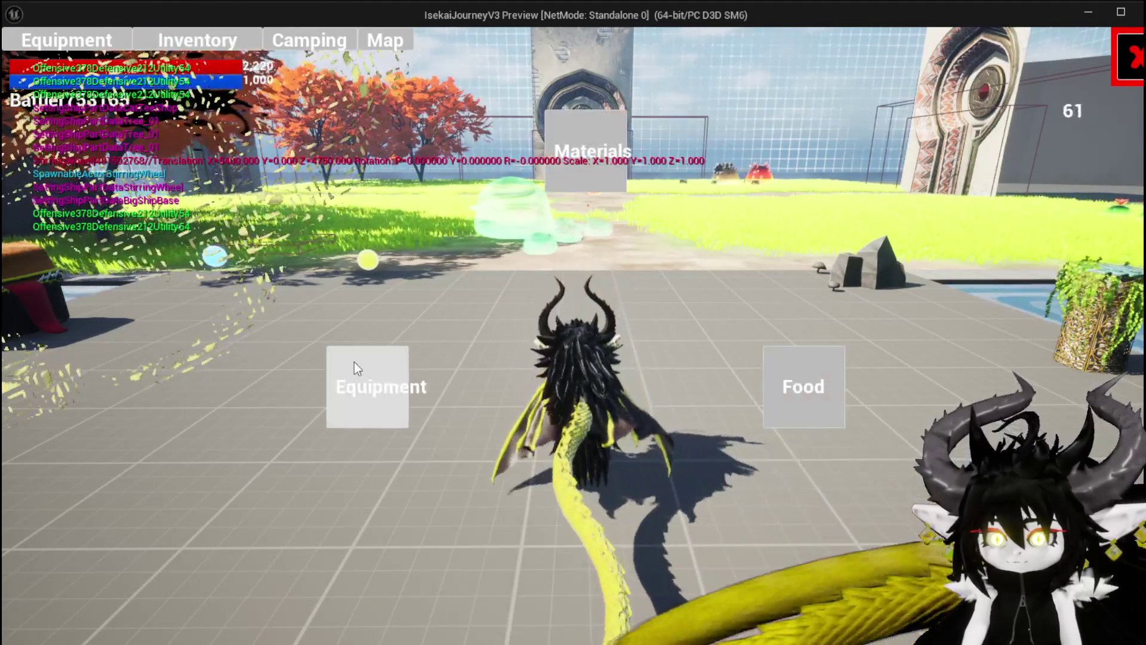
{"action": "left_click", "coordinate": [363, 370]}
{"action": "mouse_move", "coordinate": [552, 245]}
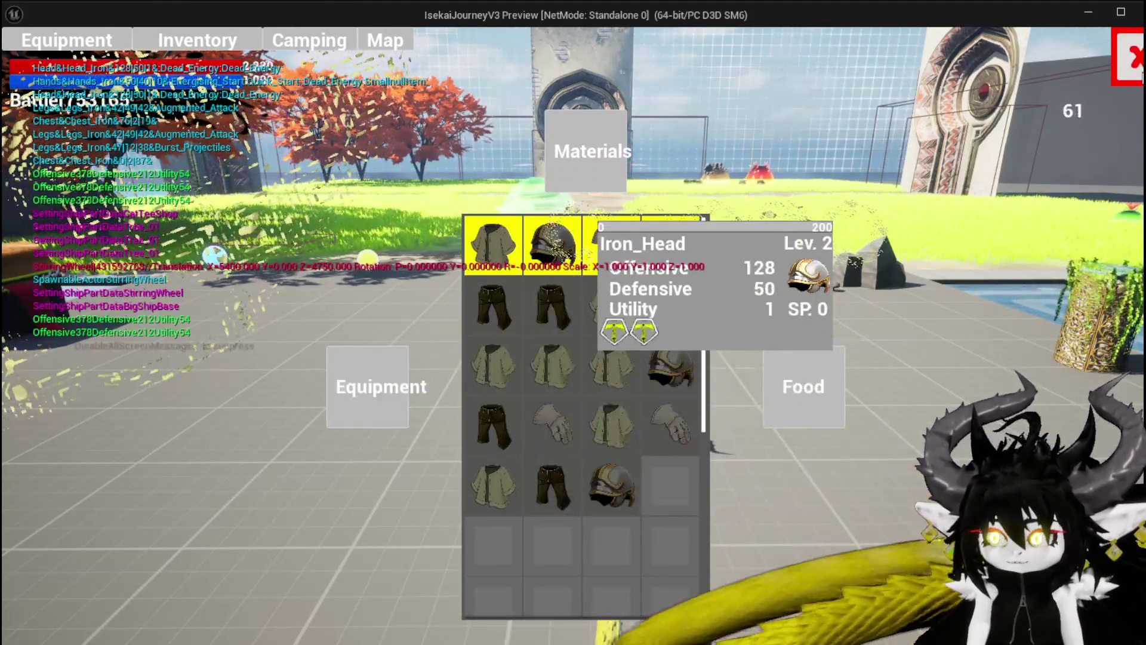
{"action": "left_click", "coordinate": [1131, 60]}
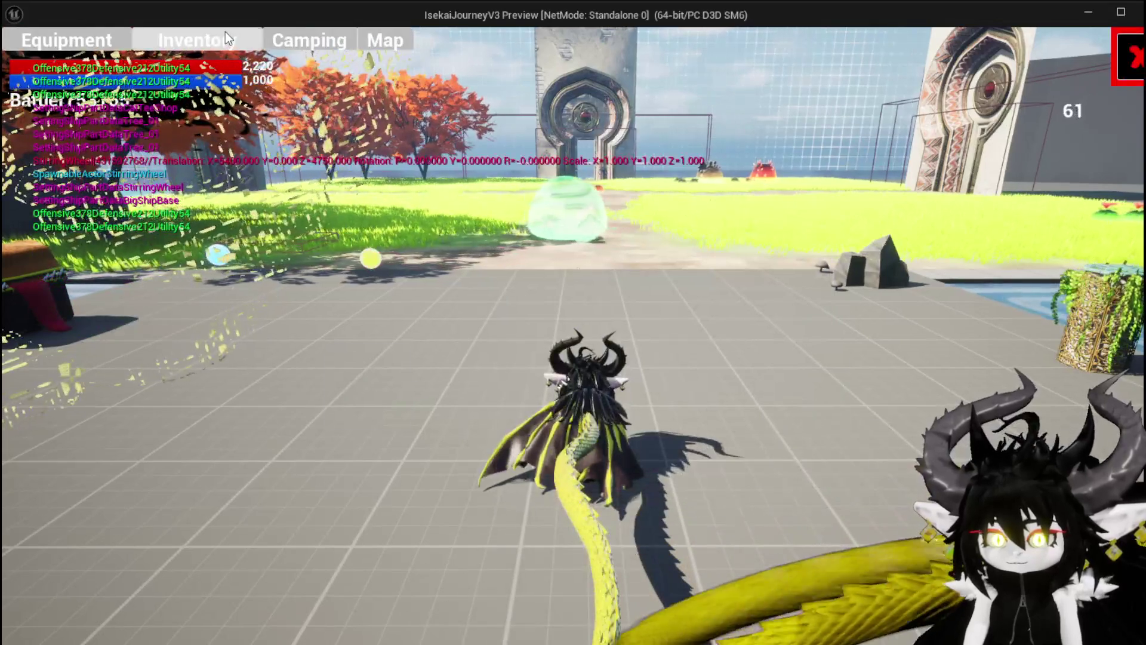
{"action": "left_click", "coordinate": [226, 35]}
{"action": "left_click", "coordinate": [379, 376]}
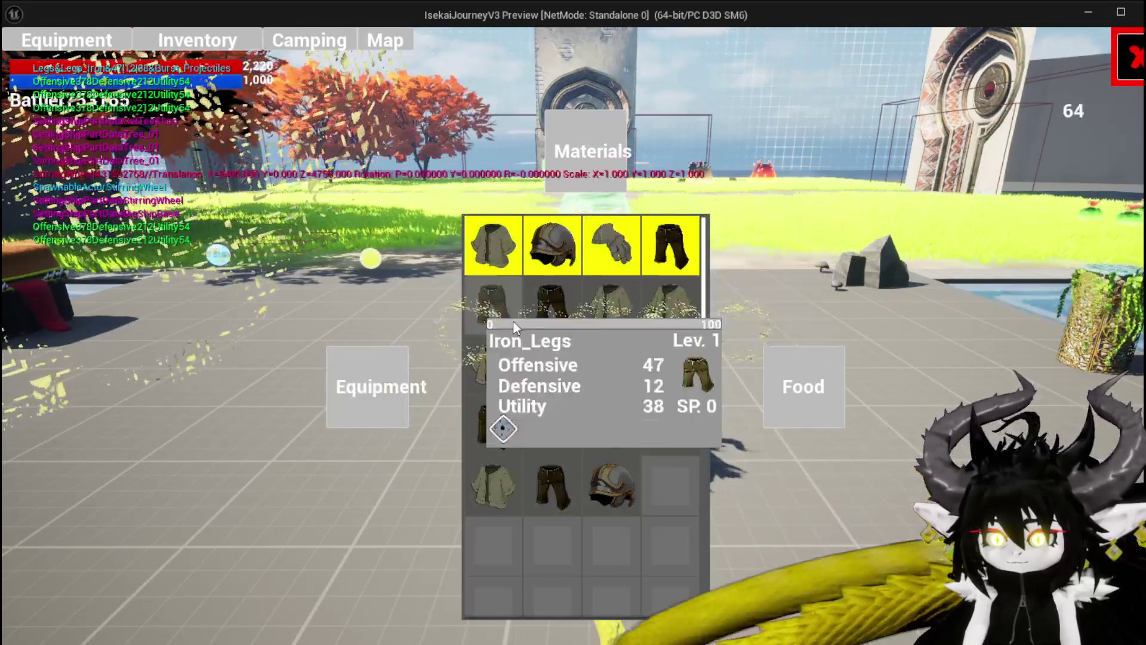
{"action": "key", "text": "Escape"}
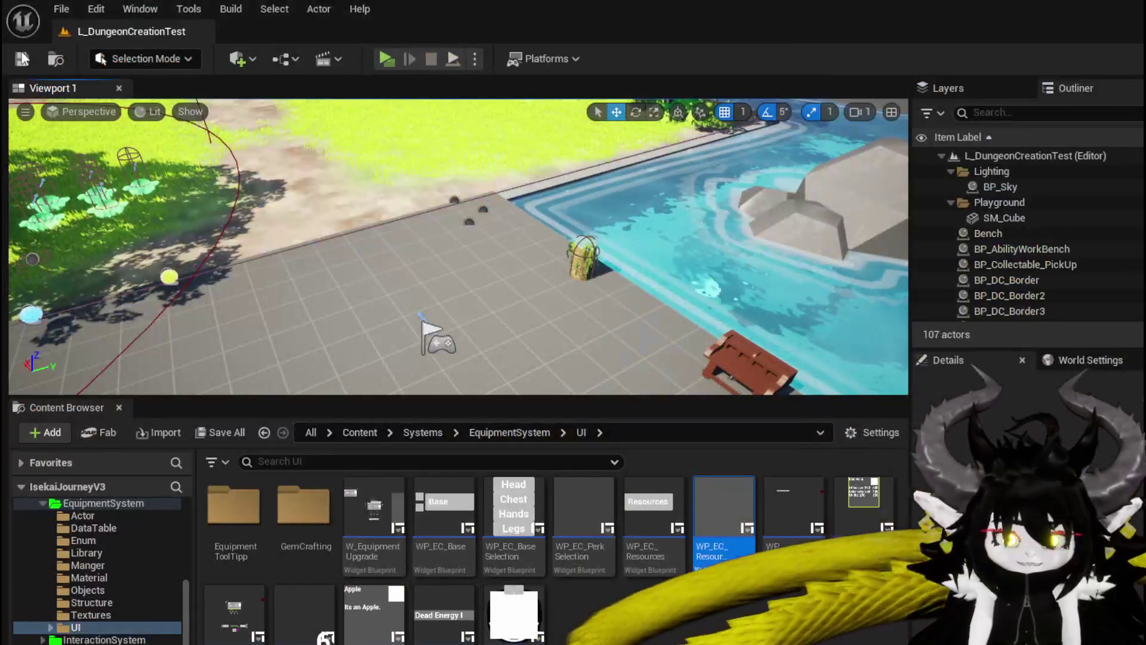
{"action": "key", "text": "ctrl+s"}
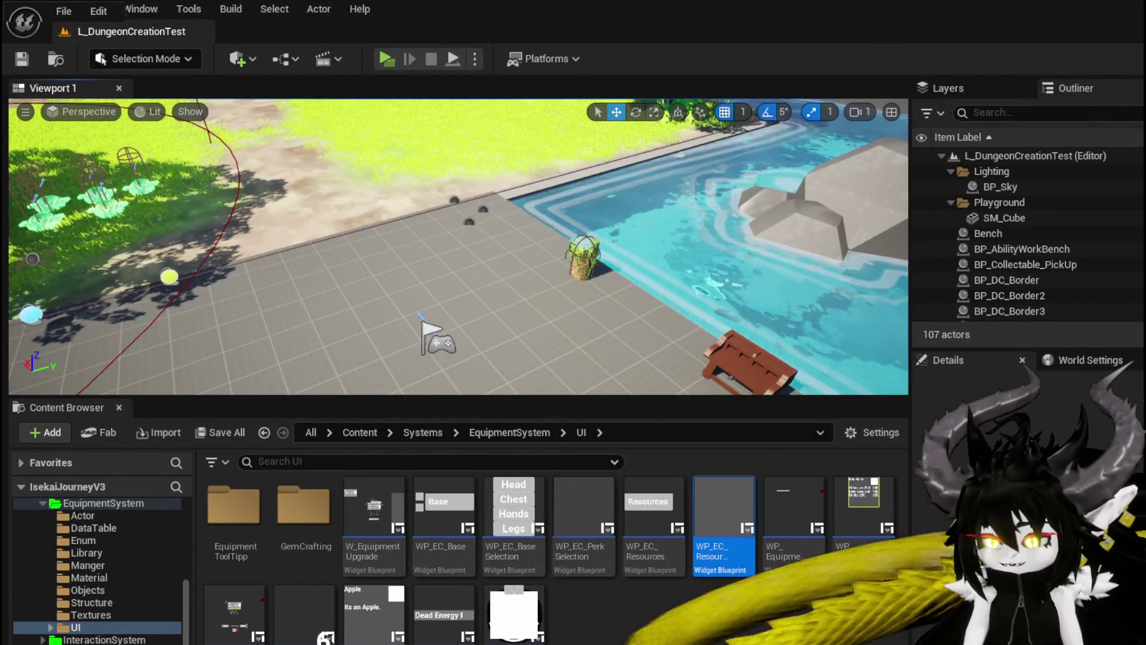
Look over BPC_MC_Inventory's RemoveItem graph, then go back to W_InventoryHUD's SelectItem graph.
{"action": "key", "text": "alt+Tab"}
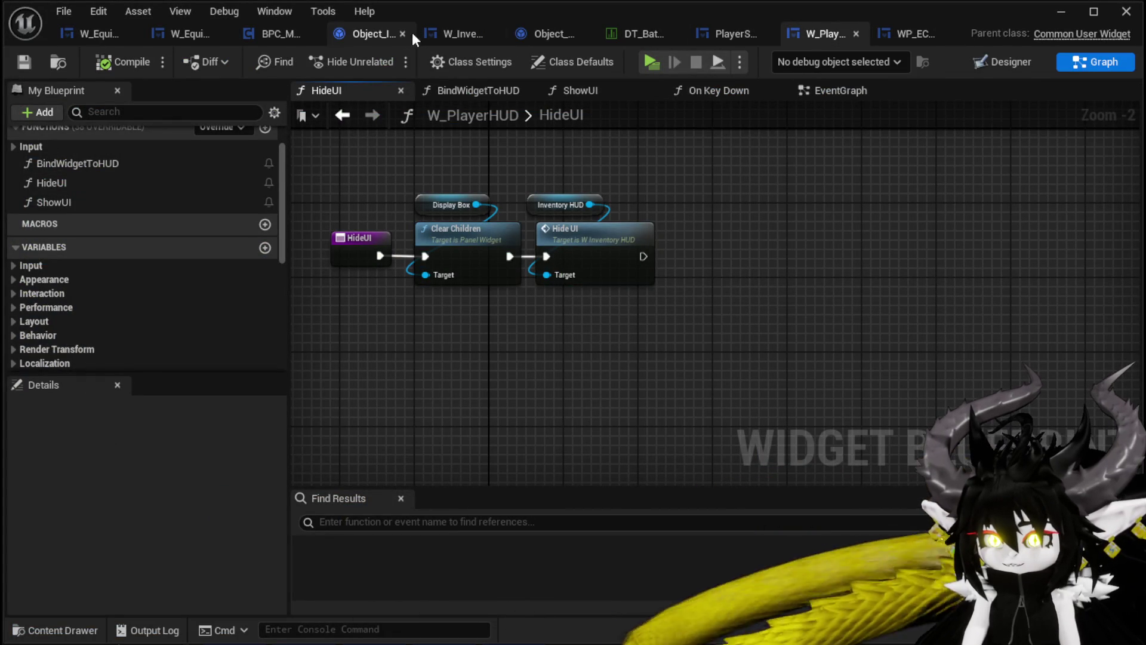
{"action": "left_click", "coordinate": [291, 31]}
{"action": "mouse_move", "coordinate": [504, 235]}
{"action": "left_mouse_down"}
{"action": "mouse_move", "coordinate": [424, 177]}
{"action": "mouse_move", "coordinate": [319, 185]}
{"action": "mouse_move", "coordinate": [404, 185]}
{"action": "left_mouse_up"}
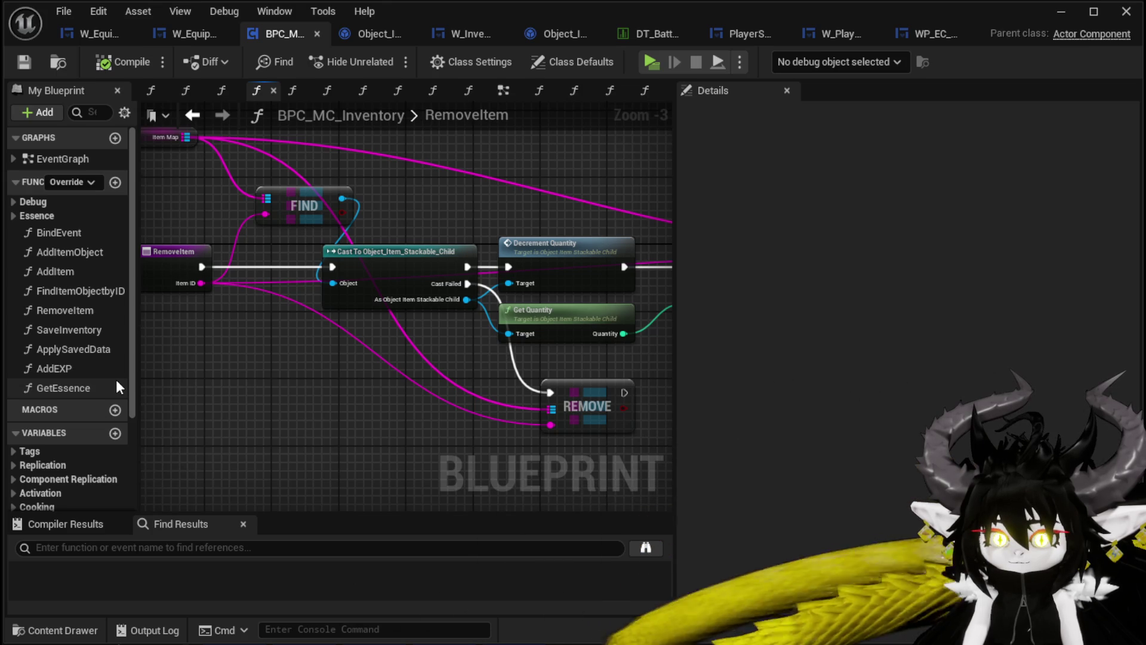
{"action": "scroll", "coordinate": [78, 249], "scroll_direction": "down", "scroll_amount": 5}
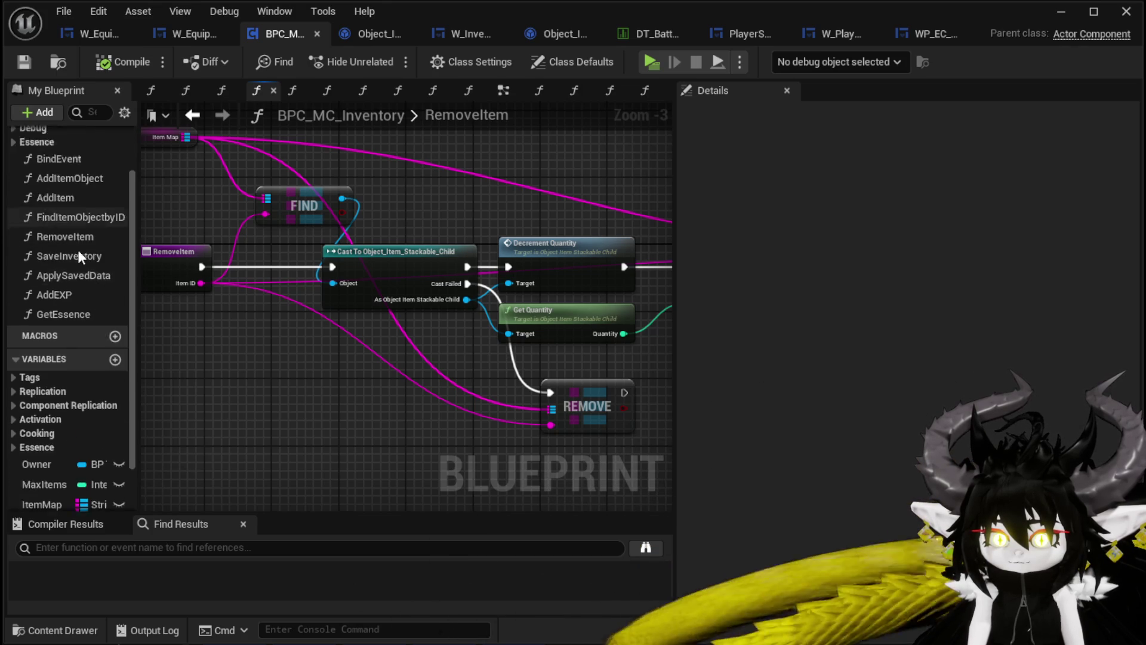
{"action": "scroll", "coordinate": [77, 250], "scroll_direction": "up", "scroll_amount": 5}
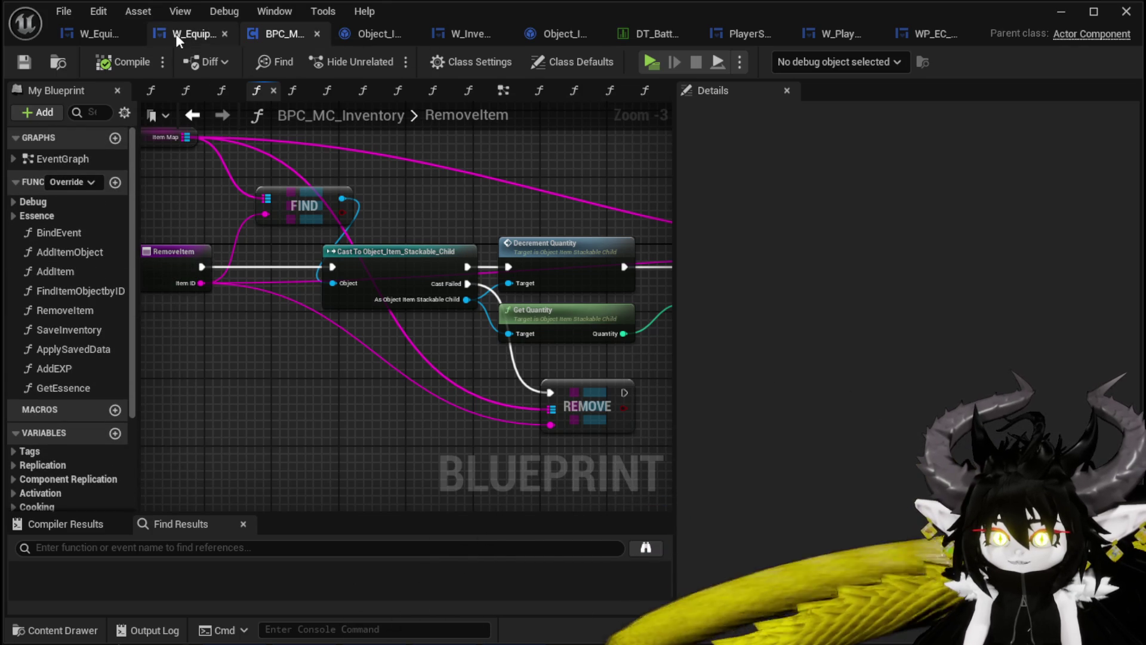
{"action": "left_click", "coordinate": [458, 33]}
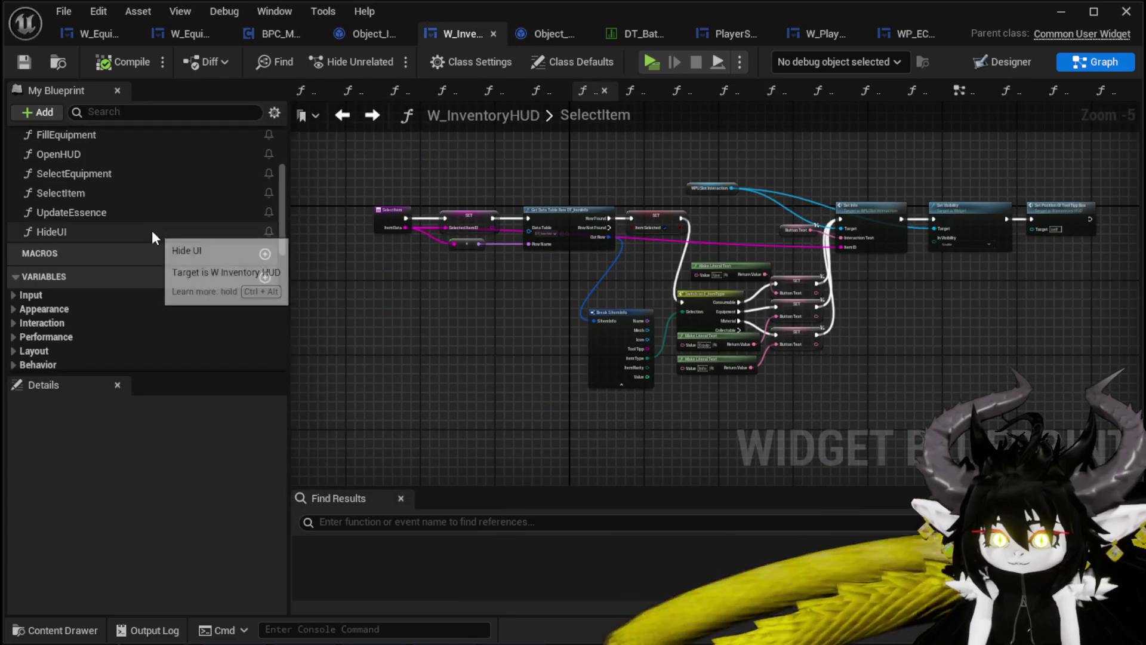
Inspect HideToolTipp's Set Visibility nodes under the Tool Tipp group, then switch to the Designer.
{"action": "scroll", "coordinate": [152, 230], "scroll_direction": "up", "scroll_amount": 2}
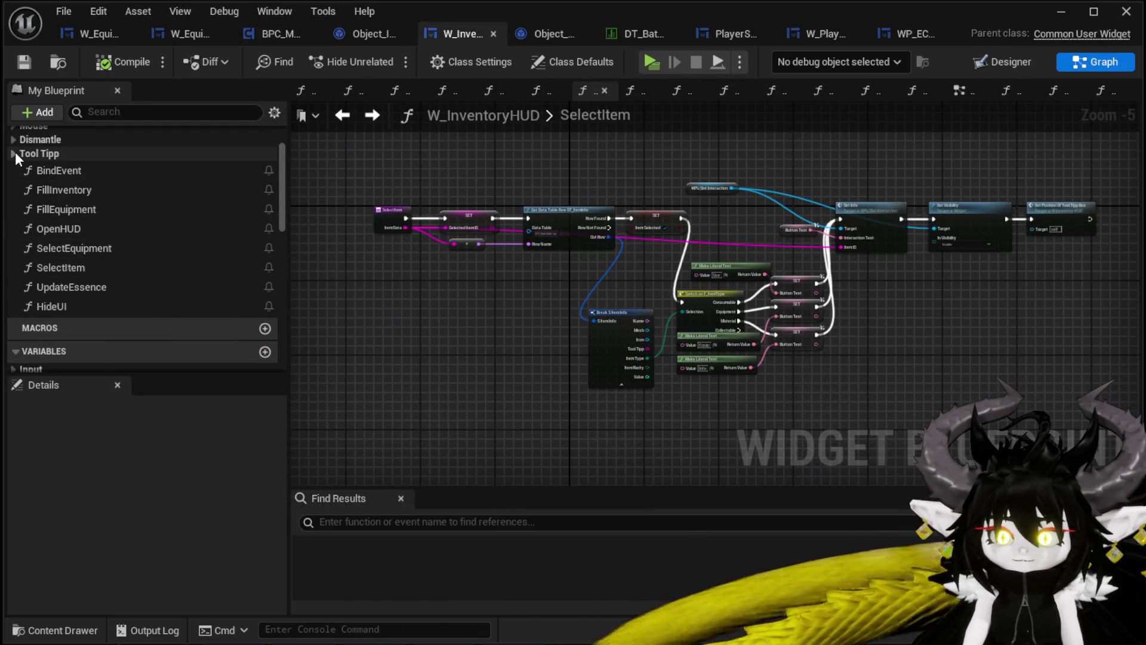
{"action": "left_click", "coordinate": [14, 153]}
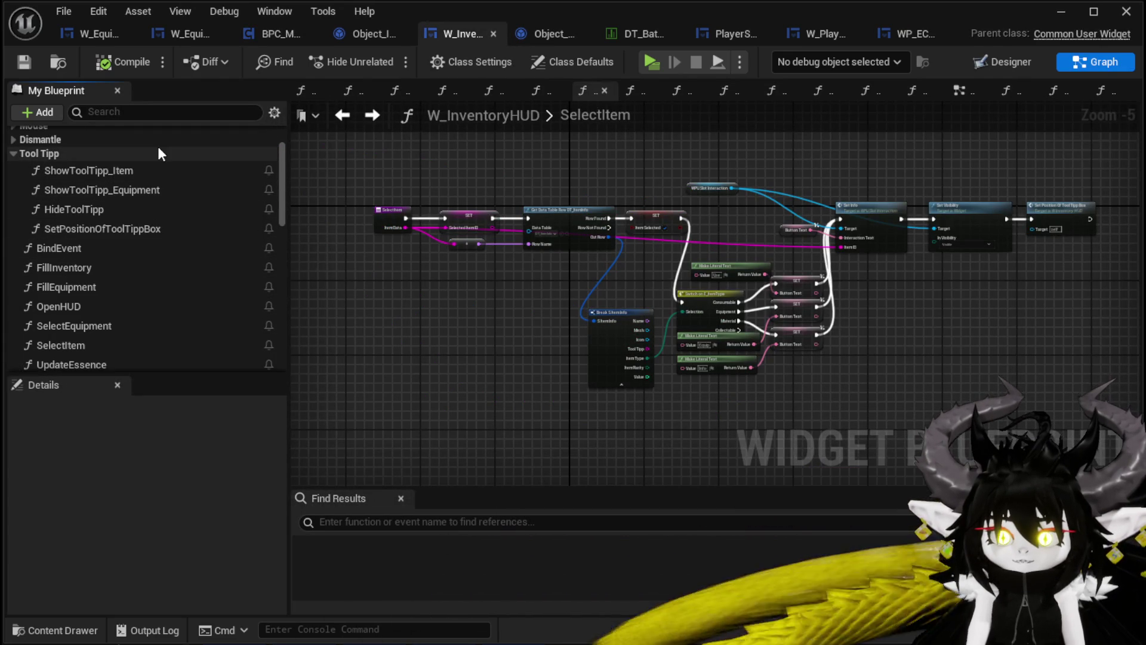
{"action": "double_click", "coordinate": [107, 211]}
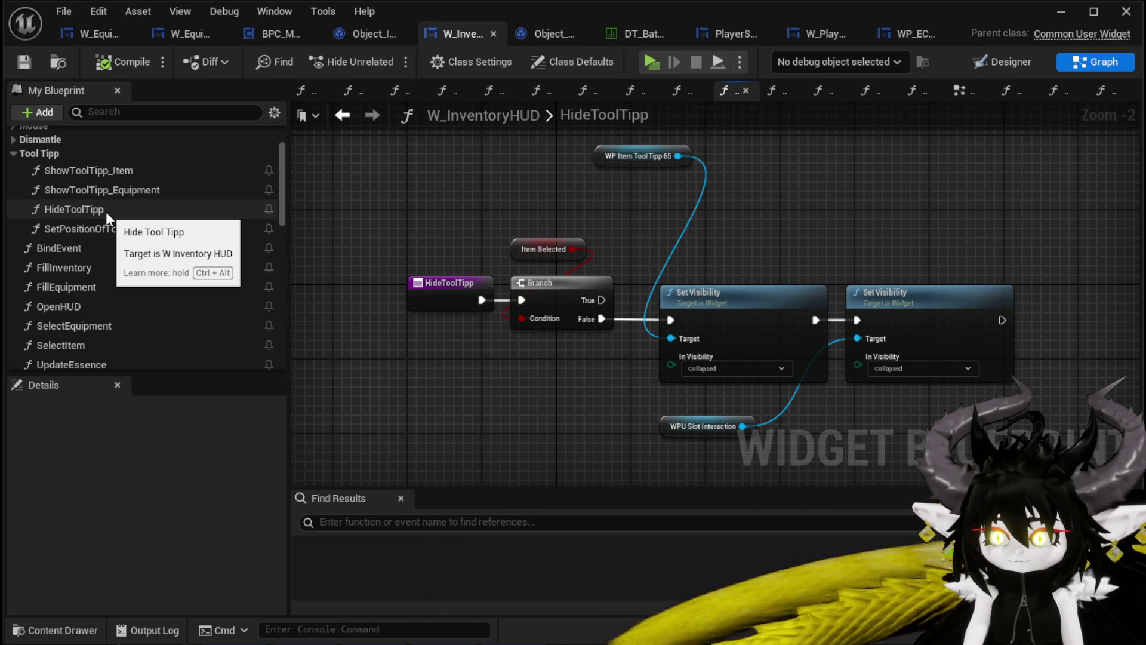
{"action": "mouse_move", "coordinate": [711, 241]}
{"action": "left_mouse_down"}
{"action": "mouse_move", "coordinate": [494, 229]}
{"action": "mouse_move", "coordinate": [555, 202]}
{"action": "left_mouse_up"}
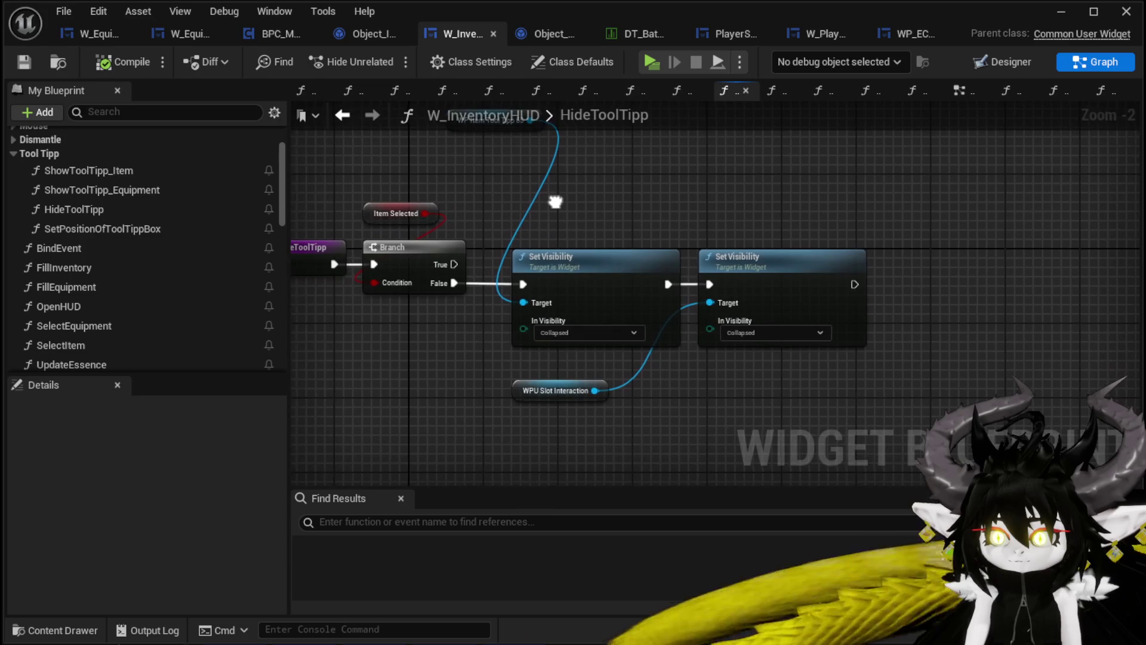
{"action": "left_click", "coordinate": [1005, 62]}
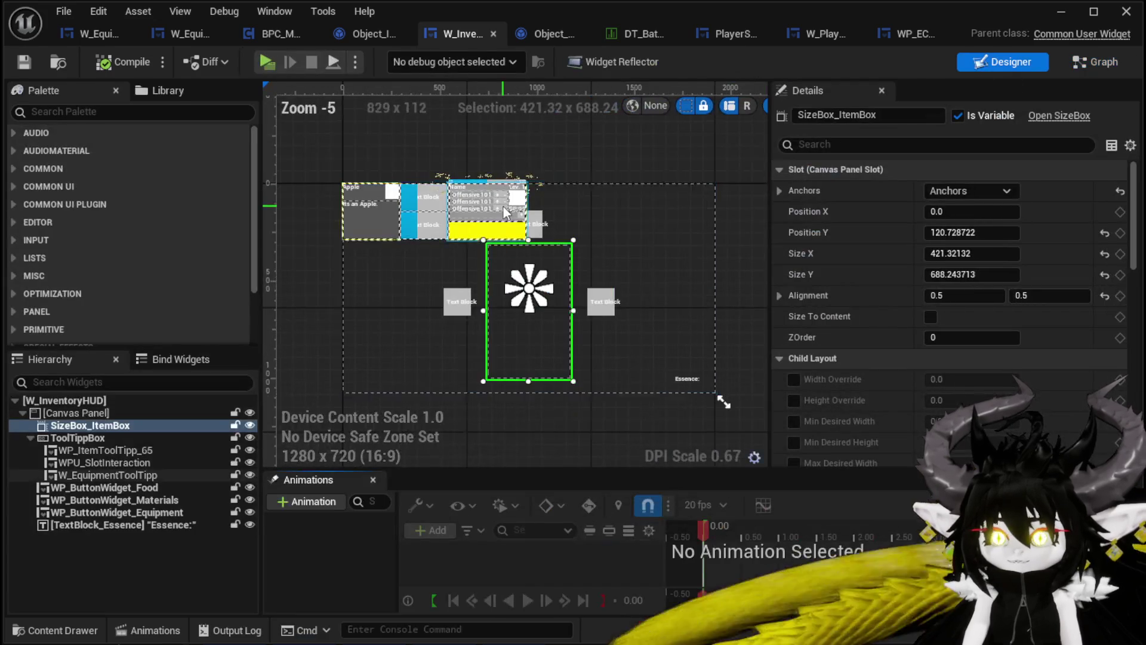
Select the ToolTippBox container in the W_InventoryHUD designer hierarchy.
{"action": "scroll", "coordinate": [471, 227], "scroll_direction": "up", "scroll_amount": 4}
{"action": "left_click", "coordinate": [454, 238]}
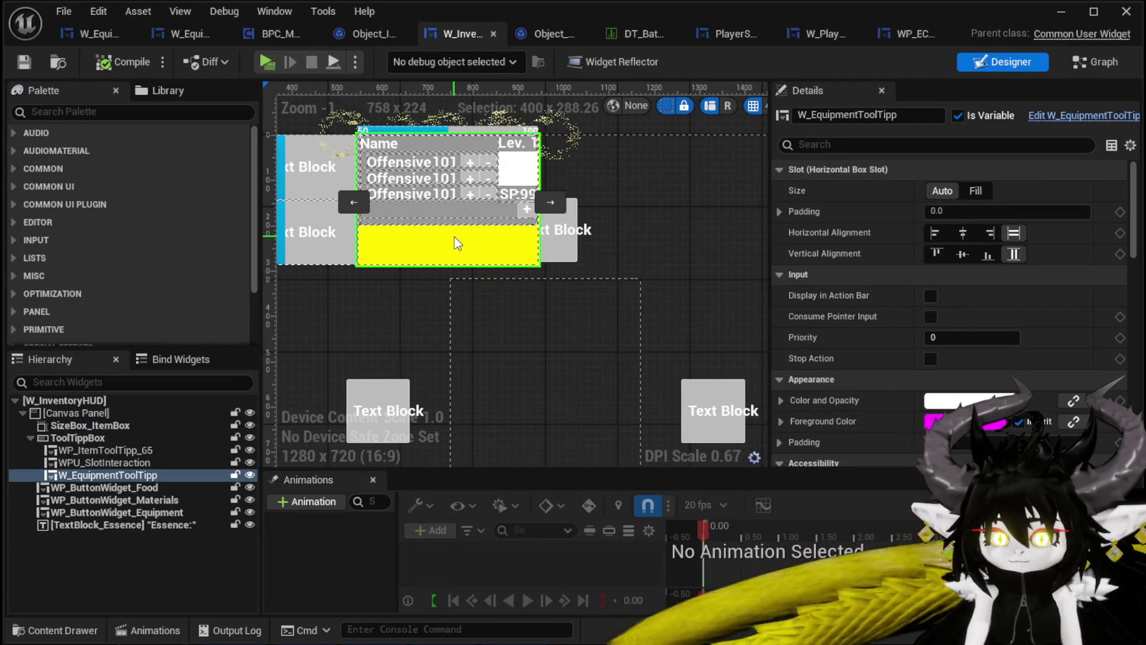
{"action": "left_click", "coordinate": [99, 438]}
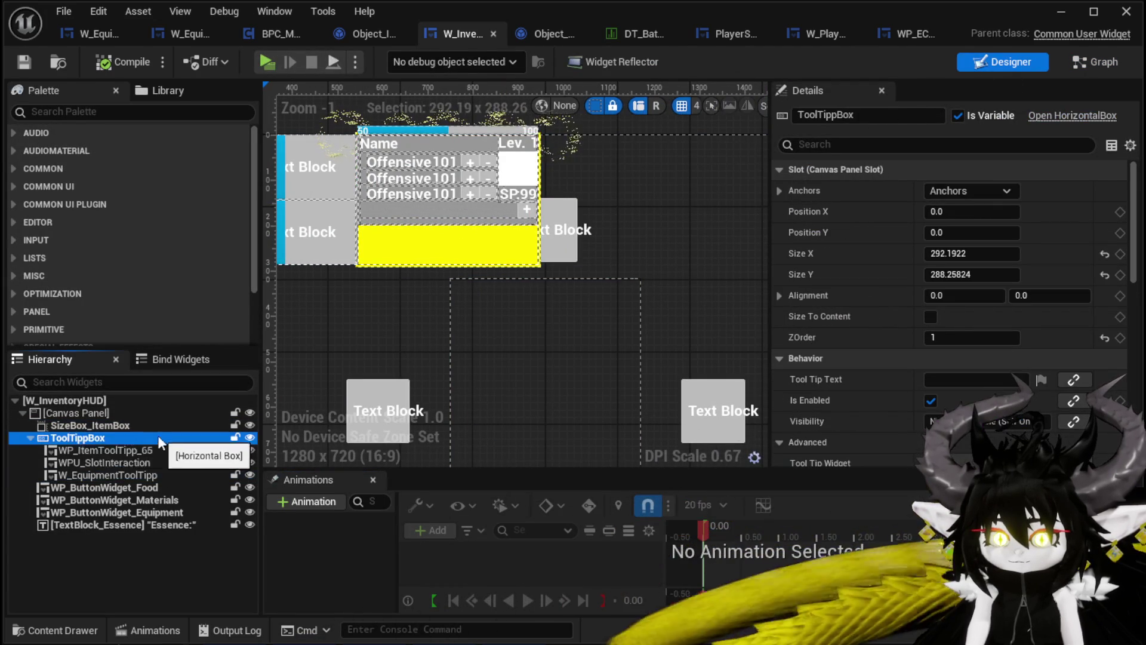
{"action": "left_click_drag", "start_coordinate": [482, 203], "coordinate": [839, 213]}
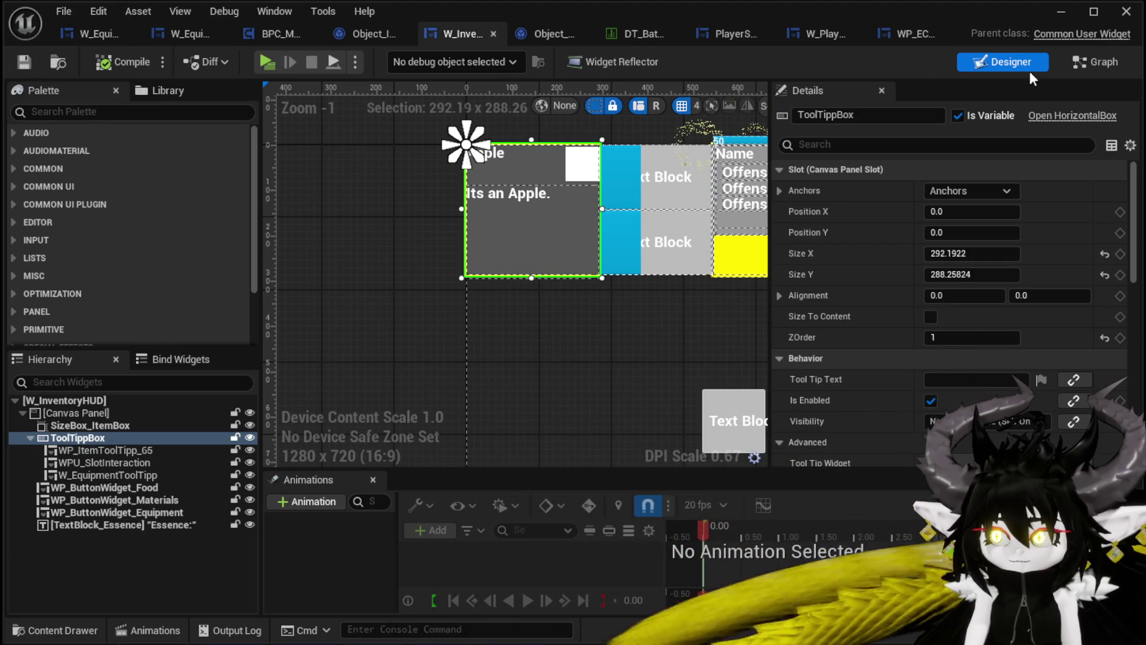
Add a ToolTippBox getter in HideToolTipp, feeding the first Set Visibility target.
{"action": "left_click", "coordinate": [1083, 62]}
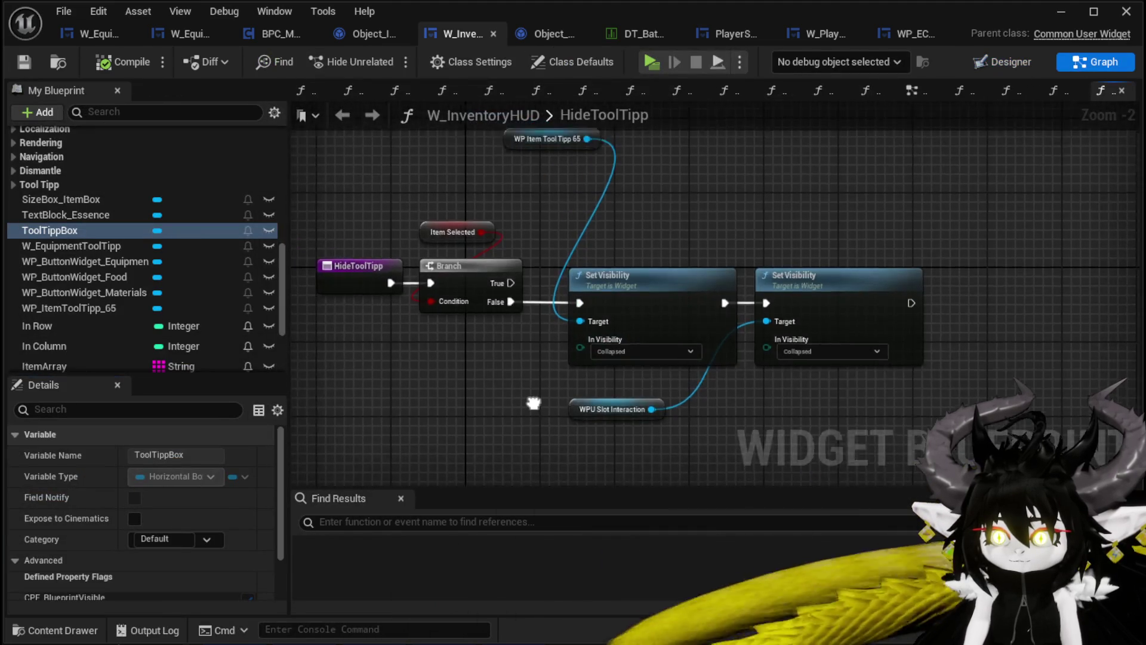
{"action": "left_click_drag", "start_coordinate": [119, 230], "coordinate": [517, 224]}
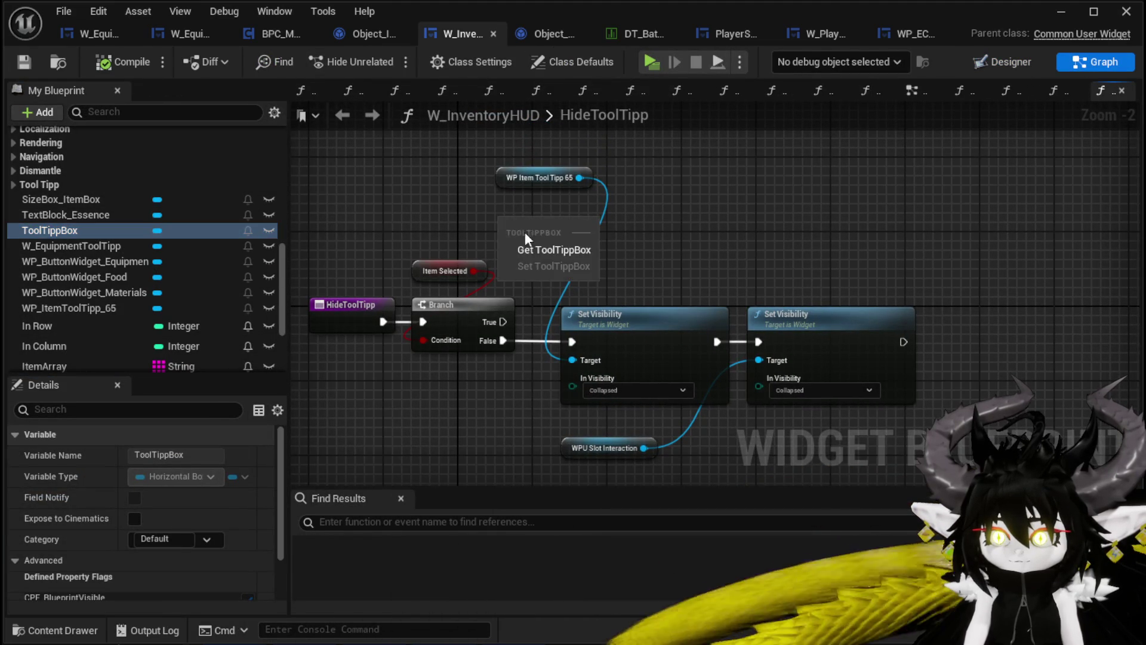
{"action": "left_click", "coordinate": [543, 246]}
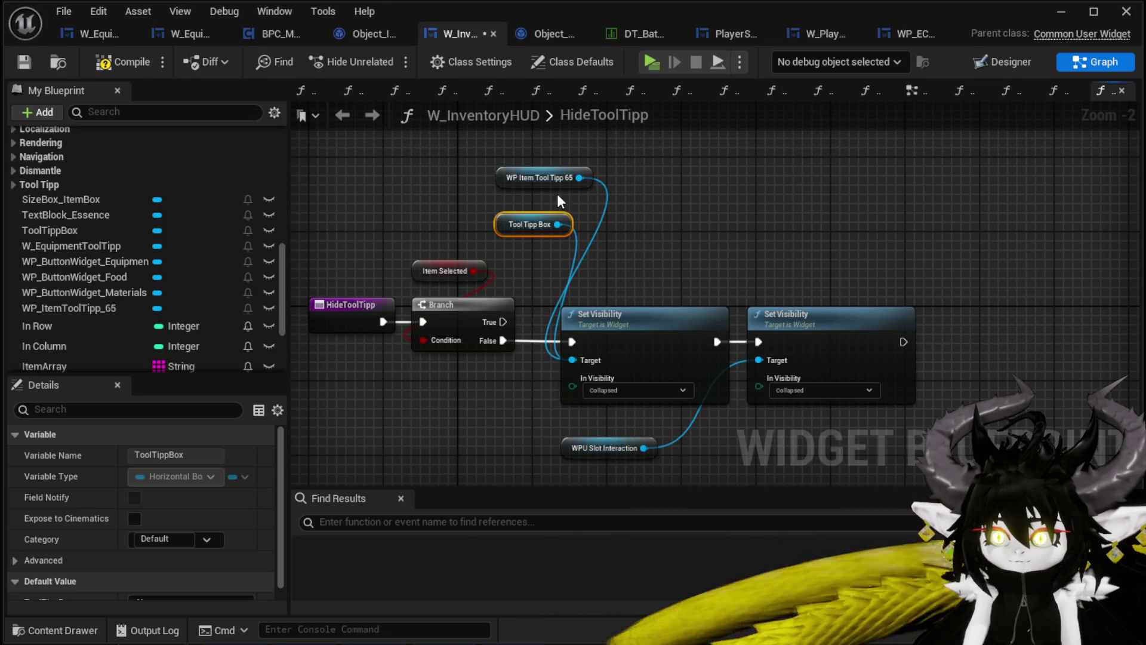
{"action": "left_click", "coordinate": [402, 160]}
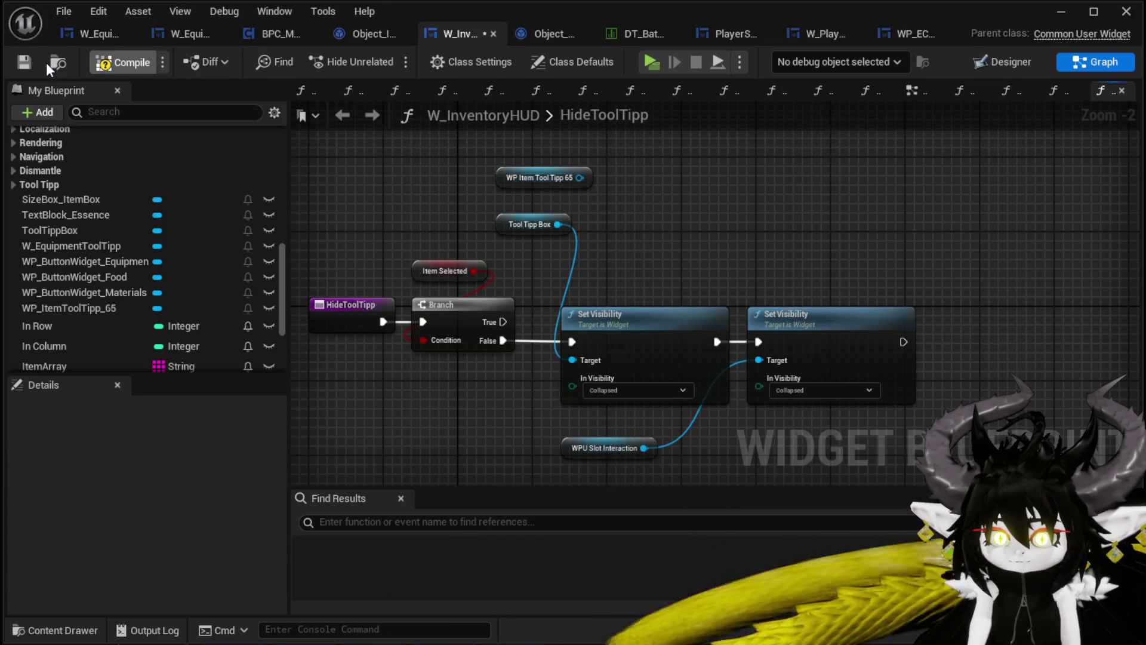
Play-test the inventory's Equipment and Materials grids, then return to the HideToolTipp graph.
{"action": "left_click", "coordinate": [1065, 9]}
{"action": "left_click", "coordinate": [392, 56]}
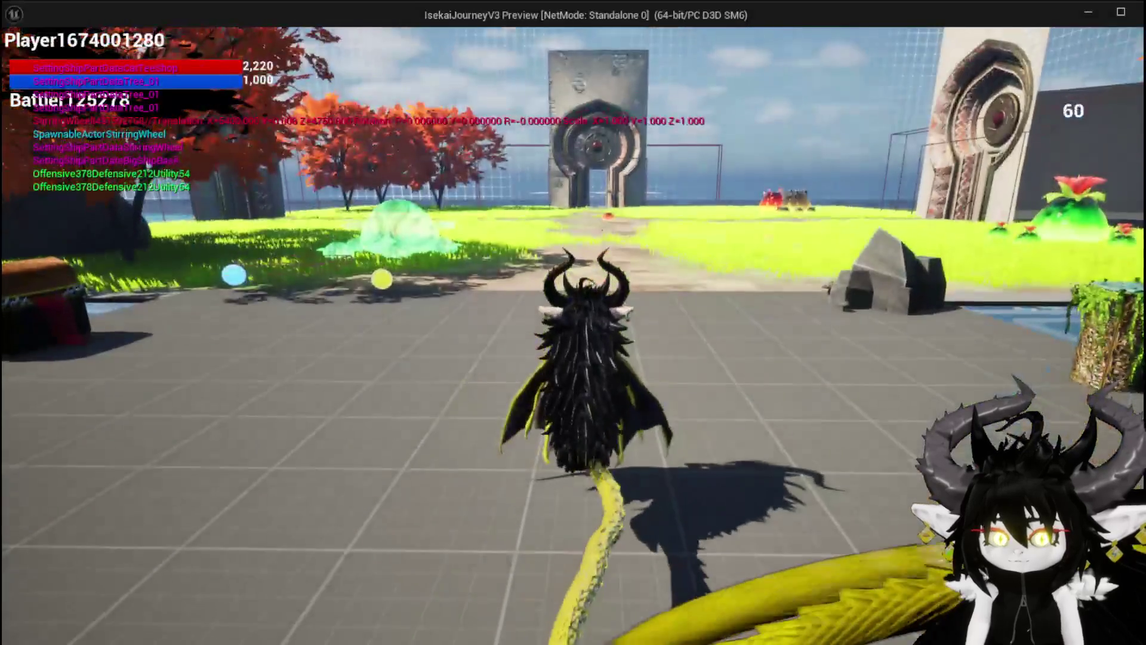
{"action": "key", "text": "Tab"}
{"action": "left_click", "coordinate": [378, 358]}
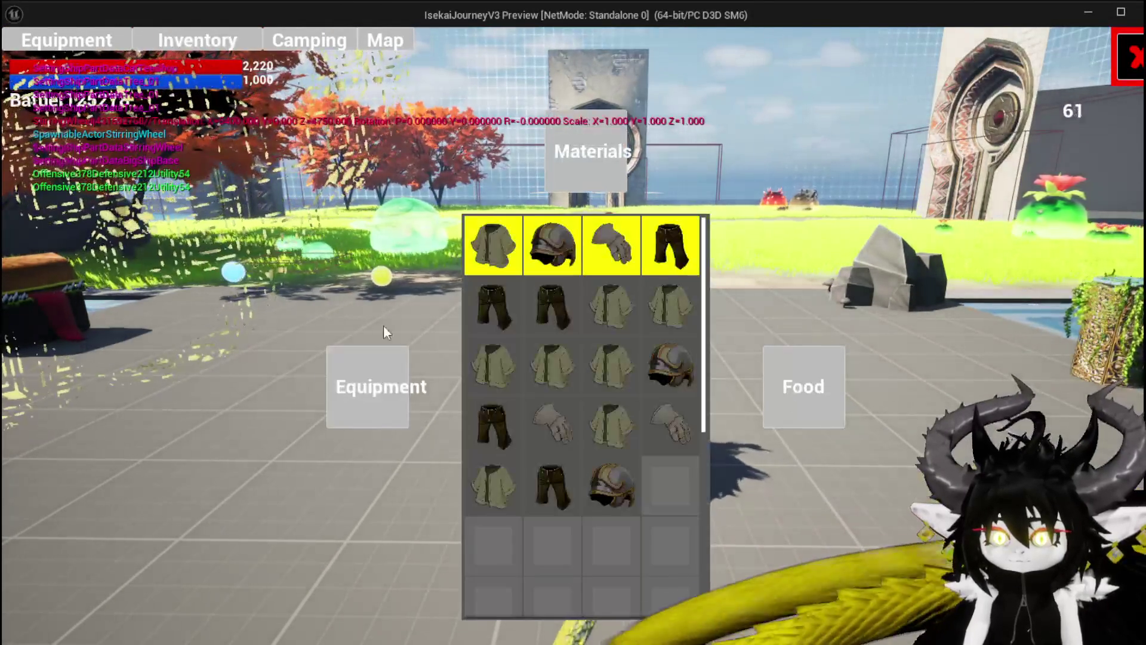
{"action": "left_click", "coordinate": [575, 167]}
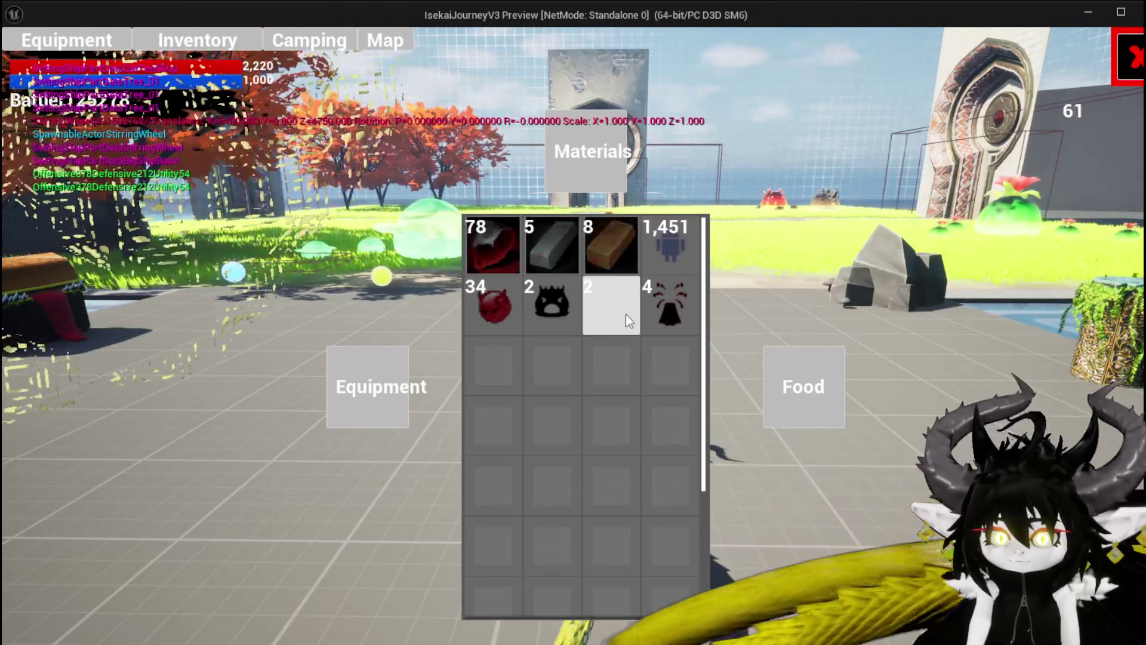
{"action": "left_click", "coordinate": [349, 400]}
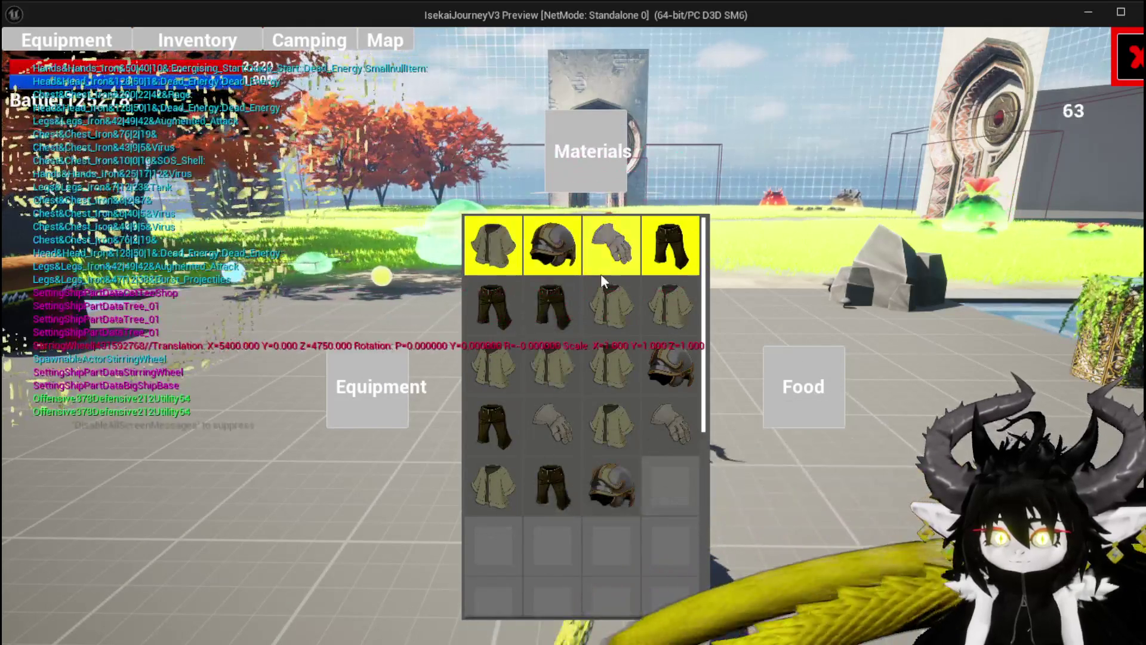
{"action": "key", "text": "Escape"}
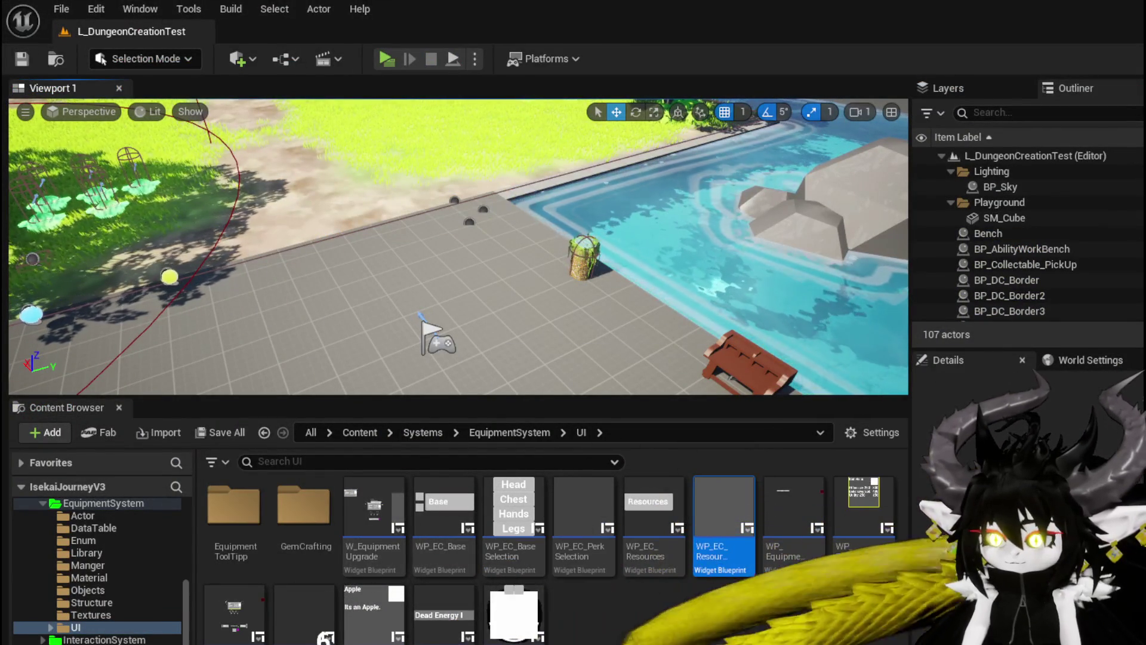
{"action": "key", "text": "alt+Tab"}
Wire a pasted Tool Tipp Box getter to ShowToolTipp_Equipment's Not Hit-Testable Set Visibility target and compile.
{"action": "left_click", "coordinate": [514, 225]}
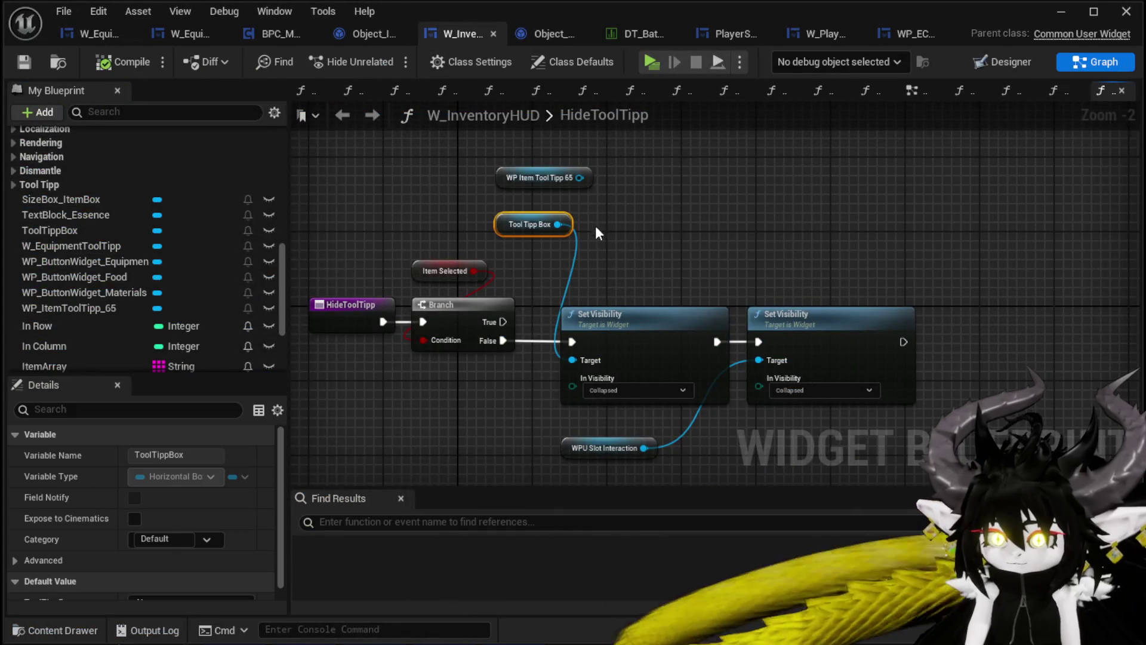
{"action": "scroll", "coordinate": [63, 216], "scroll_direction": "up", "scroll_amount": 10}
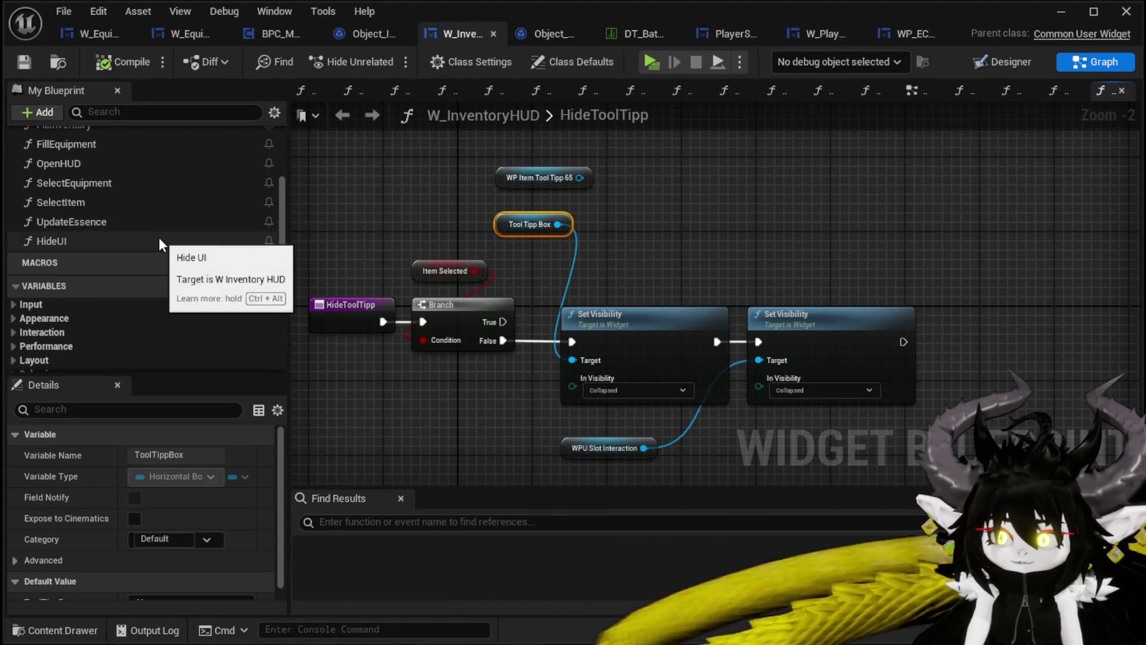
{"action": "scroll", "coordinate": [108, 214], "scroll_direction": "up", "scroll_amount": 3}
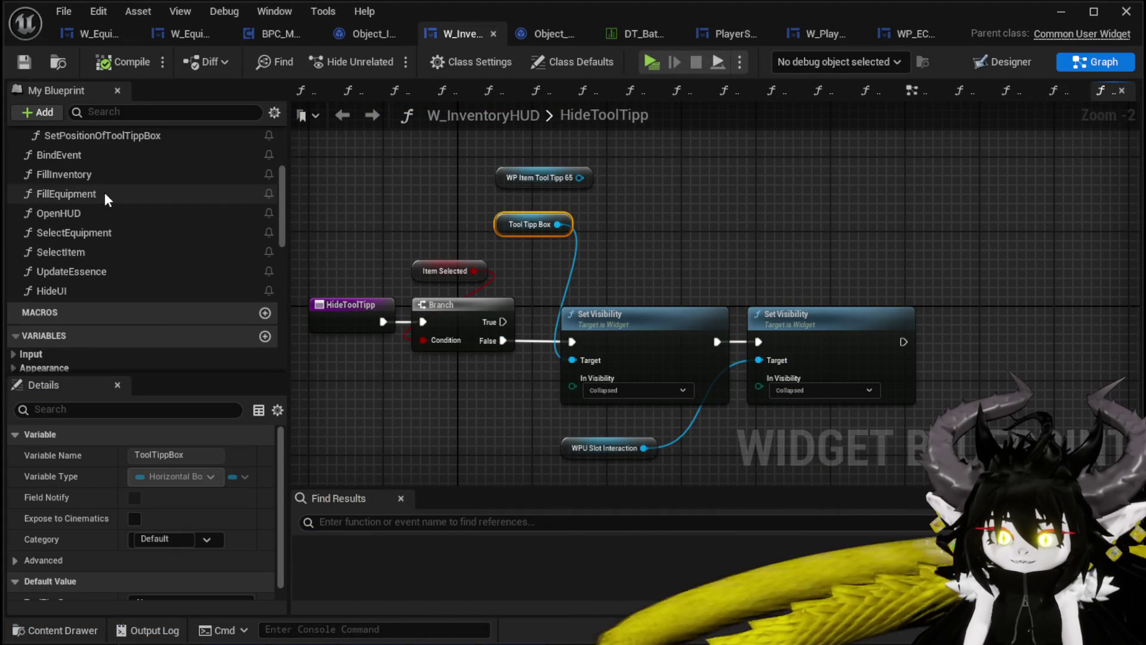
{"action": "scroll", "coordinate": [105, 192], "scroll_direction": "up", "scroll_amount": 4}
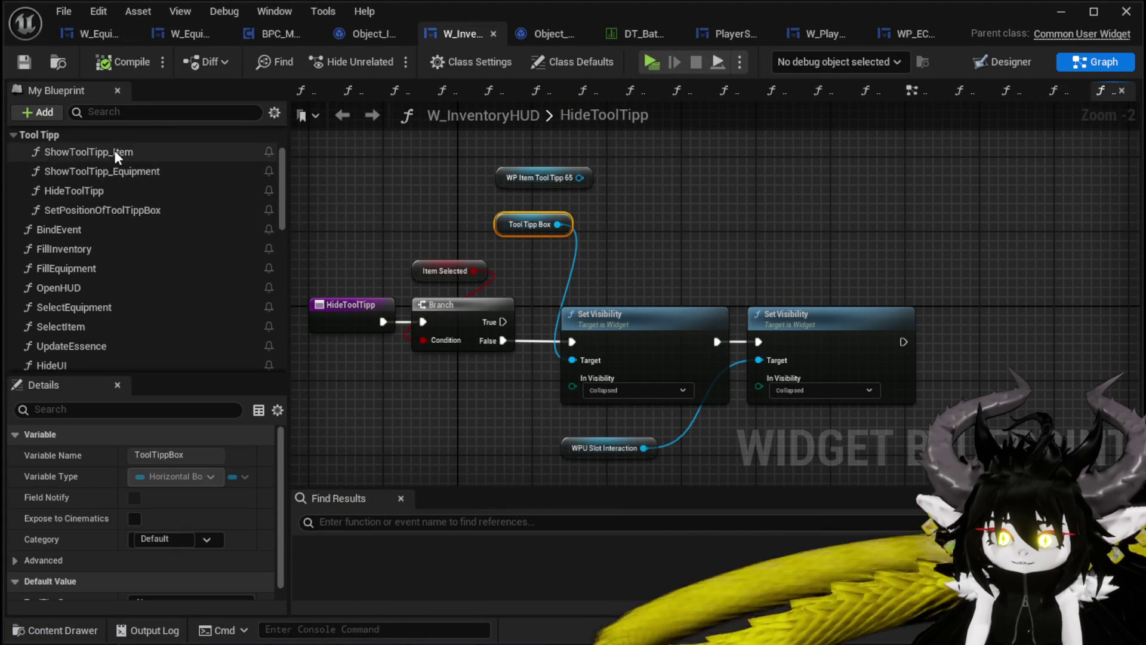
{"action": "double_click", "coordinate": [104, 171]}
{"action": "left_click_drag", "start_coordinate": [469, 225], "coordinate": [239, 219]}
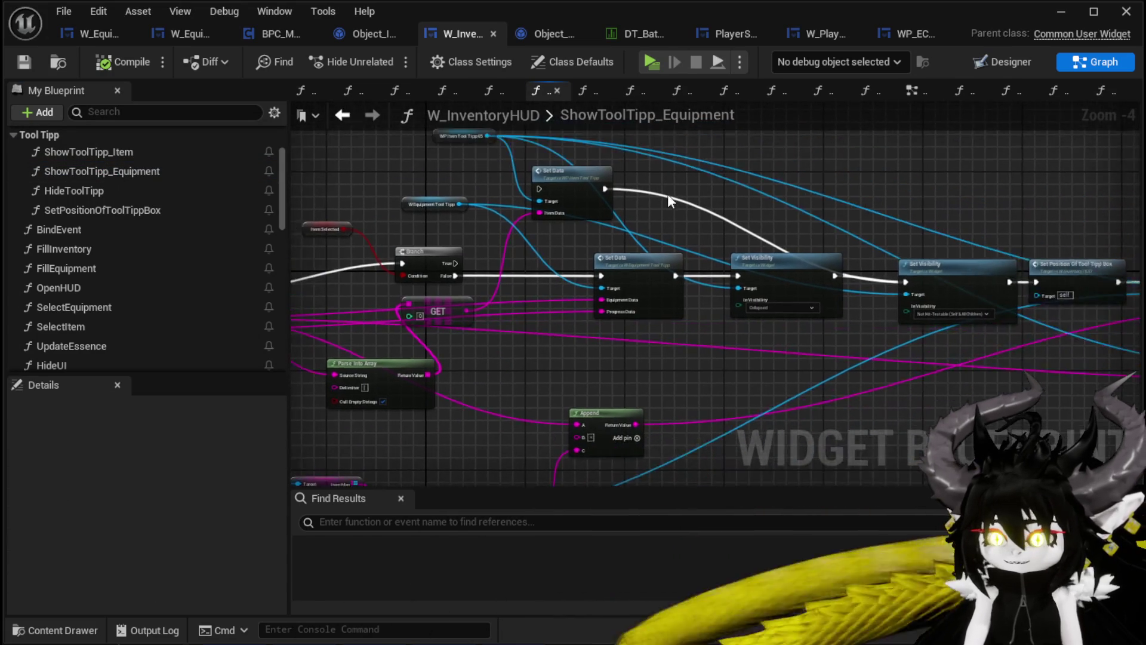
{"action": "scroll", "coordinate": [671, 192], "scroll_direction": "up", "scroll_amount": 3}
{"action": "scroll", "coordinate": [581, 204], "scroll_direction": "down", "scroll_amount": 2}
{"action": "mouse_move", "coordinate": [581, 205]}
{"action": "left_mouse_down"}
{"action": "mouse_move", "coordinate": [426, 179]}
{"action": "mouse_move", "coordinate": [168, 169]}
{"action": "left_mouse_up"}
{"action": "left_click_drag", "start_coordinate": [391, 193], "coordinate": [593, 218]}
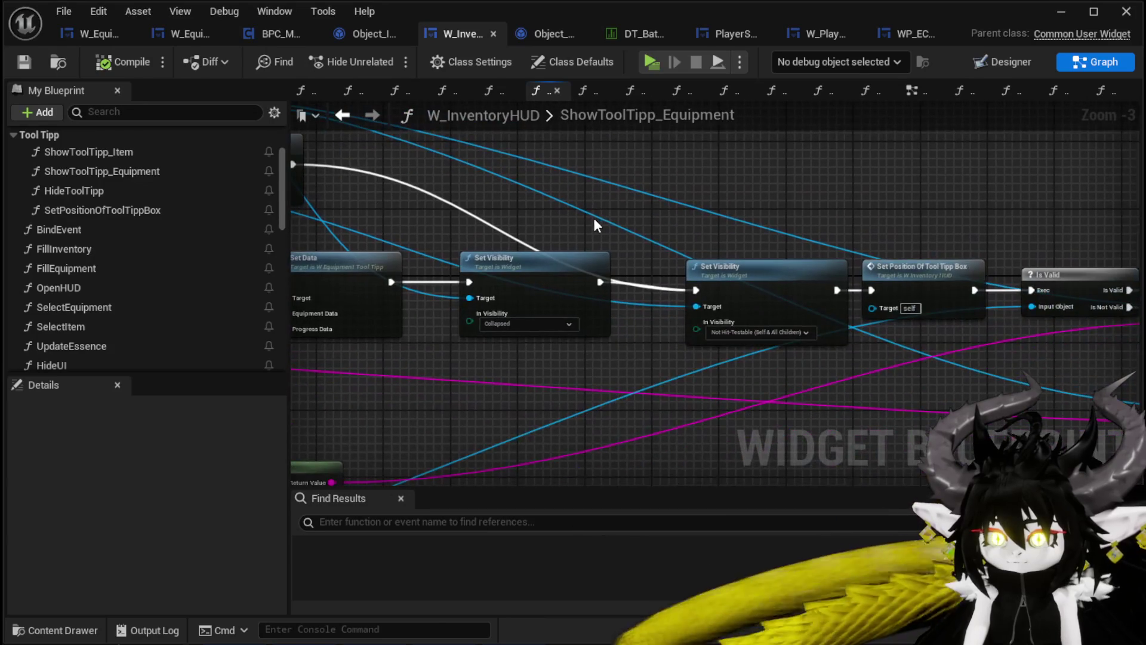
{"action": "key", "text": "ctrl+v"}
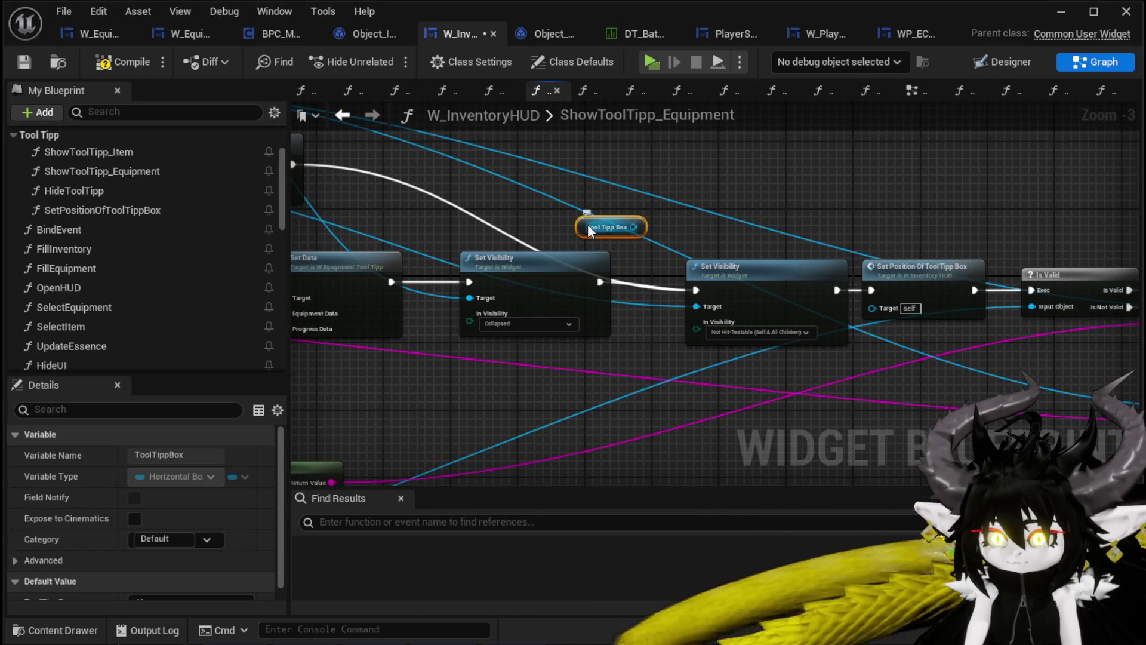
{"action": "mouse_move", "coordinate": [652, 219]}
{"action": "left_mouse_down"}
{"action": "mouse_move", "coordinate": [668, 305]}
{"action": "mouse_move", "coordinate": [697, 307]}
{"action": "left_mouse_up"}
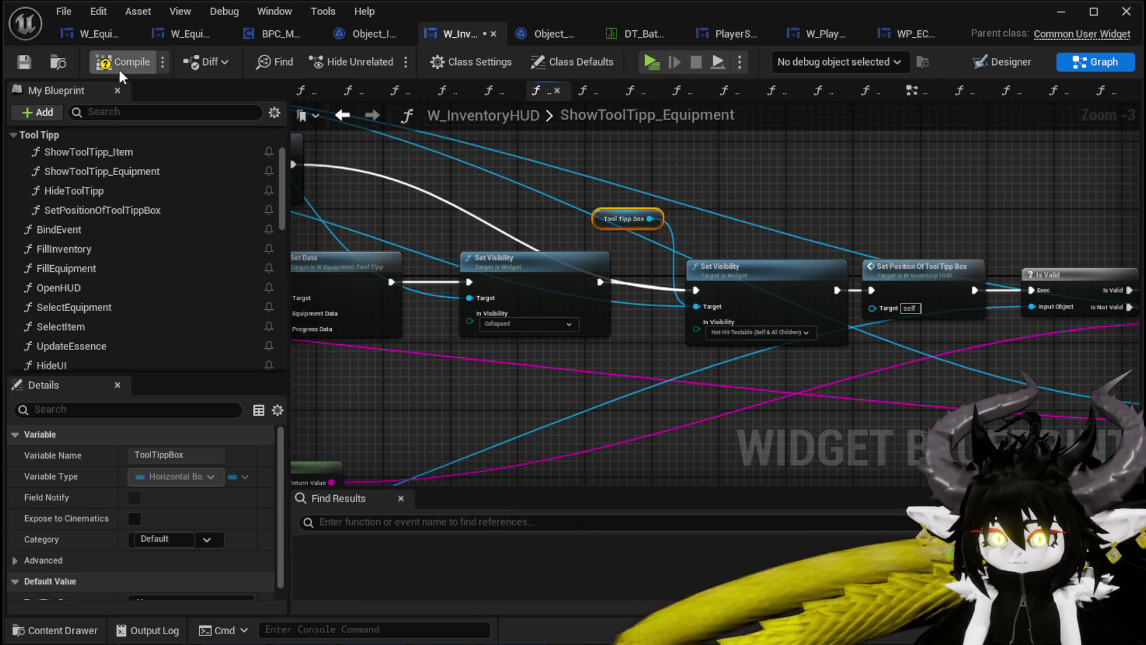
{"action": "left_click", "coordinate": [23, 61]}
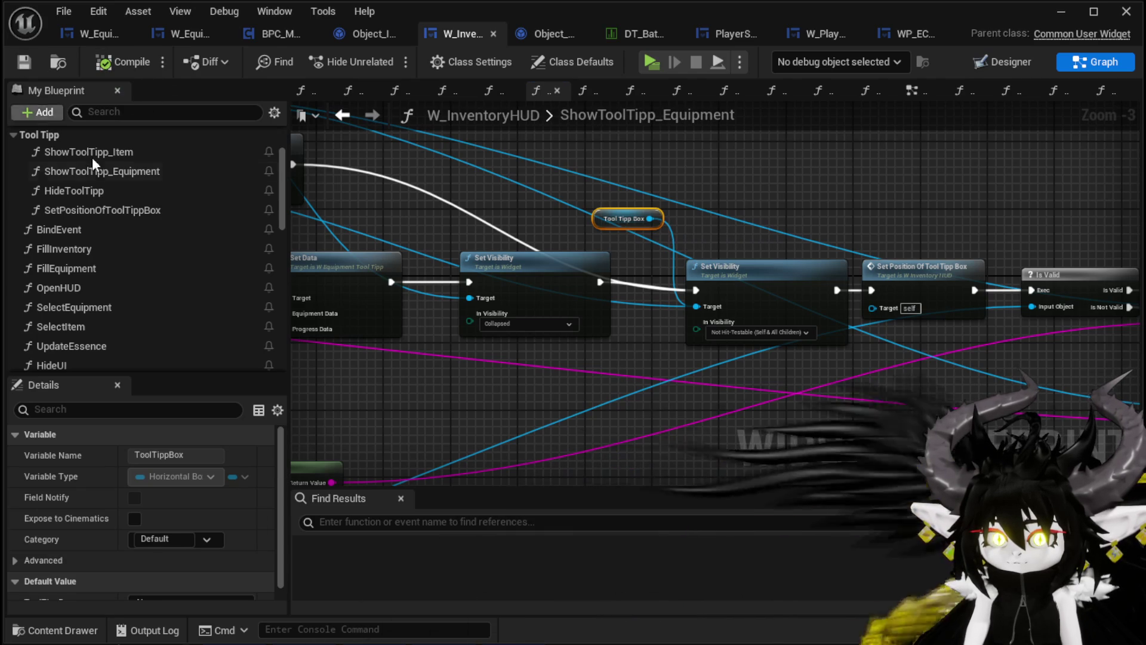
Wire a pasted Tool Tipp Box getter to ShowToolTipp_Item's Not Hit-Testable Set Visibility target.
{"action": "left_click", "coordinate": [127, 157]}
{"action": "double_click", "coordinate": [128, 156]}
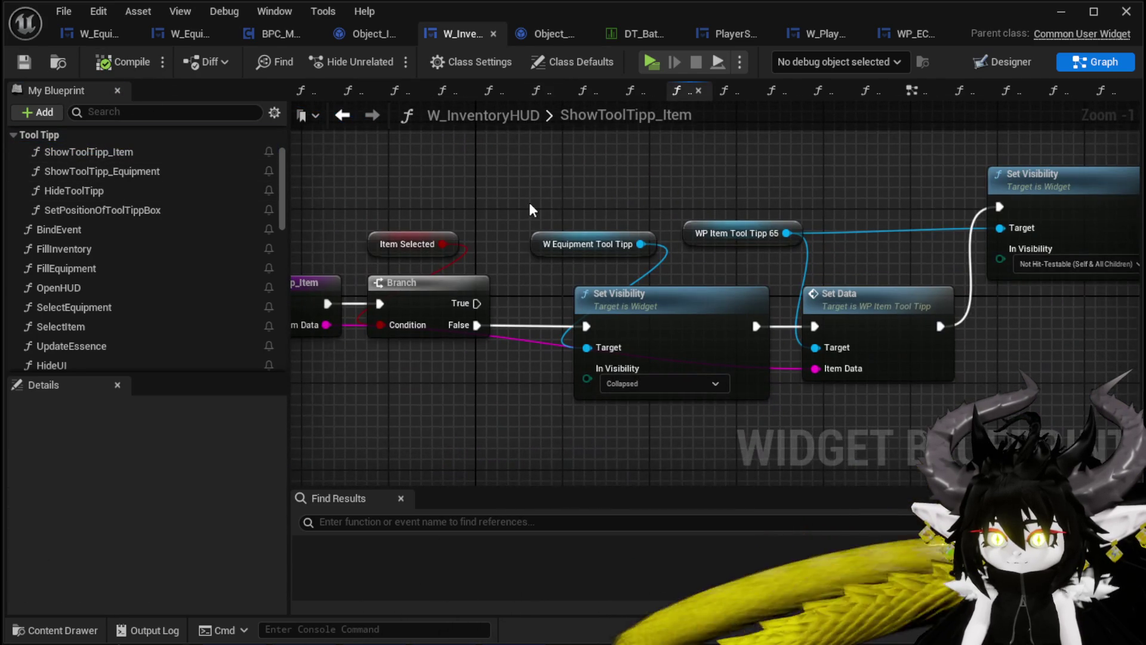
{"action": "key", "text": "ctrl+v"}
{"action": "mouse_move", "coordinate": [595, 212]}
{"action": "left_mouse_down"}
{"action": "mouse_move", "coordinate": [500, 345]}
{"action": "mouse_move", "coordinate": [583, 303]}
{"action": "left_mouse_up"}
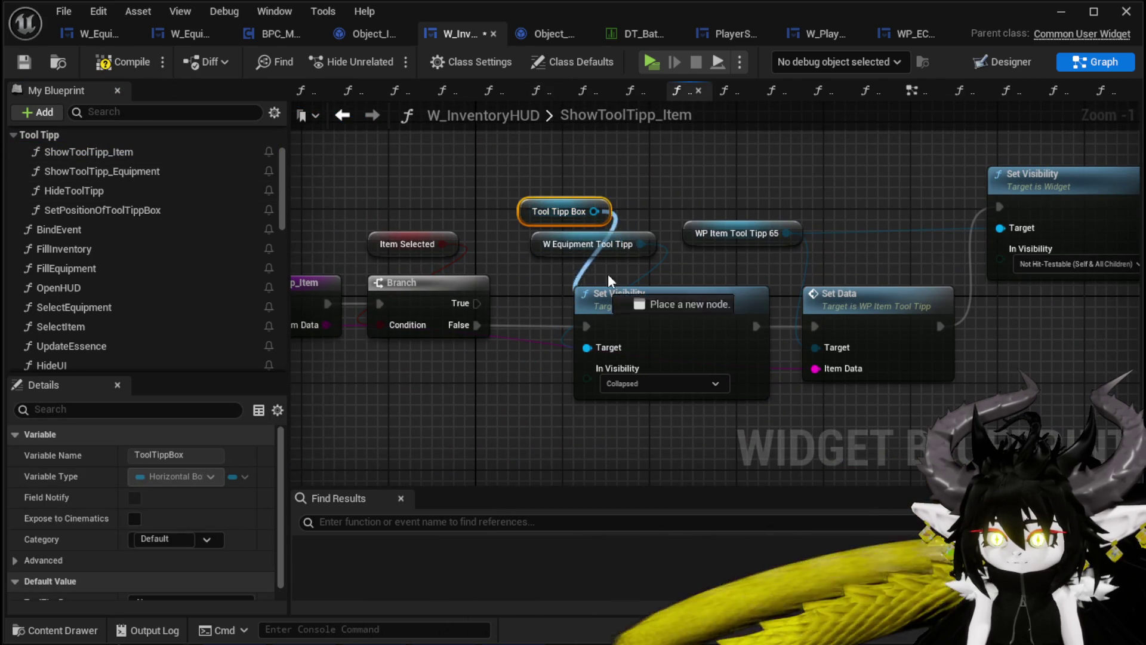
{"action": "left_click_drag", "start_coordinate": [1001, 228], "coordinate": [1000, 228]}
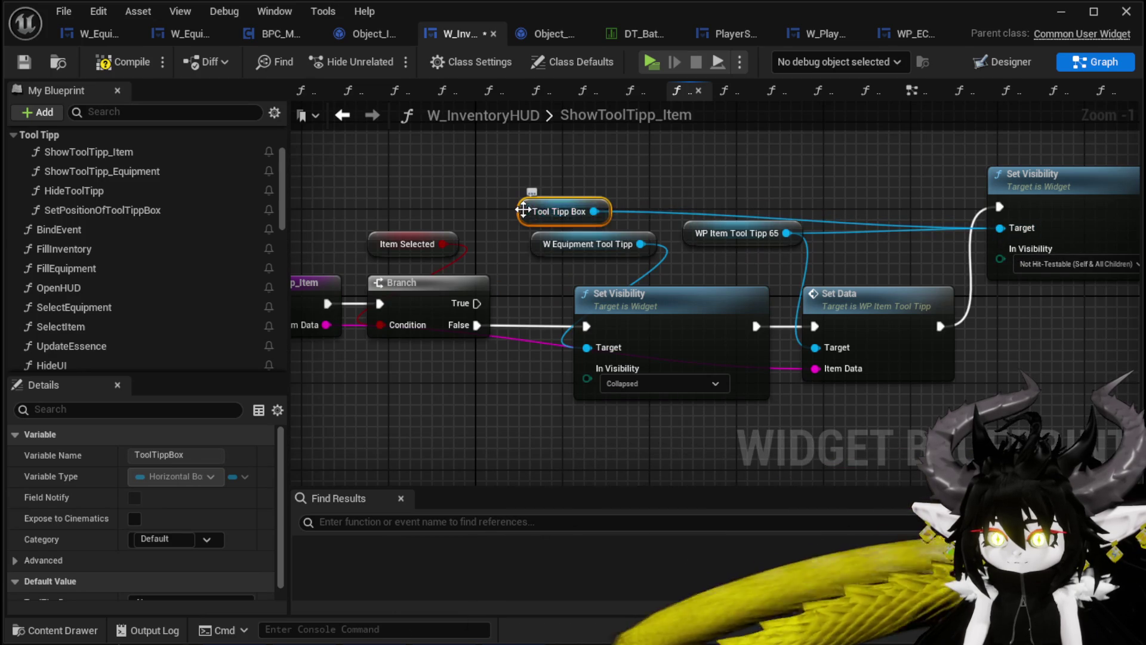
{"action": "left_click_drag", "start_coordinate": [530, 211], "coordinate": [724, 191]}
{"action": "left_click", "coordinate": [451, 166]}
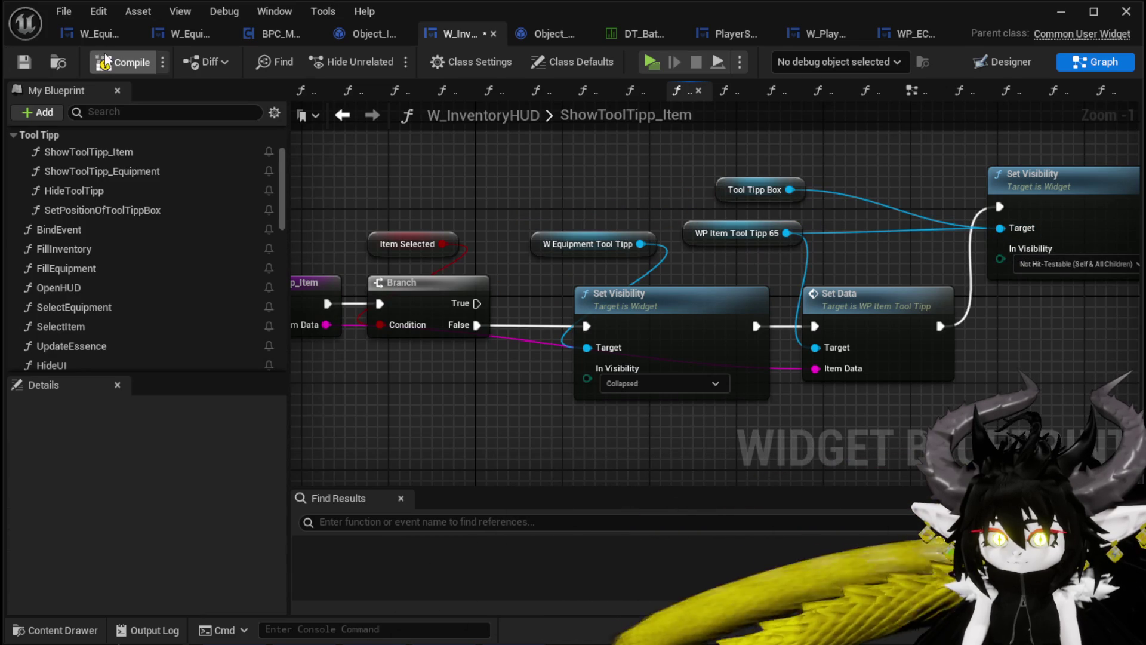
{"action": "left_click", "coordinate": [1061, 11]}
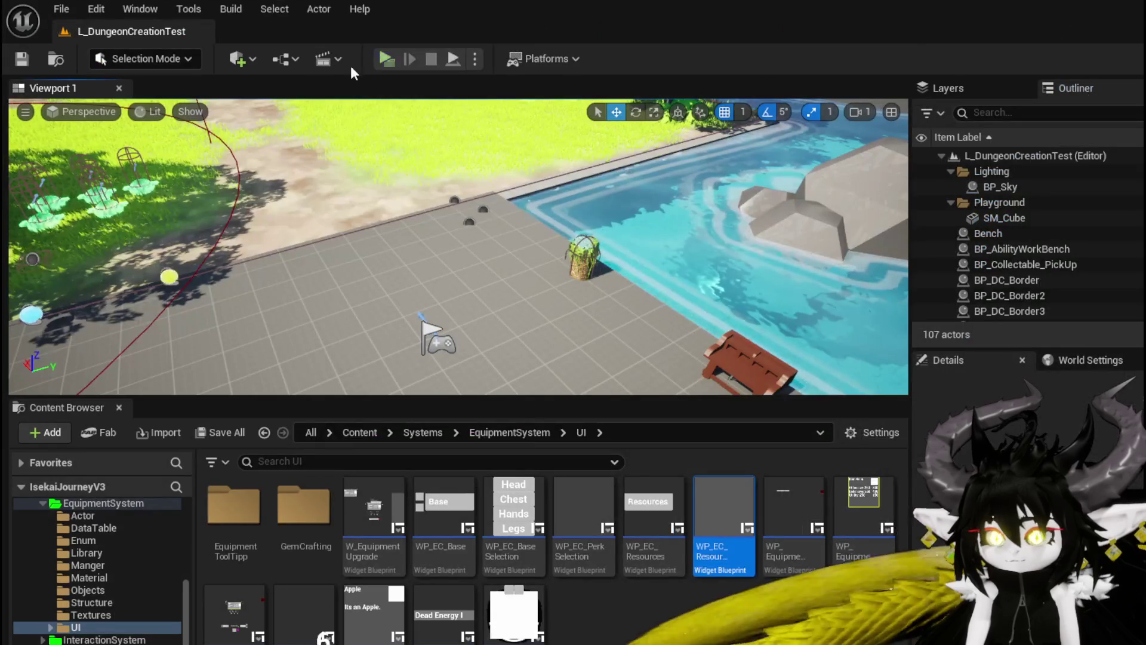
Start a play test and flip the inventory between the Materials, Equipment and Food pages.
{"action": "left_click", "coordinate": [382, 55]}
{"action": "key", "text": "Tab"}
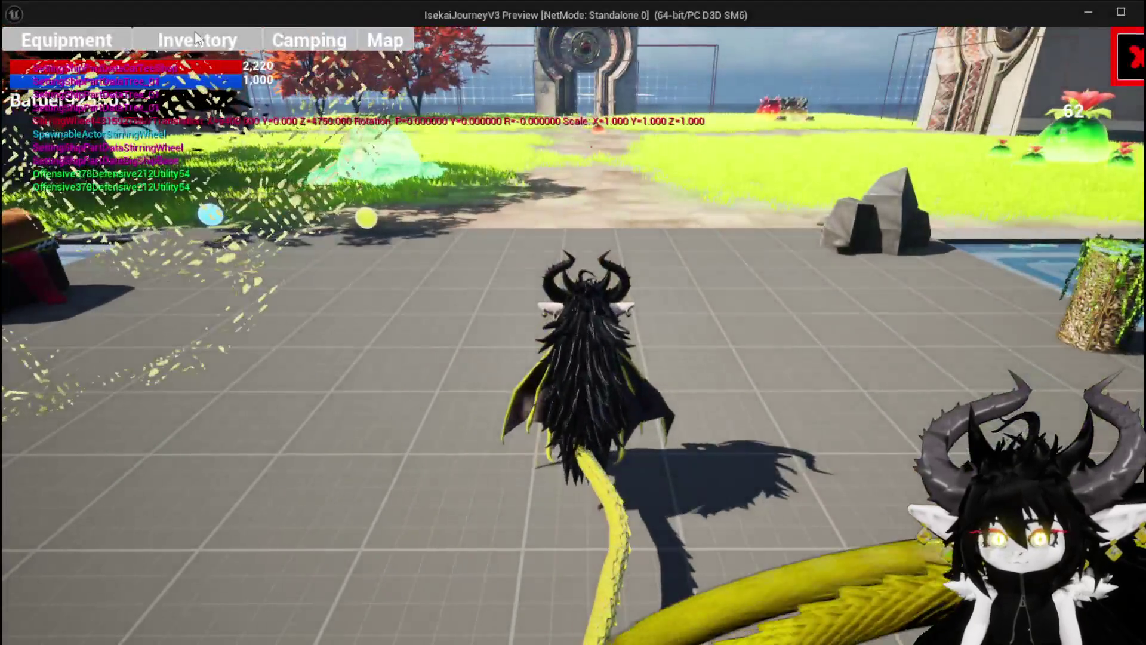
{"action": "left_click", "coordinate": [197, 40]}
{"action": "left_click", "coordinate": [568, 157]}
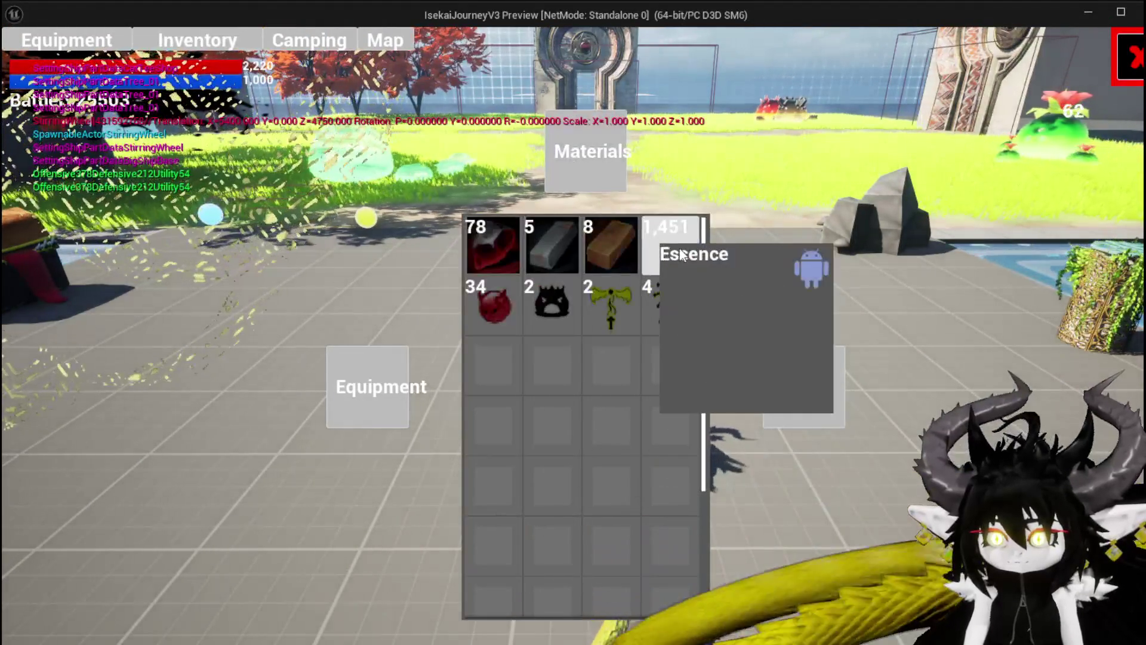
{"action": "left_click", "coordinate": [351, 390]}
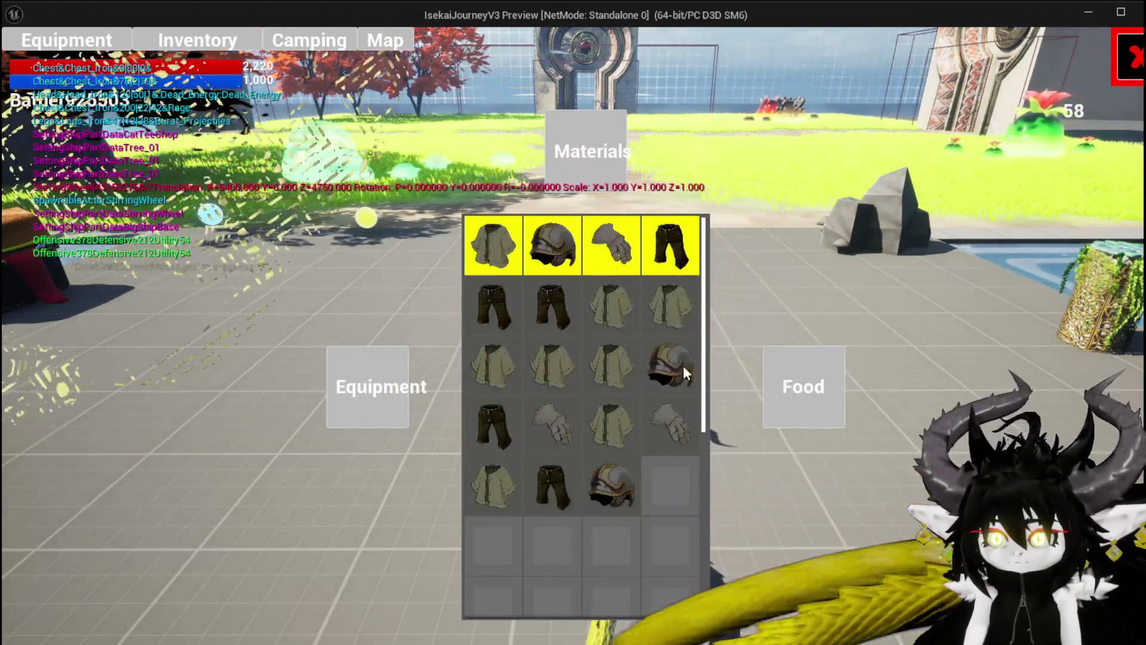
{"action": "left_click", "coordinate": [615, 157]}
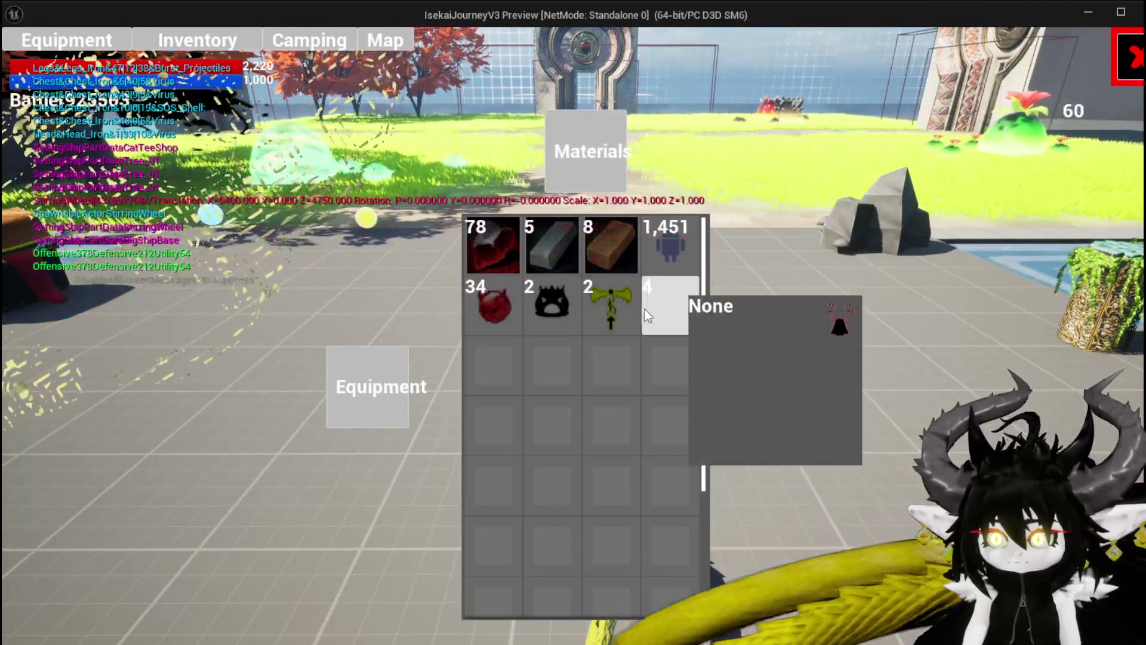
{"action": "left_click", "coordinate": [833, 409]}
{"action": "left_click", "coordinate": [599, 153]}
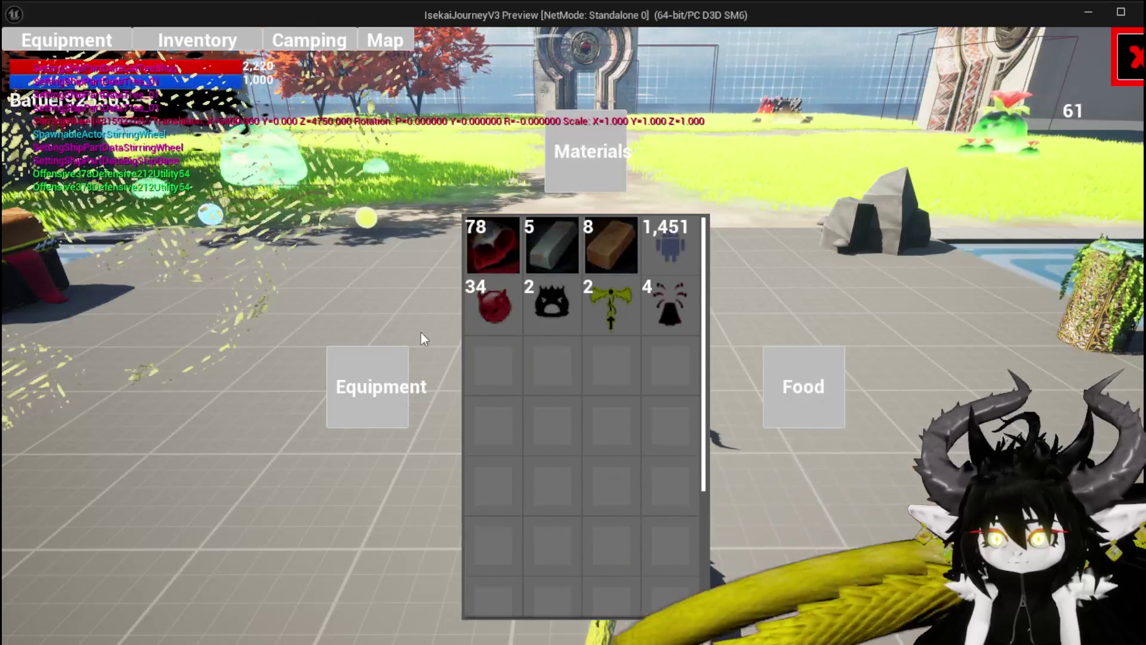
{"action": "left_click", "coordinate": [388, 377]}
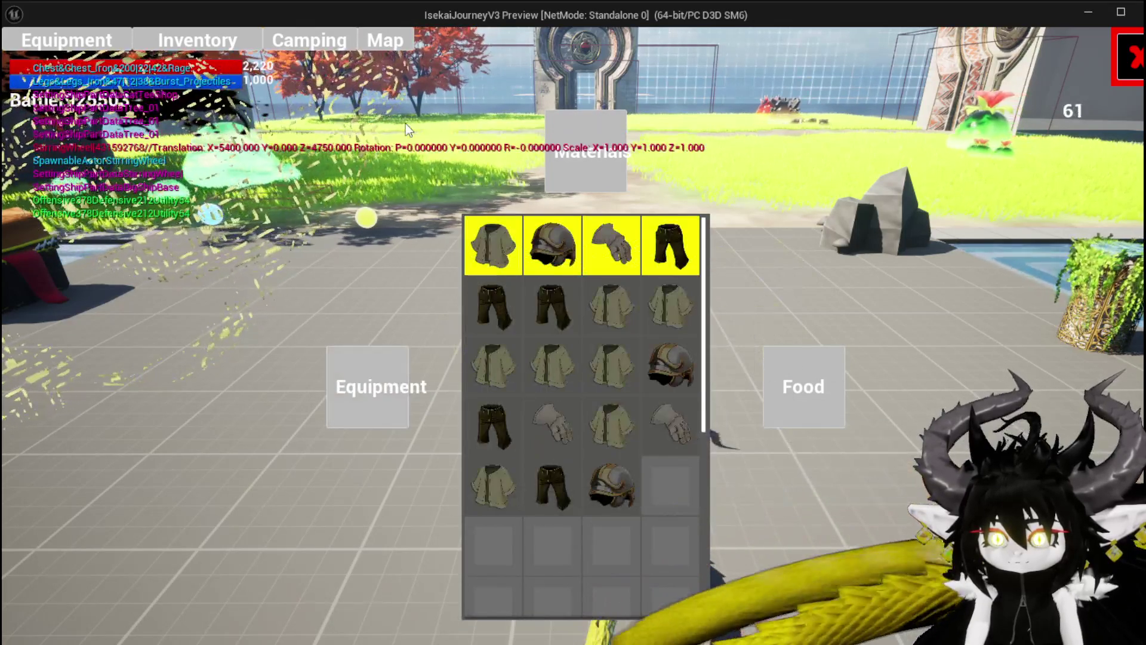
Close and reopen the inventory with I, then end the play test.
{"action": "key", "text": "i"}
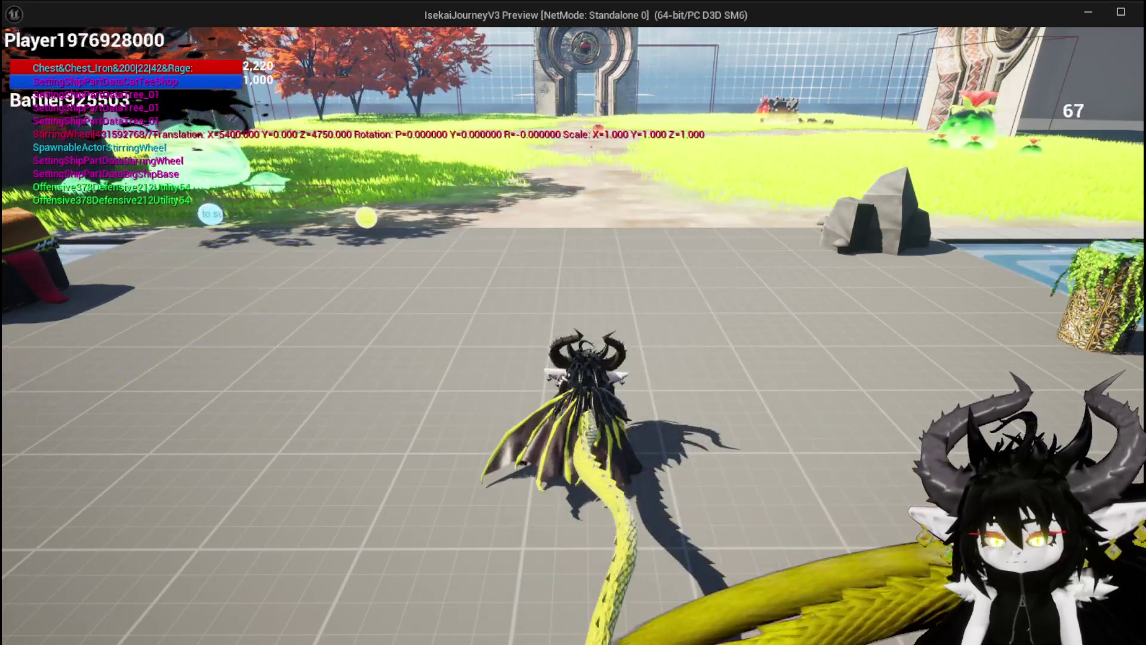
{"action": "key", "text": "i"}
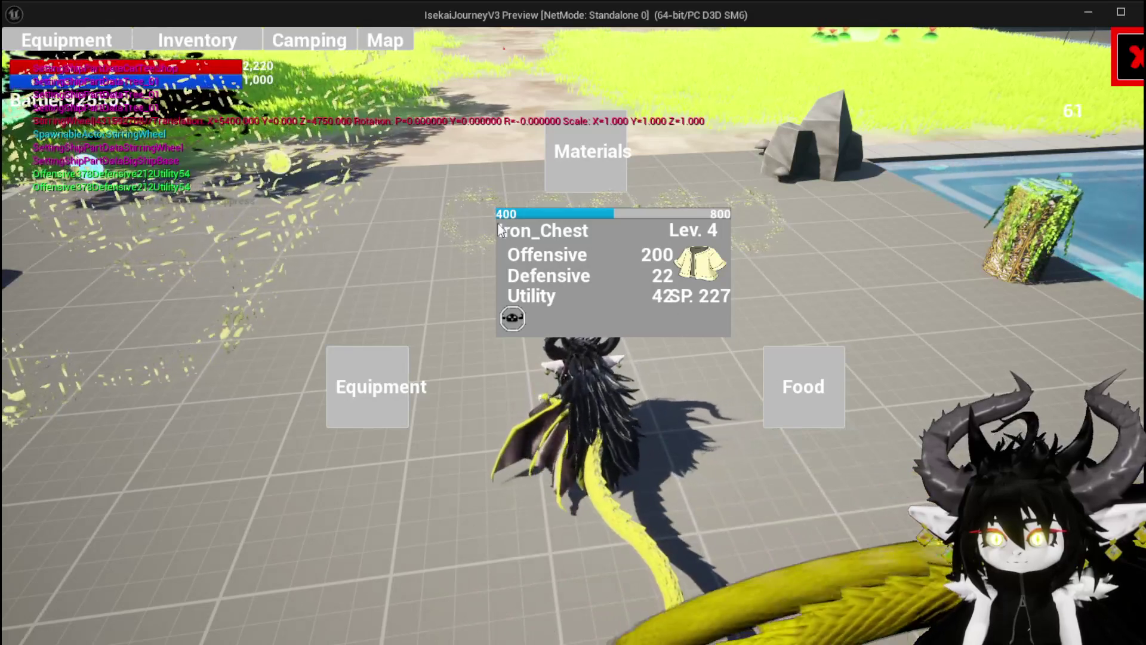
{"action": "key", "text": "Escape"}
{"action": "left_click", "coordinate": [29, 58]}
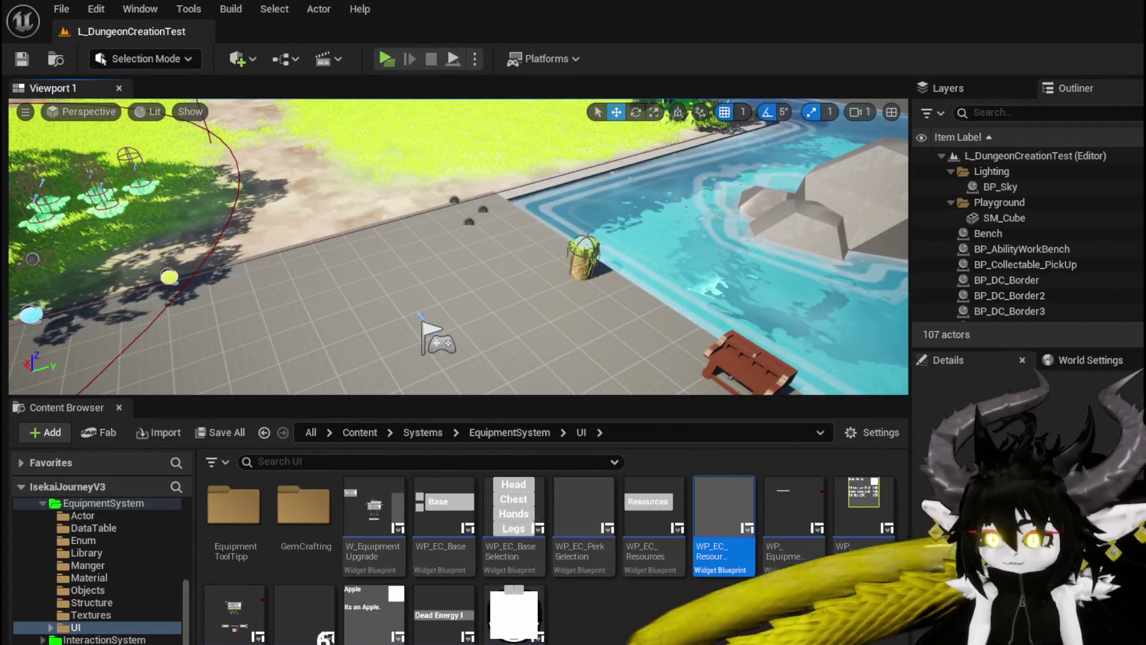
Reposition the Item Selected node in W_InventoryHUD's current function graph.
{"action": "key", "text": "alt+Tab"}
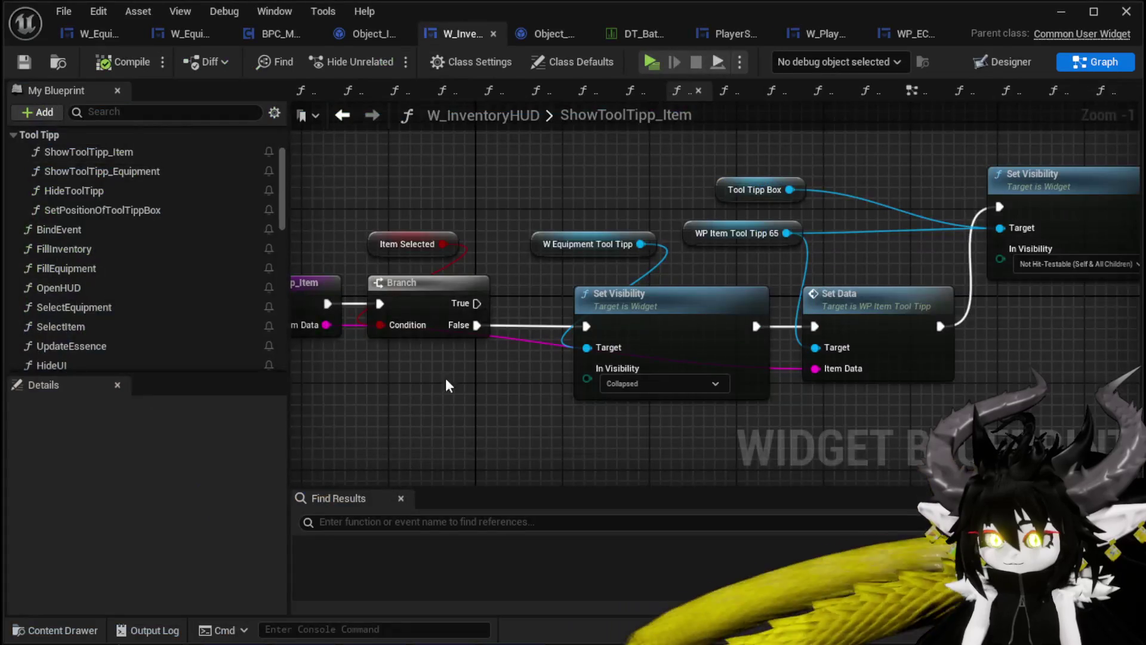
{"action": "left_click", "coordinate": [389, 242]}
{"action": "left_click_drag", "start_coordinate": [387, 237], "coordinate": [400, 250]}
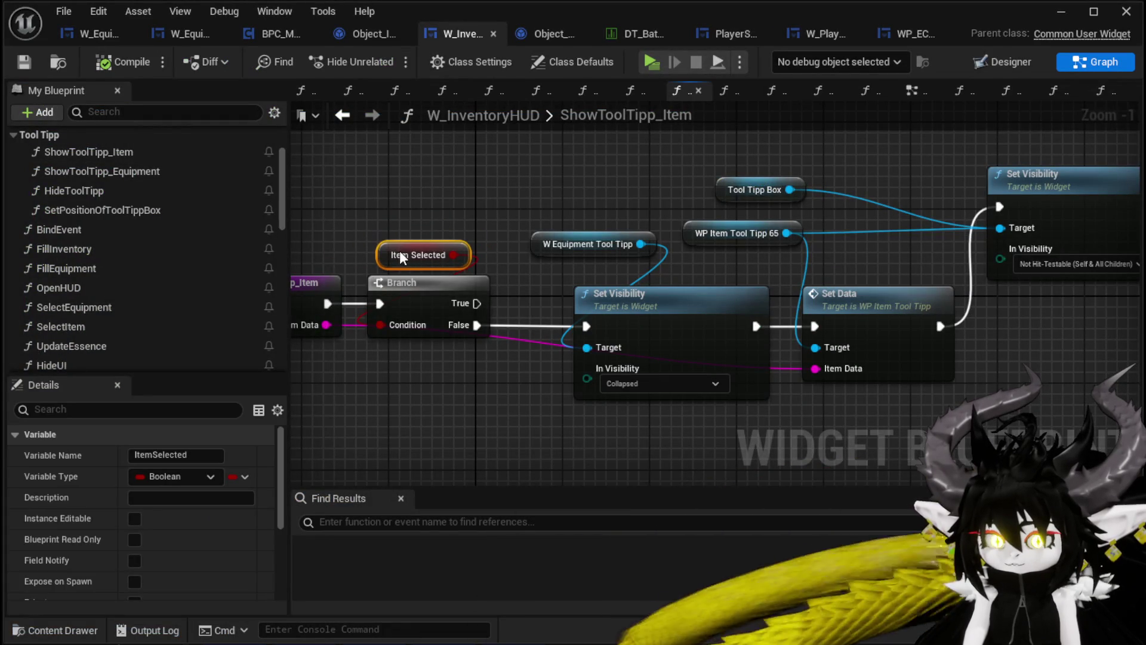
{"action": "left_click_drag", "start_coordinate": [454, 203], "coordinate": [561, 173]}
{"action": "scroll", "coordinate": [132, 265], "scroll_direction": "down", "scroll_amount": 15}
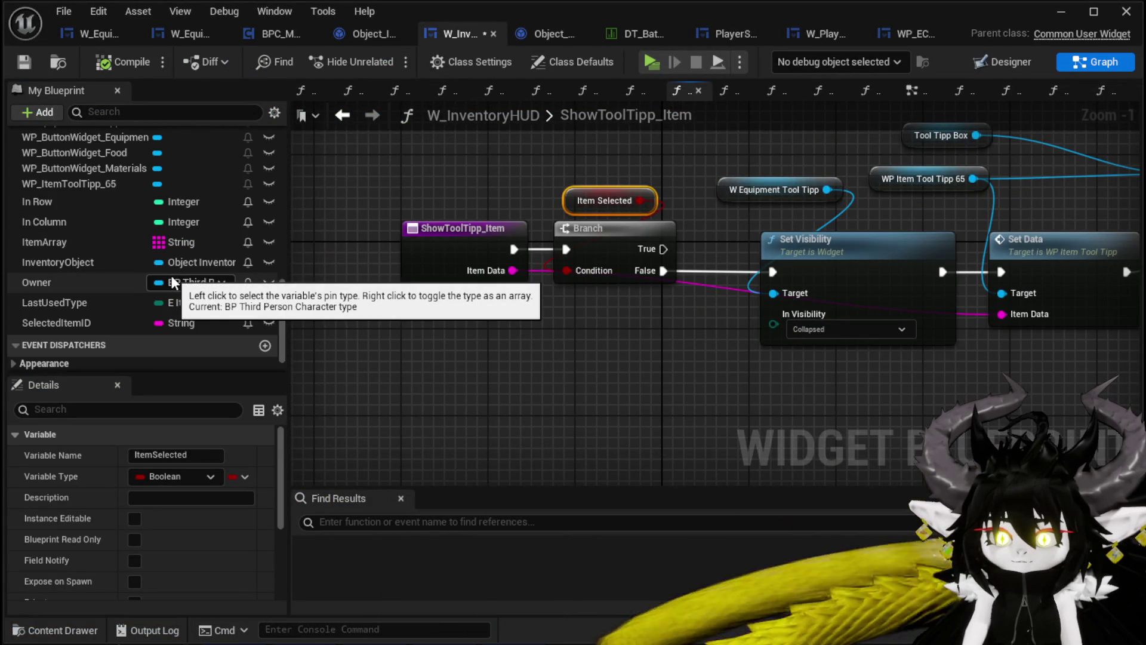
{"action": "scroll", "coordinate": [171, 280], "scroll_direction": "up", "scroll_amount": 15}
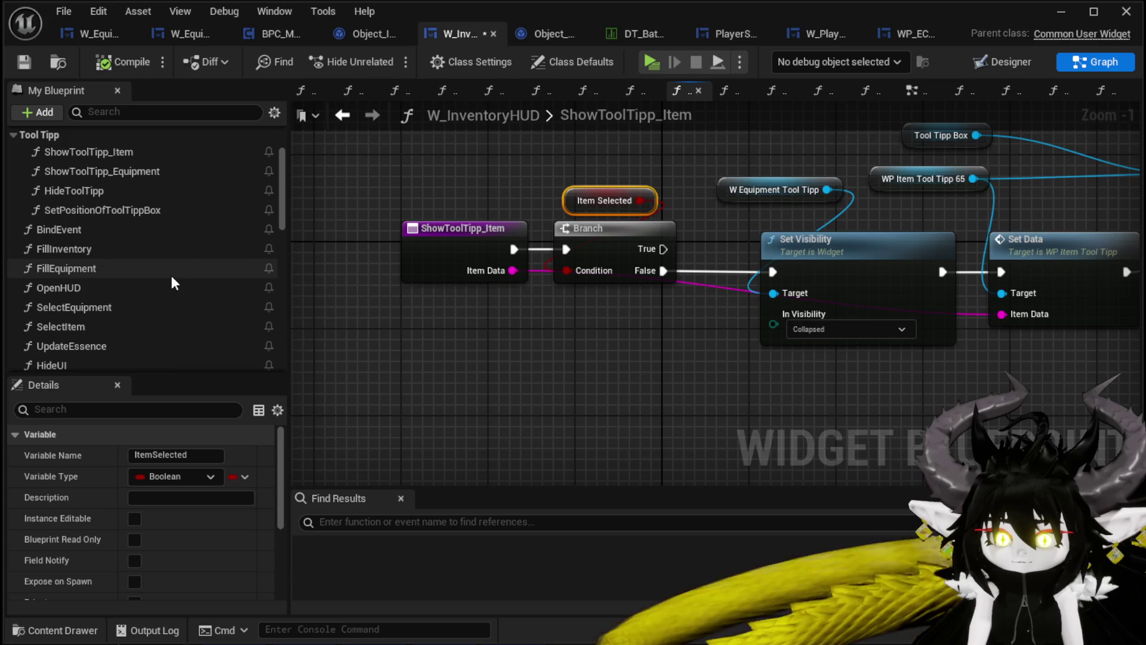
{"action": "scroll", "coordinate": [172, 277], "scroll_direction": "up", "scroll_amount": 5}
{"action": "scroll", "coordinate": [172, 279], "scroll_direction": "down", "scroll_amount": 5}
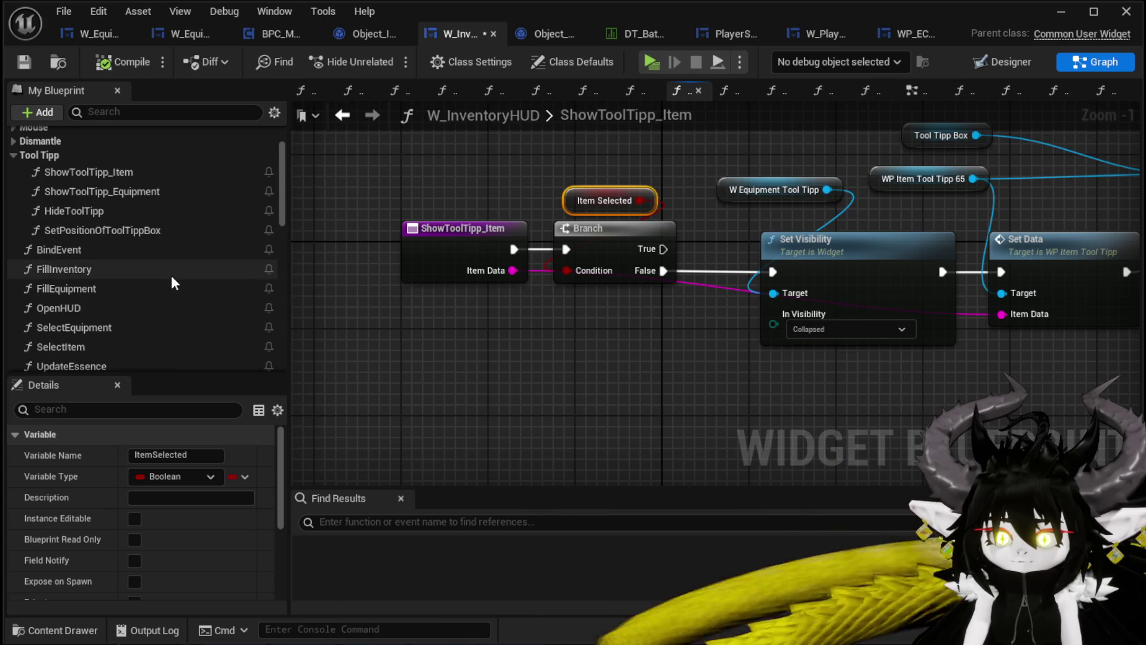
Open the HideUI function graph and browse the Dismantle, Navigation and Rendering variable categories.
{"action": "double_click", "coordinate": [114, 311]}
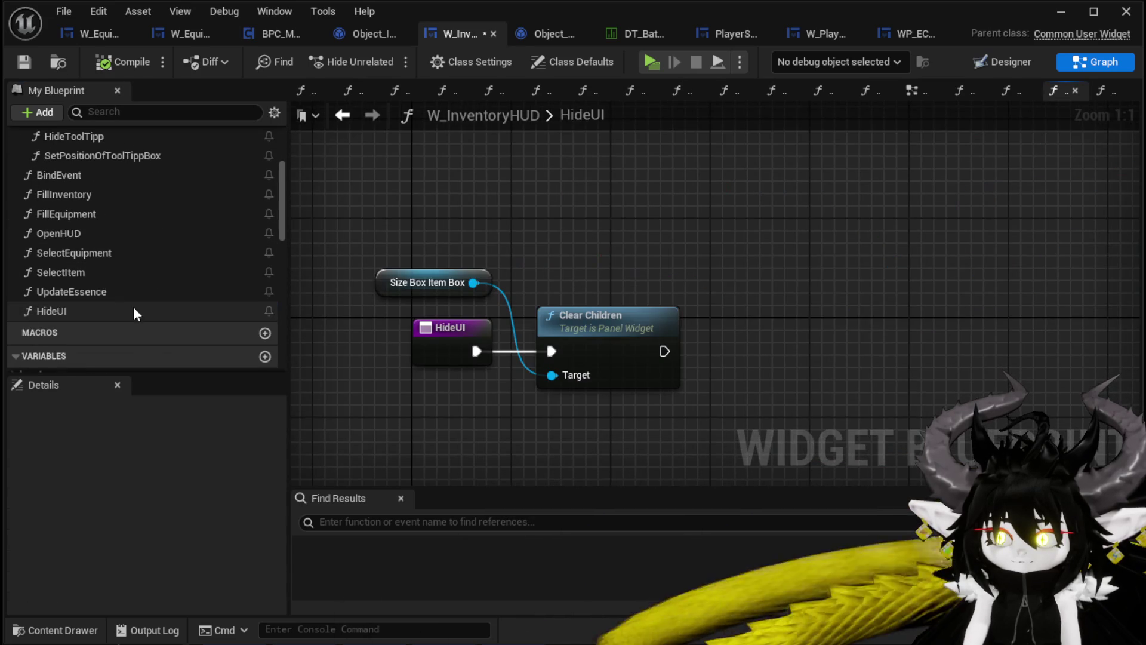
{"action": "scroll", "coordinate": [180, 296], "scroll_direction": "down", "scroll_amount": 5}
{"action": "scroll", "coordinate": [180, 296], "scroll_direction": "down", "scroll_amount": 7}
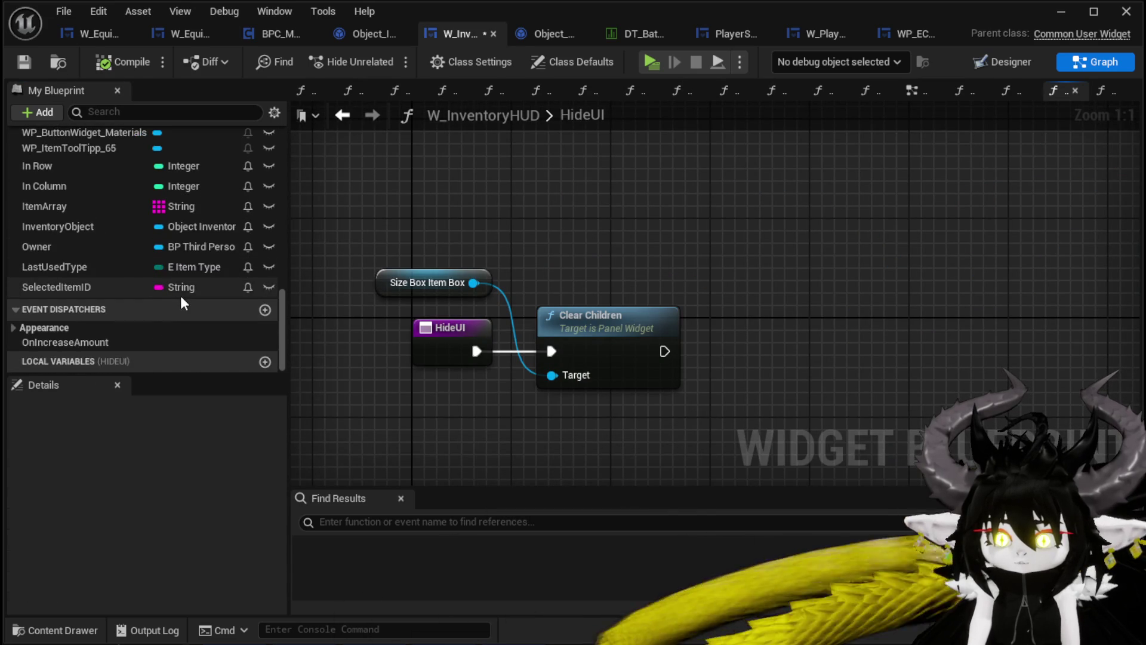
{"action": "scroll", "coordinate": [180, 296], "scroll_direction": "down", "scroll_amount": 3}
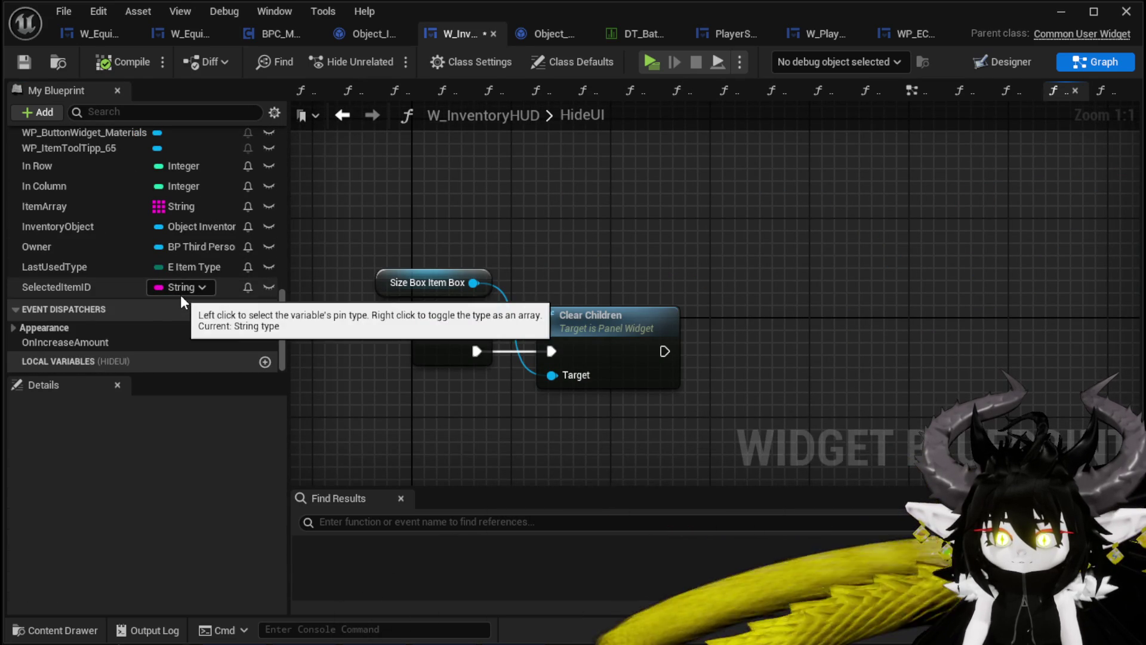
{"action": "scroll", "coordinate": [180, 295], "scroll_direction": "up", "scroll_amount": 6}
{"action": "scroll", "coordinate": [181, 295], "scroll_direction": "up", "scroll_amount": 3}
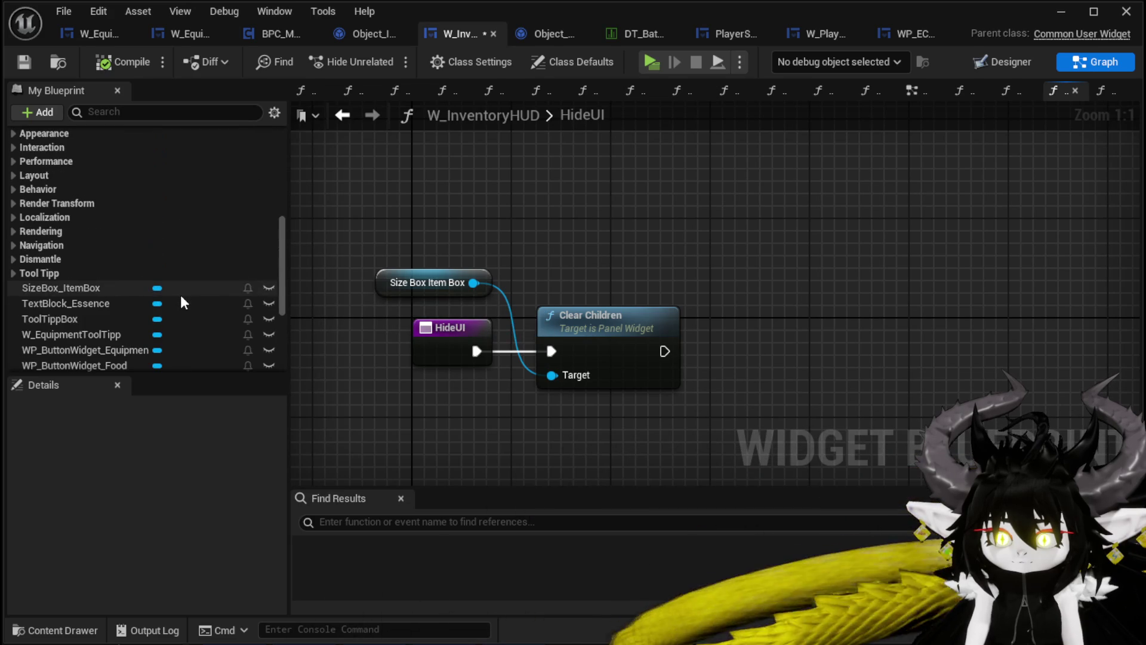
{"action": "left_click", "coordinate": [14, 260]}
{"action": "left_click", "coordinate": [14, 259]}
{"action": "left_click", "coordinate": [13, 245]}
{"action": "left_click", "coordinate": [13, 245]}
{"action": "left_click", "coordinate": [13, 231]}
{"action": "left_click", "coordinate": [12, 231]}
{"action": "scroll", "coordinate": [108, 241], "scroll_direction": "up", "scroll_amount": 5}
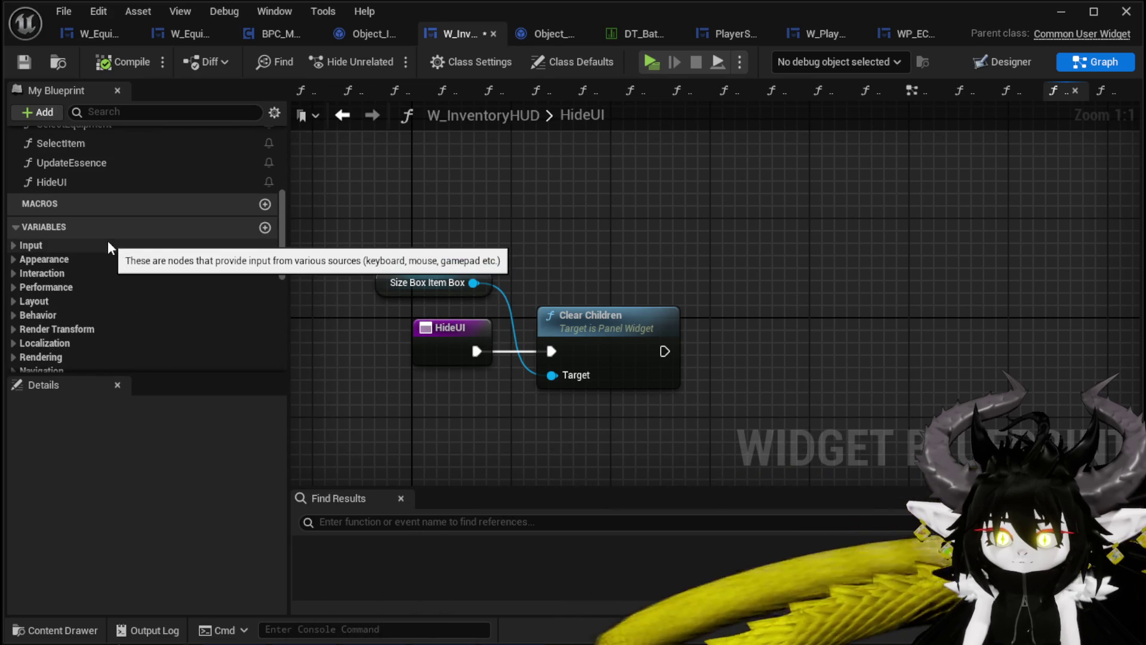
{"action": "scroll", "coordinate": [108, 241], "scroll_direction": "down", "scroll_amount": 2}
{"action": "scroll", "coordinate": [74, 299], "scroll_direction": "down", "scroll_amount": 5}
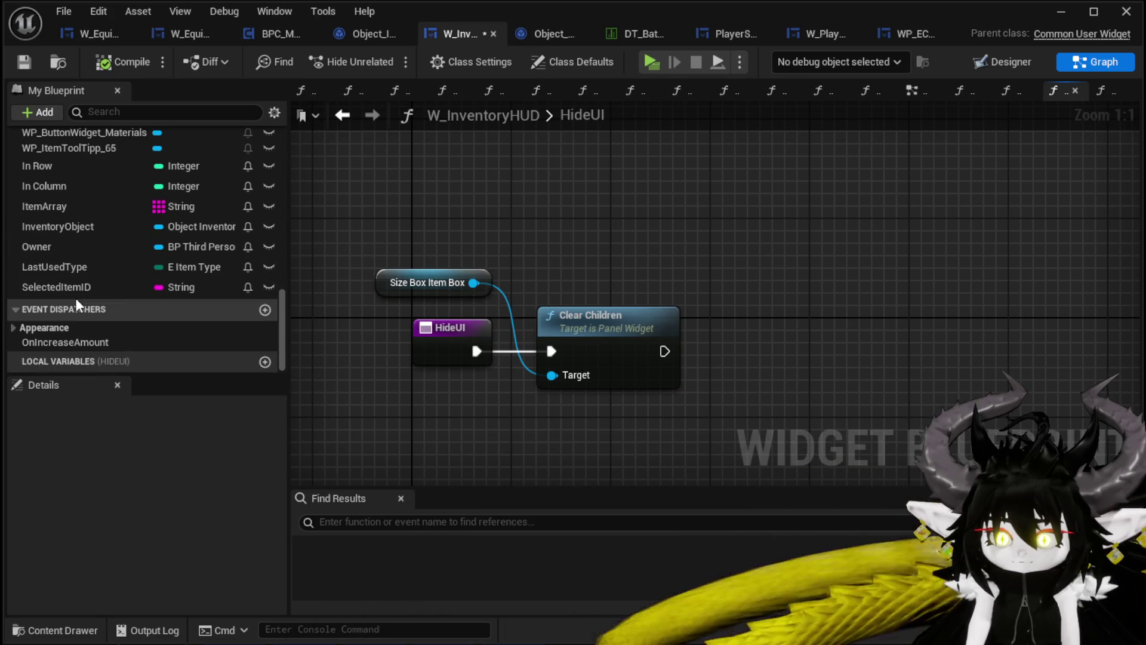
Add a Set Item Selected node after Clear Children in HideUI and compile.
{"action": "right_click", "coordinate": [618, 230]}
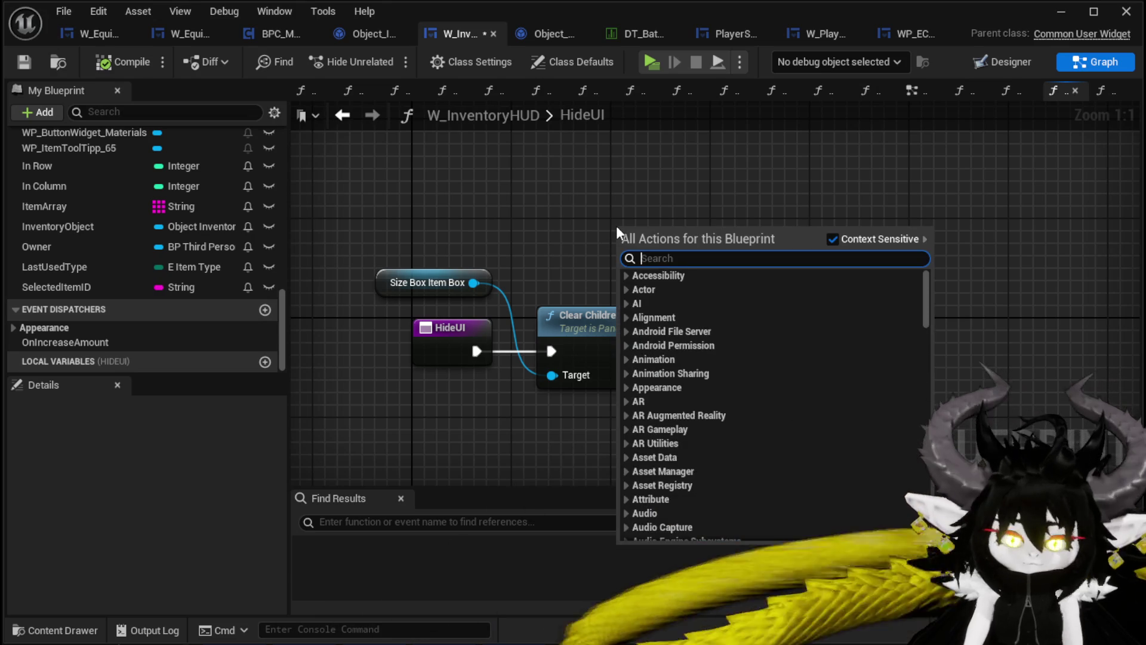
{"action": "type", "text": "Set Item"}
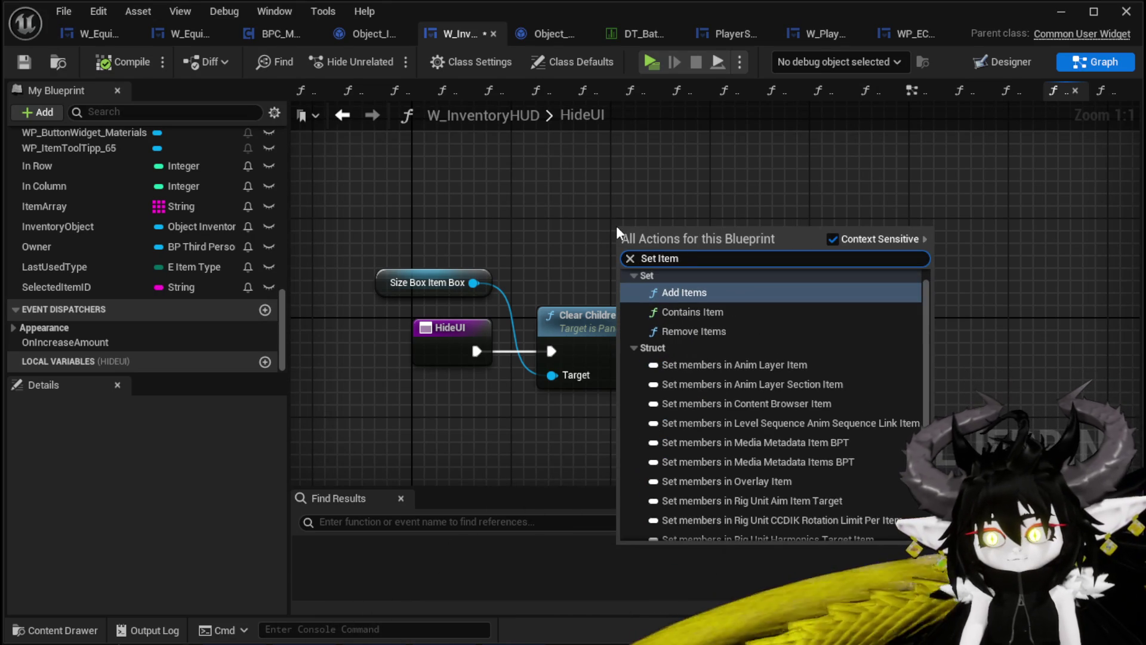
{"action": "scroll", "coordinate": [923, 299], "scroll_direction": "down", "scroll_amount": 10}
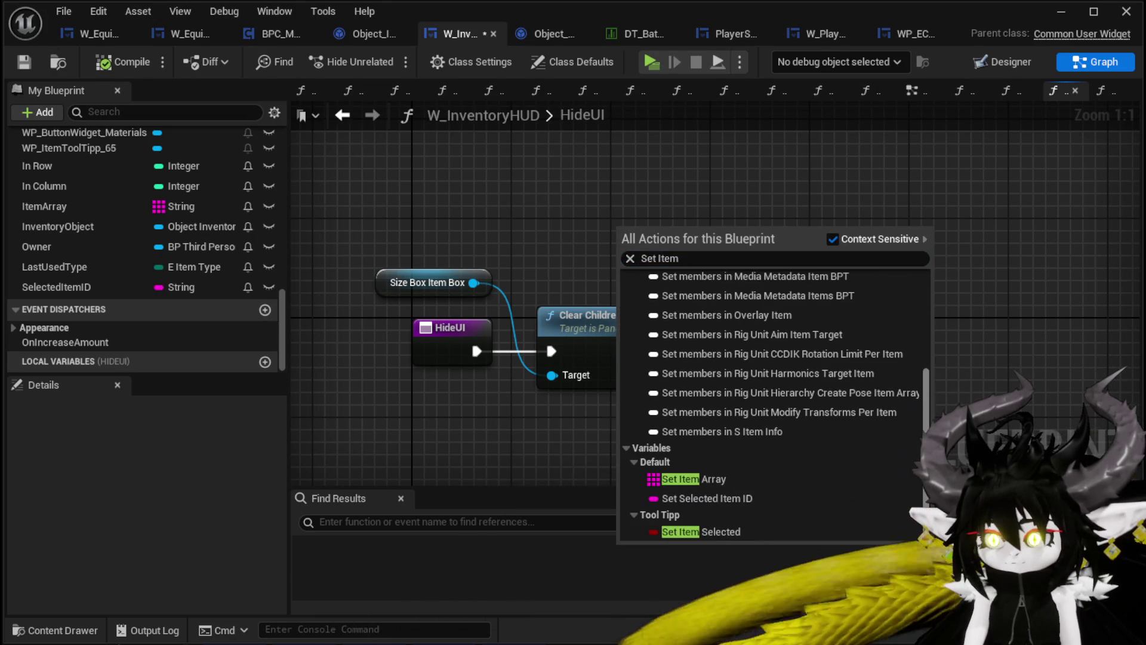
{"action": "left_click", "coordinate": [673, 523]}
{"action": "mouse_move", "coordinate": [694, 257]}
{"action": "left_mouse_down"}
{"action": "mouse_move", "coordinate": [745, 369]}
{"action": "mouse_move", "coordinate": [703, 351]}
{"action": "mouse_move", "coordinate": [712, 339]}
{"action": "left_mouse_up"}
{"action": "left_click", "coordinate": [683, 283]}
{"action": "left_click", "coordinate": [680, 267]}
{"action": "left_click", "coordinate": [25, 62]}
Place a Hide Tool Tipp call in HideUI and wire it after the SET node.
{"action": "scroll", "coordinate": [138, 200], "scroll_direction": "up", "scroll_amount": 10}
{"action": "scroll", "coordinate": [138, 199], "scroll_direction": "up", "scroll_amount": 3}
{"action": "mouse_move", "coordinate": [138, 195]}
{"action": "left_mouse_down"}
{"action": "mouse_move", "coordinate": [870, 345]}
{"action": "mouse_move", "coordinate": [840, 330]}
{"action": "left_mouse_up"}
{"action": "left_click_drag", "start_coordinate": [851, 372], "coordinate": [852, 369]}
{"action": "left_click_drag", "start_coordinate": [908, 333], "coordinate": [907, 307]}
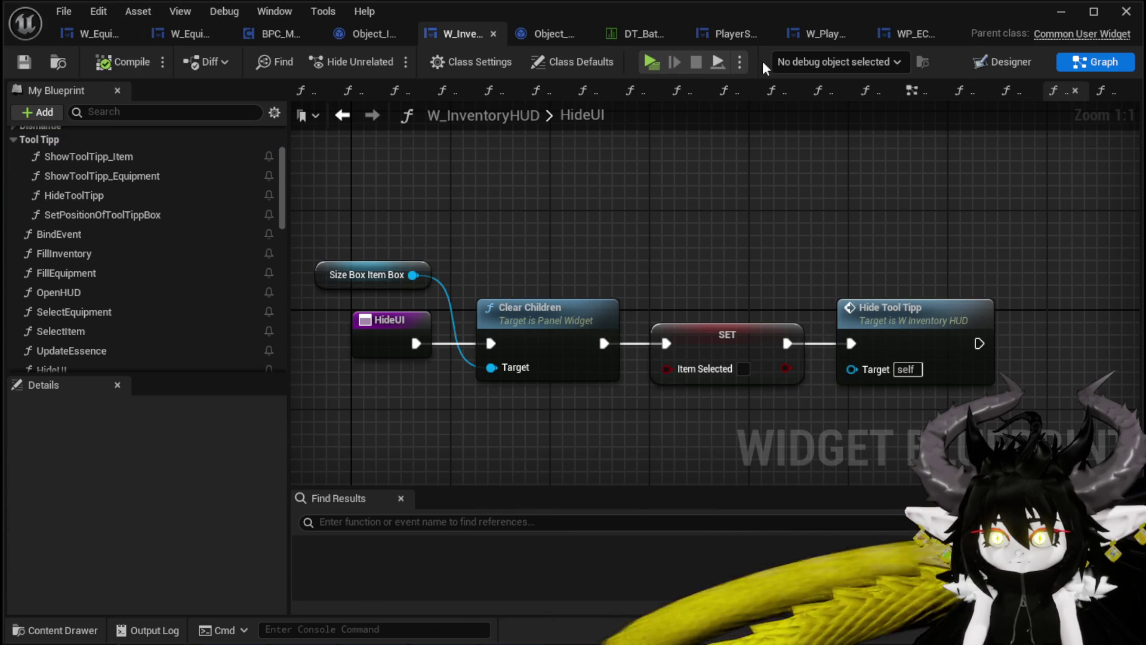
{"action": "left_click", "coordinate": [1061, 12]}
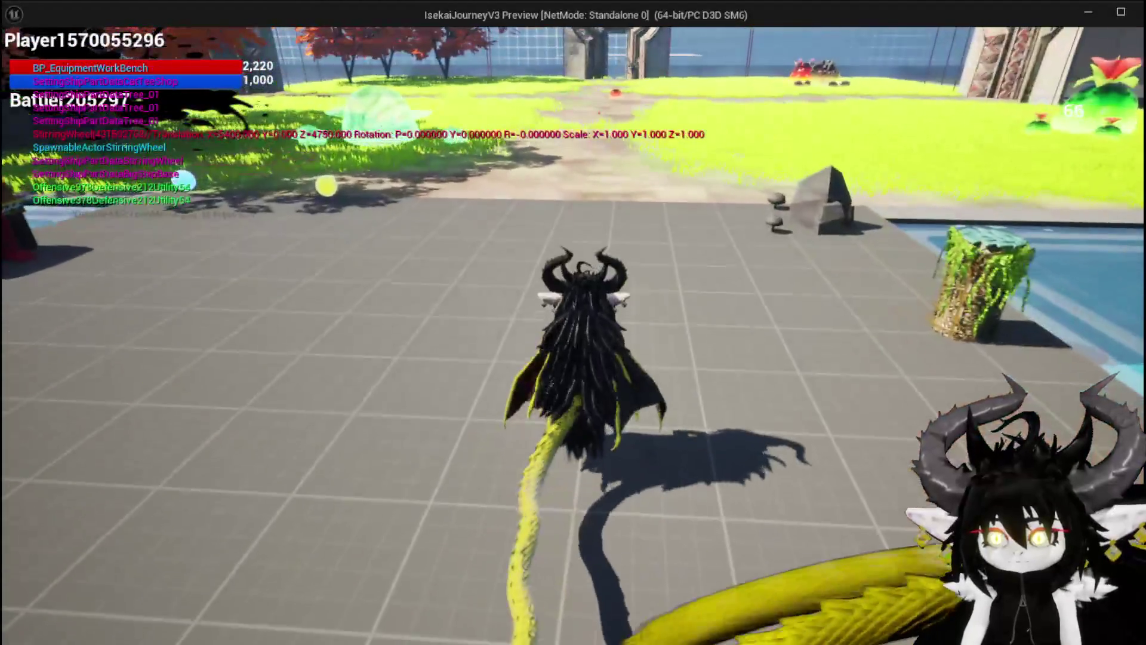
Open the in-game Equipment grid and check the Iron_Legs action popup.
{"action": "key", "text": "Tab"}
{"action": "left_click", "coordinate": [380, 382]}
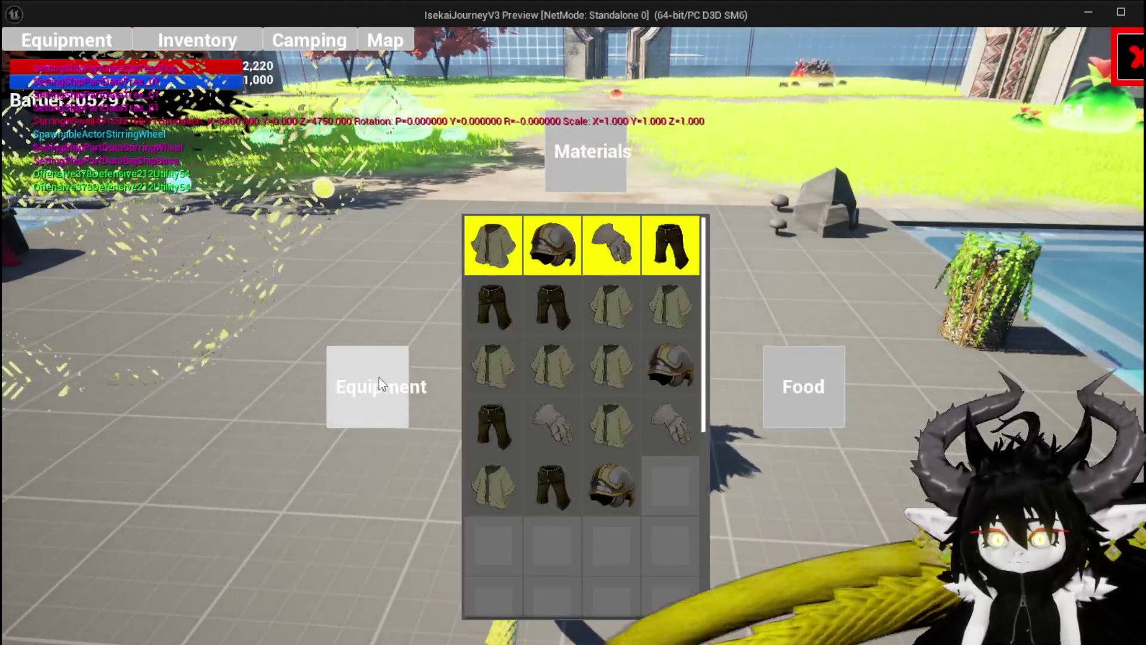
{"action": "key", "text": "Tab"}
{"action": "key", "text": "Tab"}
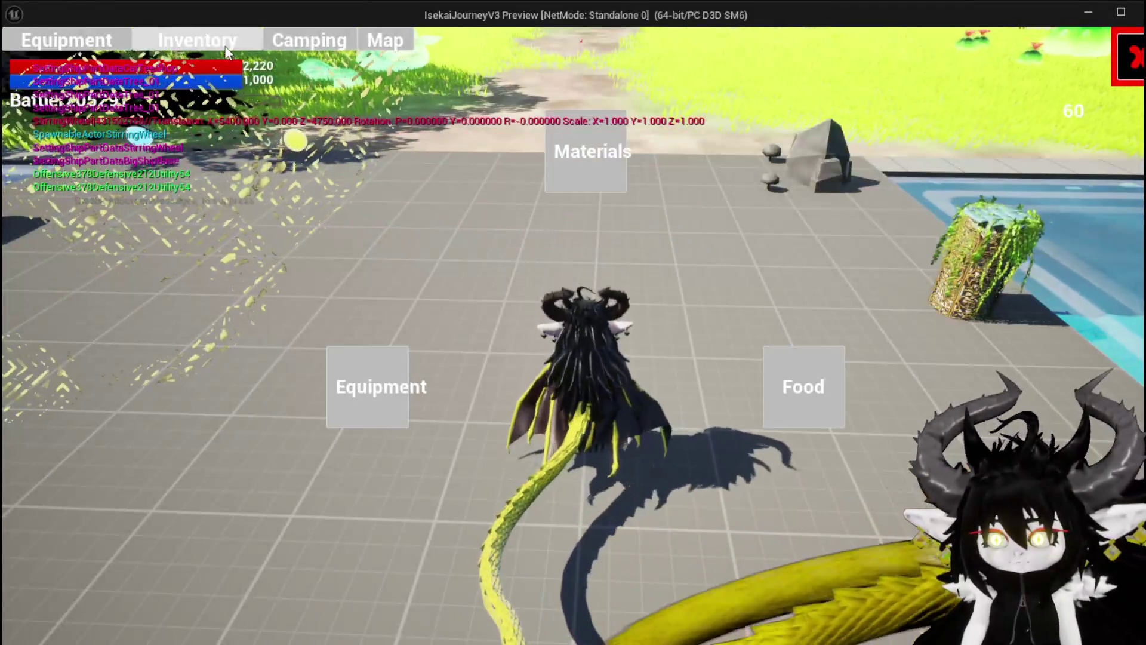
{"action": "left_click", "coordinate": [361, 375]}
{"action": "left_click", "coordinate": [562, 315]}
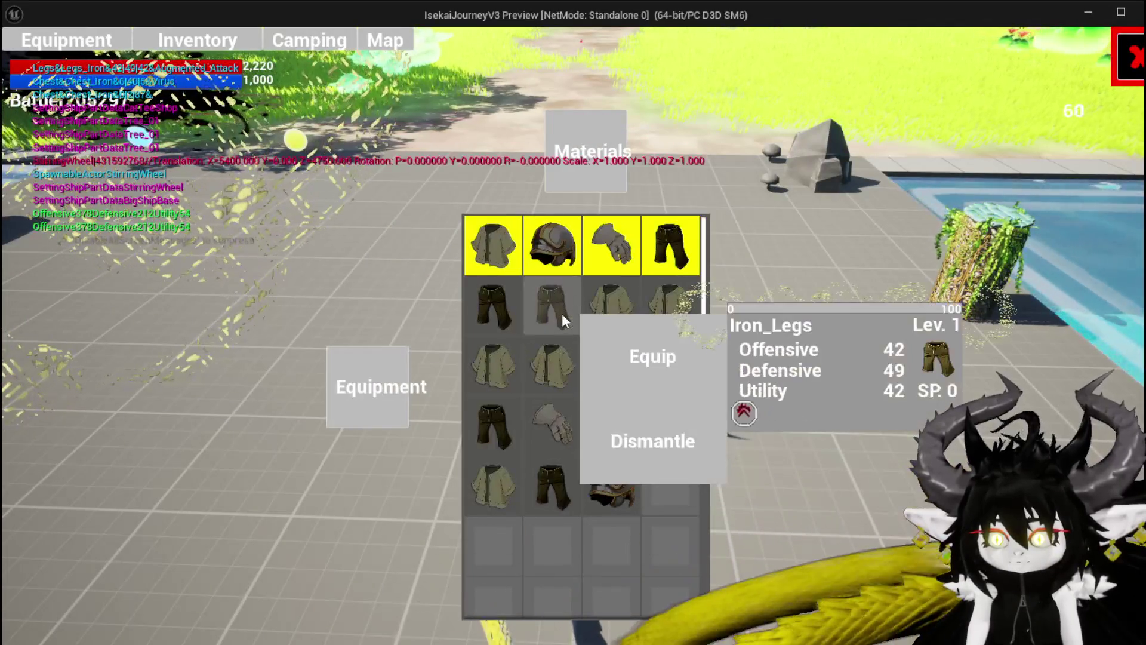
{"action": "key", "text": "Tab"}
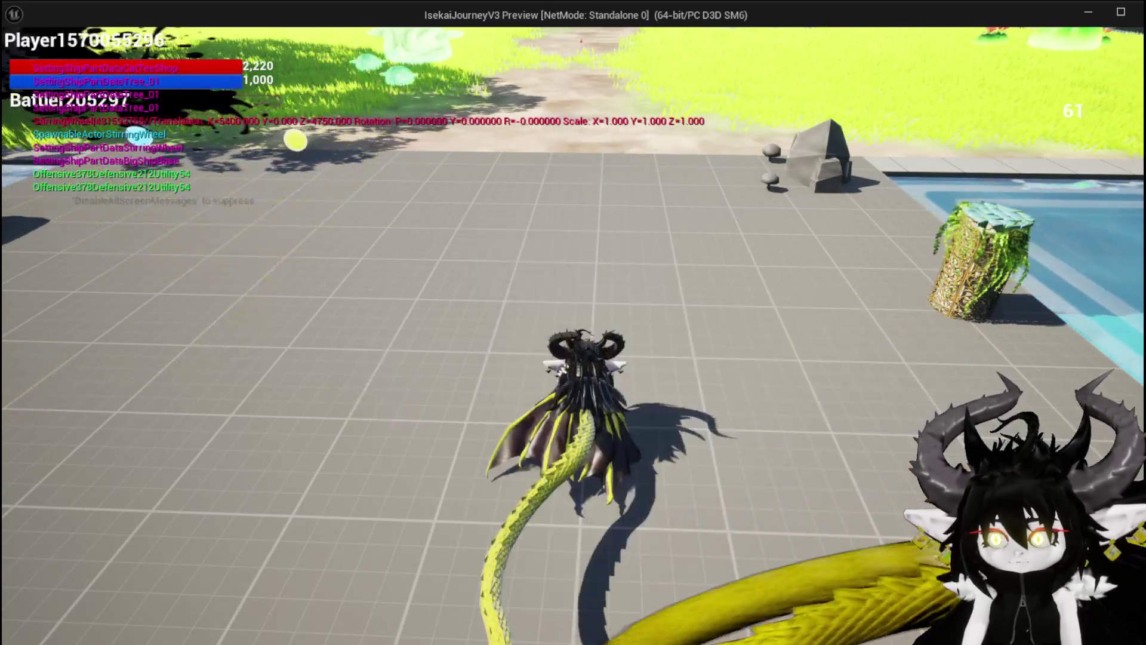
{"action": "key", "text": "Tab"}
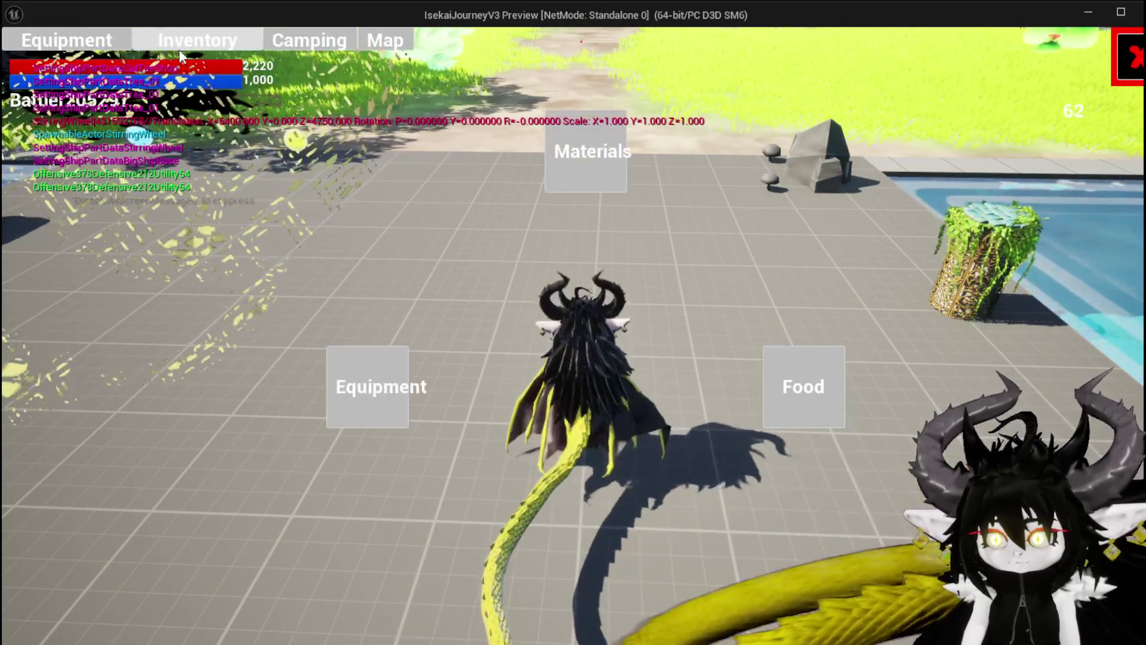
{"action": "left_click", "coordinate": [335, 378]}
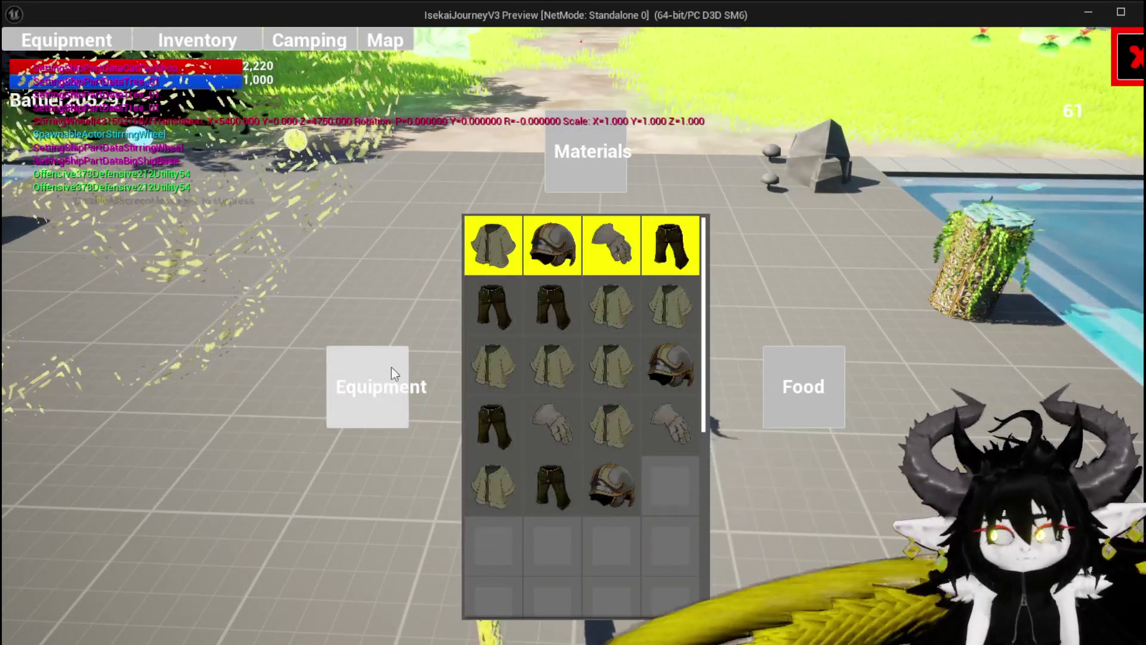
Check the Equip/Dismantle popups on the chest, pants and helmet items, then end the preview.
{"action": "left_click", "coordinate": [489, 363]}
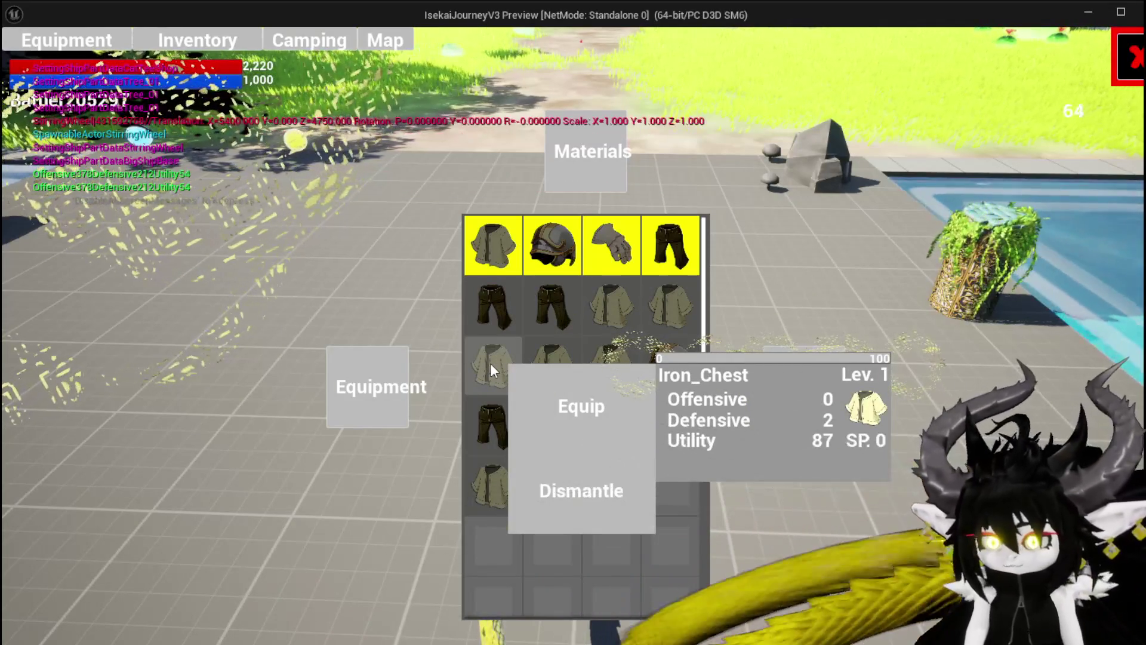
{"action": "left_click", "coordinate": [560, 485]}
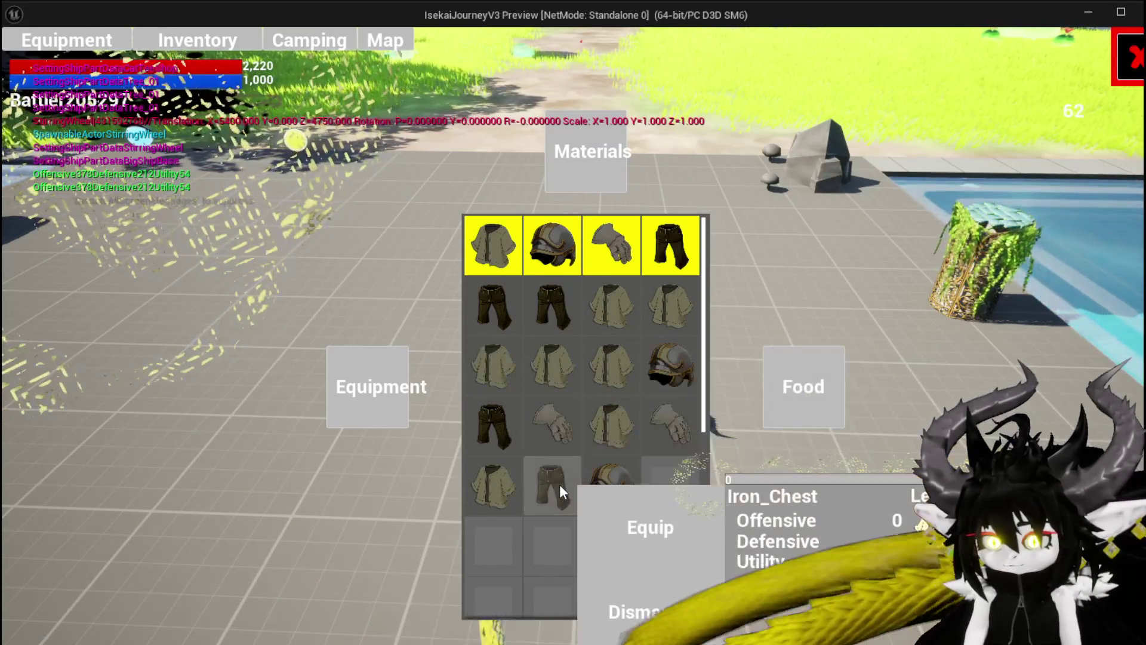
{"action": "left_click", "coordinate": [618, 368]}
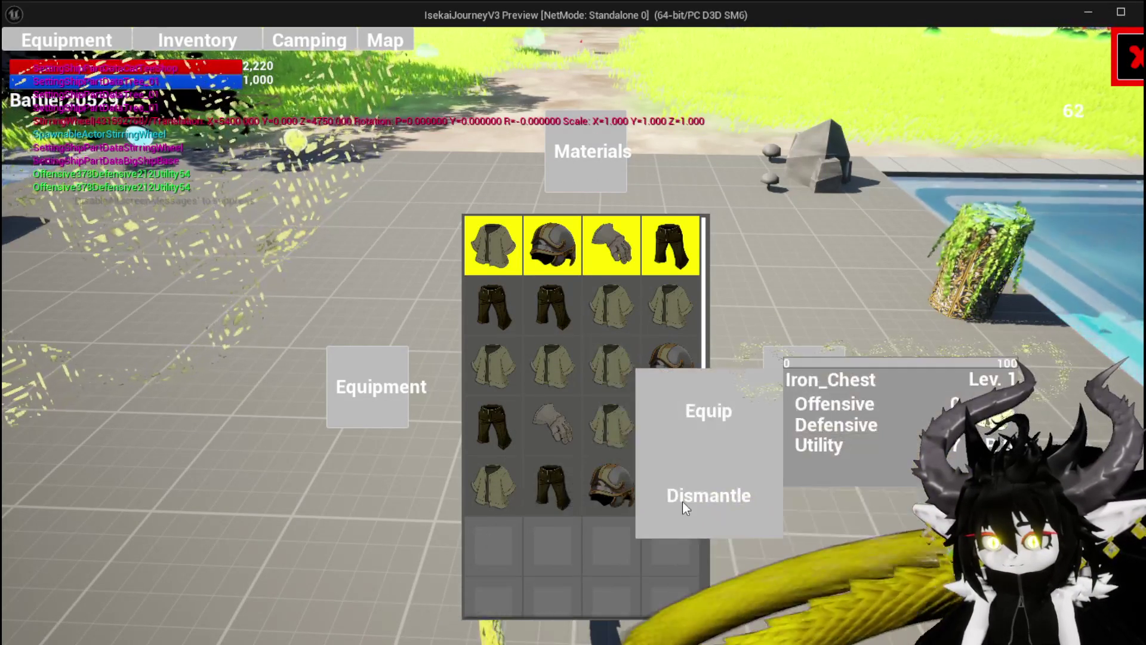
{"action": "left_click", "coordinate": [663, 339]}
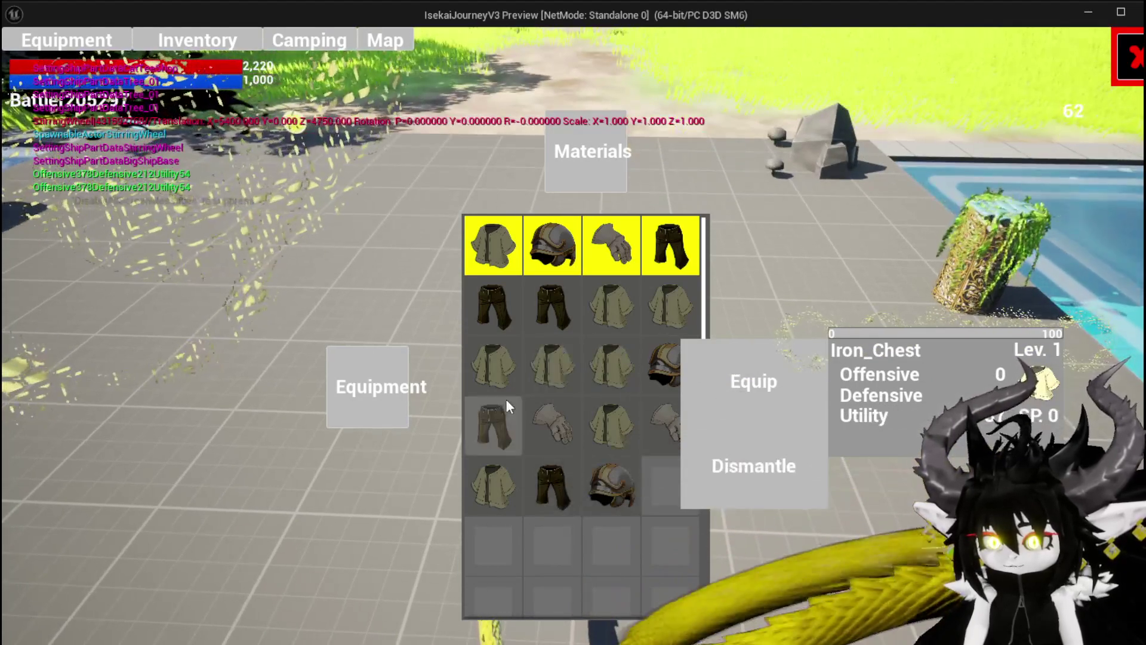
{"action": "left_click", "coordinate": [510, 396]}
{"action": "left_click", "coordinate": [596, 456]}
{"action": "left_click", "coordinate": [621, 358]}
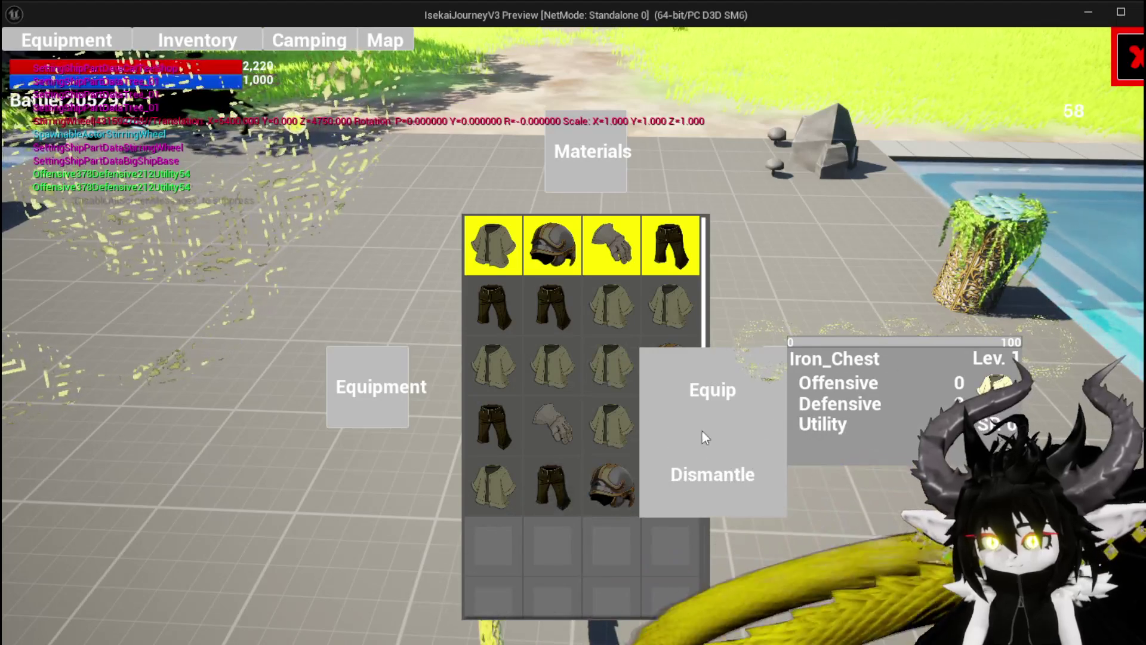
{"action": "left_click", "coordinate": [679, 308]}
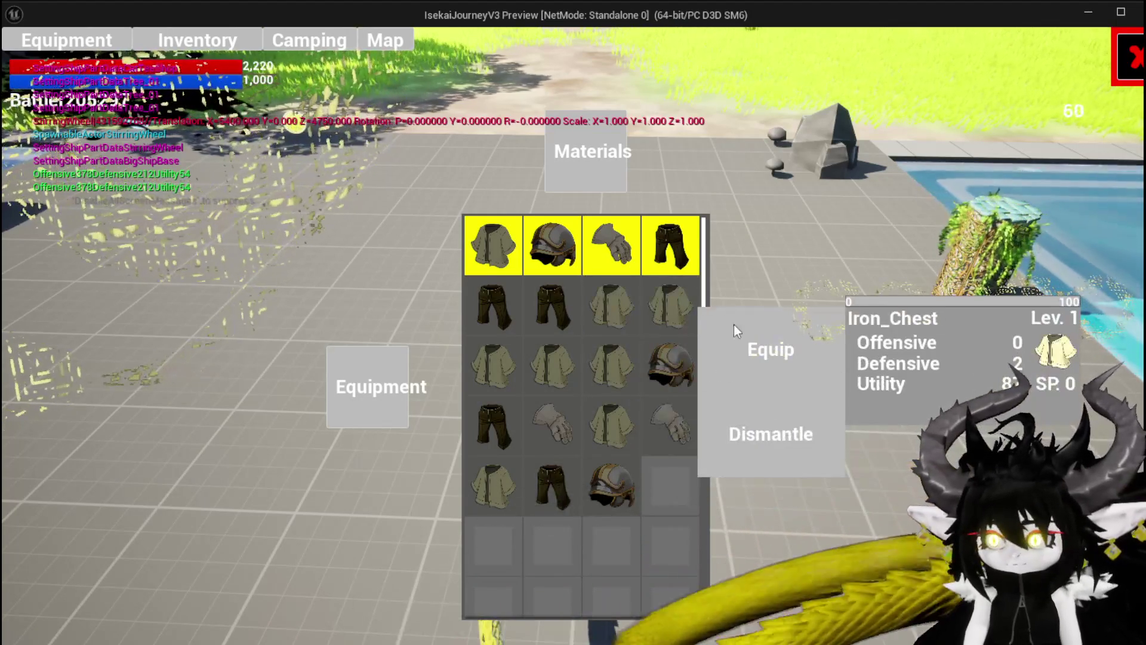
{"action": "key", "text": "Escape"}
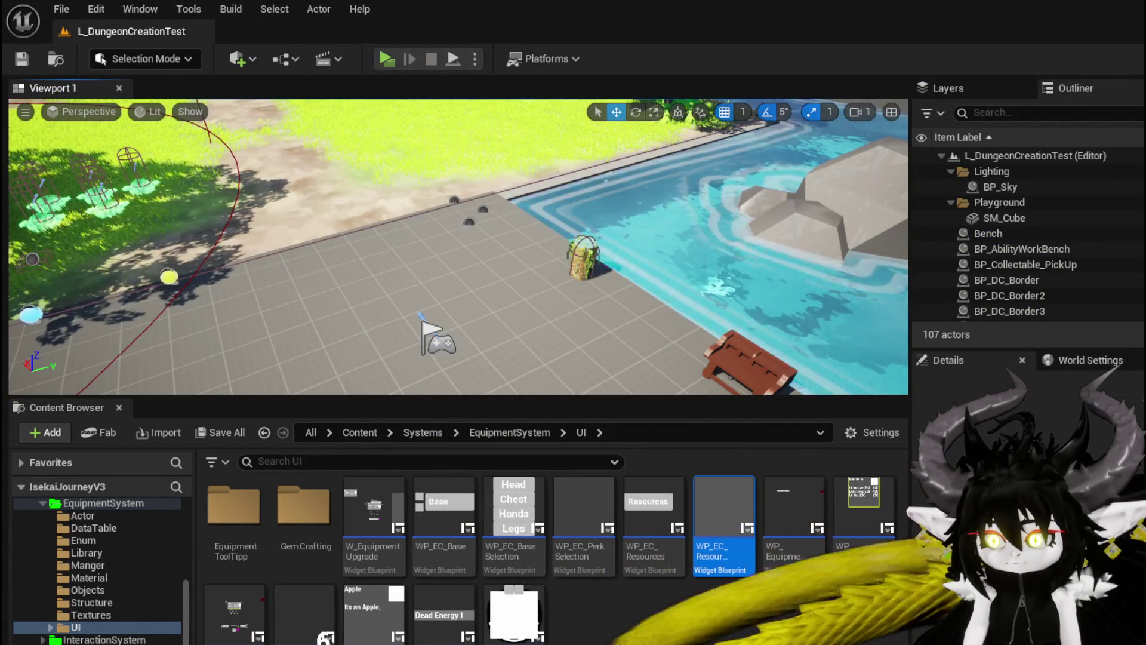
{"action": "key", "text": "alt+Tab"}
{"action": "scroll", "coordinate": [120, 206], "scroll_direction": "up", "scroll_amount": 3}
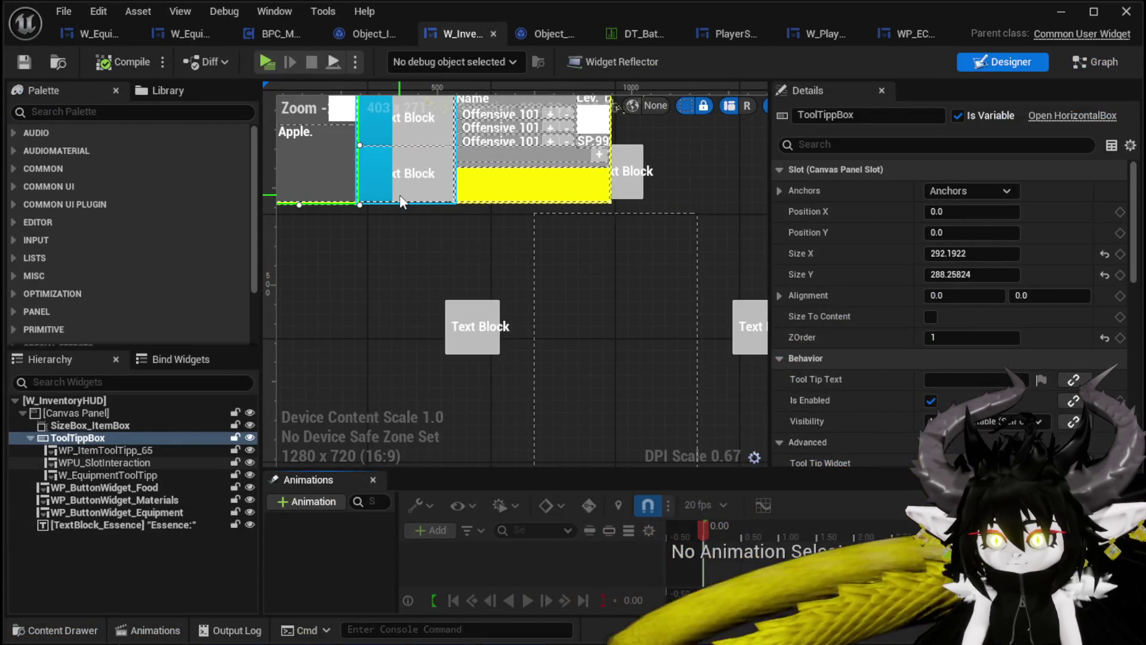
{"action": "left_click", "coordinate": [104, 463]}
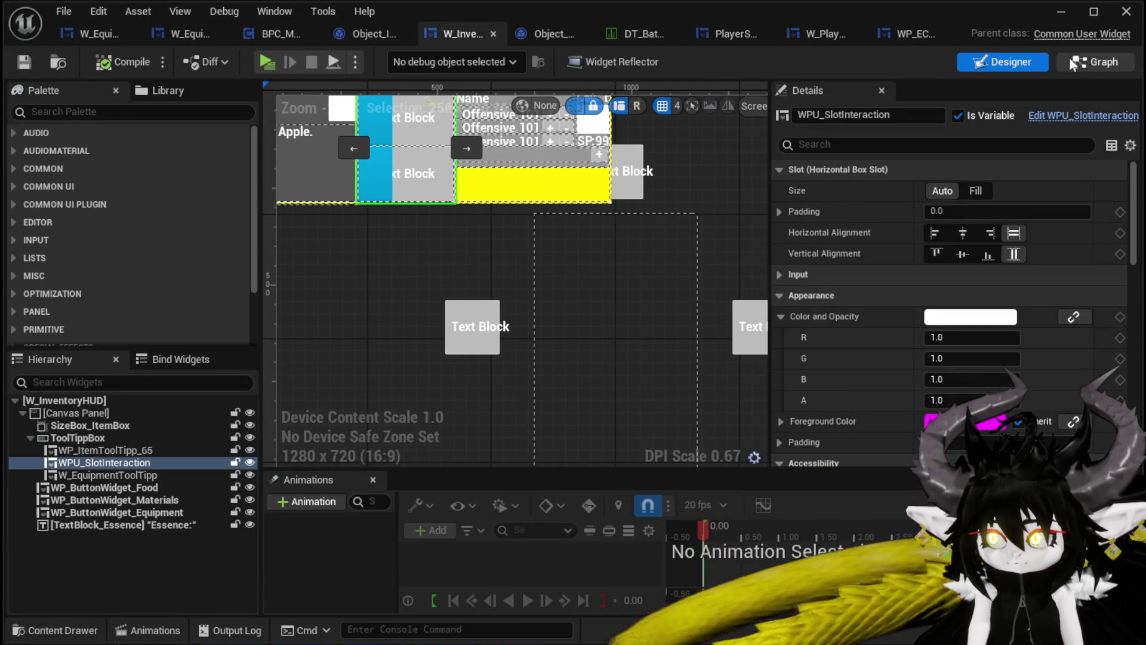
{"action": "left_click", "coordinate": [1092, 62]}
{"action": "scroll", "coordinate": [139, 202], "scroll_direction": "up", "scroll_amount": 4}
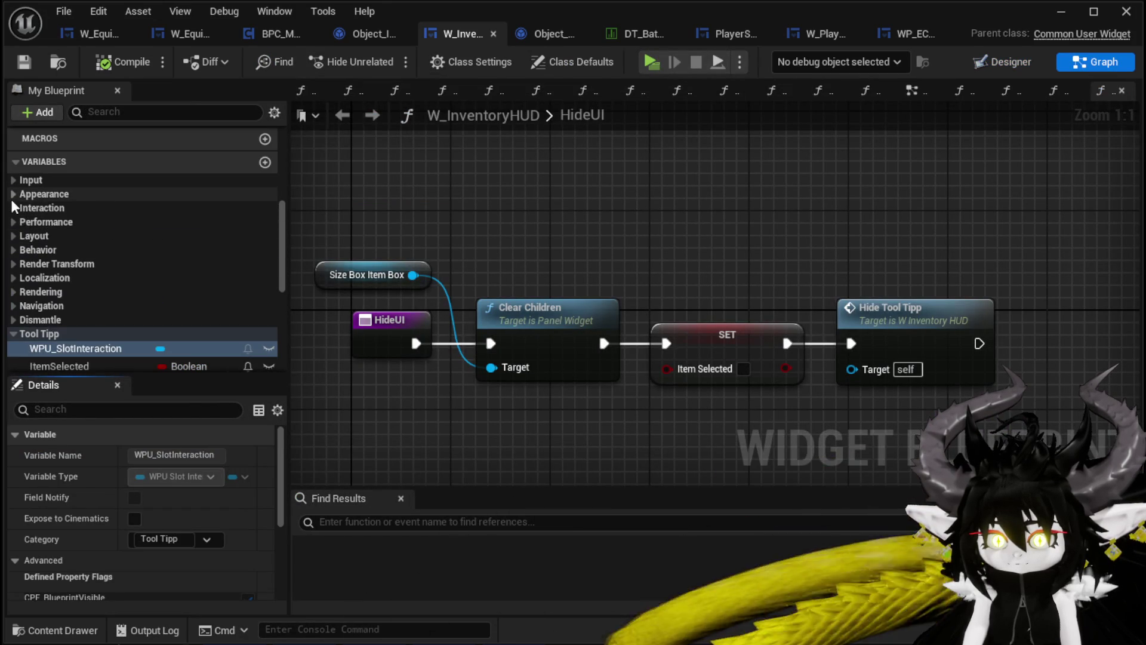
{"action": "scroll", "coordinate": [80, 230], "scroll_direction": "up", "scroll_amount": 10}
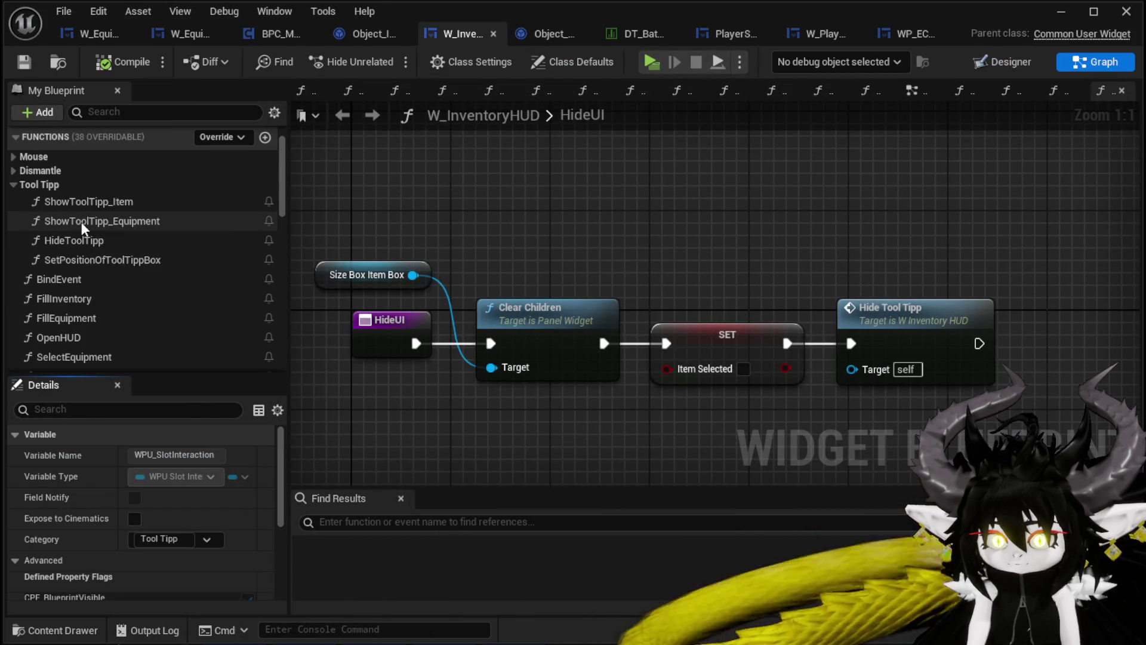
{"action": "double_click", "coordinate": [81, 221]}
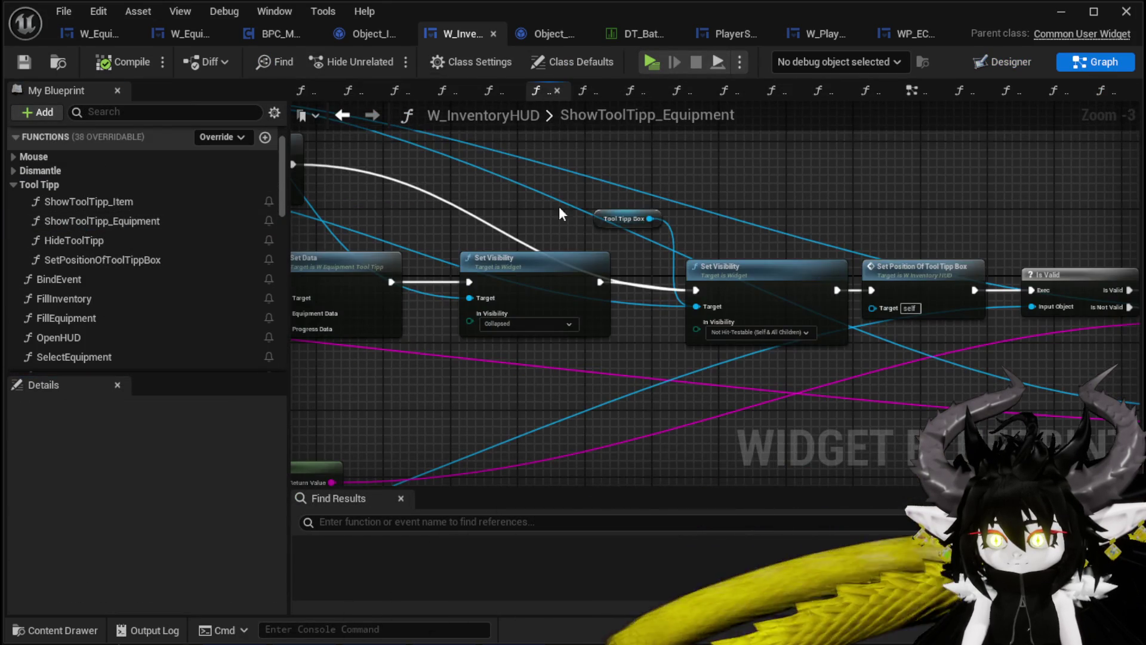
{"action": "scroll", "coordinate": [61, 267], "scroll_direction": "down", "scroll_amount": 6}
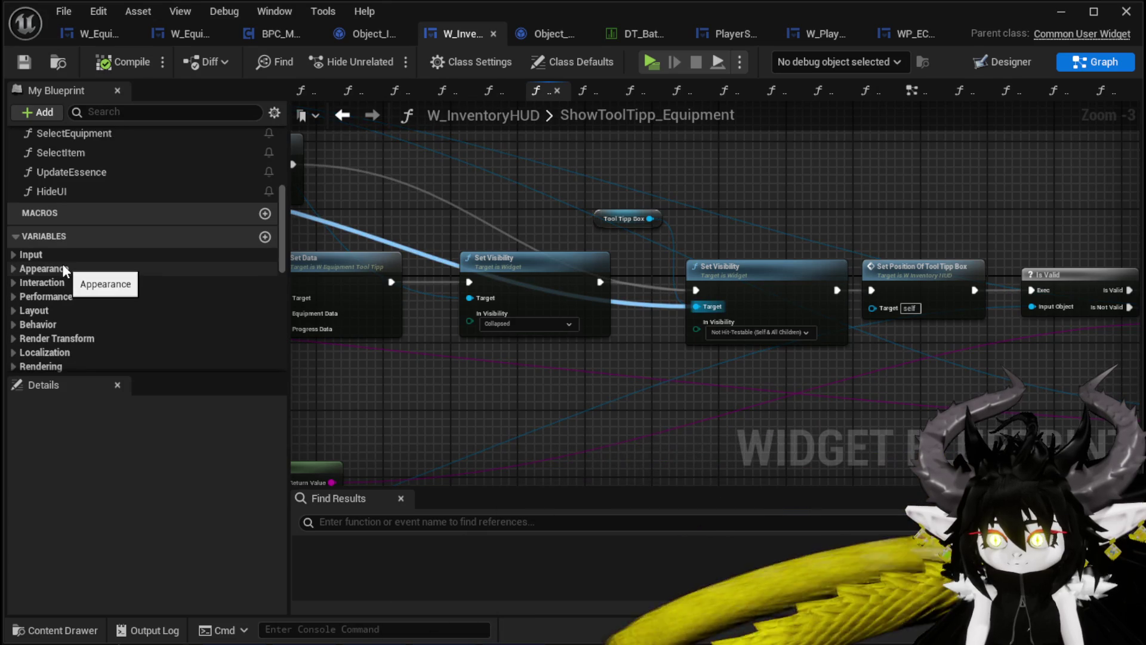
{"action": "mouse_move", "coordinate": [1069, 213]}
{"action": "left_mouse_down"}
{"action": "mouse_move", "coordinate": [619, 216]}
{"action": "mouse_move", "coordinate": [733, 203]}
{"action": "mouse_move", "coordinate": [1086, 209]}
{"action": "mouse_move", "coordinate": [1075, 173]}
{"action": "mouse_move", "coordinate": [1098, 173]}
{"action": "left_mouse_up"}
{"action": "scroll", "coordinate": [52, 288], "scroll_direction": "down", "scroll_amount": 1}
{"action": "scroll", "coordinate": [131, 278], "scroll_direction": "down", "scroll_amount": 4}
{"action": "scroll", "coordinate": [132, 278], "scroll_direction": "up", "scroll_amount": 7}
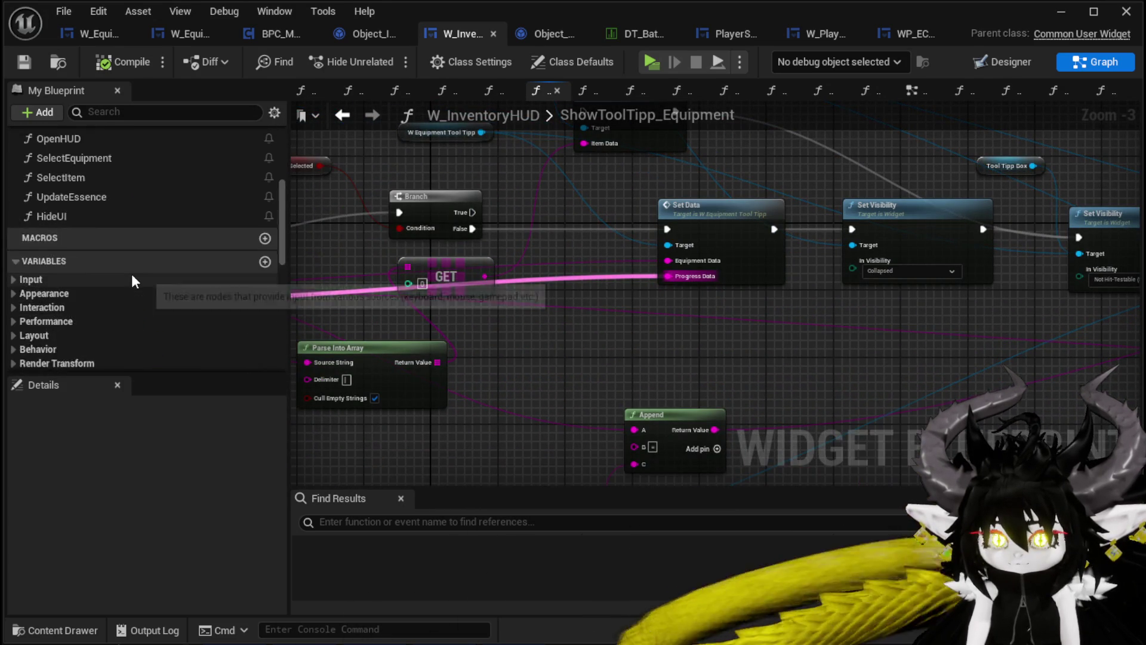
{"action": "scroll", "coordinate": [133, 278], "scroll_direction": "up", "scroll_amount": 3}
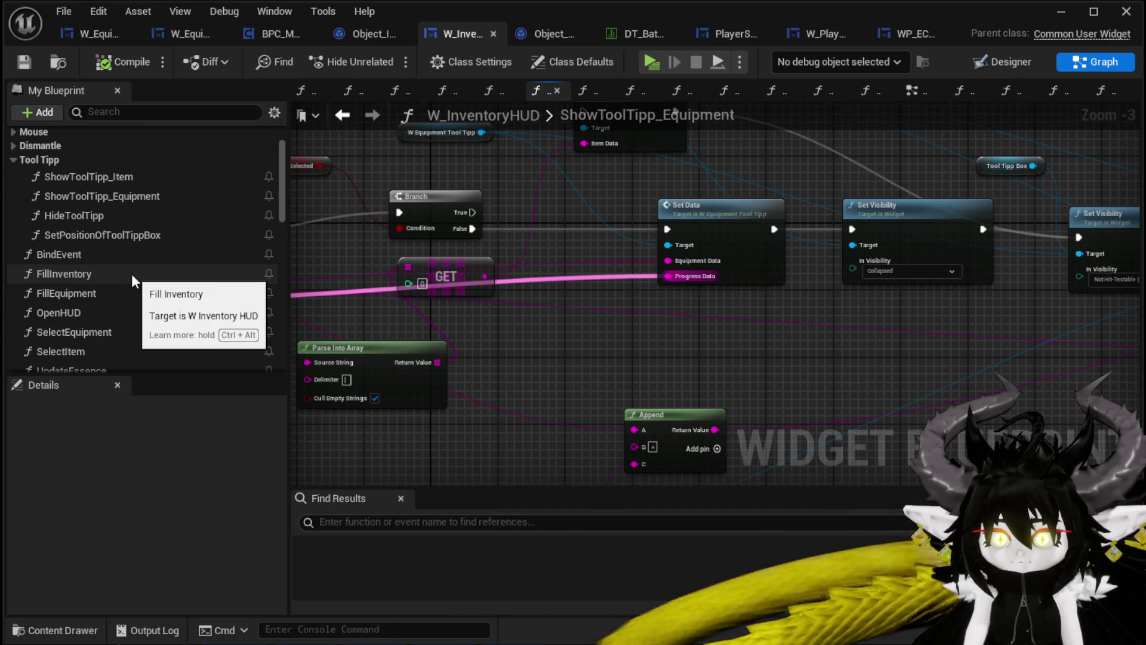
{"action": "scroll", "coordinate": [131, 273], "scroll_direction": "down", "scroll_amount": 1}
Review SelectEquipment's SET, Set Visibility and WPU Slot Interaction nodes, then open HideToolTipp.
{"action": "double_click", "coordinate": [87, 307]}
{"action": "scroll", "coordinate": [416, 305], "scroll_direction": "down", "scroll_amount": 5}
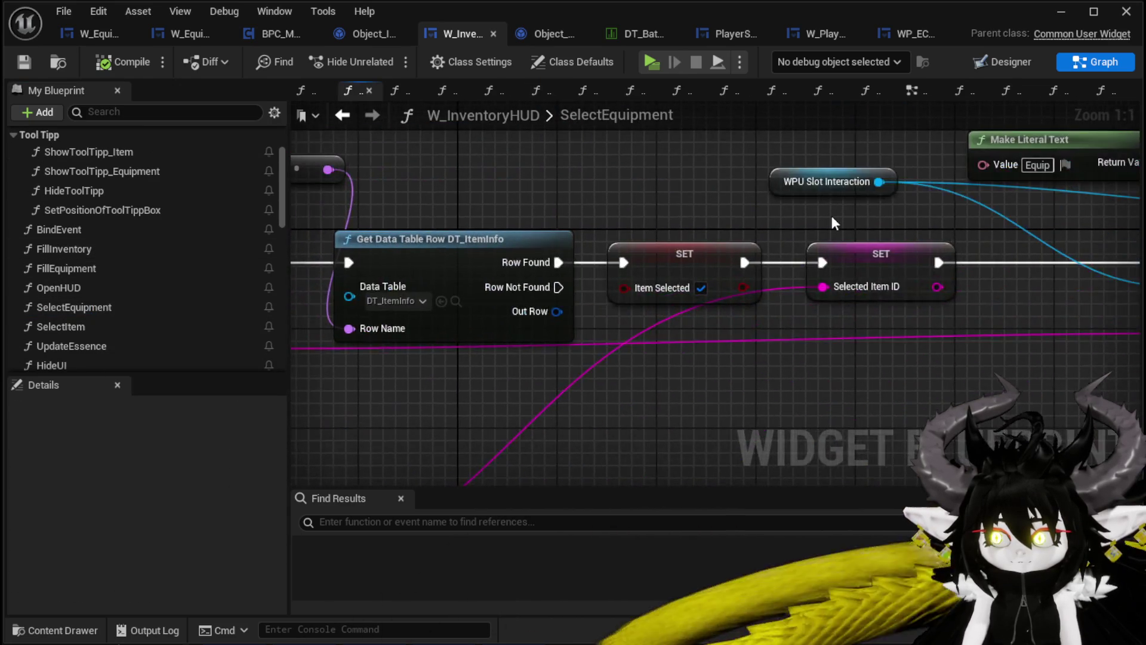
{"action": "scroll", "coordinate": [746, 333], "scroll_direction": "up", "scroll_amount": 3}
{"action": "mouse_move", "coordinate": [778, 332]}
{"action": "left_mouse_down"}
{"action": "mouse_move", "coordinate": [802, 377]}
{"action": "mouse_move", "coordinate": [1001, 418]}
{"action": "mouse_move", "coordinate": [835, 407]}
{"action": "left_mouse_up"}
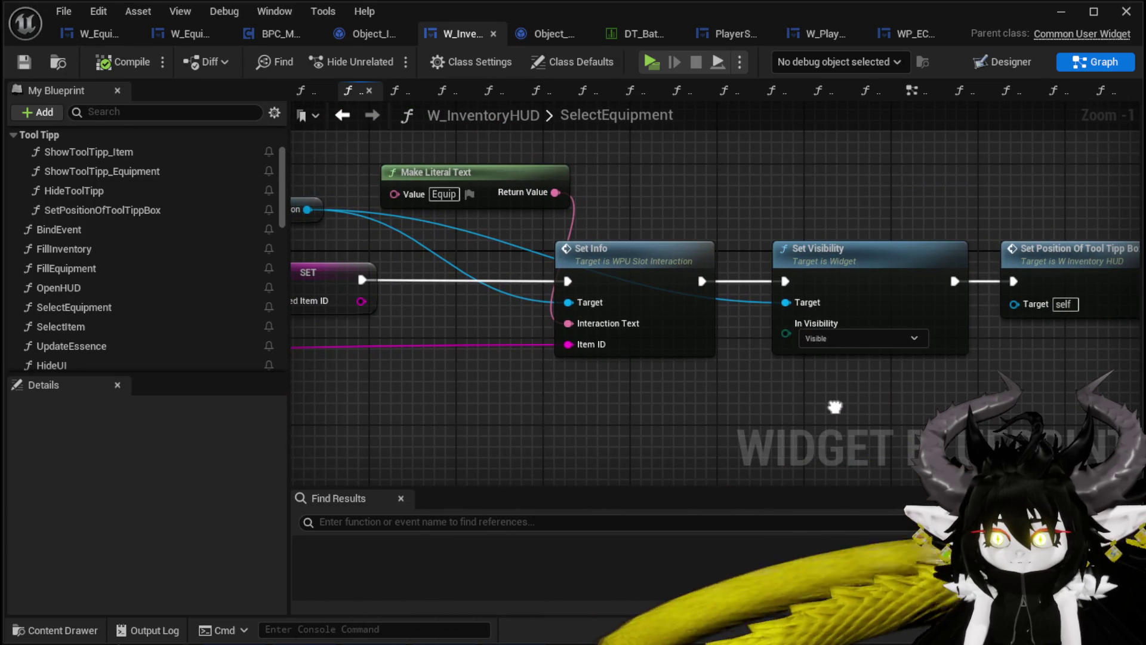
{"action": "left_click_drag", "start_coordinate": [834, 407], "coordinate": [931, 401]}
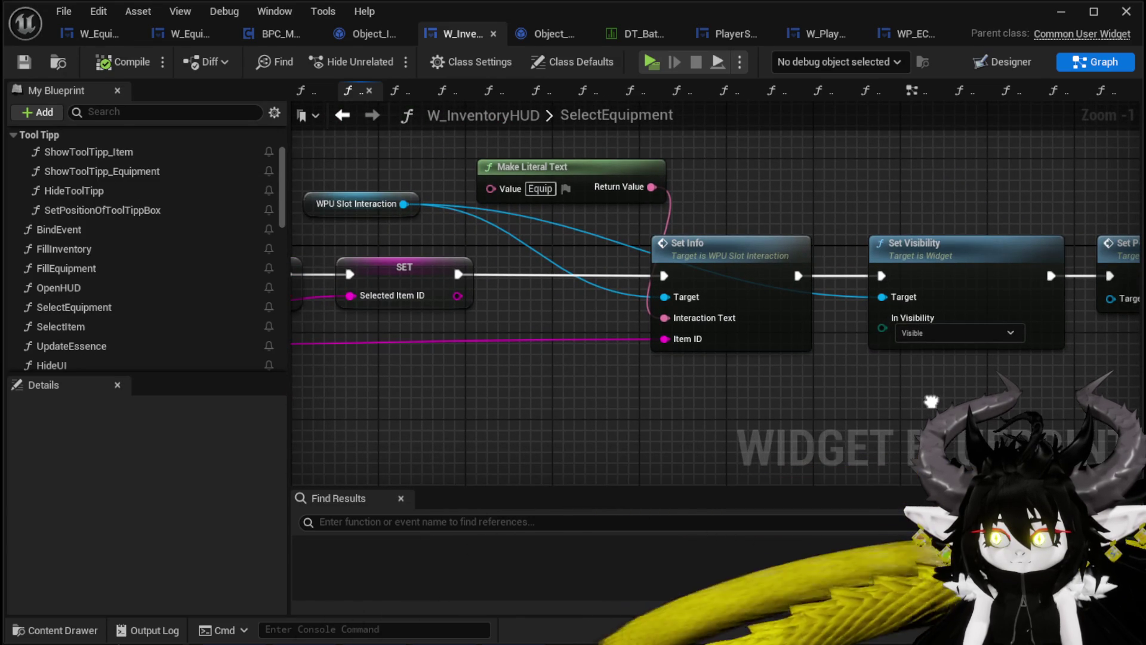
{"action": "scroll", "coordinate": [931, 401], "scroll_direction": "up", "scroll_amount": 1}
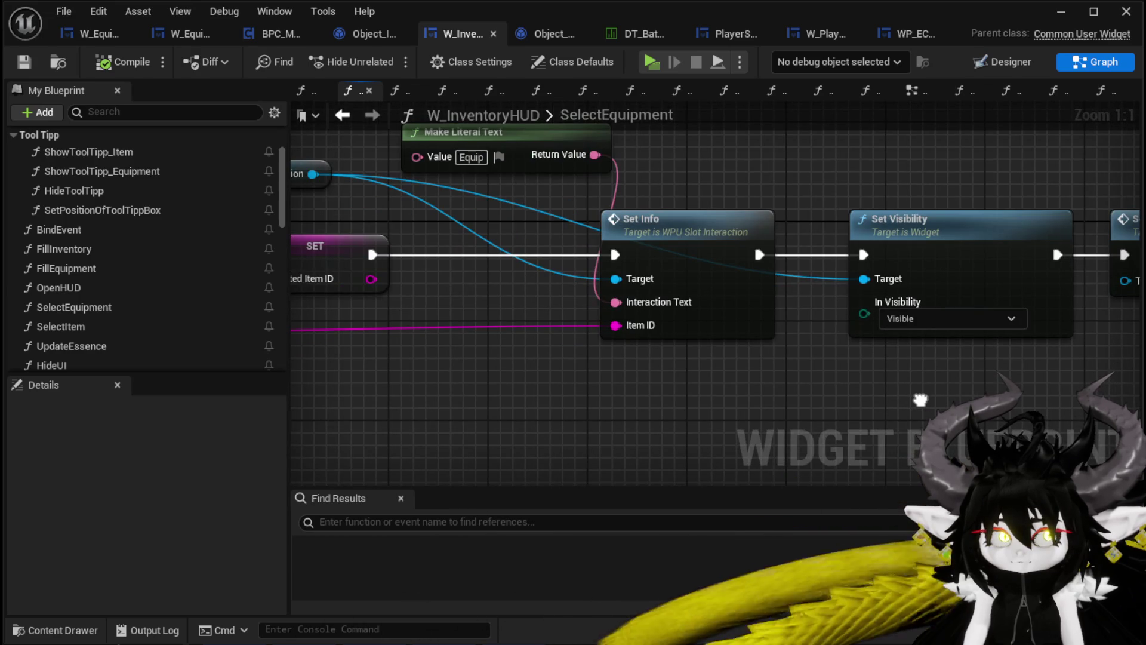
{"action": "mouse_move", "coordinate": [921, 399]}
{"action": "left_mouse_down"}
{"action": "mouse_move", "coordinate": [895, 402]}
{"action": "mouse_move", "coordinate": [990, 404]}
{"action": "mouse_move", "coordinate": [974, 410]}
{"action": "left_mouse_up"}
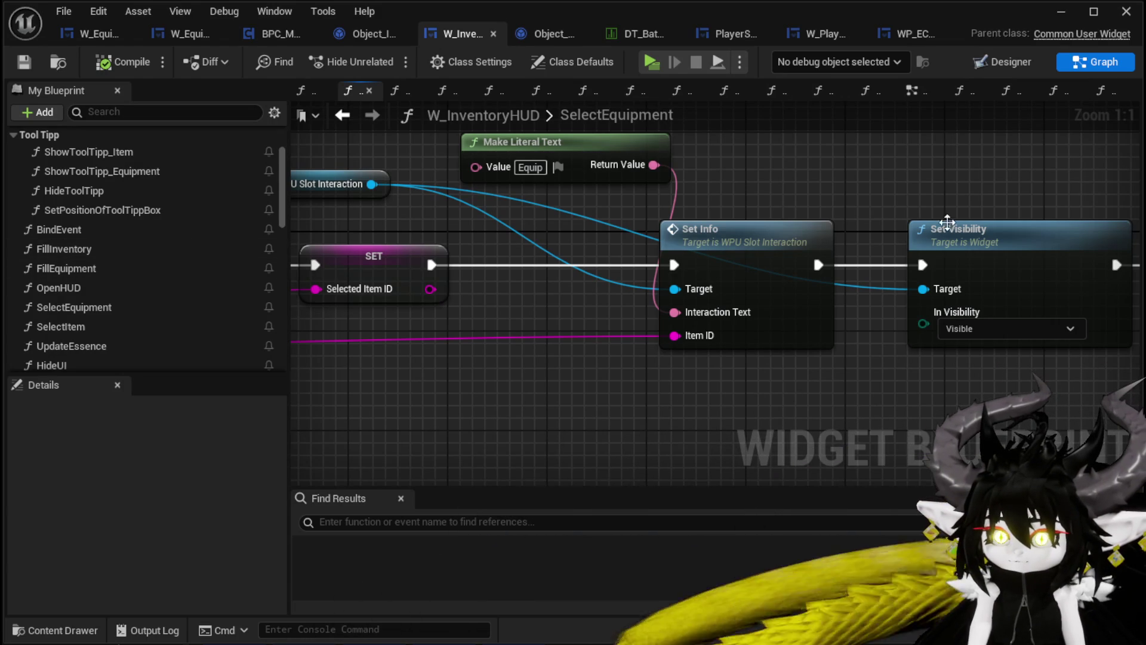
{"action": "left_click_drag", "start_coordinate": [941, 172], "coordinate": [949, 397]}
{"action": "left_click_drag", "start_coordinate": [930, 332], "coordinate": [931, 334]}
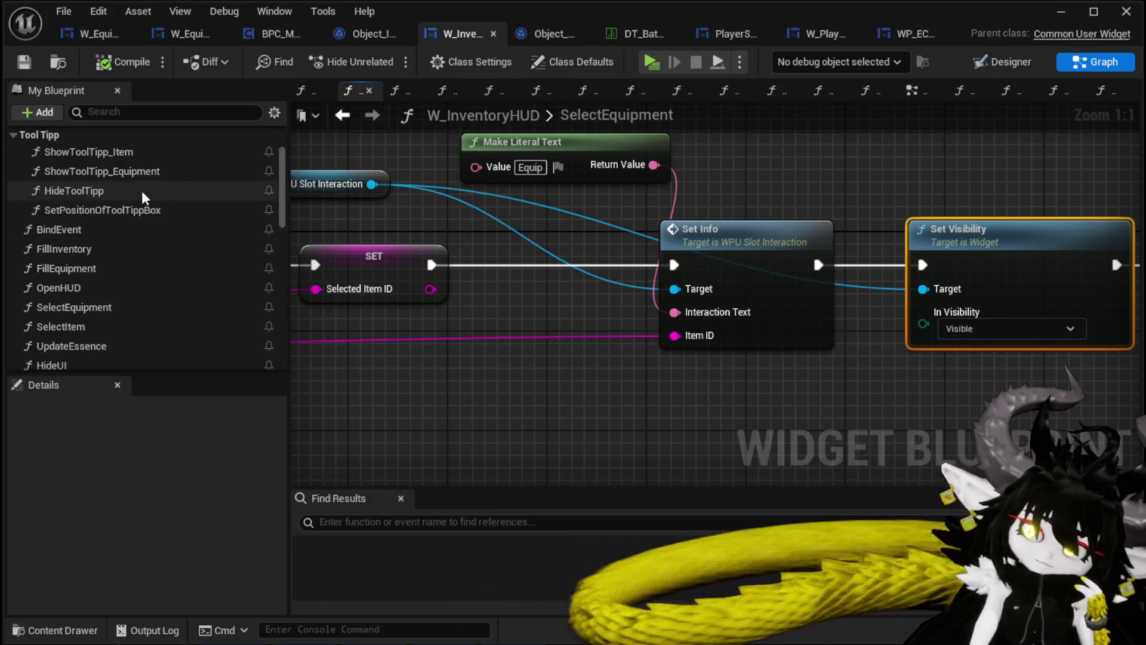
{"action": "left_click", "coordinate": [142, 191]}
{"action": "double_click", "coordinate": [141, 191]}
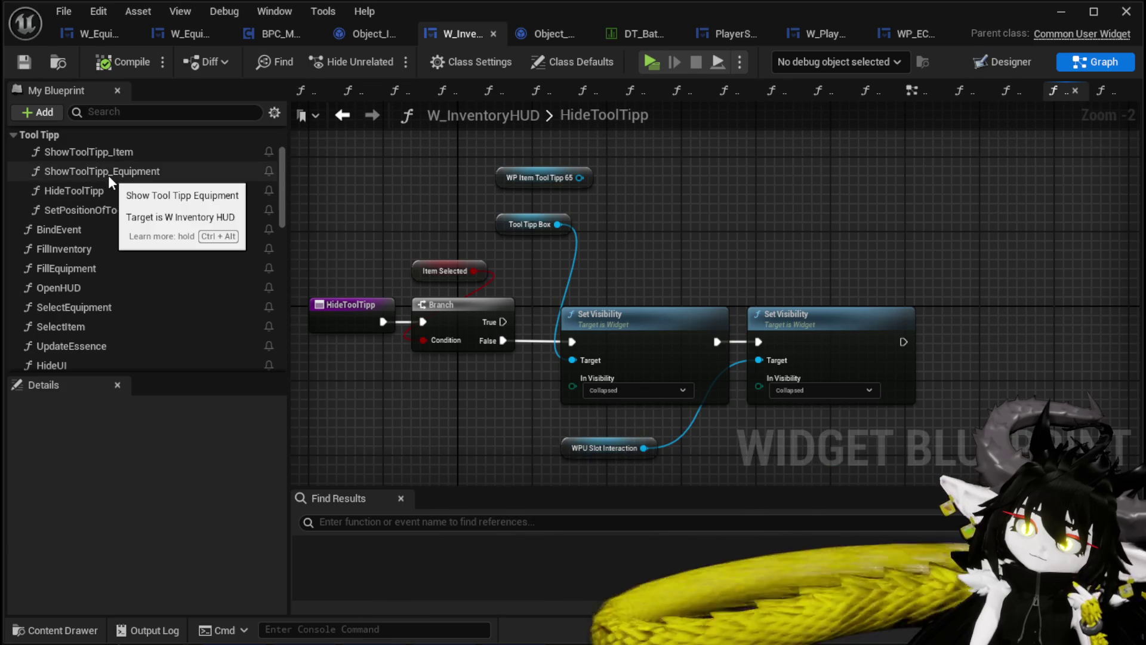
In ShowToolTipp_Item, set the tooltip box visibility to Not Hit-Testable (Self Only), then compile and save.
{"action": "double_click", "coordinate": [110, 153]}
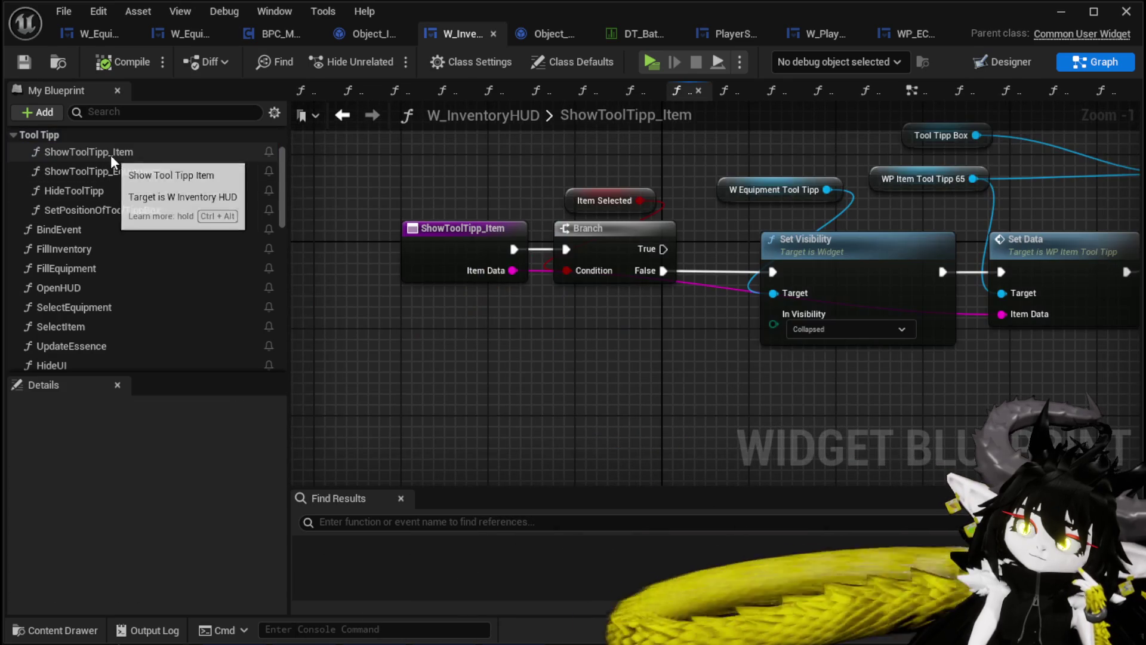
{"action": "left_click_drag", "start_coordinate": [923, 338], "coordinate": [544, 416]}
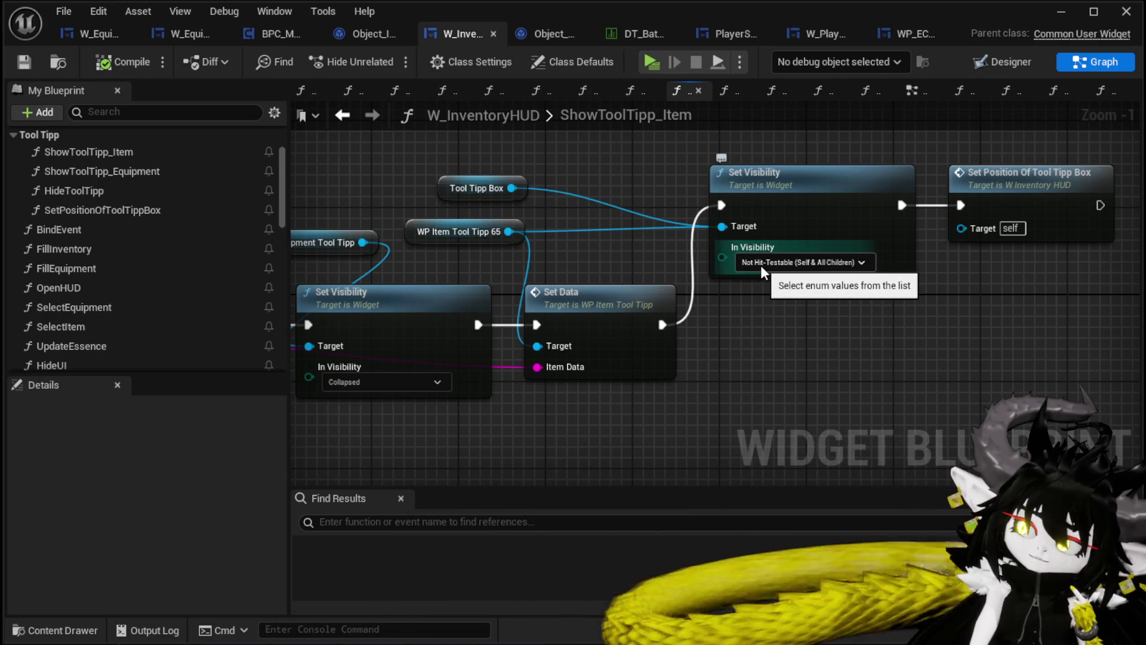
{"action": "mouse_move", "coordinate": [567, 260]}
{"action": "left_mouse_down"}
{"action": "mouse_move", "coordinate": [828, 265]}
{"action": "mouse_move", "coordinate": [599, 281]}
{"action": "left_mouse_up"}
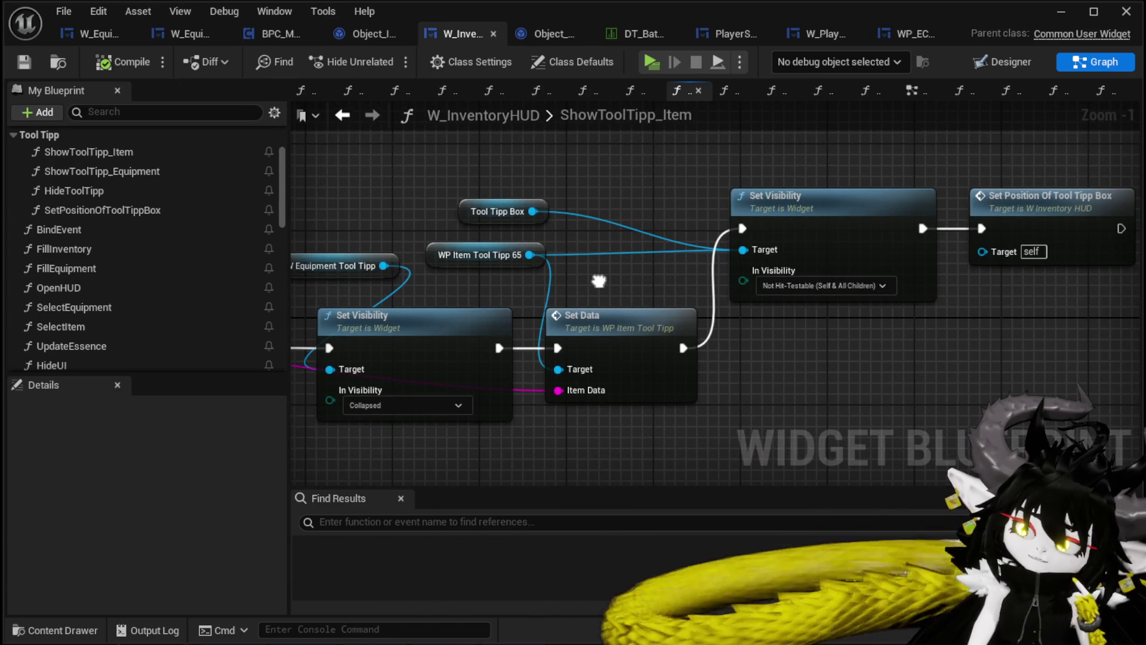
{"action": "left_click_drag", "start_coordinate": [496, 211], "coordinate": [495, 189]}
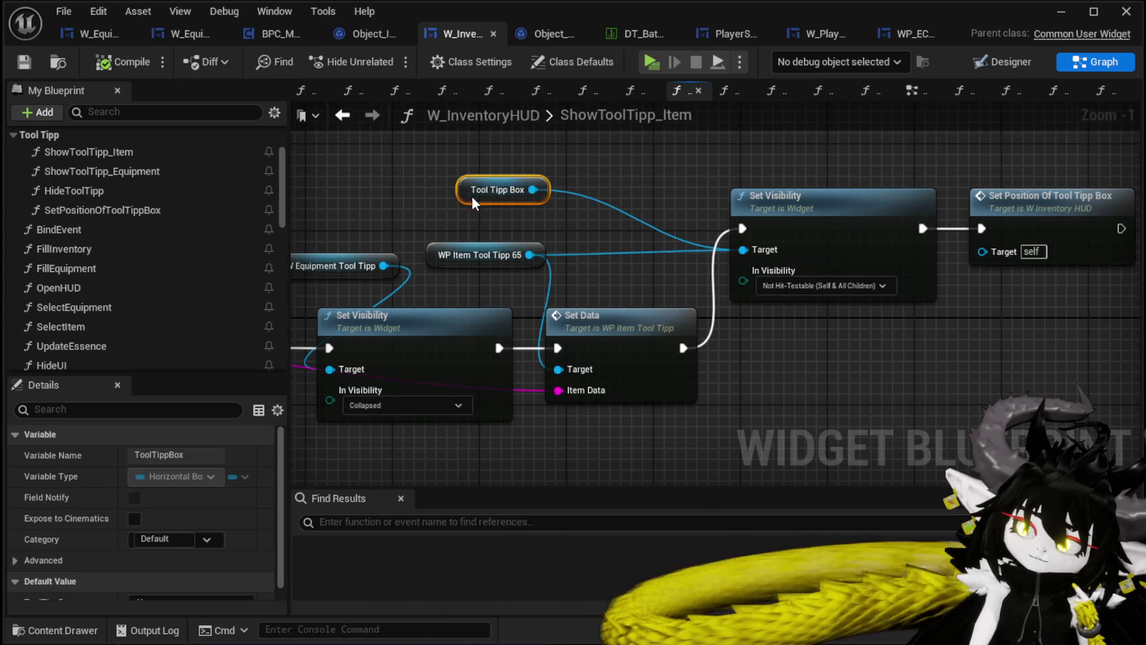
{"action": "left_click", "coordinate": [610, 207]}
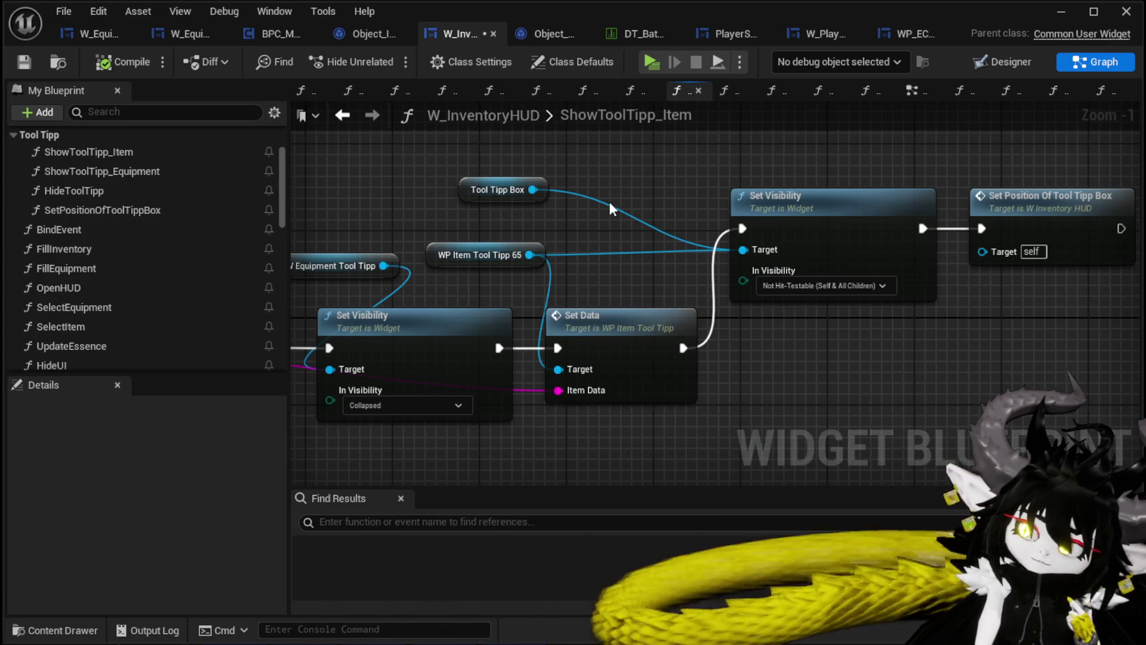
{"action": "left_click", "coordinate": [788, 285]}
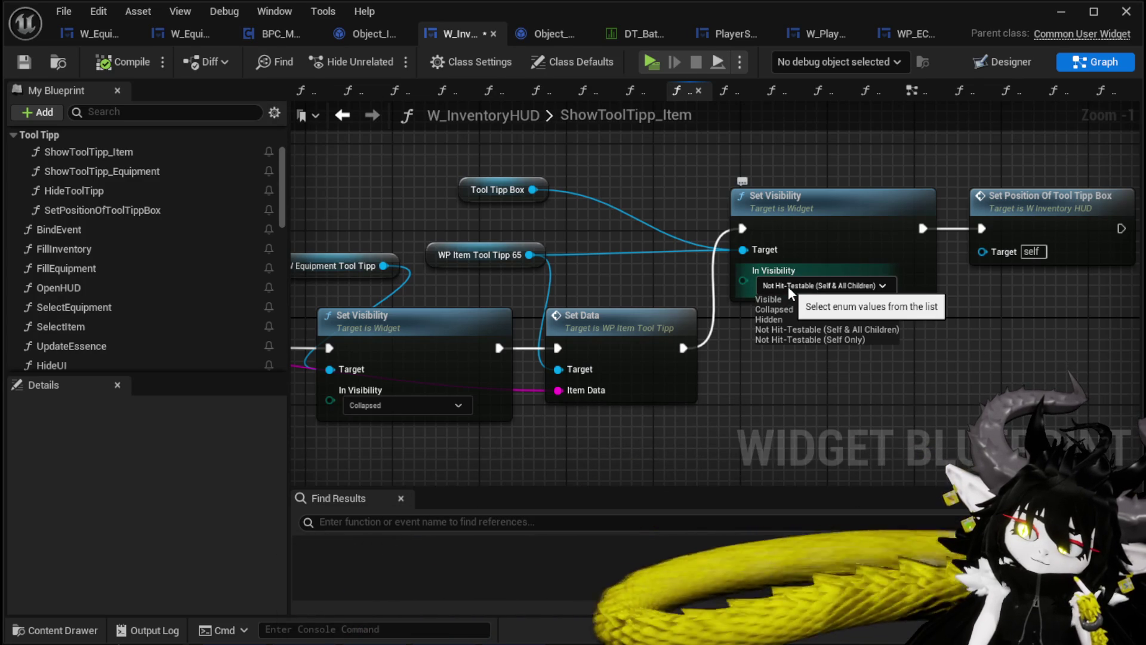
{"action": "left_click", "coordinate": [786, 338]}
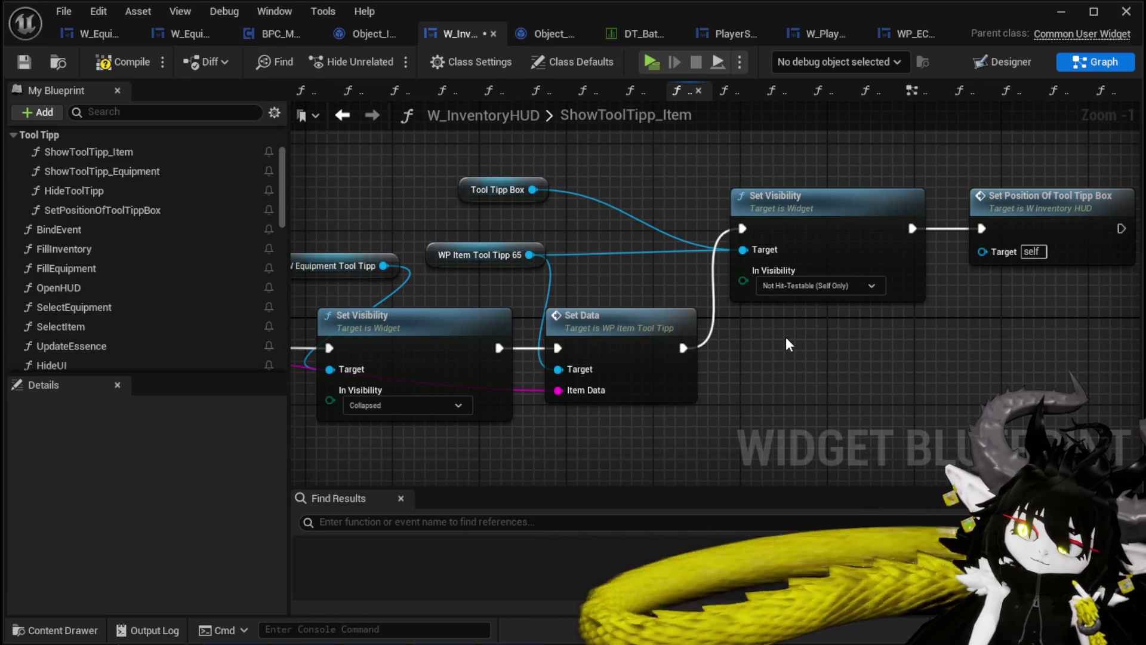
{"action": "left_click", "coordinate": [119, 61]}
{"action": "left_click", "coordinate": [24, 61]}
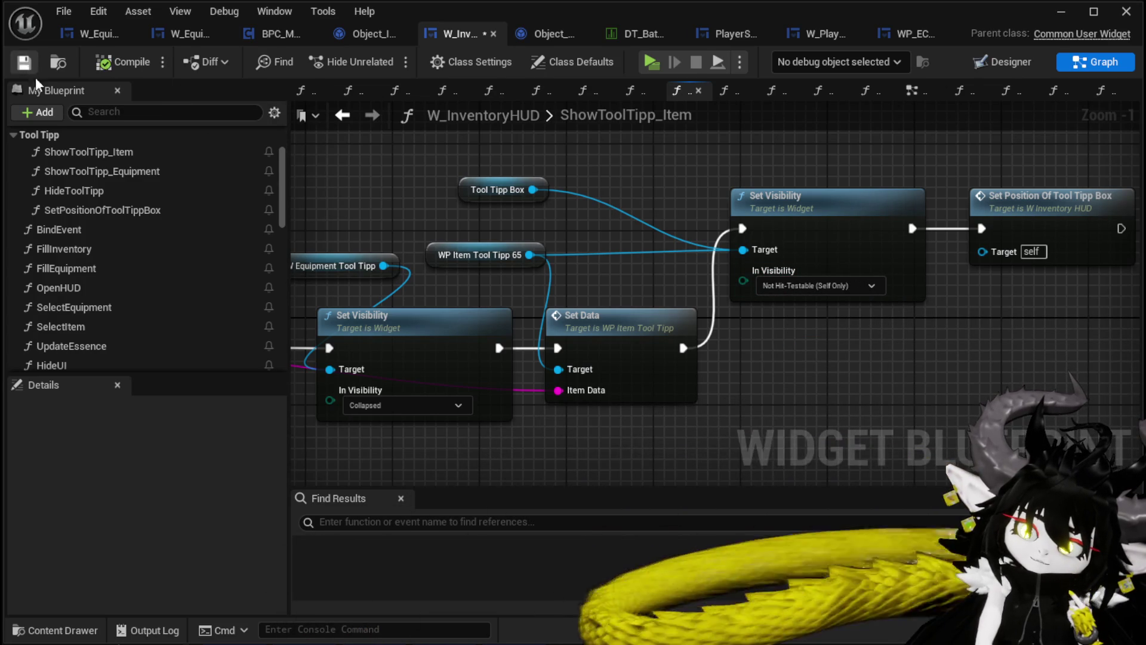
In ShowToolTipp_Equipment, set the tooltip box to Not Hit-Testable (Self Only), save, and minimise the editor.
{"action": "double_click", "coordinate": [145, 171]}
{"action": "scroll", "coordinate": [885, 314], "scroll_direction": "up", "scroll_amount": 2}
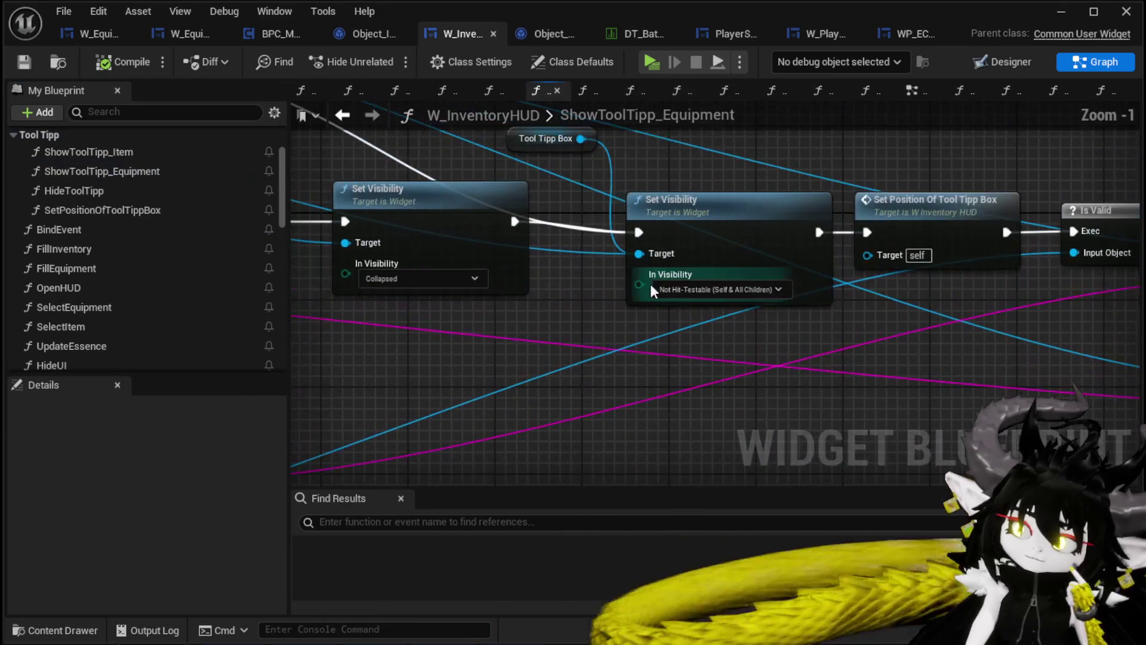
{"action": "left_click", "coordinate": [714, 292]}
{"action": "left_click", "coordinate": [715, 338]}
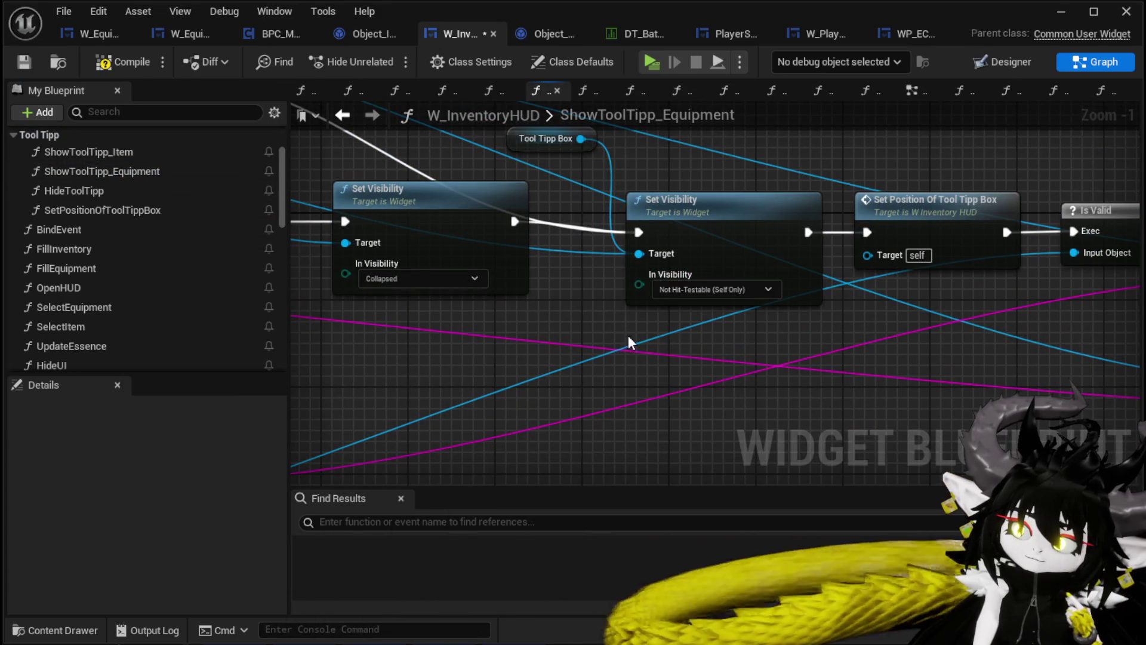
{"action": "left_click", "coordinate": [23, 65]}
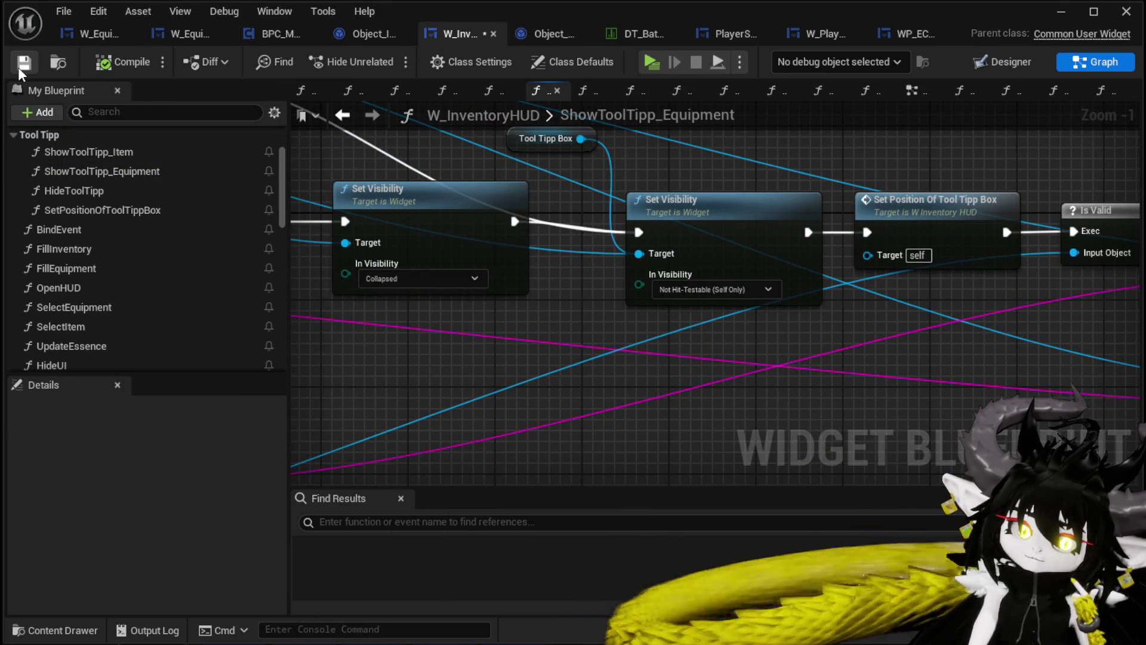
{"action": "left_click", "coordinate": [1068, 10]}
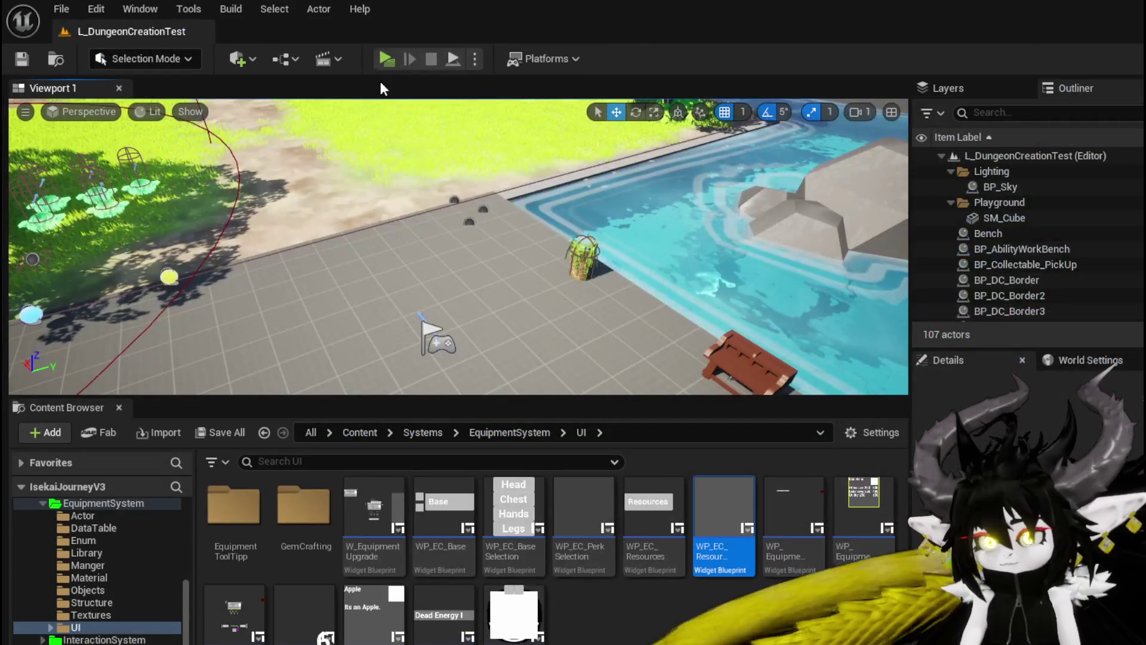
Start a play test and click through material items and equipment items such as the tunic and pants.
{"action": "key", "text": "alt+p"}
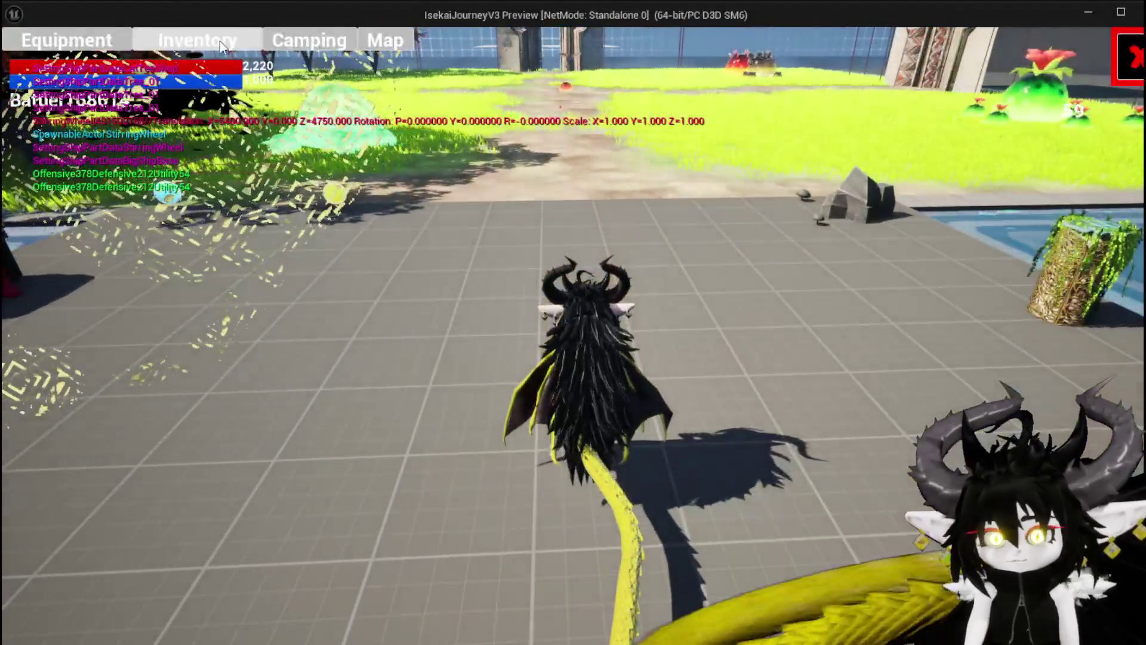
{"action": "left_click", "coordinate": [556, 128]}
{"action": "left_click", "coordinate": [564, 264]}
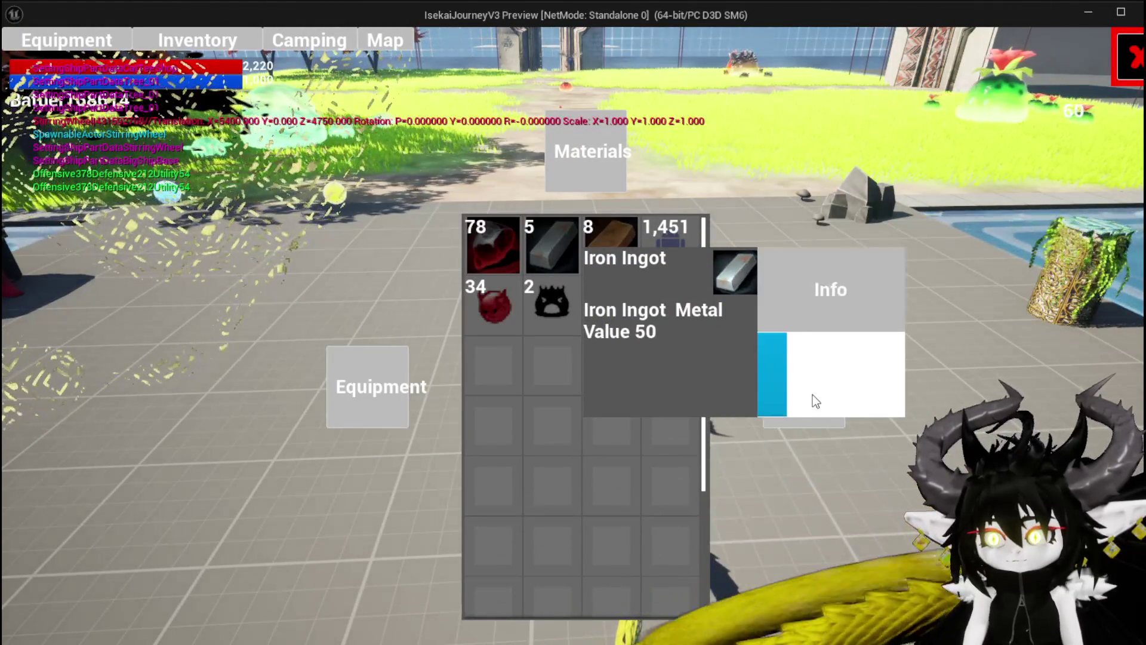
{"action": "left_click", "coordinate": [360, 407]}
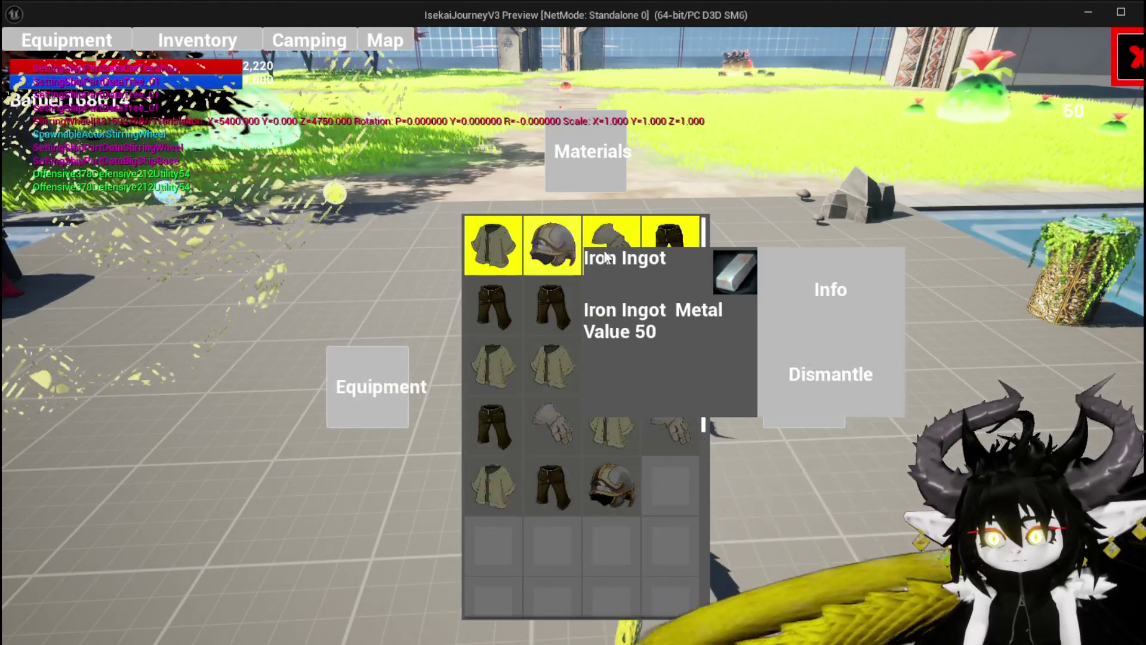
{"action": "left_click", "coordinate": [502, 339]}
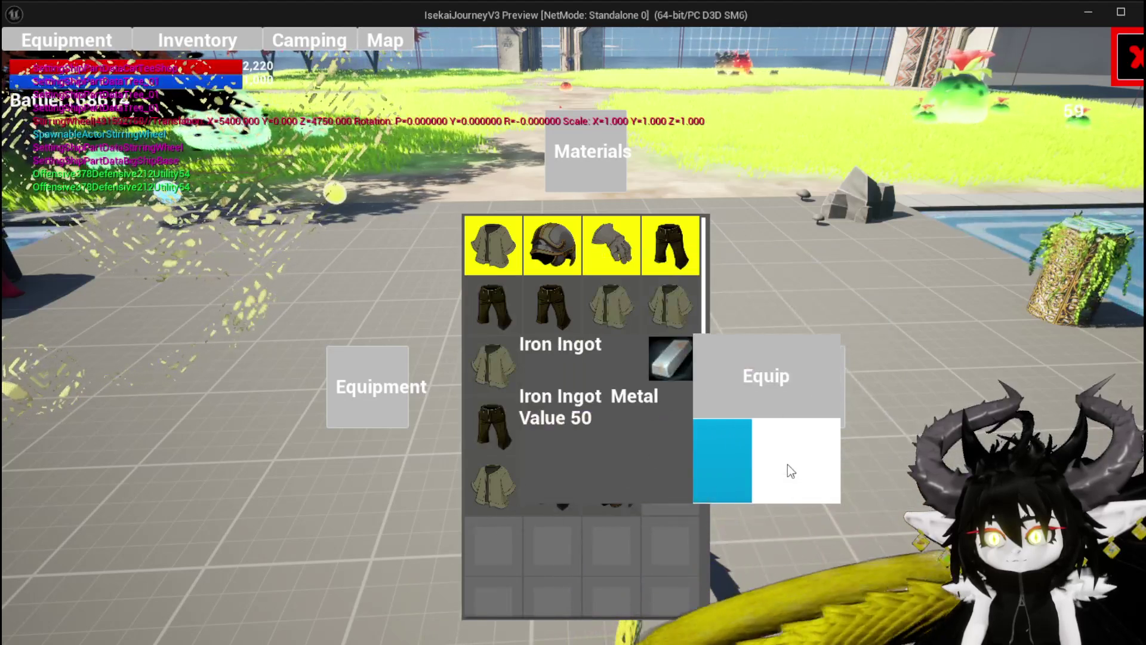
{"action": "left_click", "coordinate": [604, 318]}
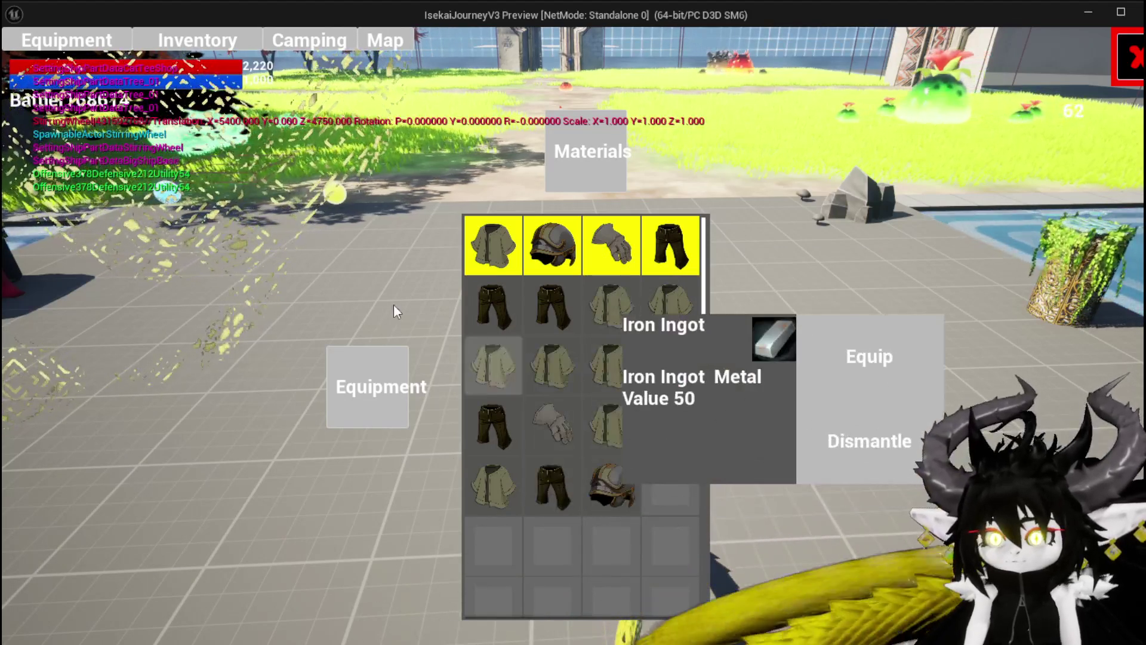
{"action": "left_click", "coordinate": [498, 301]}
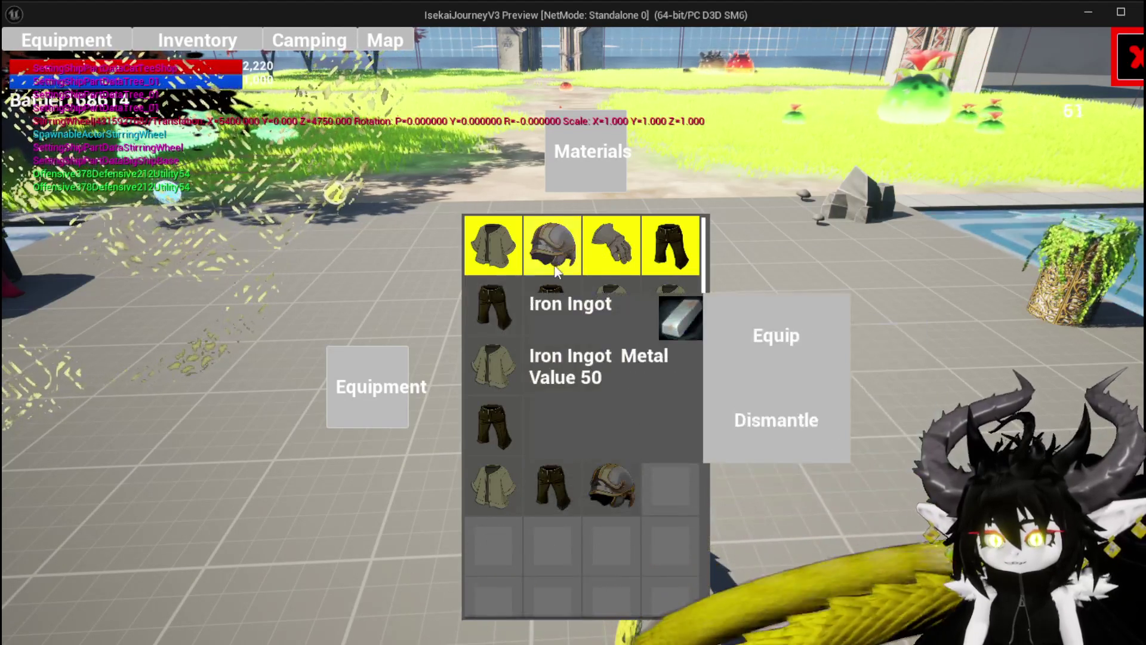
{"action": "left_click", "coordinate": [478, 259]}
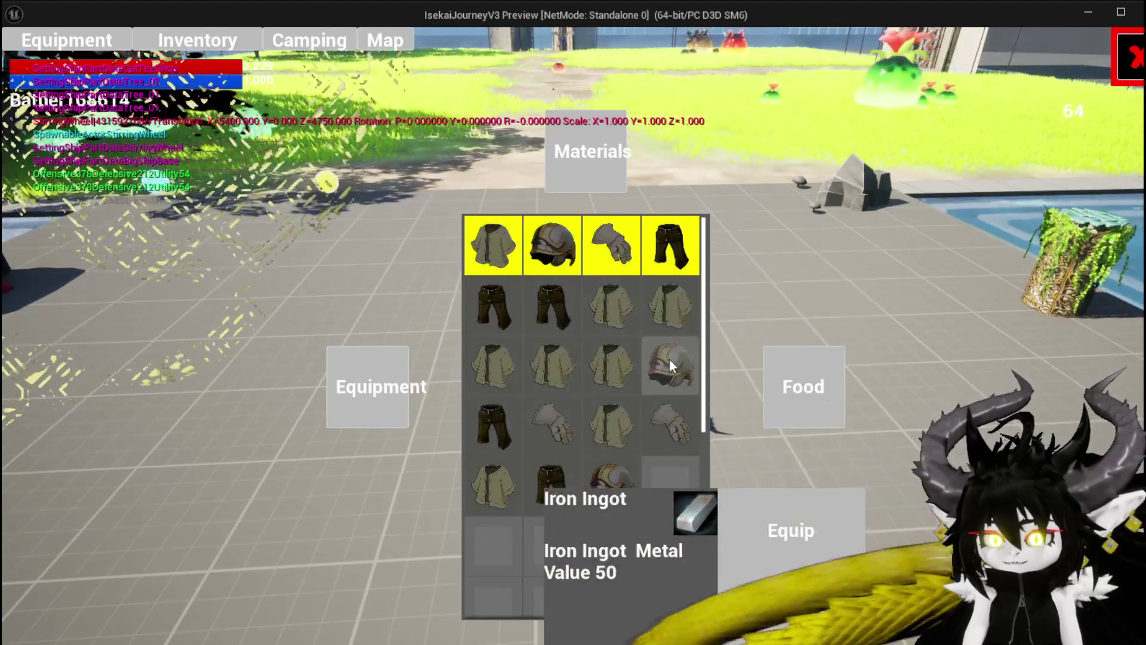
{"action": "left_click", "coordinate": [659, 270]}
Toggle back to the materials grid, then end the play test, save all, and return to W_InventoryHUD.
{"action": "left_click", "coordinate": [495, 244]}
{"action": "left_click", "coordinate": [552, 161]}
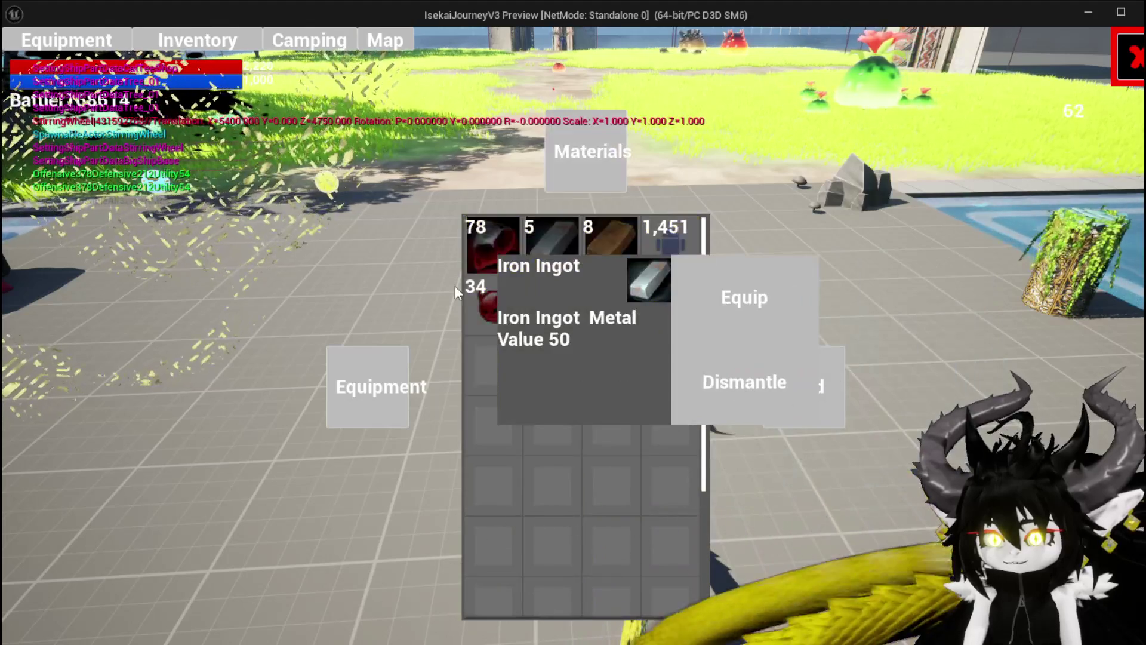
{"action": "left_click", "coordinate": [348, 406]}
{"action": "left_click", "coordinate": [558, 184]}
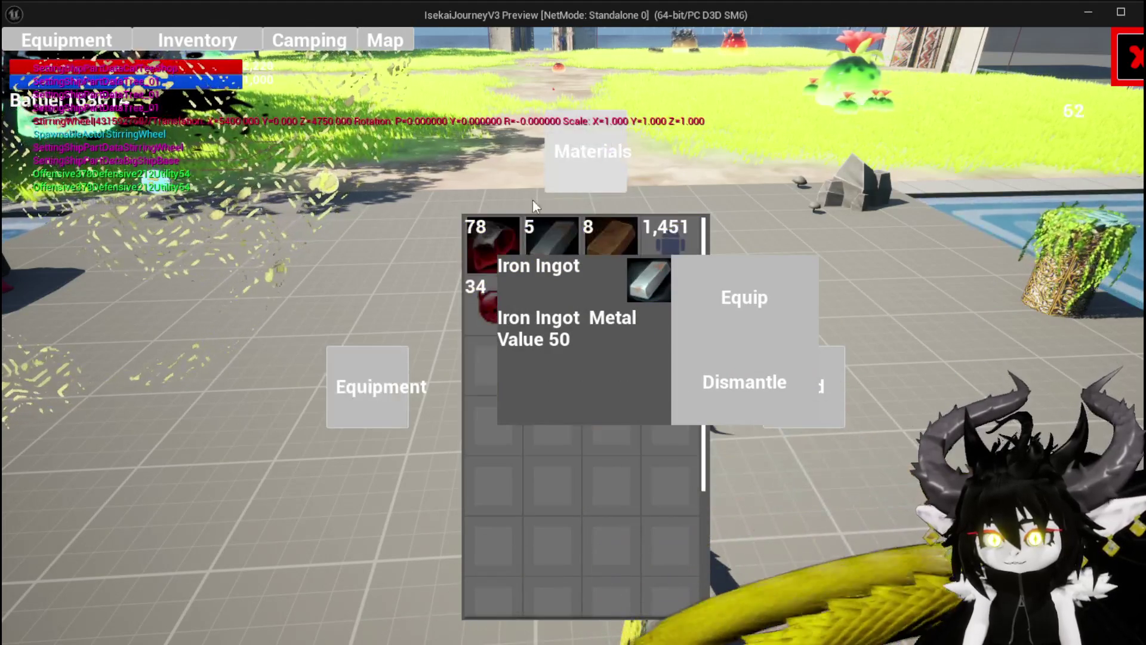
{"action": "left_click", "coordinate": [555, 185]}
{"action": "key", "text": "Escape"}
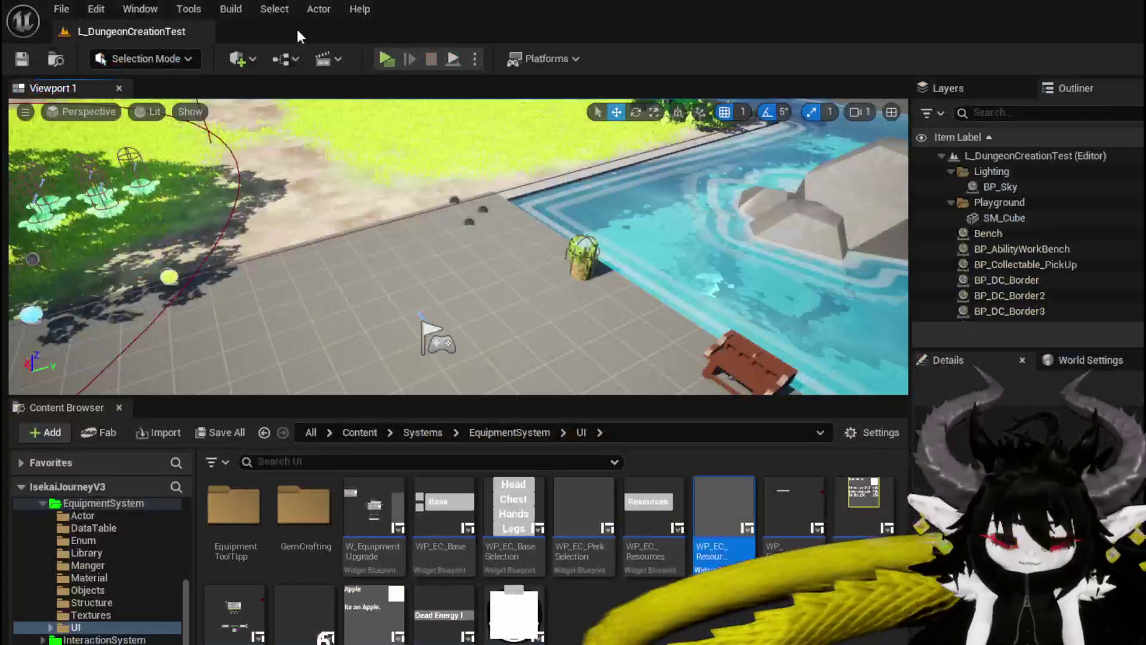
{"action": "left_click", "coordinate": [54, 60]}
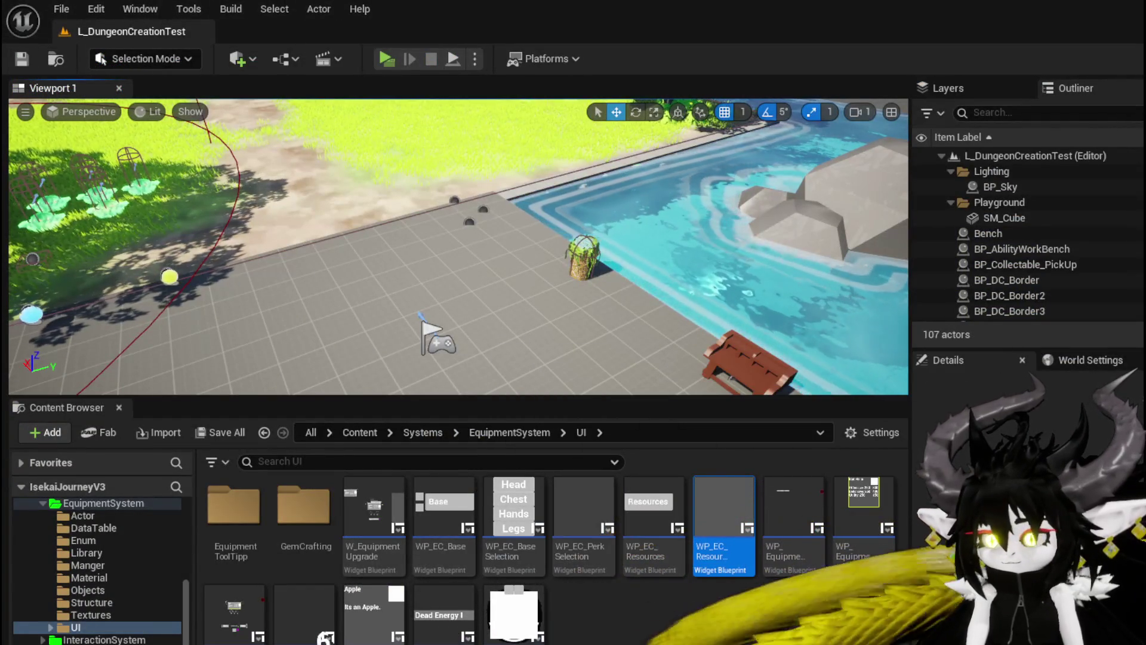
{"action": "key", "text": "alt+Tab"}
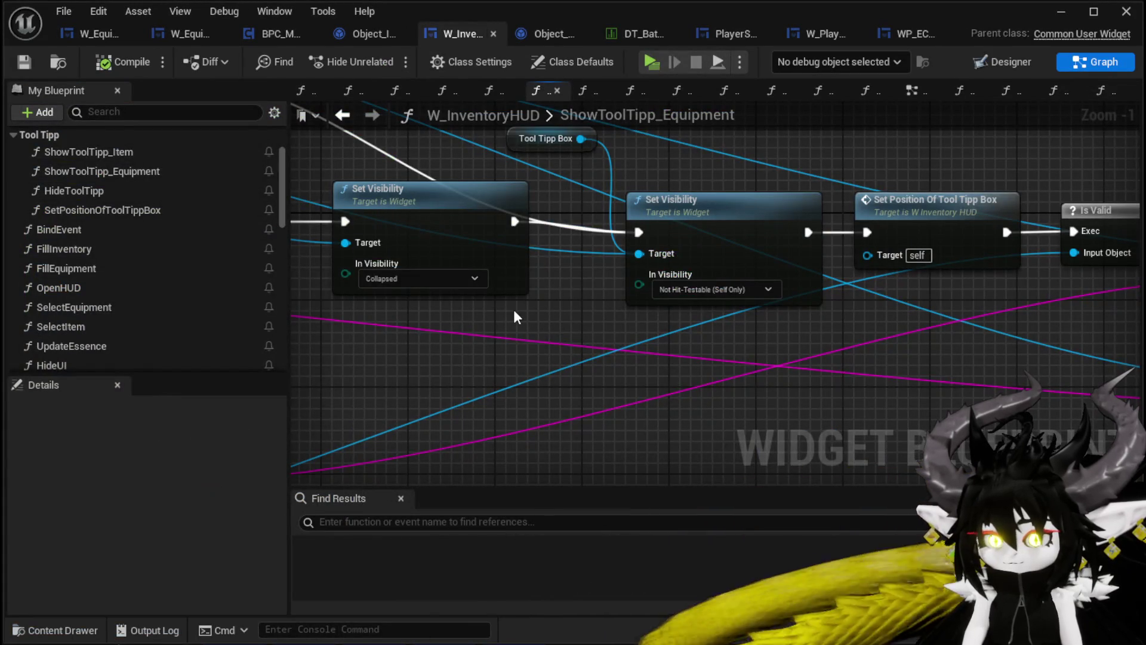
Look over the ShowToolTipp_Equipment graph and briefly check the widget's Designer layout.
{"action": "left_click_drag", "start_coordinate": [513, 310], "coordinate": [862, 341]}
{"action": "scroll", "coordinate": [134, 245], "scroll_direction": "up", "scroll_amount": 3}
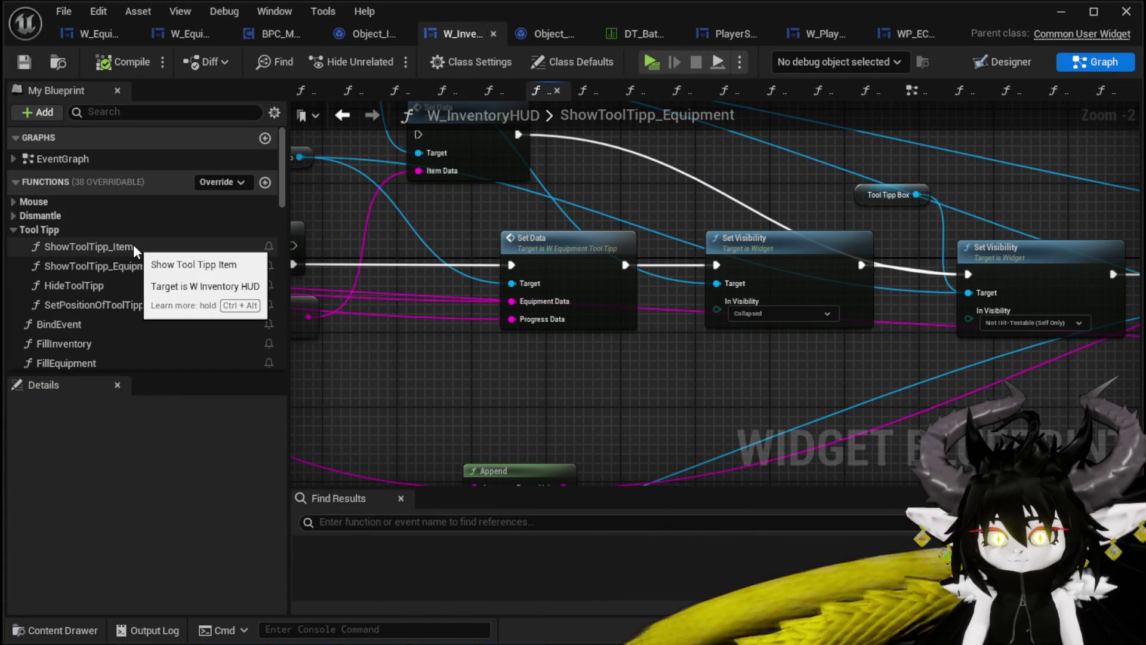
{"action": "scroll", "coordinate": [134, 245], "scroll_direction": "down", "scroll_amount": 6}
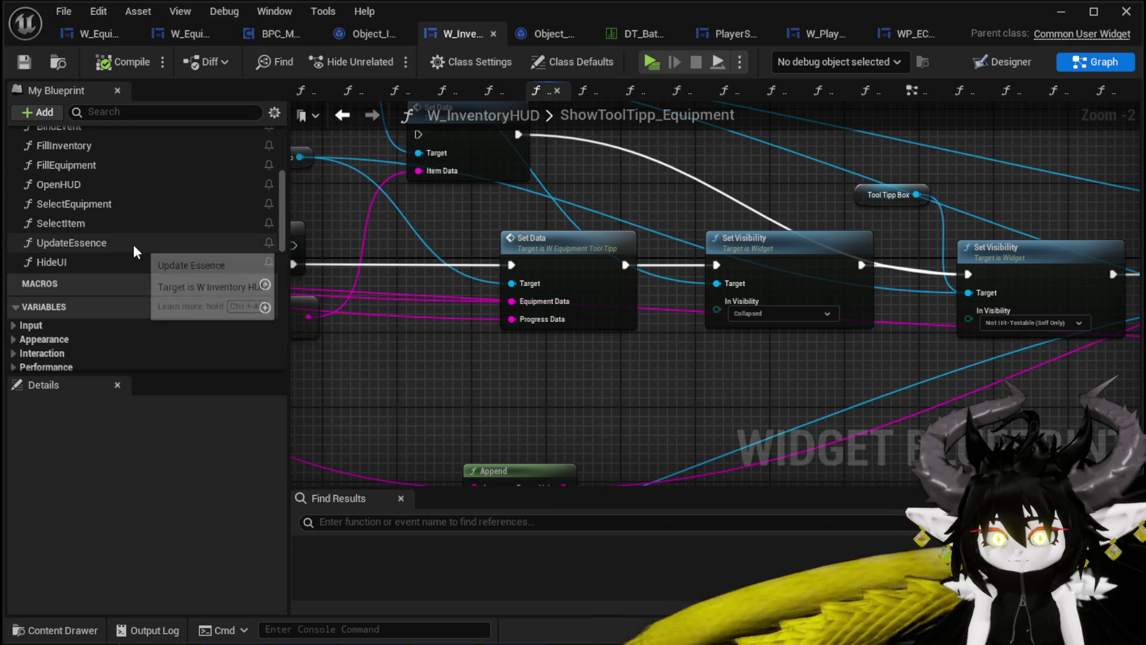
{"action": "scroll", "coordinate": [134, 245], "scroll_direction": "up", "scroll_amount": 3}
{"action": "left_click", "coordinate": [987, 63]}
{"action": "scroll", "coordinate": [726, 263], "scroll_direction": "down", "scroll_amount": 3}
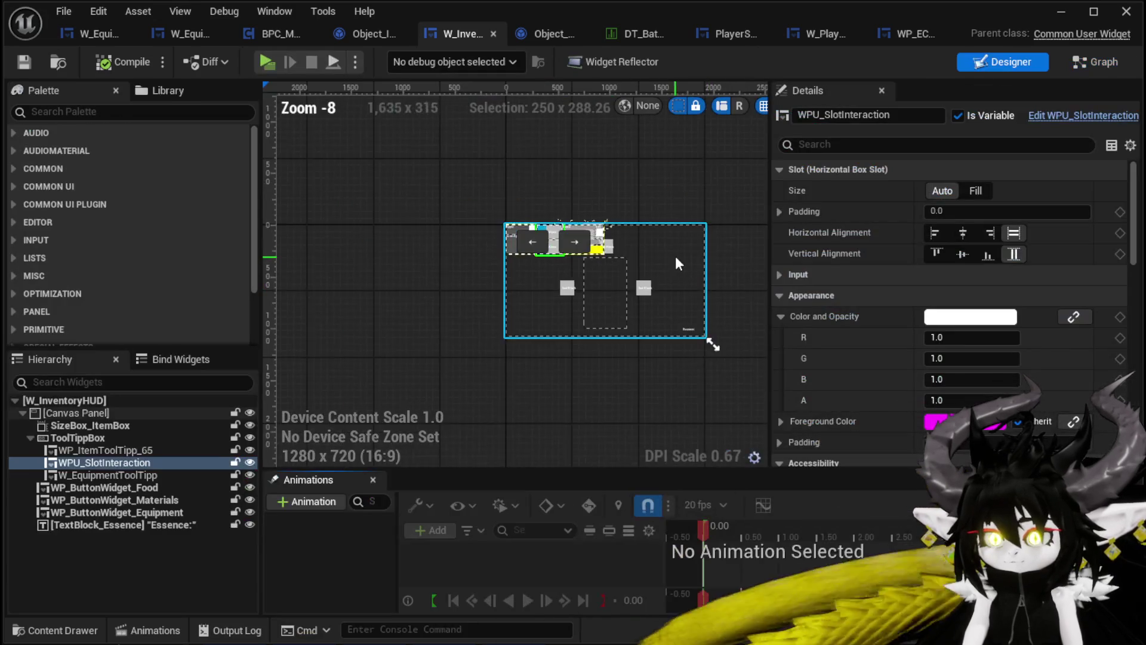
{"action": "scroll", "coordinate": [680, 242], "scroll_direction": "up", "scroll_amount": 3}
{"action": "left_click", "coordinate": [1096, 62]}
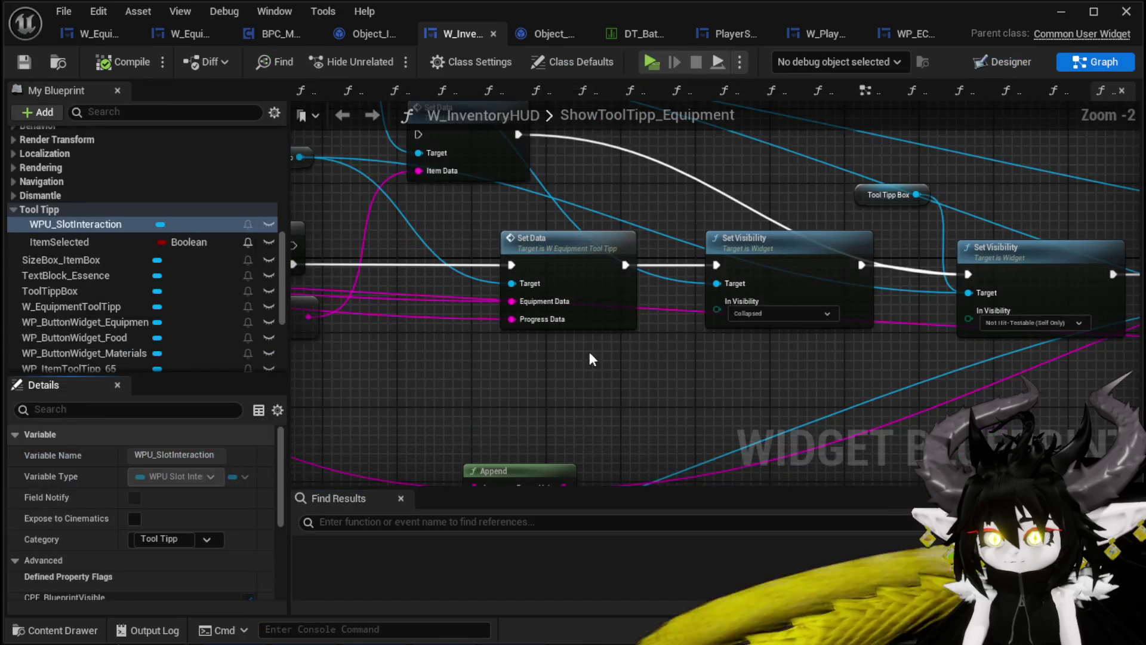
Open HideToolTipp from the EventGraph and marquee-select its Set Visibility nodes and target variables.
{"action": "left_click", "coordinate": [865, 91]}
{"action": "scroll", "coordinate": [801, 256], "scroll_direction": "up", "scroll_amount": 2}
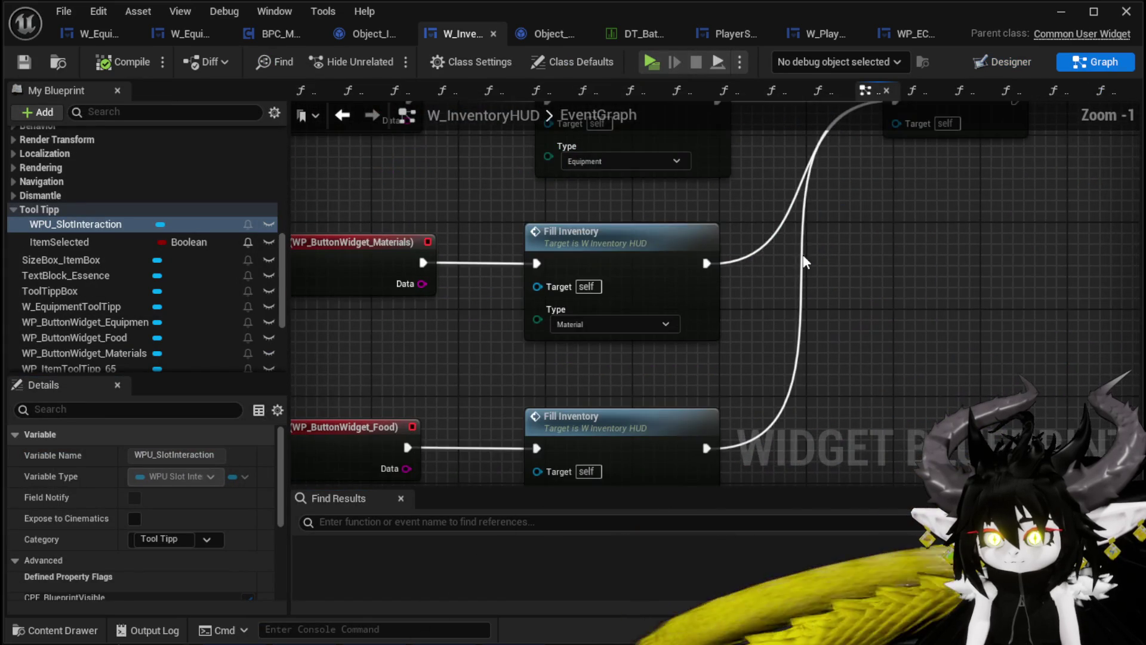
{"action": "mouse_move", "coordinate": [848, 250]}
{"action": "left_mouse_down"}
{"action": "mouse_move", "coordinate": [846, 386]}
{"action": "mouse_move", "coordinate": [582, 378]}
{"action": "left_mouse_up"}
{"action": "double_click", "coordinate": [688, 201]}
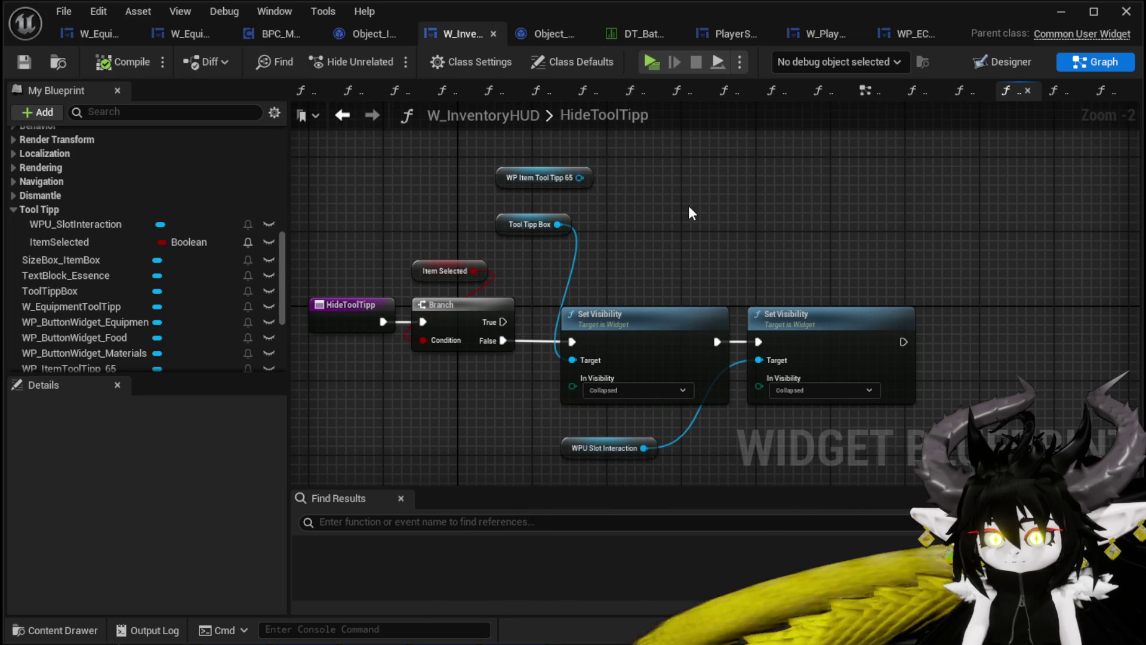
{"action": "left_click_drag", "start_coordinate": [689, 207], "coordinate": [704, 189]}
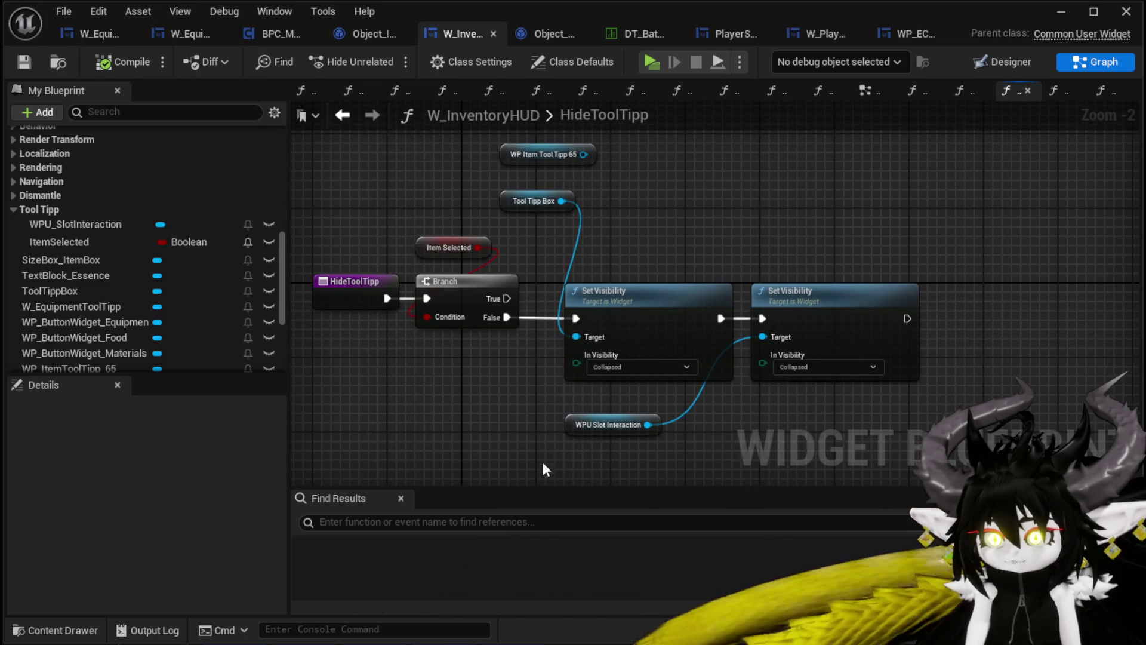
{"action": "left_click_drag", "start_coordinate": [848, 192], "coordinate": [848, 189]}
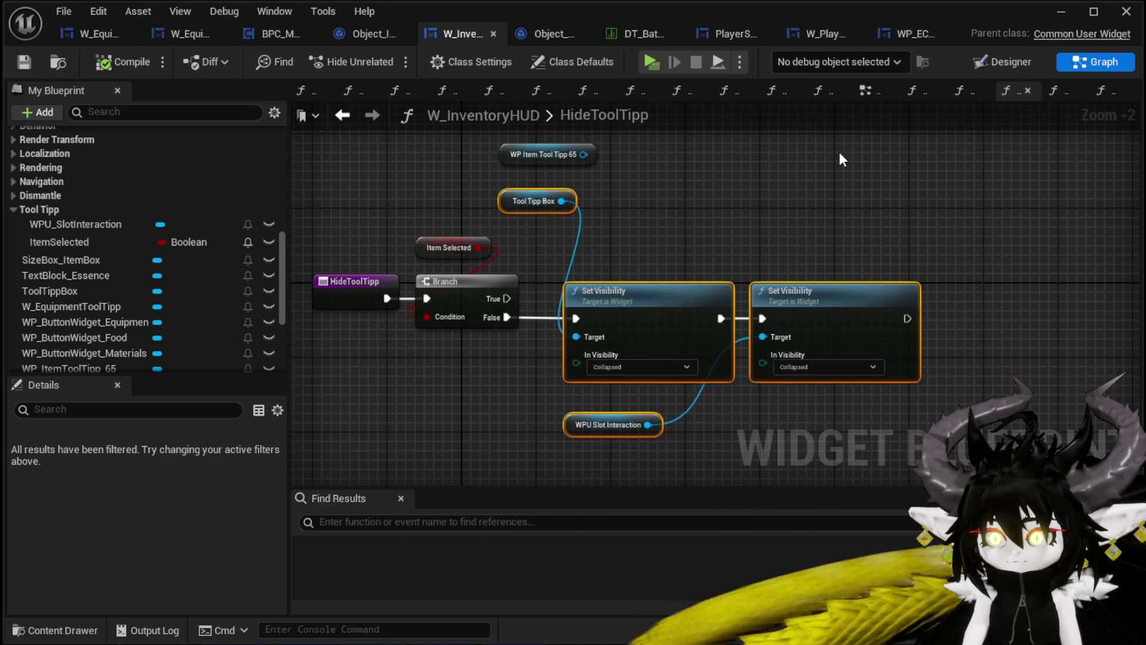
Paste the copied visibility nodes into EventGraph, try wiring them after Hide Tool Tipp, then undo.
{"action": "left_click", "coordinate": [866, 91]}
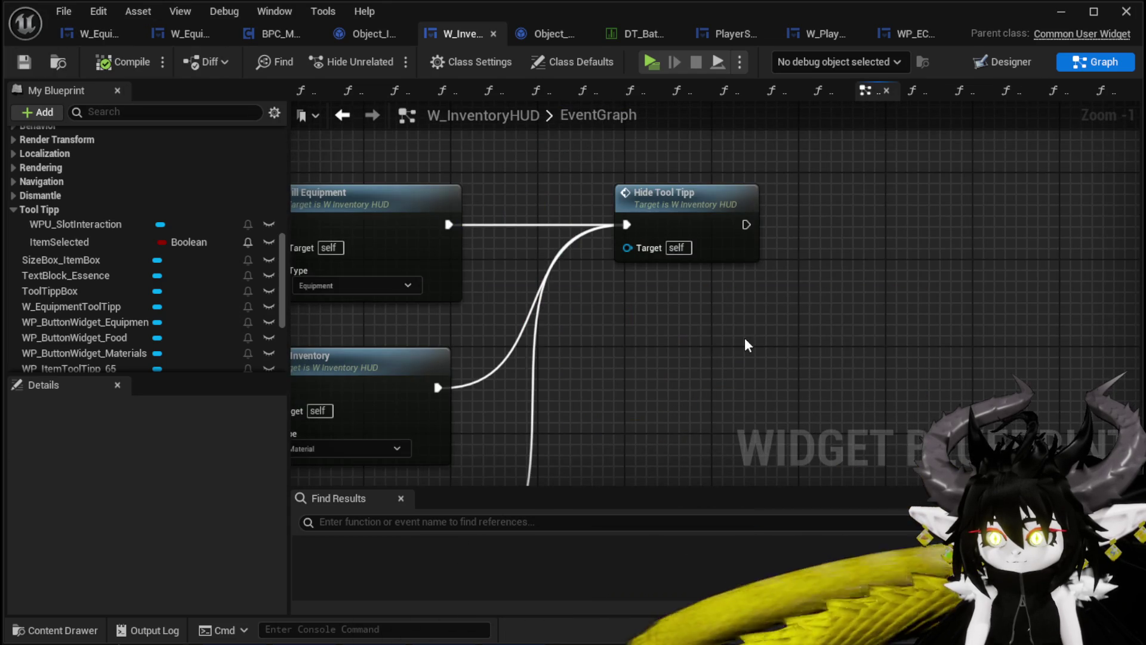
{"action": "key", "text": "ctrl+v"}
{"action": "left_click_drag", "start_coordinate": [799, 323], "coordinate": [914, 185]}
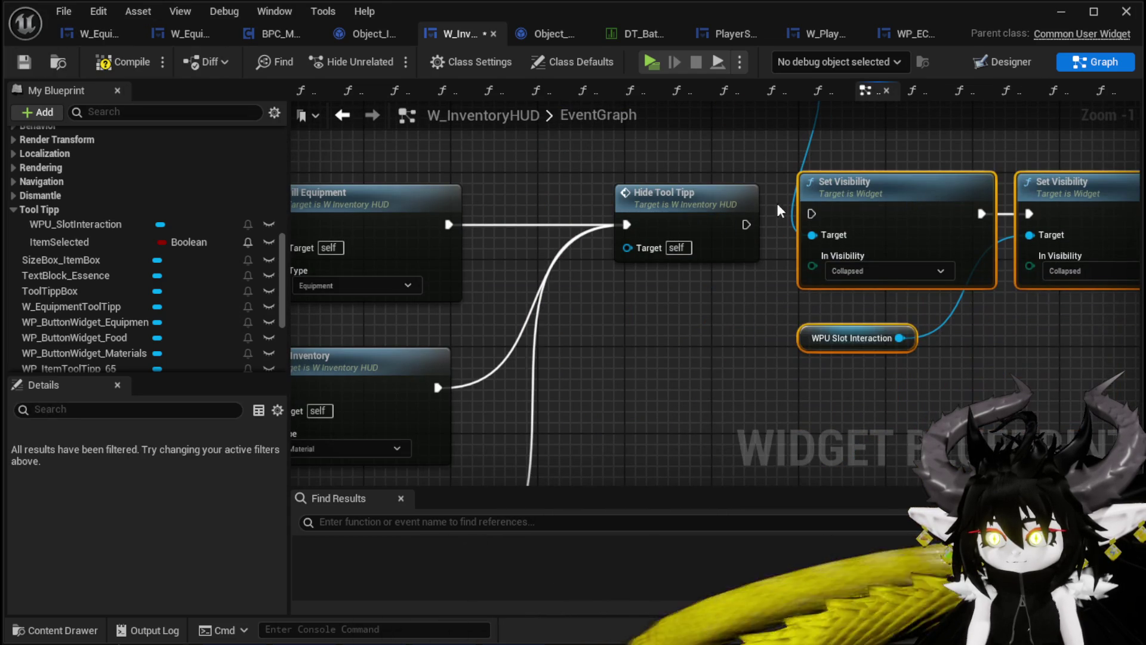
{"action": "mouse_move", "coordinate": [634, 231]}
{"action": "left_mouse_down"}
{"action": "mouse_move", "coordinate": [833, 218]}
{"action": "mouse_move", "coordinate": [815, 214]}
{"action": "left_mouse_up"}
{"action": "left_click", "coordinate": [674, 235]}
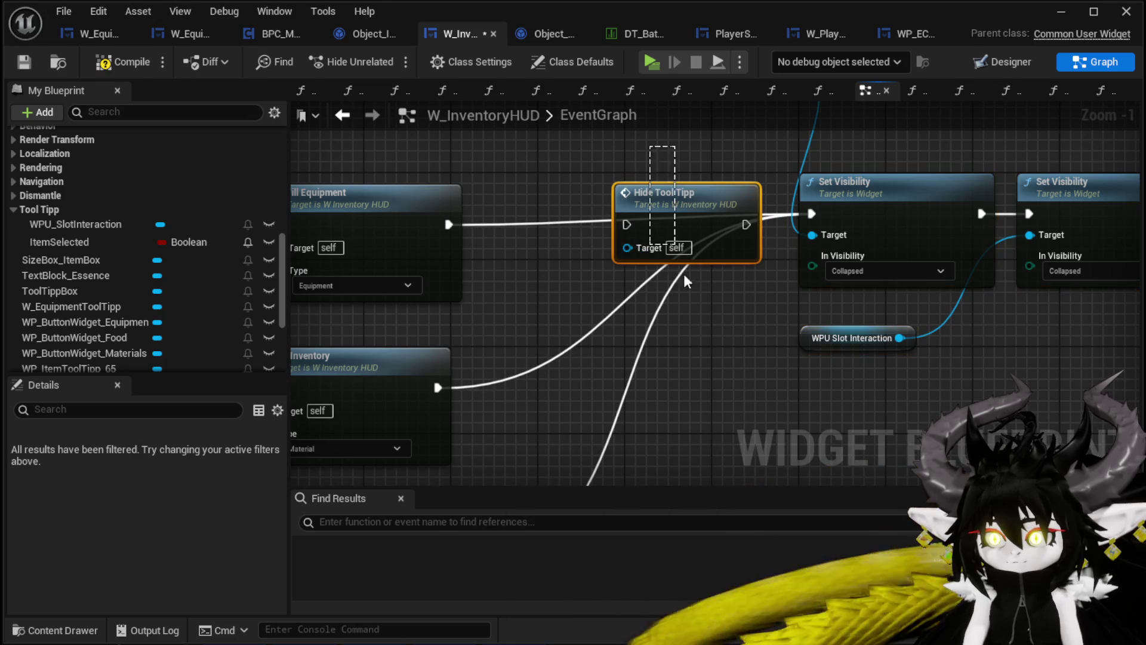
{"action": "scroll", "coordinate": [821, 337], "scroll_direction": "down", "scroll_amount": 2}
{"action": "left_click_drag", "start_coordinate": [701, 392], "coordinate": [1051, 124]}
{"action": "mouse_move", "coordinate": [1030, 216]}
{"action": "left_mouse_down"}
{"action": "mouse_move", "coordinate": [954, 237]}
{"action": "mouse_move", "coordinate": [875, 227]}
{"action": "left_mouse_up"}
{"action": "left_click", "coordinate": [776, 179]}
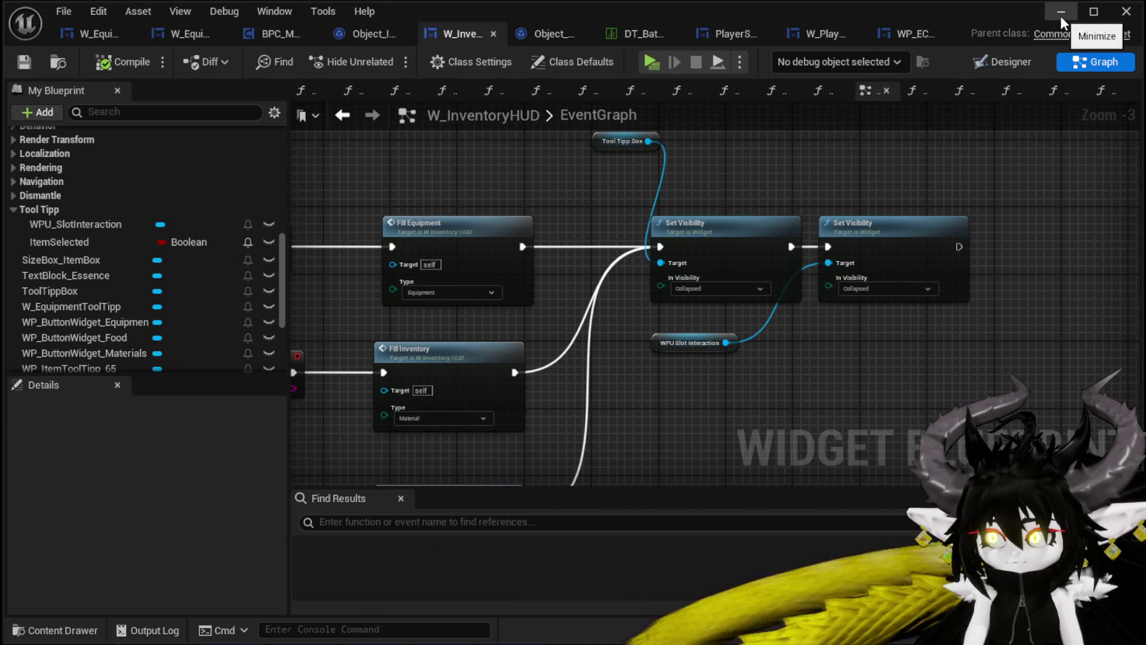
{"action": "mouse_move", "coordinate": [440, 239]}
{"action": "left_mouse_down"}
{"action": "mouse_move", "coordinate": [718, 170]}
{"action": "mouse_move", "coordinate": [354, 218]}
{"action": "left_mouse_up"}
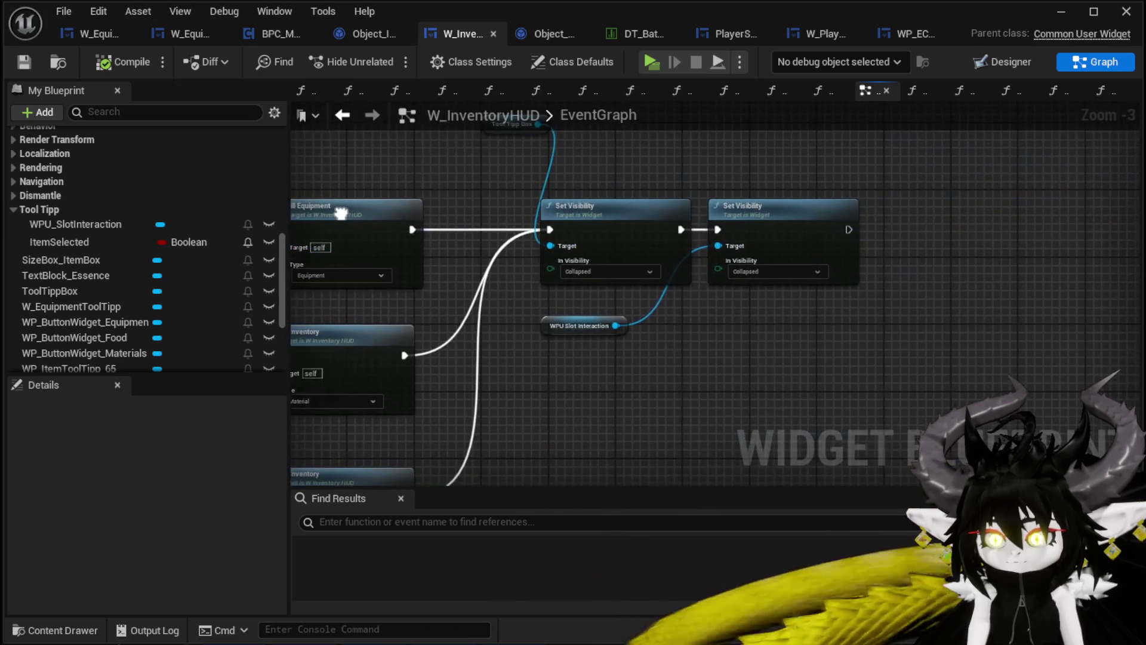
{"action": "scroll", "coordinate": [74, 213], "scroll_direction": "up", "scroll_amount": 5}
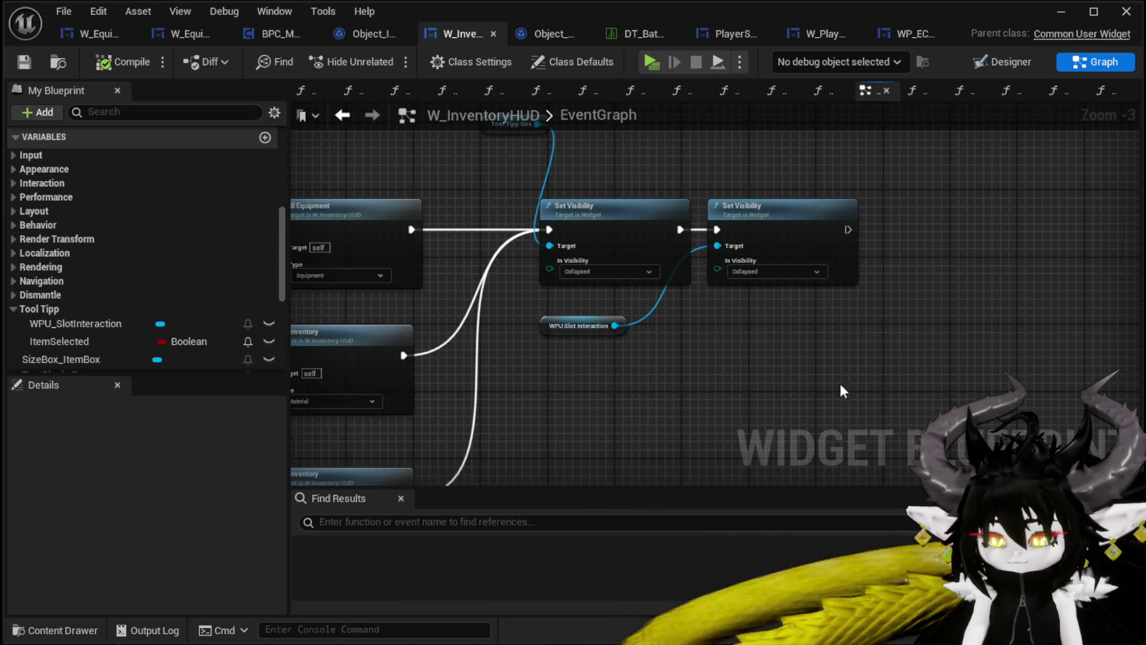
{"action": "key", "text": "ctrl+z"}
{"action": "key", "text": "ctrl+z"}
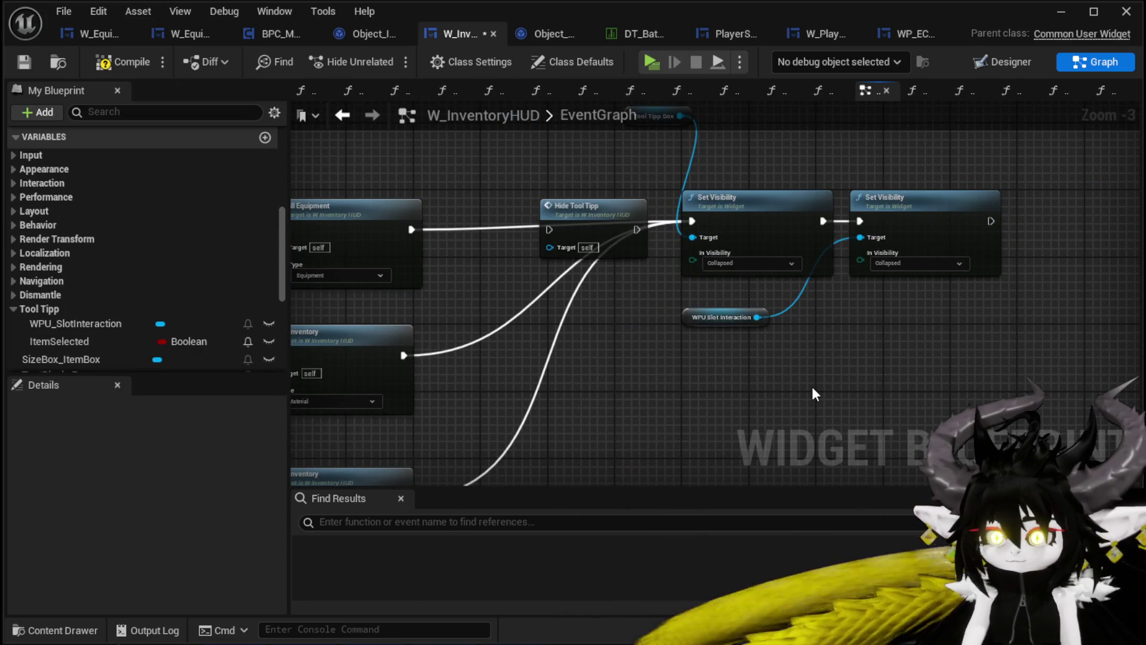
Delete the pasted nodes and insert a SET ItemSelected node wired before Hide Tool Tipp.
{"action": "left_click_drag", "start_coordinate": [676, 397], "coordinate": [836, 173]}
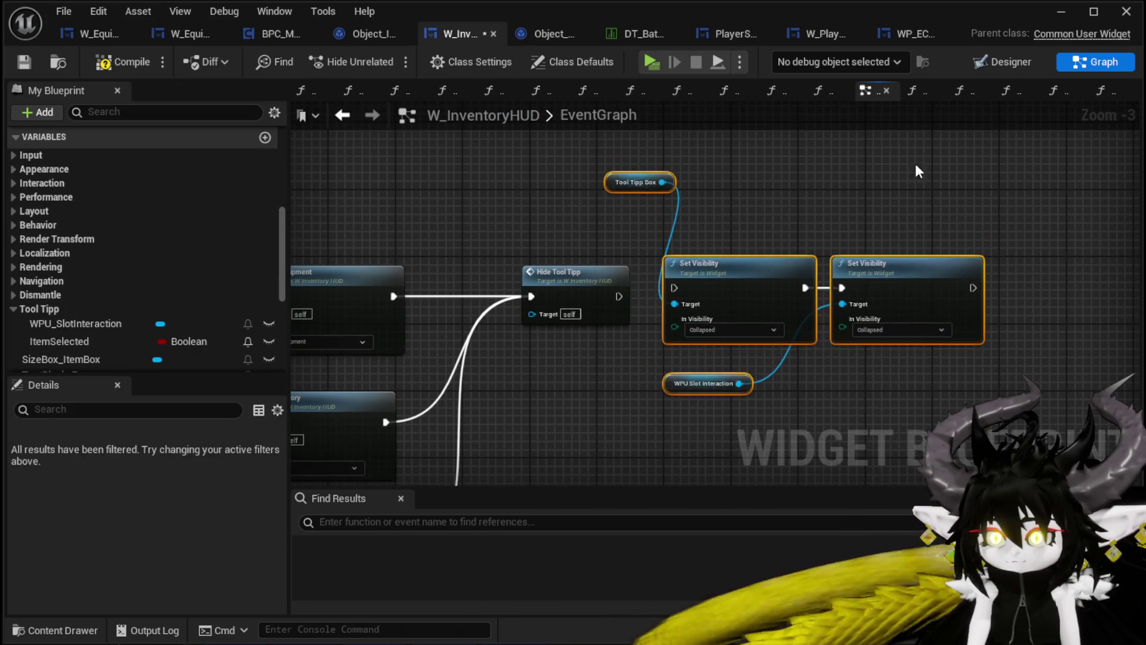
{"action": "key", "text": "Delete"}
{"action": "left_click_drag", "start_coordinate": [82, 342], "coordinate": [459, 230]}
{"action": "left_click", "coordinate": [463, 249]}
{"action": "mouse_move", "coordinate": [571, 275]}
{"action": "left_mouse_down"}
{"action": "mouse_move", "coordinate": [640, 267]}
{"action": "mouse_move", "coordinate": [446, 230]}
{"action": "mouse_move", "coordinate": [440, 211]}
{"action": "mouse_move", "coordinate": [538, 297]}
{"action": "mouse_move", "coordinate": [530, 289]}
{"action": "mouse_move", "coordinate": [591, 281]}
{"action": "mouse_move", "coordinate": [640, 314]}
{"action": "mouse_move", "coordinate": [675, 313]}
{"action": "left_mouse_up"}
{"action": "left_click", "coordinate": [633, 295], "text": "ctrl"}
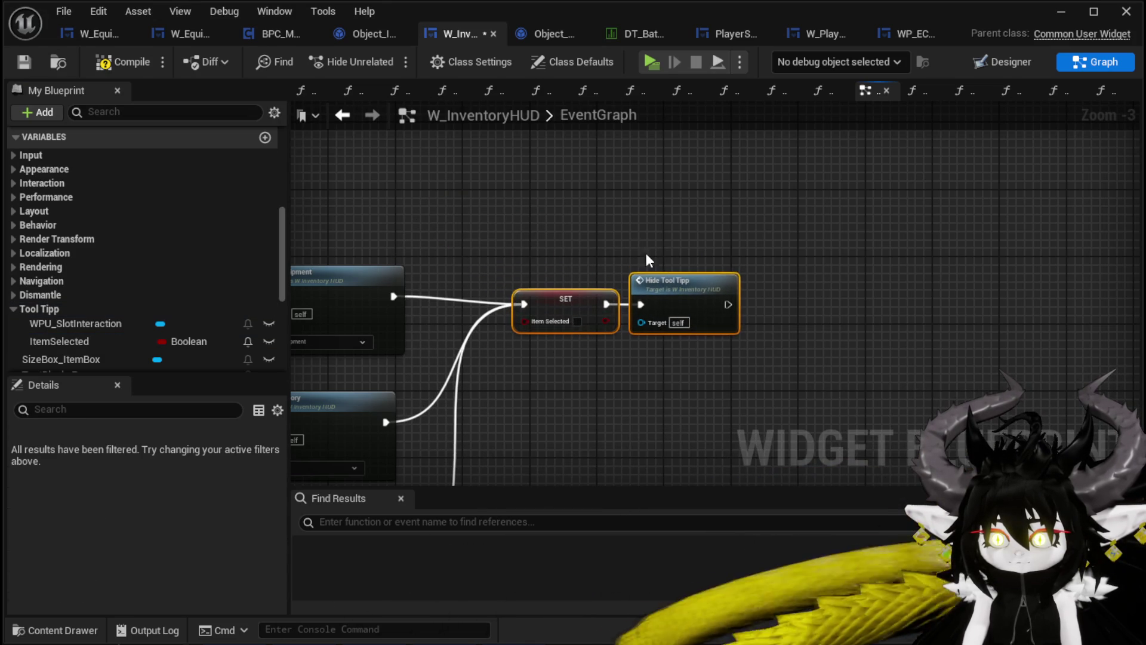
{"action": "left_click", "coordinate": [180, 87]}
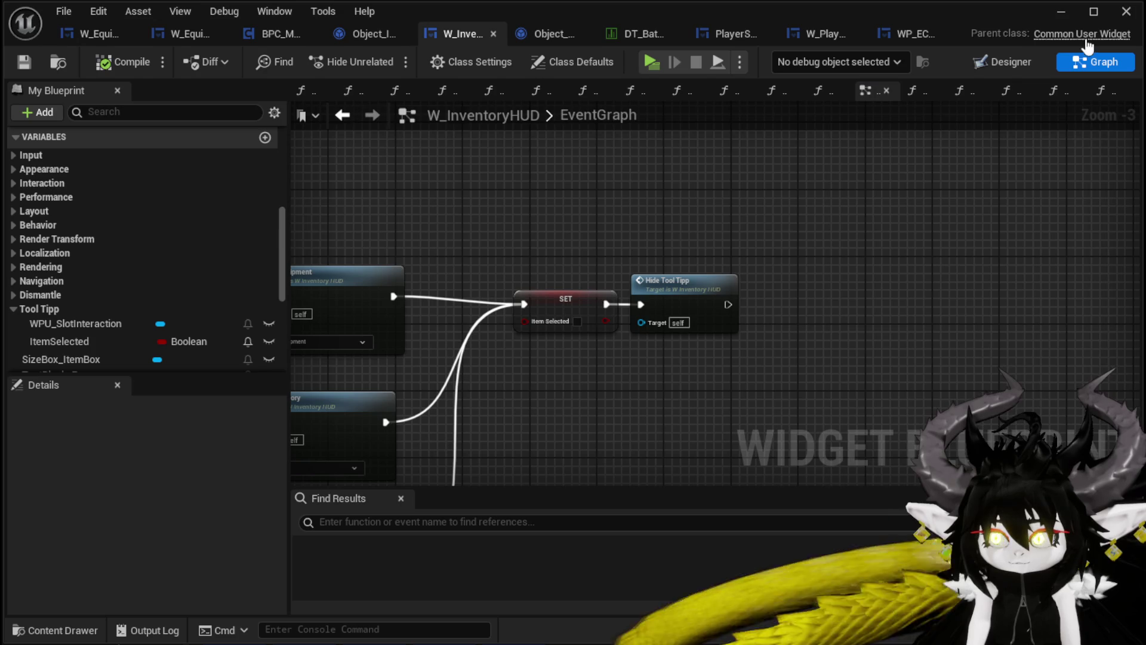
{"action": "left_click", "coordinate": [1060, 13]}
Start a play test, open the inventory, and toggle between the material and equipment grids.
{"action": "left_click", "coordinate": [386, 58]}
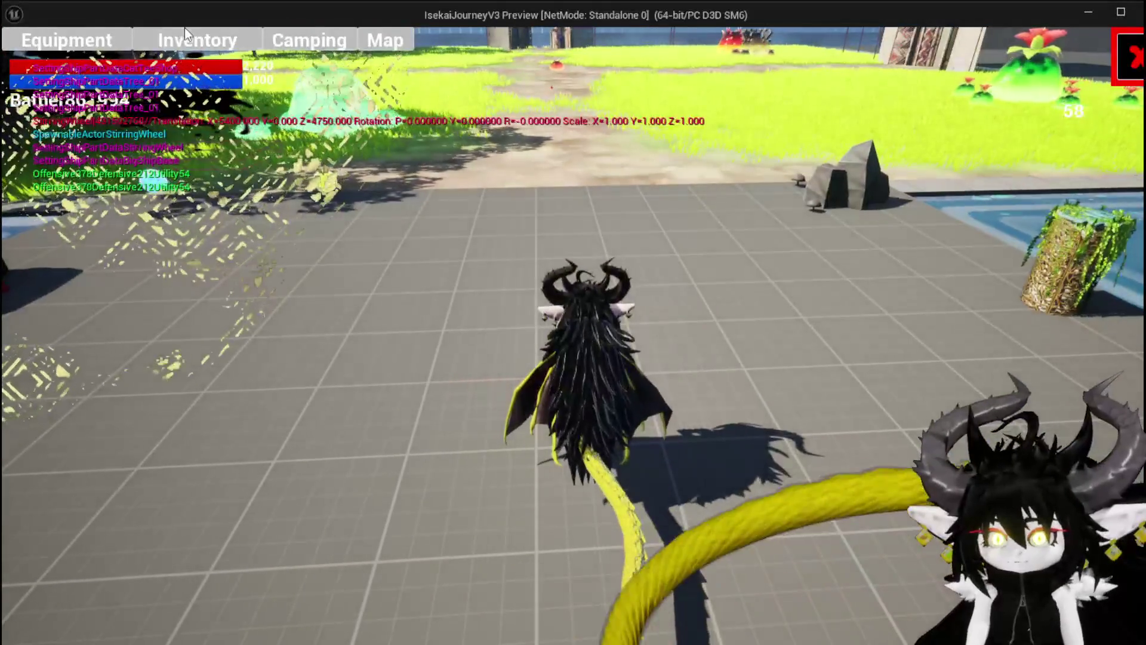
{"action": "left_click", "coordinate": [190, 38]}
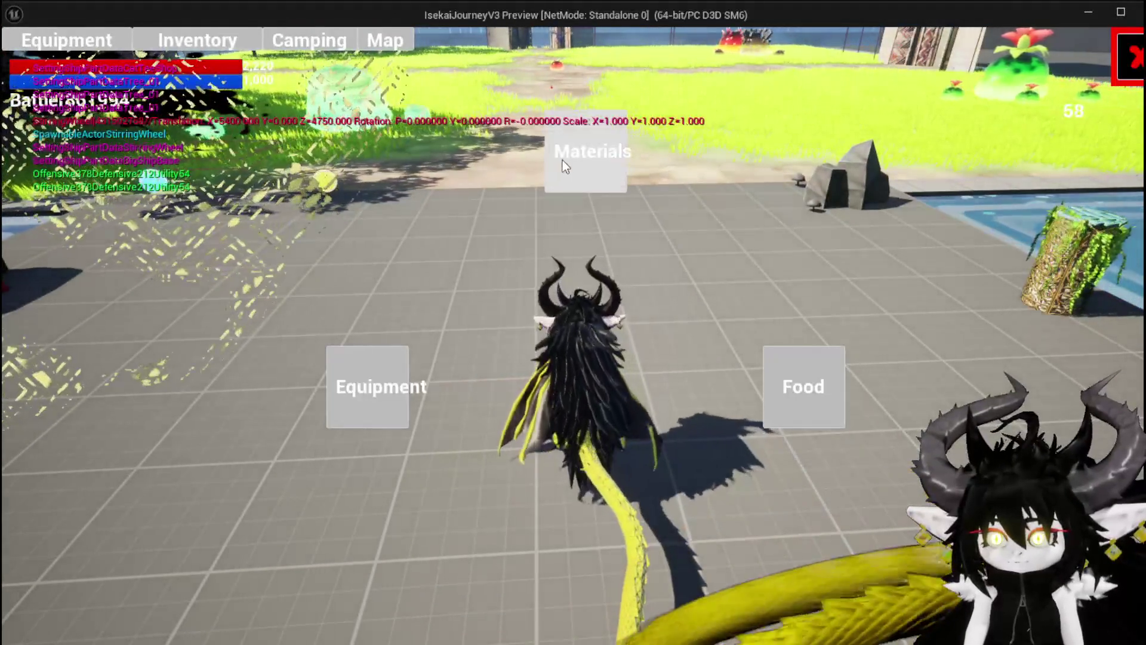
{"action": "left_click", "coordinate": [561, 166]}
{"action": "left_click", "coordinate": [606, 236]}
{"action": "left_click", "coordinate": [369, 385]}
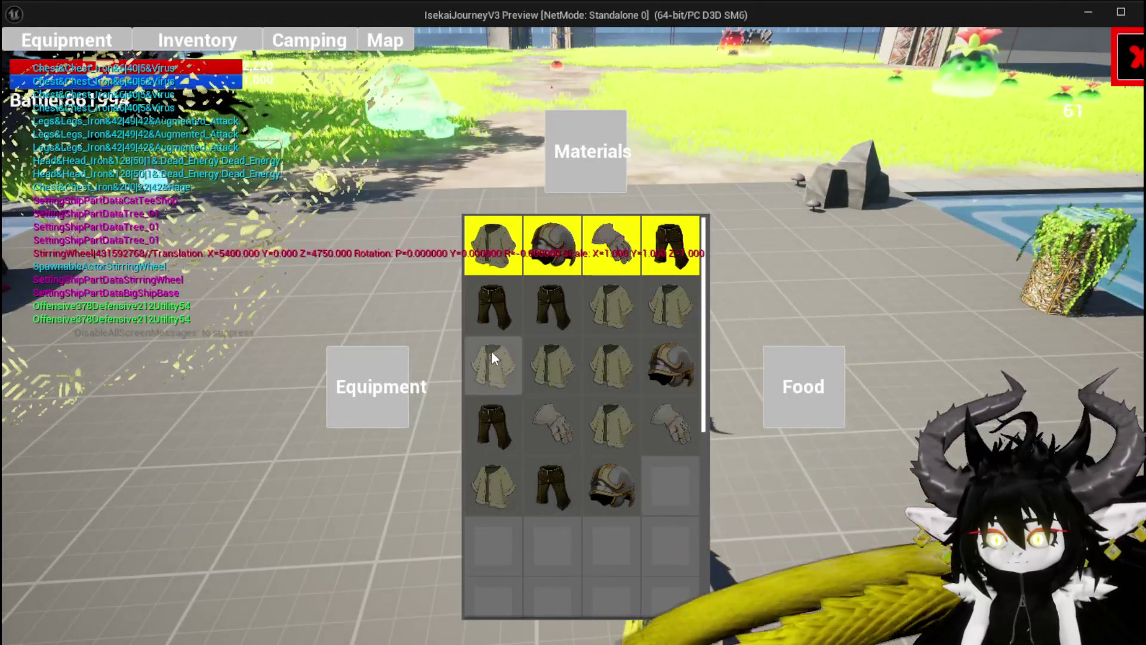
{"action": "left_click", "coordinate": [576, 174]}
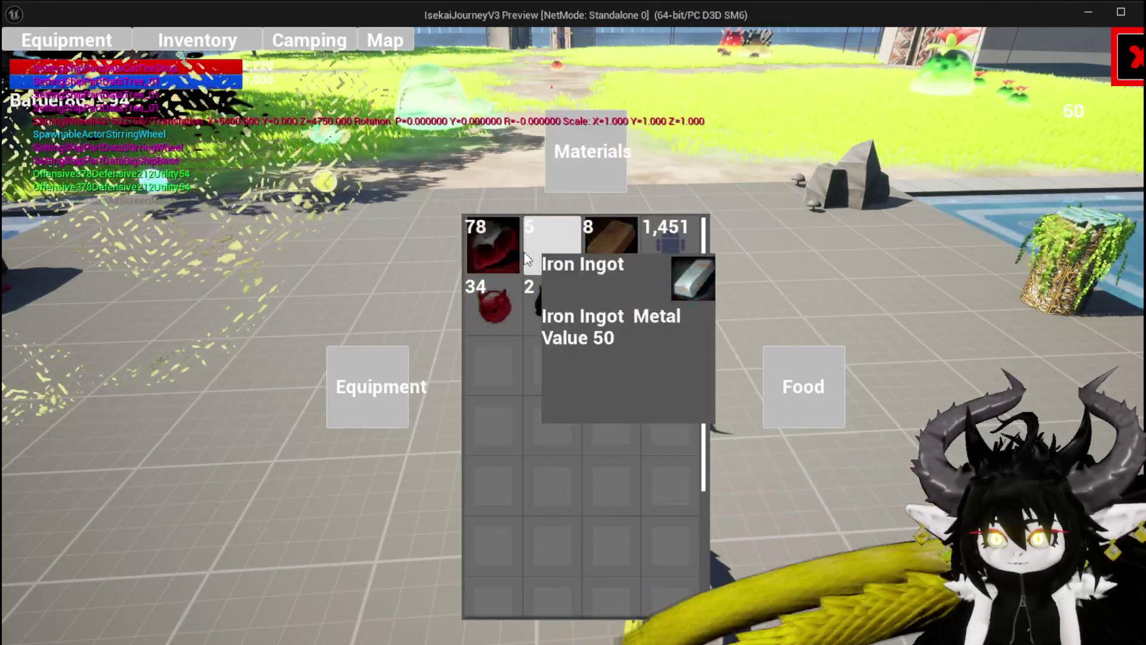
{"action": "left_click", "coordinate": [340, 418]}
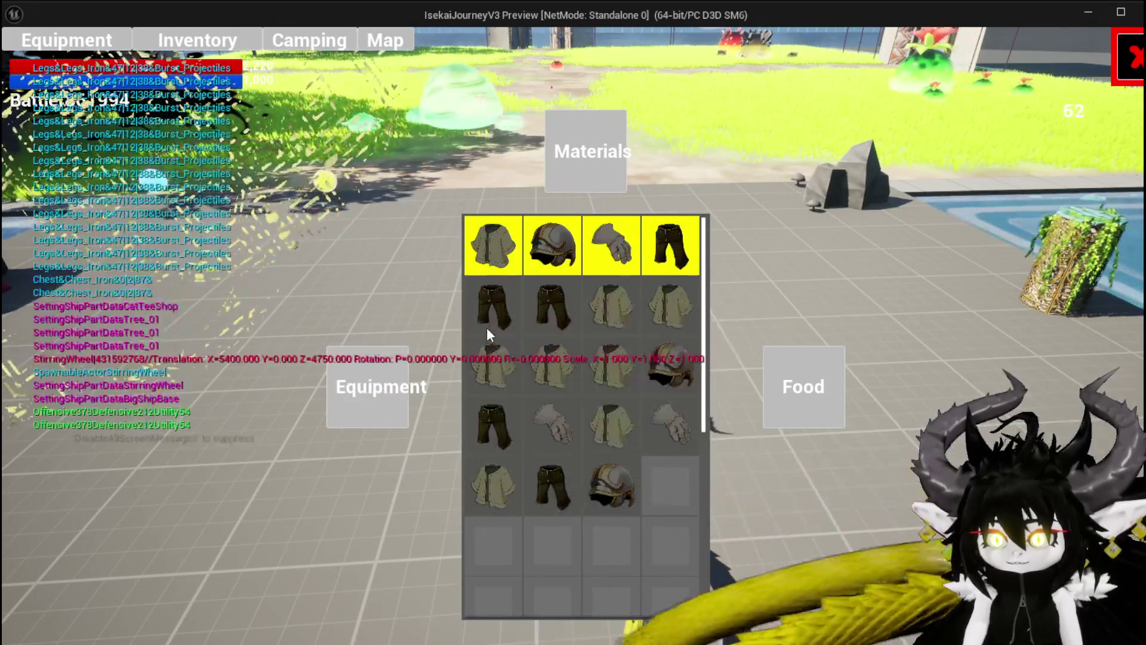
Click and drag the Iron_Legs slot beneath its tooltip, then end the play test.
{"action": "left_click", "coordinate": [490, 315]}
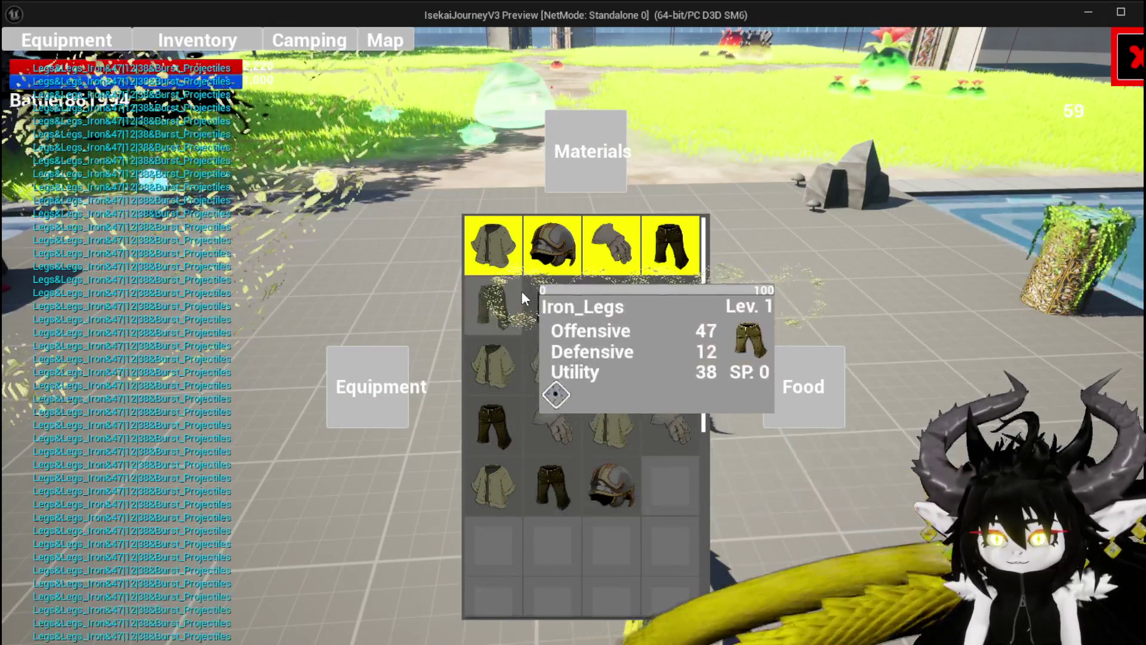
{"action": "left_click", "coordinate": [501, 317]}
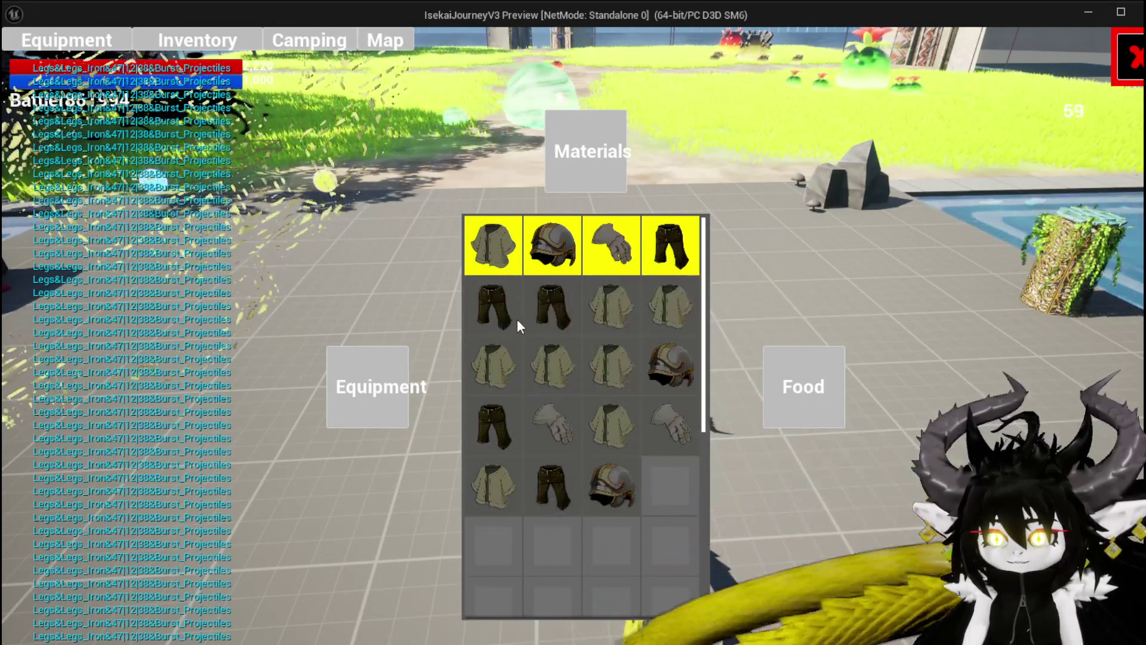
{"action": "left_click_drag", "start_coordinate": [500, 306], "coordinate": [457, 336]}
{"action": "key", "text": "Escape"}
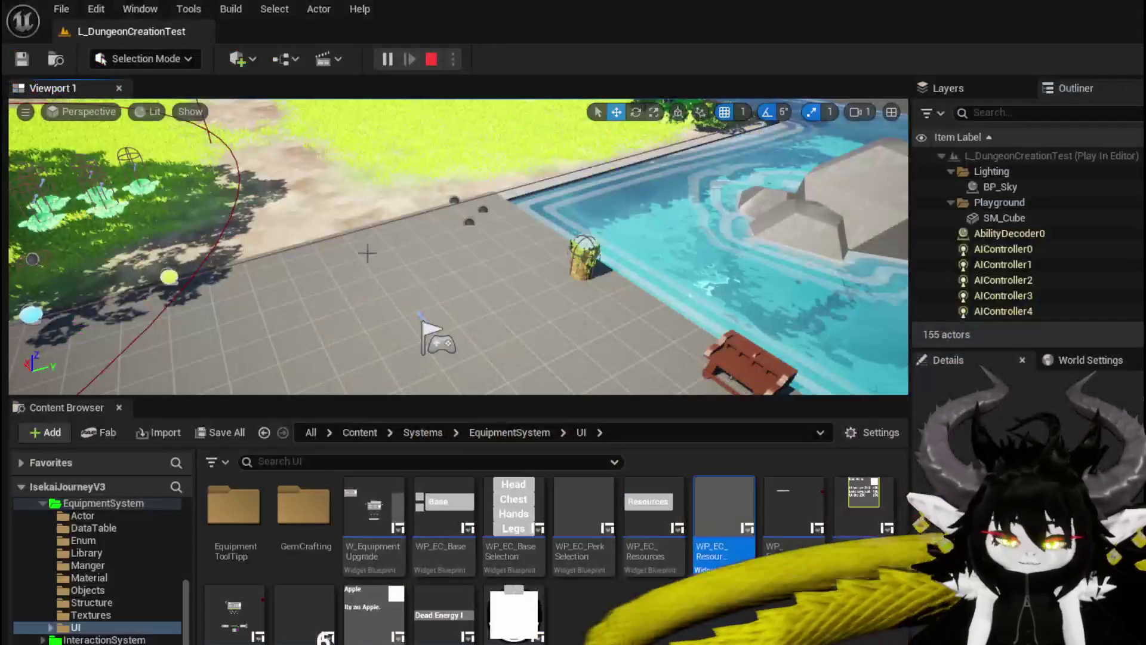
Save, return to W_InventoryHUD, and open the ShowToolTipp_Equipment graph to its tooltip nodes.
{"action": "key", "text": "ctrl+s"}
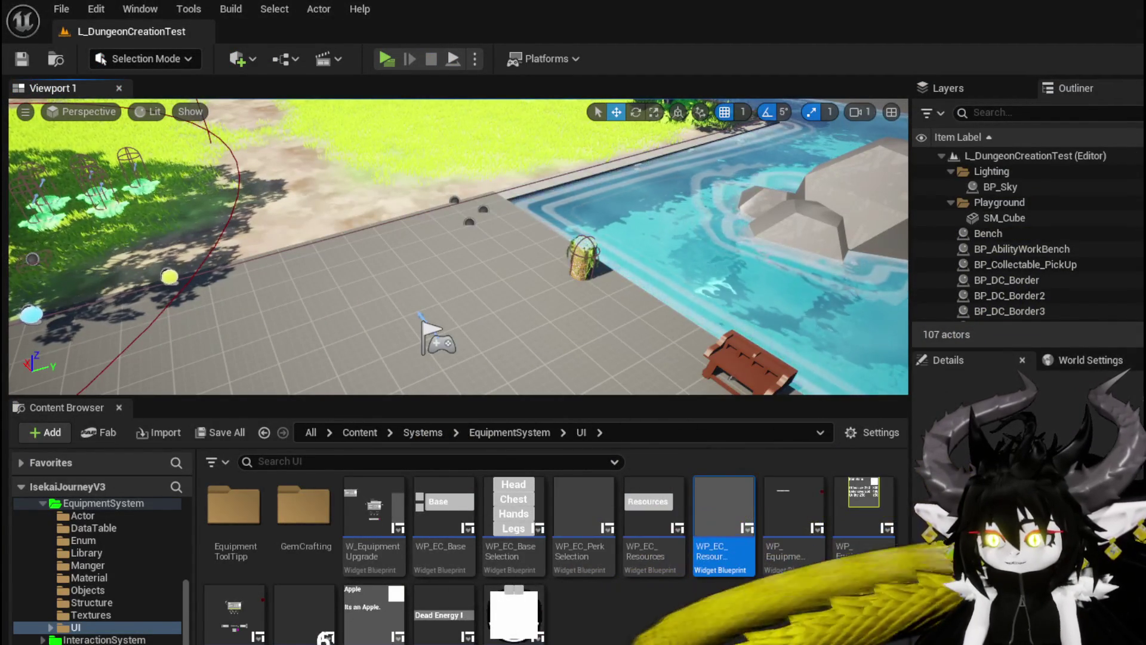
{"action": "key", "text": "alt+Tab"}
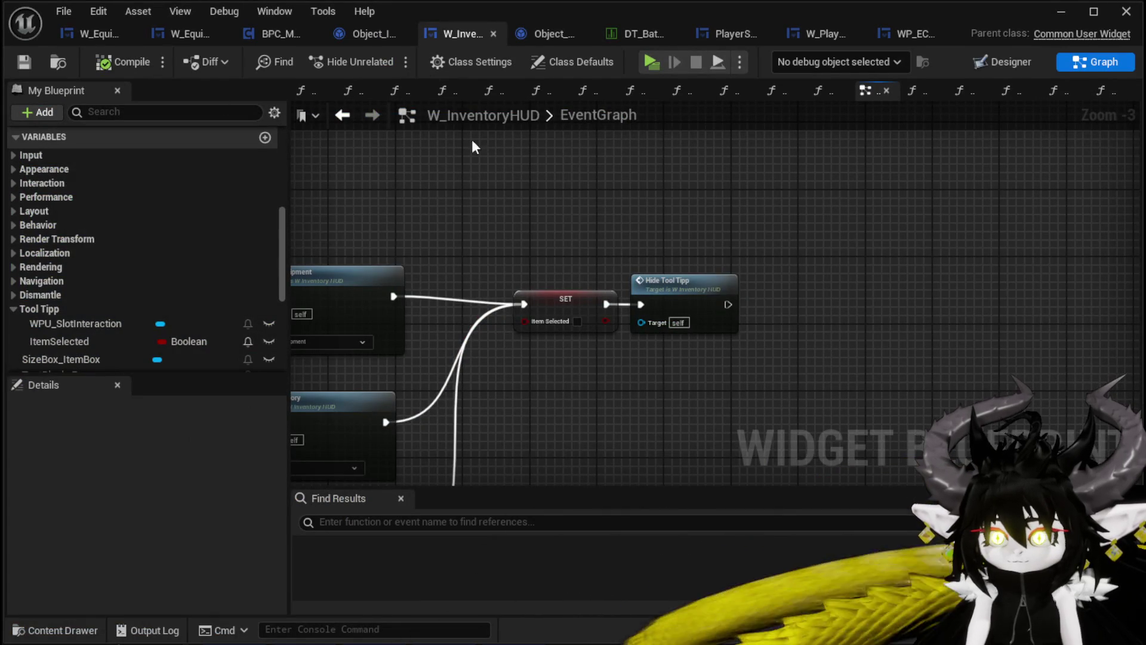
{"action": "scroll", "coordinate": [129, 210], "scroll_direction": "up", "scroll_amount": 3}
{"action": "scroll", "coordinate": [134, 202], "scroll_direction": "up", "scroll_amount": 2}
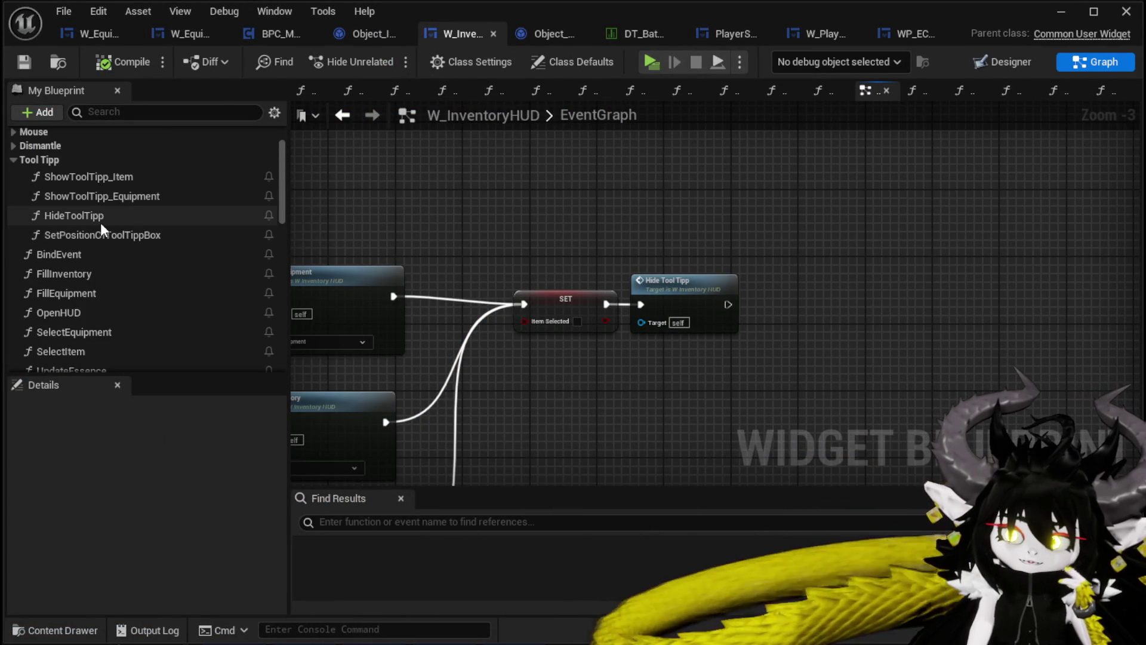
{"action": "double_click", "coordinate": [136, 197]}
{"action": "mouse_move", "coordinate": [768, 197]}
{"action": "left_mouse_down"}
{"action": "mouse_move", "coordinate": [494, 202]}
{"action": "mouse_move", "coordinate": [875, 269]}
{"action": "mouse_move", "coordinate": [873, 281]}
{"action": "mouse_move", "coordinate": [849, 271]}
{"action": "left_mouse_up"}
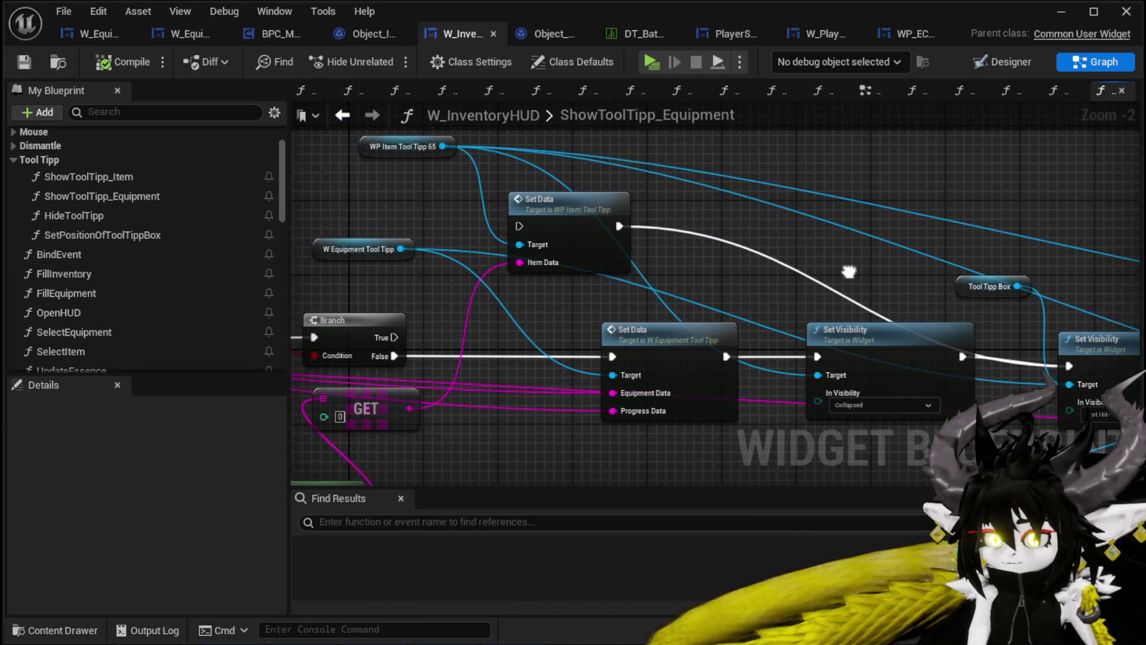
{"action": "mouse_move", "coordinate": [550, 307]}
{"action": "left_mouse_down"}
{"action": "mouse_move", "coordinate": [456, 294]}
{"action": "mouse_move", "coordinate": [549, 293]}
{"action": "mouse_move", "coordinate": [489, 291]}
{"action": "mouse_move", "coordinate": [533, 293]}
{"action": "left_mouse_up"}
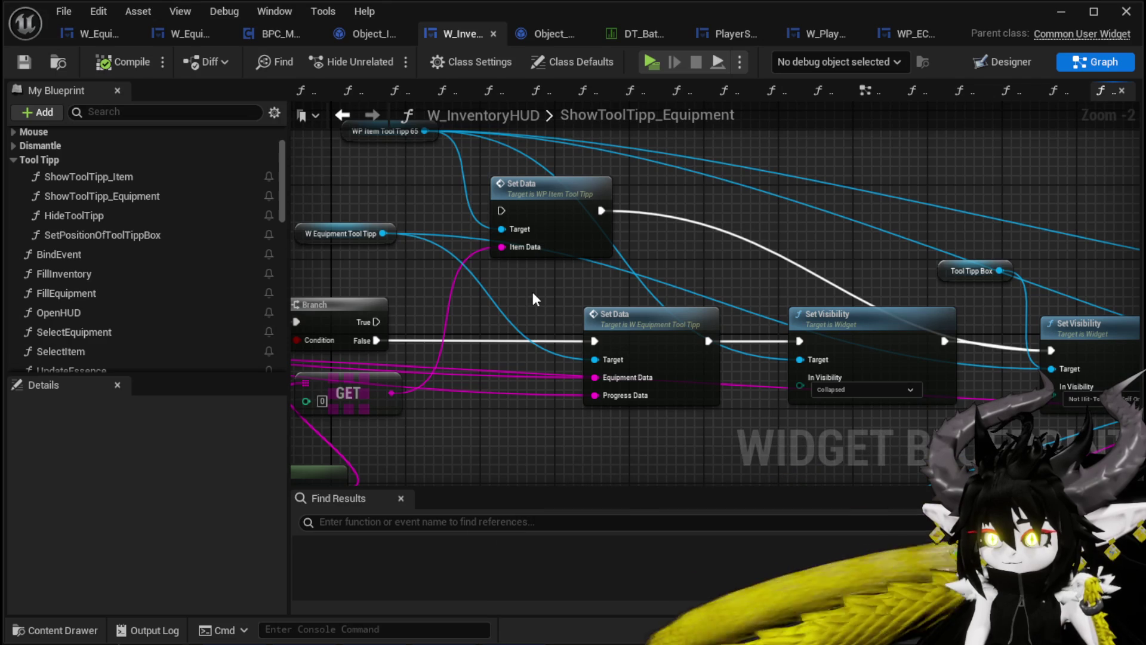
{"action": "mouse_move", "coordinate": [532, 293]}
{"action": "left_mouse_down"}
{"action": "mouse_move", "coordinate": [463, 299]}
{"action": "mouse_move", "coordinate": [554, 294]}
{"action": "left_mouse_up"}
Connect a W Equipment Tool Tipp getter to the Set Visibility node's Target.
{"action": "left_click", "coordinate": [389, 246]}
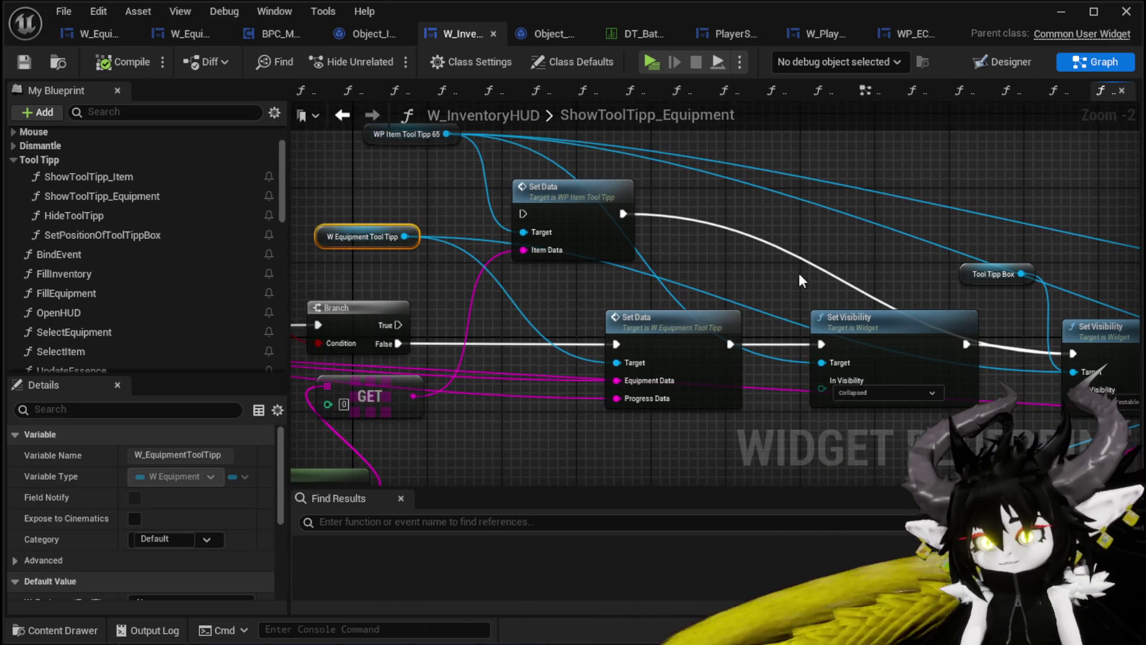
{"action": "left_click_drag", "start_coordinate": [893, 254], "coordinate": [532, 230]}
{"action": "scroll", "coordinate": [532, 231], "scroll_direction": "up", "scroll_amount": 2}
{"action": "key", "text": "ctrl+x"}
{"action": "key", "text": "ctrl+v"}
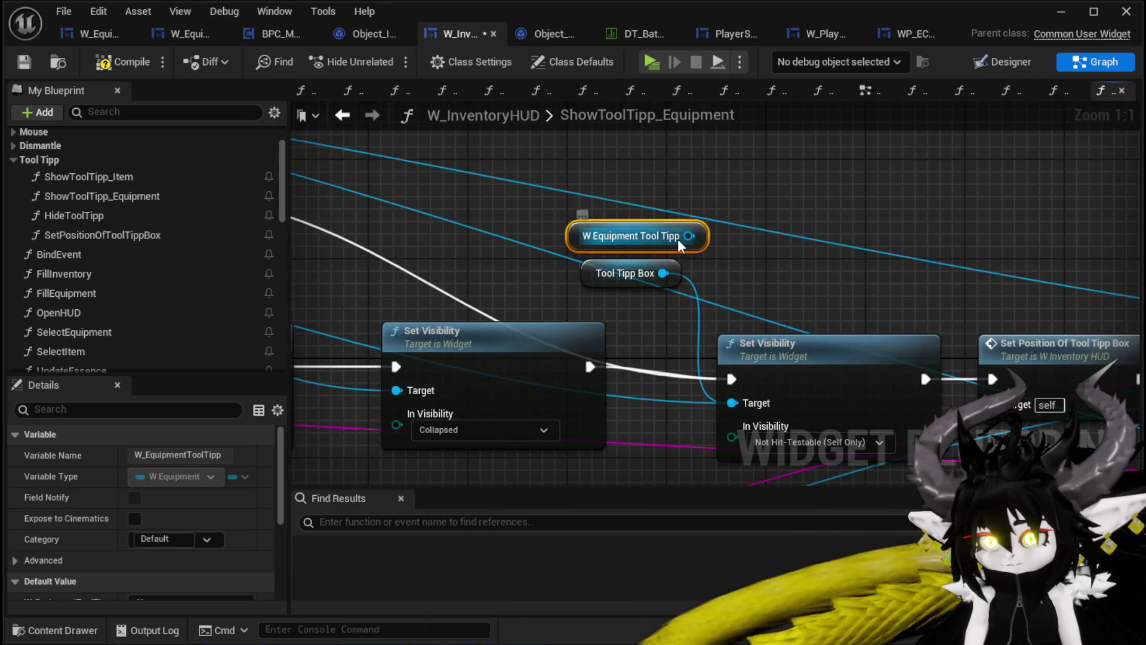
{"action": "left_click_drag", "start_coordinate": [690, 235], "coordinate": [704, 350]}
{"action": "left_click_drag", "start_coordinate": [741, 405], "coordinate": [741, 404]}
Delete the item tooltip's Set Data node and compile W_InventoryHUD.
{"action": "scroll", "coordinate": [740, 403], "scroll_direction": "down", "scroll_amount": 2}
{"action": "mouse_move", "coordinate": [406, 286]}
{"action": "left_mouse_down"}
{"action": "mouse_move", "coordinate": [701, 285]}
{"action": "mouse_move", "coordinate": [725, 337]}
{"action": "left_mouse_up"}
{"action": "left_click", "coordinate": [601, 248]}
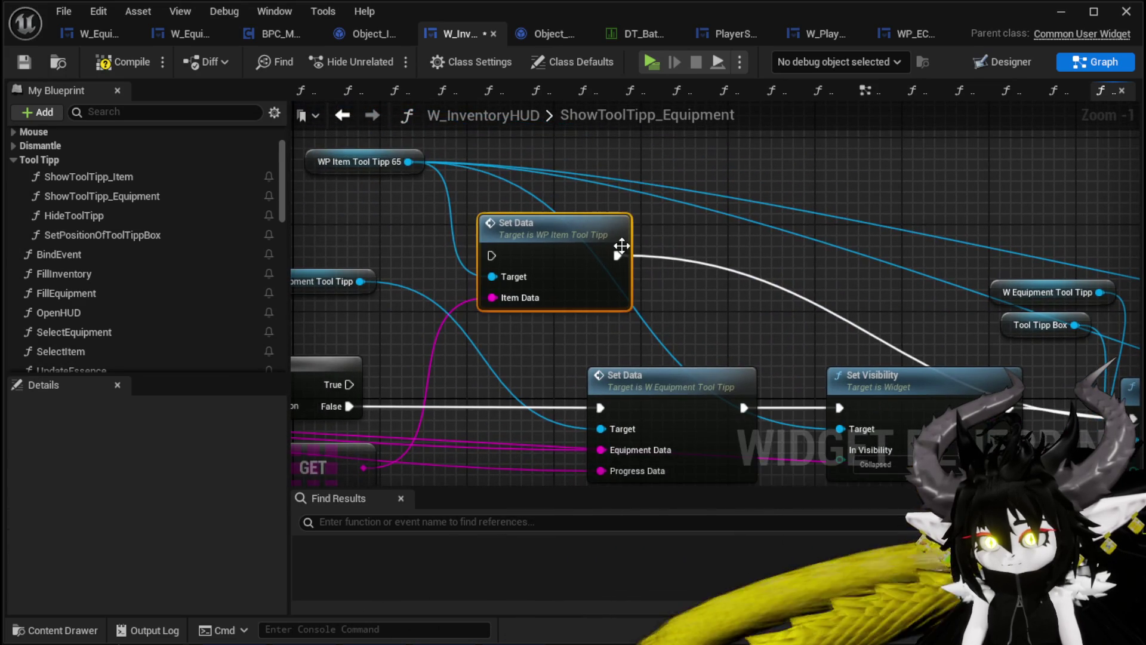
{"action": "key", "text": "Delete"}
{"action": "mouse_move", "coordinate": [790, 295]}
{"action": "left_mouse_down"}
{"action": "mouse_move", "coordinate": [662, 195]}
{"action": "mouse_move", "coordinate": [314, 210]}
{"action": "left_mouse_up"}
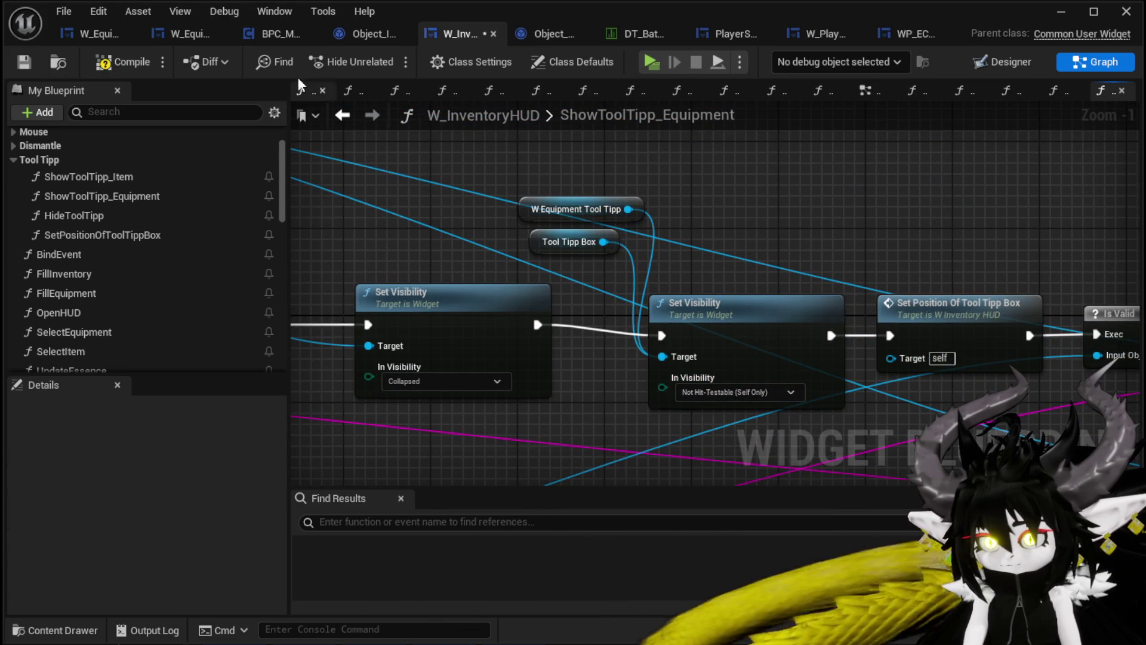
{"action": "left_click", "coordinate": [120, 62]}
Rearrange Set Position and the W Equipment Tool Tipp getter, then minimise the editor.
{"action": "scroll", "coordinate": [619, 185], "scroll_direction": "down", "scroll_amount": 1}
{"action": "mouse_move", "coordinate": [895, 186]}
{"action": "left_mouse_down"}
{"action": "mouse_move", "coordinate": [618, 184]}
{"action": "mouse_move", "coordinate": [901, 358]}
{"action": "left_mouse_up"}
{"action": "scroll", "coordinate": [618, 185], "scroll_direction": "down", "scroll_amount": 2}
{"action": "left_click_drag", "start_coordinate": [636, 235], "coordinate": [818, 244]}
{"action": "scroll", "coordinate": [557, 195], "scroll_direction": "up", "scroll_amount": 2}
{"action": "left_click_drag", "start_coordinate": [478, 218], "coordinate": [475, 163]}
{"action": "left_click", "coordinate": [686, 190]}
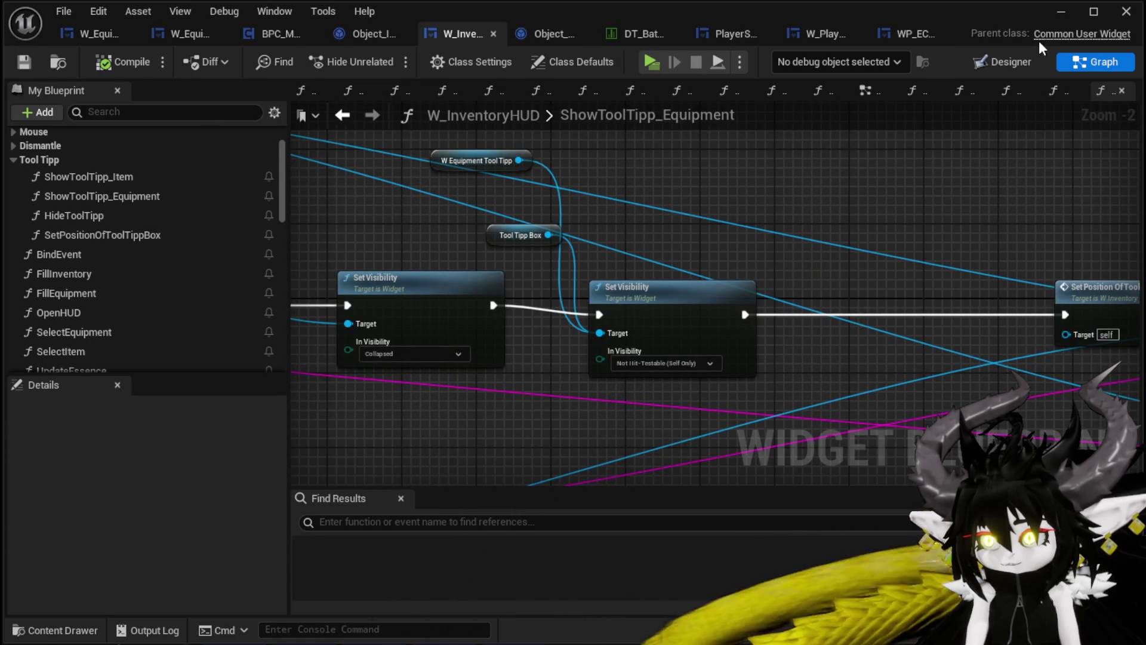
{"action": "left_click", "coordinate": [1061, 12]}
Play-test the Equipment grid to view its tooltip, then stop and return to W_InventoryHUD.
{"action": "left_click", "coordinate": [402, 54]}
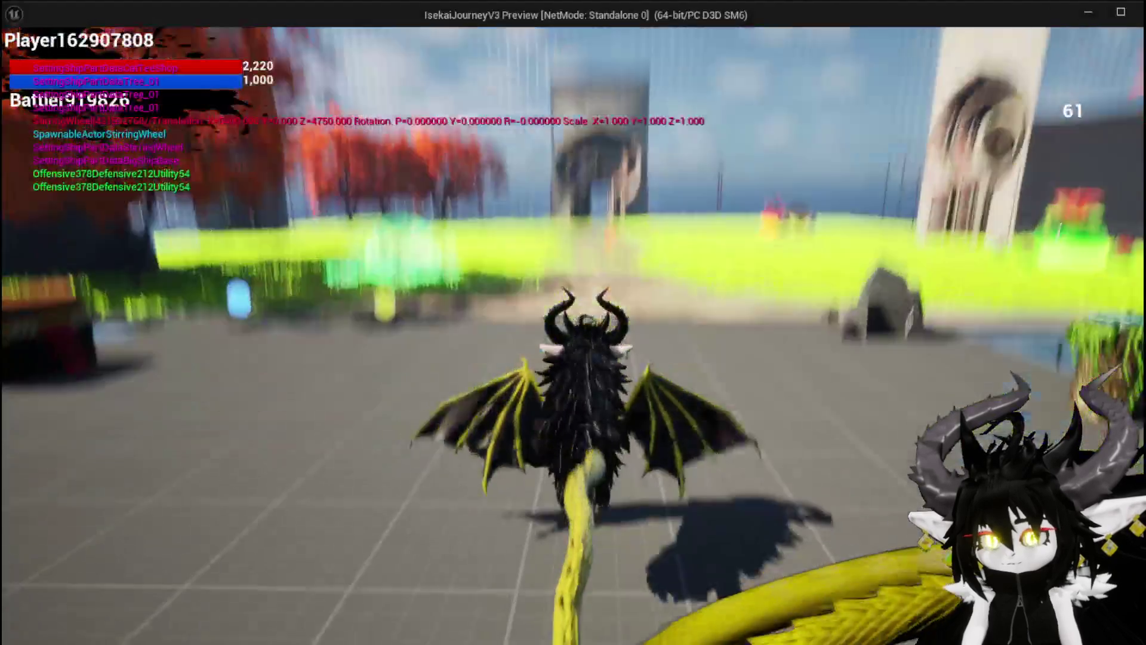
{"action": "key", "text": "i"}
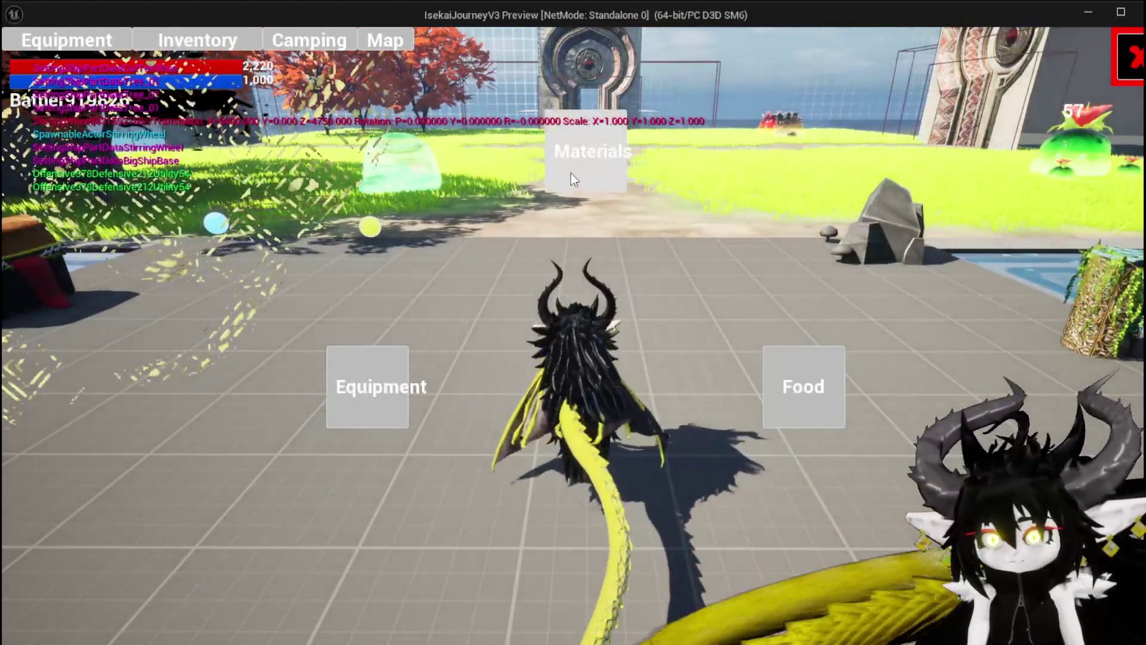
{"action": "left_click", "coordinate": [370, 387]}
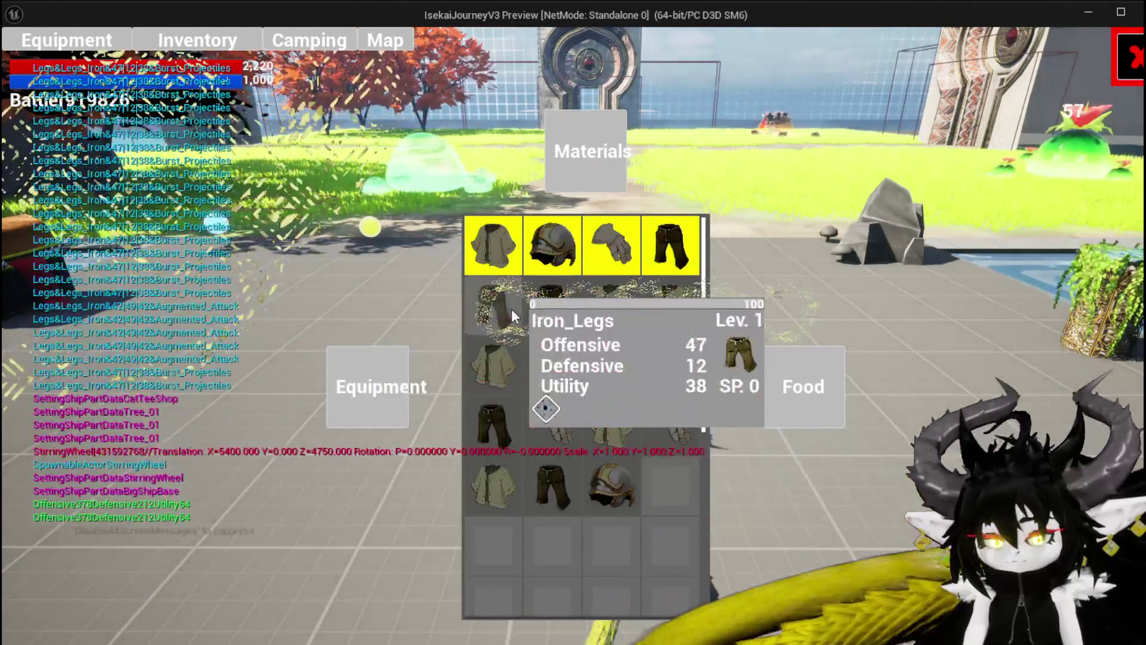
{"action": "key", "text": "Escape"}
{"action": "key", "text": "alt+Tab"}
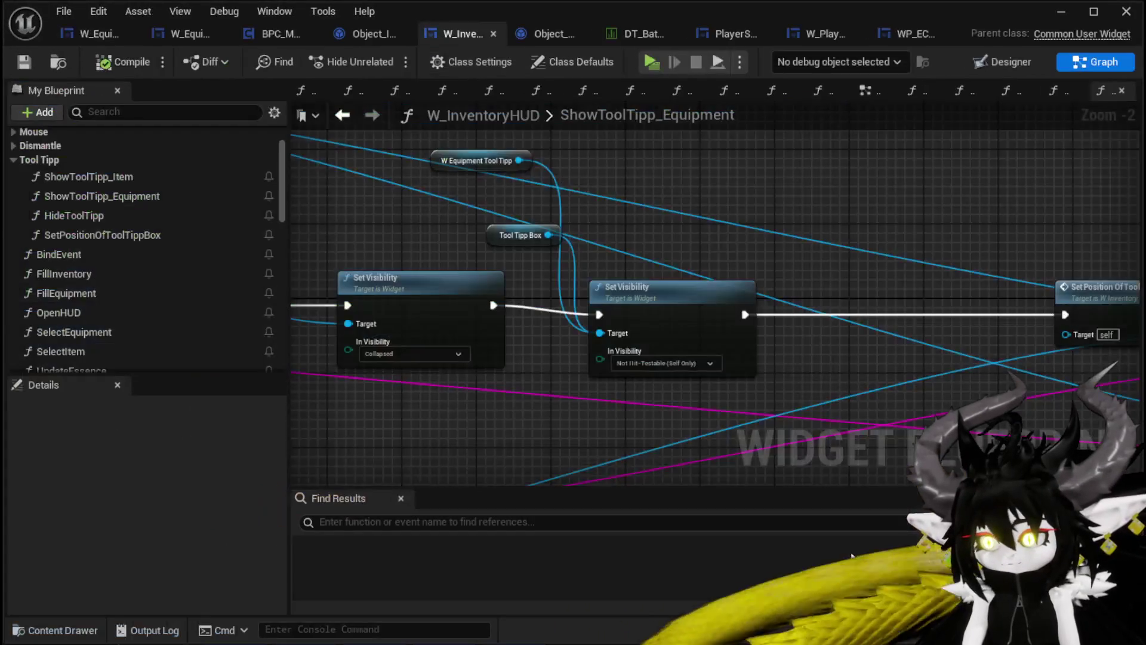
Drag a wire from the equipment tooltip getter, dismiss the action list, and select Set Visibility.
{"action": "left_click_drag", "start_coordinate": [518, 160], "coordinate": [643, 188]}
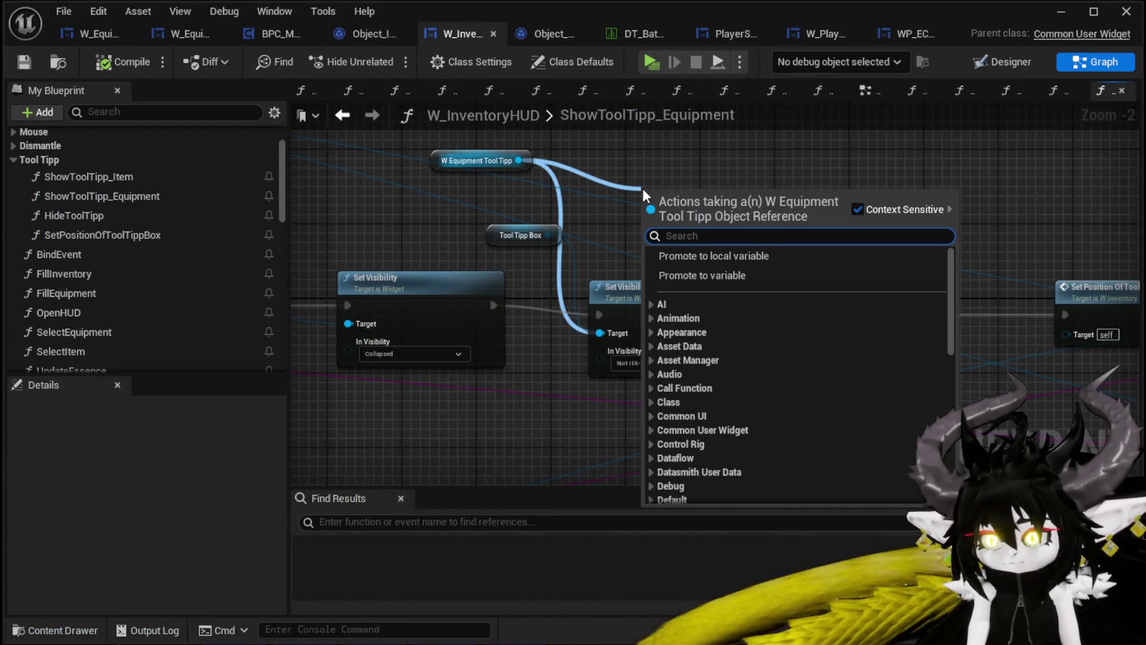
{"action": "left_click", "coordinate": [642, 189]}
{"action": "left_click", "coordinate": [514, 298]}
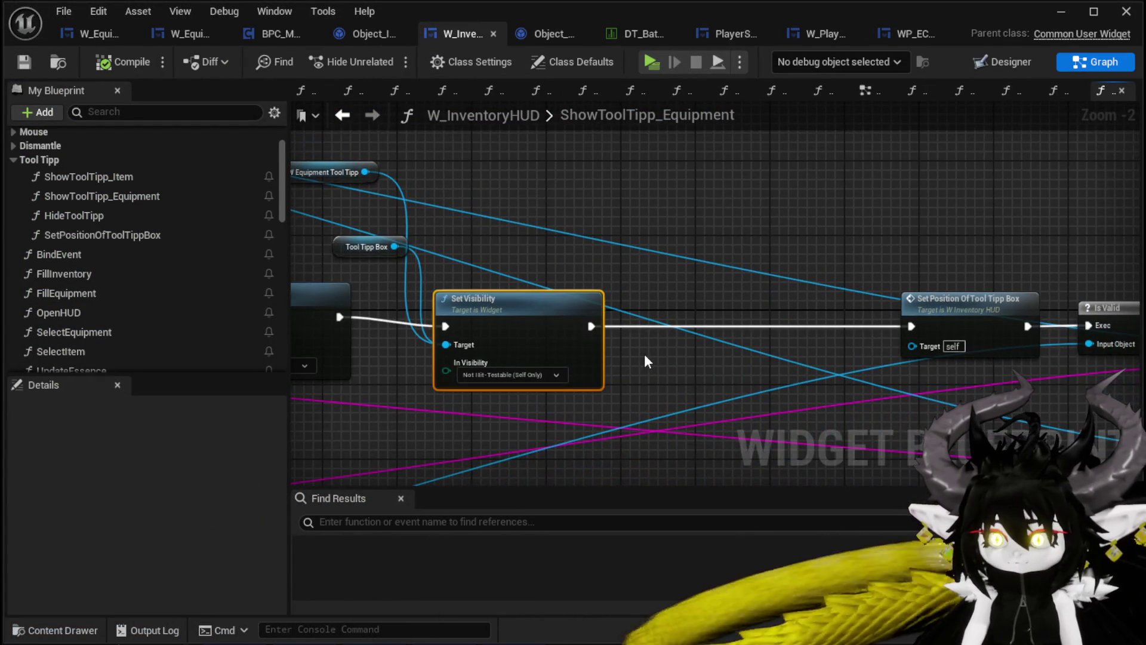
Add a second Set Visibility before Set Position, targeting W Equipment Tool Tipp with Not Hit-Testable (Self & All Children).
{"action": "key", "text": "ctrl+c"}
{"action": "key", "text": "ctrl+v"}
{"action": "left_click_drag", "start_coordinate": [728, 365], "coordinate": [722, 300]}
{"action": "left_click_drag", "start_coordinate": [590, 326], "coordinate": [660, 326]}
{"action": "left_click_drag", "start_coordinate": [806, 326], "coordinate": [911, 326]}
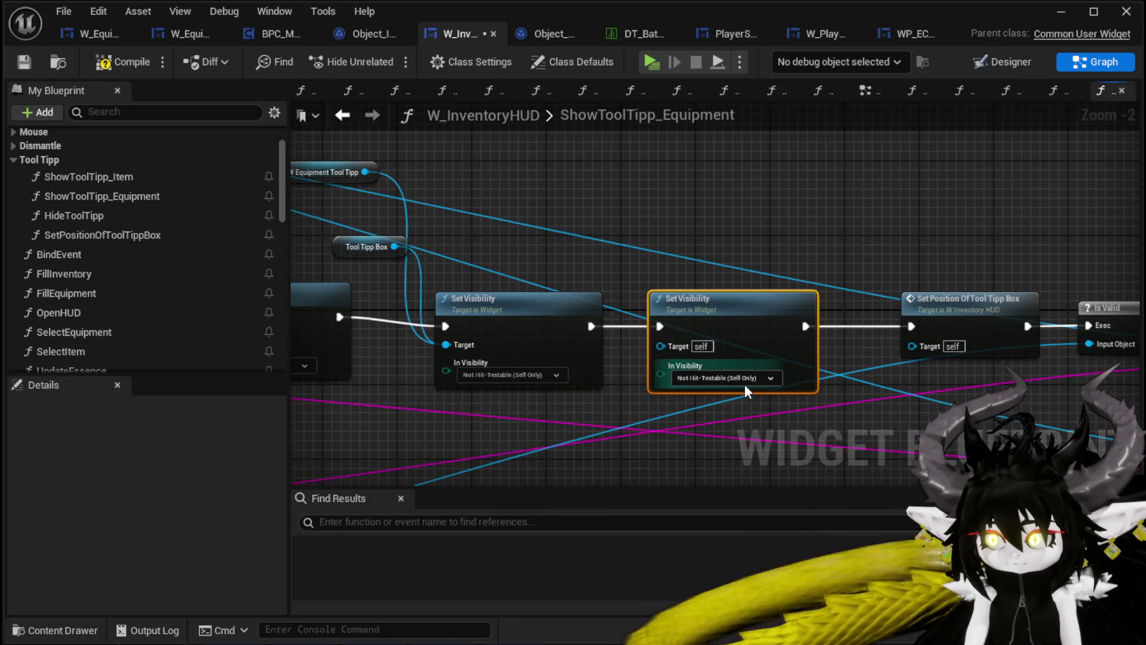
{"action": "left_click", "coordinate": [735, 378]}
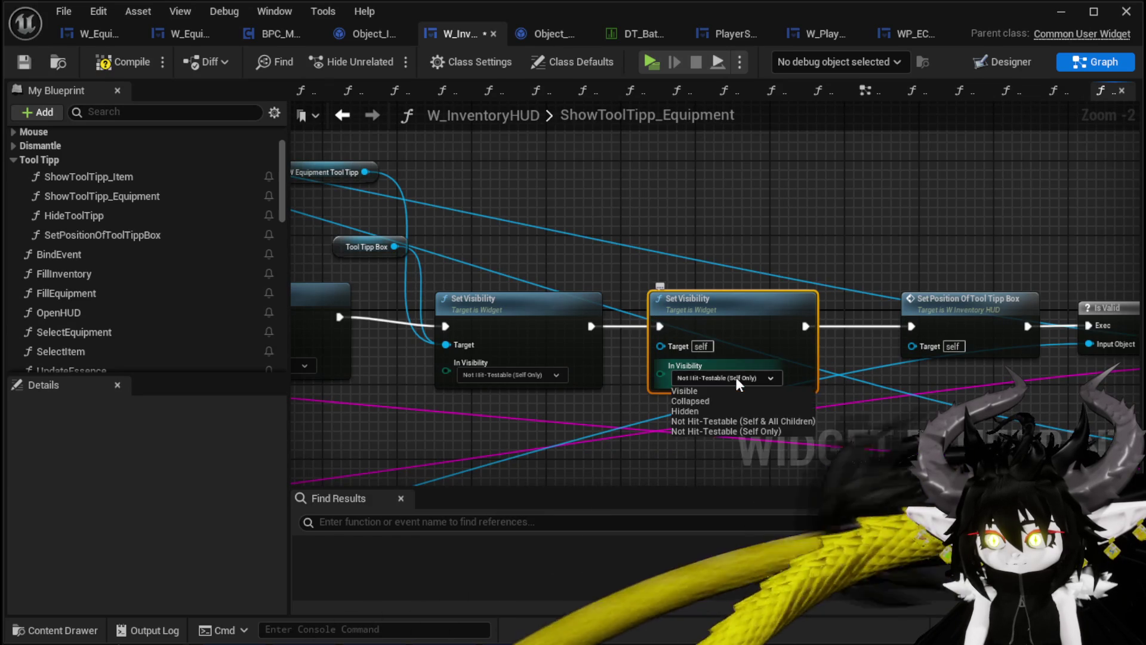
{"action": "left_click", "coordinate": [728, 421]}
{"action": "left_click", "coordinate": [364, 172], "text": "alt"}
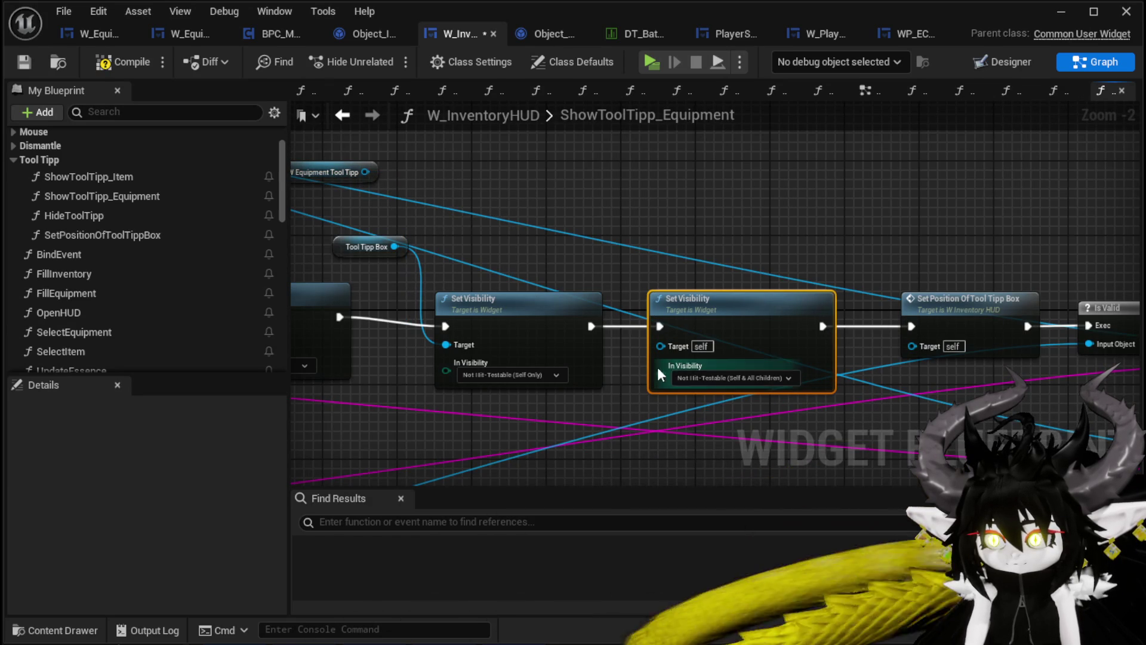
{"action": "mouse_move", "coordinate": [365, 172]}
{"action": "left_mouse_down"}
{"action": "mouse_move", "coordinate": [660, 335]}
{"action": "mouse_move", "coordinate": [661, 346]}
{"action": "left_mouse_up"}
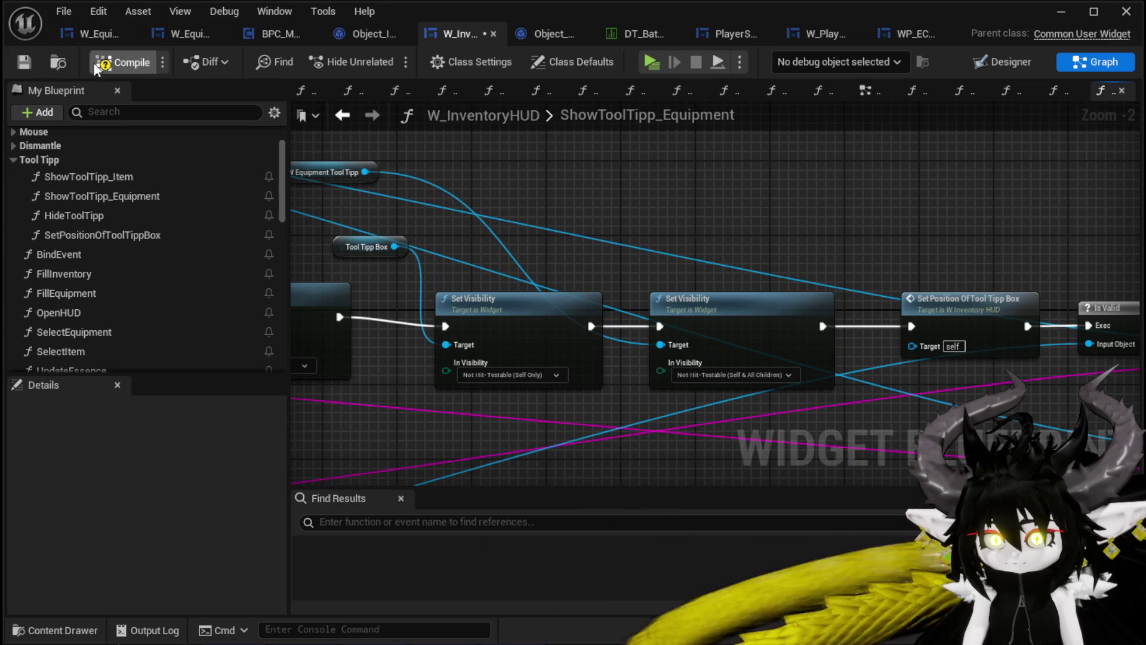
{"action": "left_click", "coordinate": [1066, 16]}
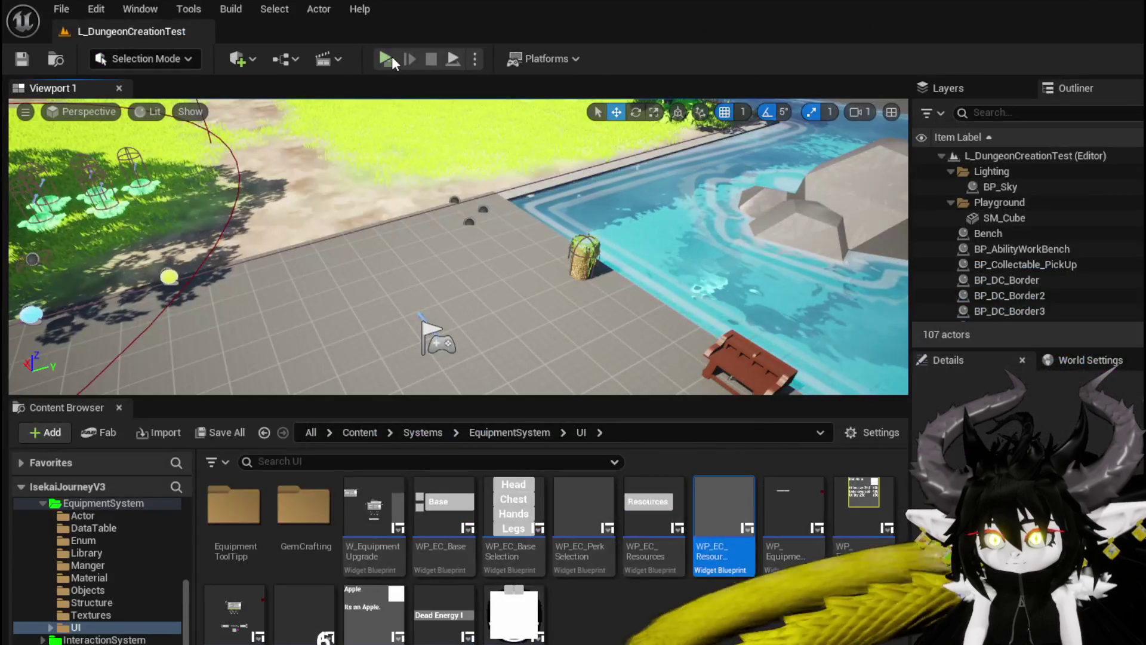
Start another play test, open the equipment grid and show Iron_Chest's item actions.
{"action": "key", "text": "alt+p"}
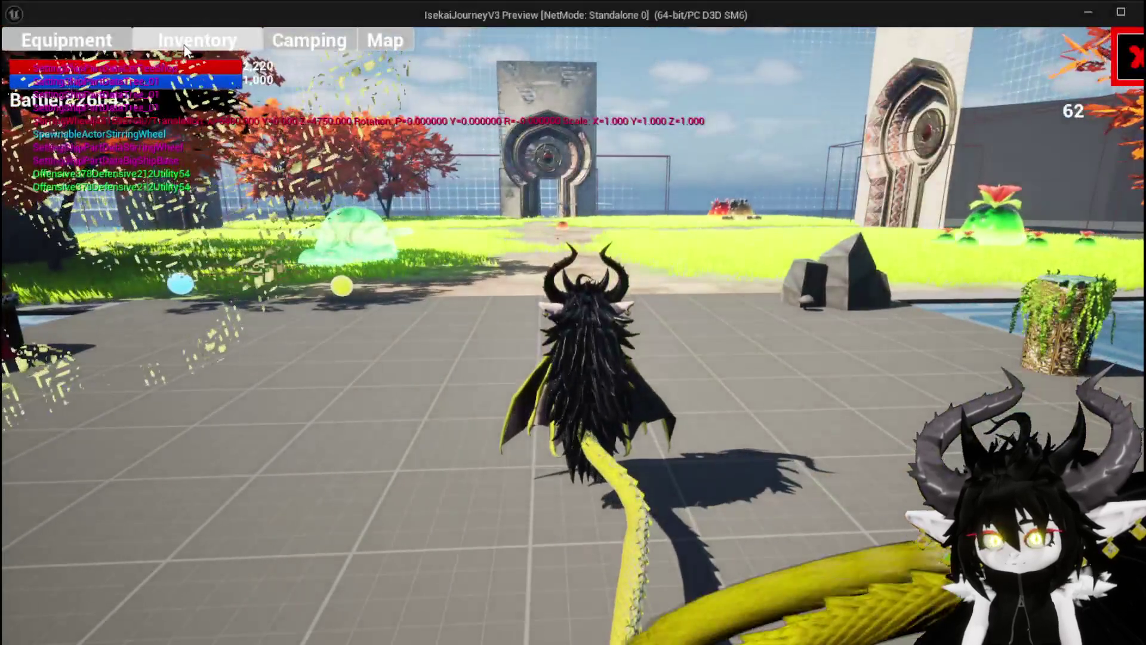
{"action": "left_click", "coordinate": [186, 42]}
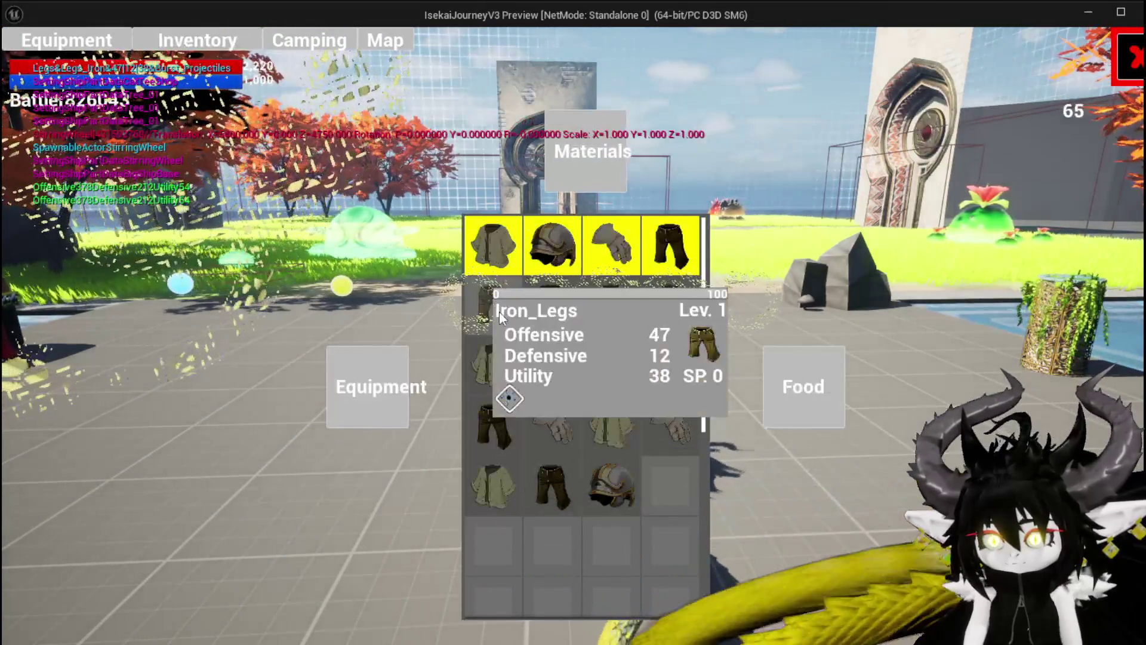
{"action": "left_click", "coordinate": [615, 322]}
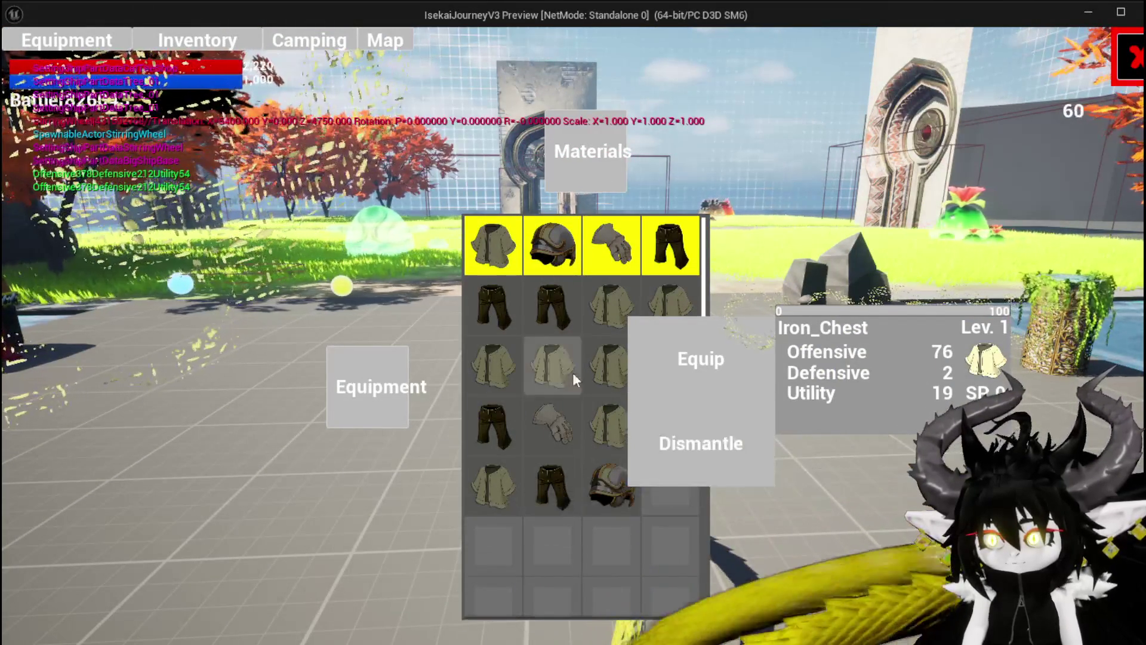
Open the Equip/Dismantle popups on a series of other equipment slots.
{"action": "left_click", "coordinate": [528, 328]}
{"action": "left_click", "coordinate": [503, 303]}
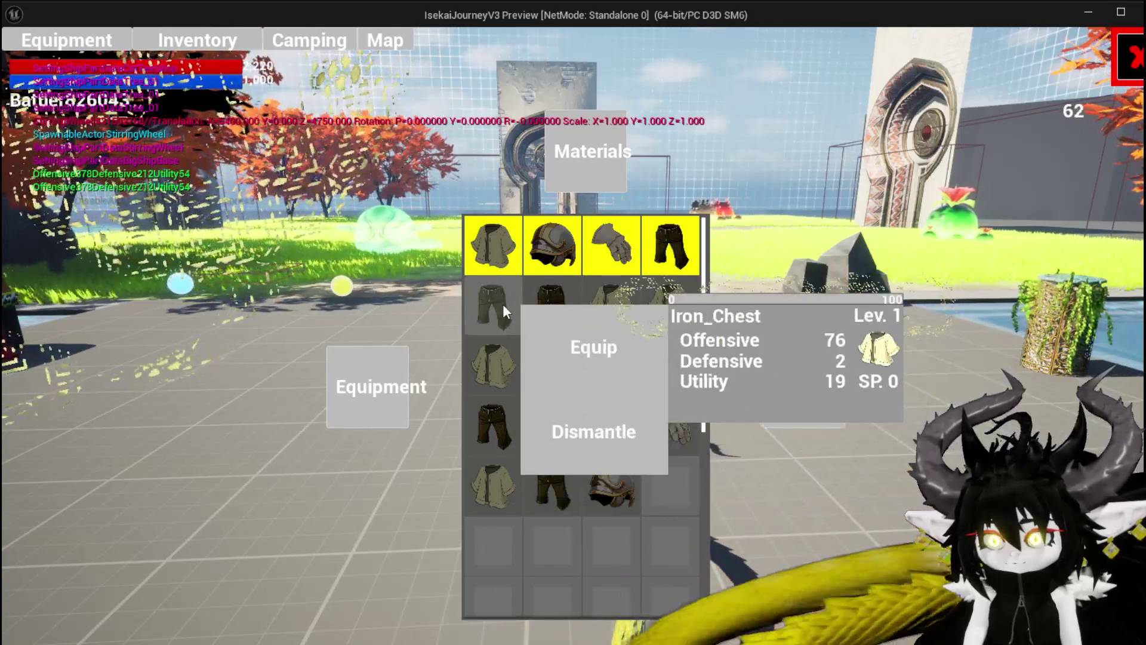
{"action": "left_click", "coordinate": [497, 484]}
{"action": "left_click", "coordinate": [539, 406]}
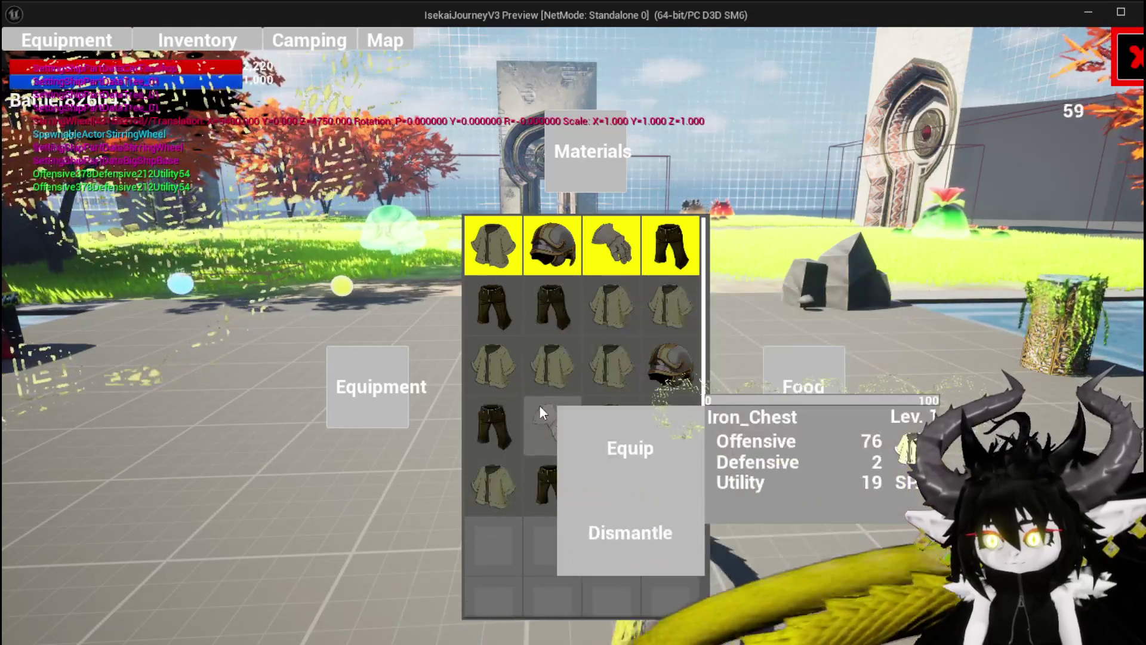
{"action": "left_click", "coordinate": [468, 399]}
{"action": "left_click", "coordinate": [481, 348]}
{"action": "left_click", "coordinate": [501, 309]}
{"action": "left_click", "coordinate": [570, 301]}
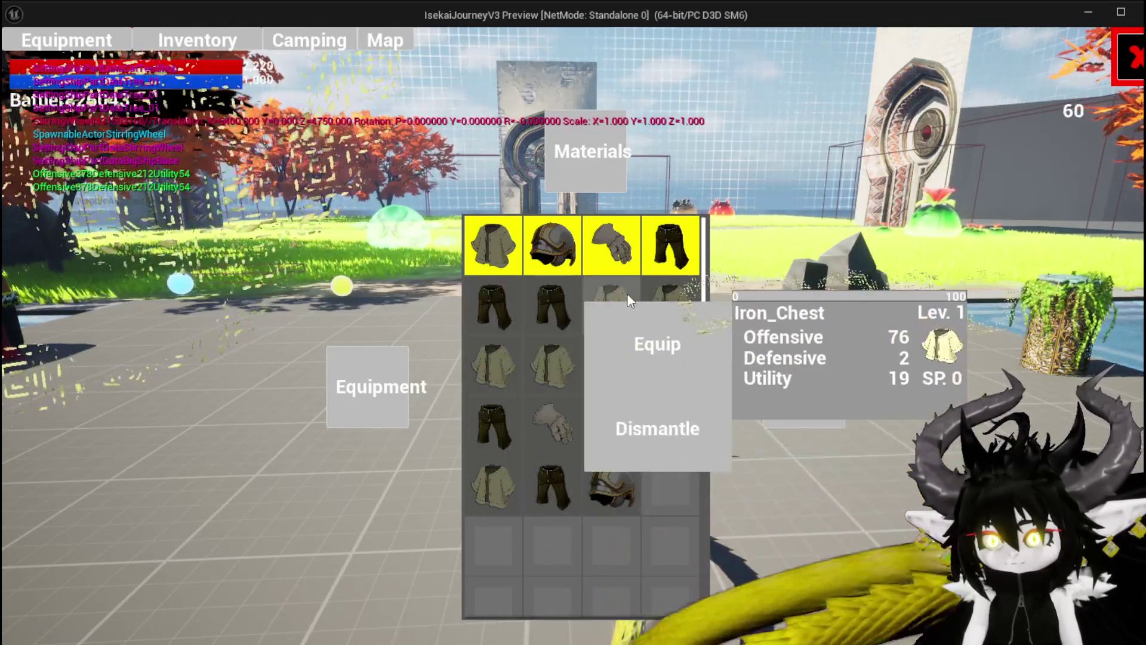
{"action": "left_click", "coordinate": [630, 292]}
{"action": "left_click", "coordinate": [665, 289]}
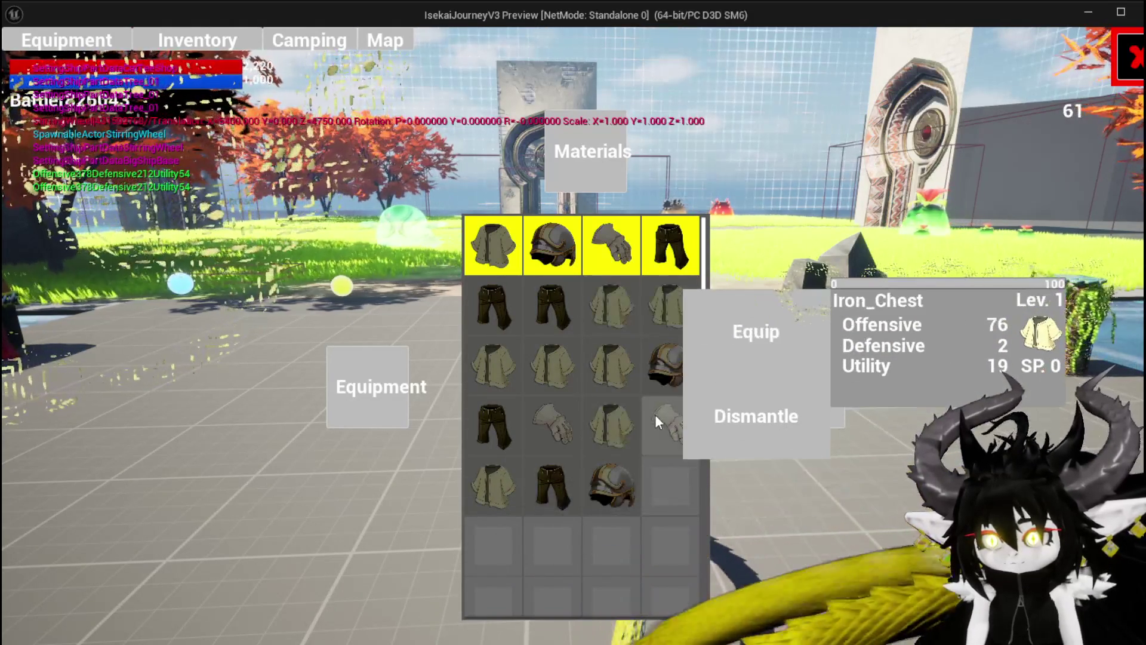
{"action": "left_click", "coordinate": [655, 415]}
{"action": "left_click", "coordinate": [661, 315]}
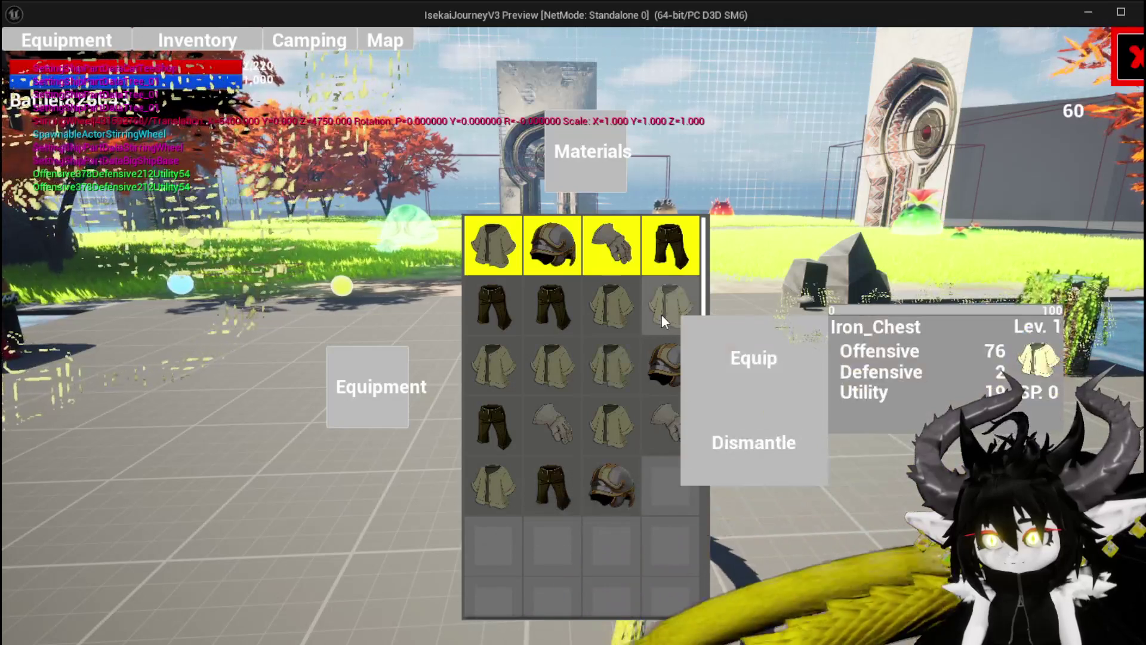
{"action": "left_click", "coordinate": [536, 305]}
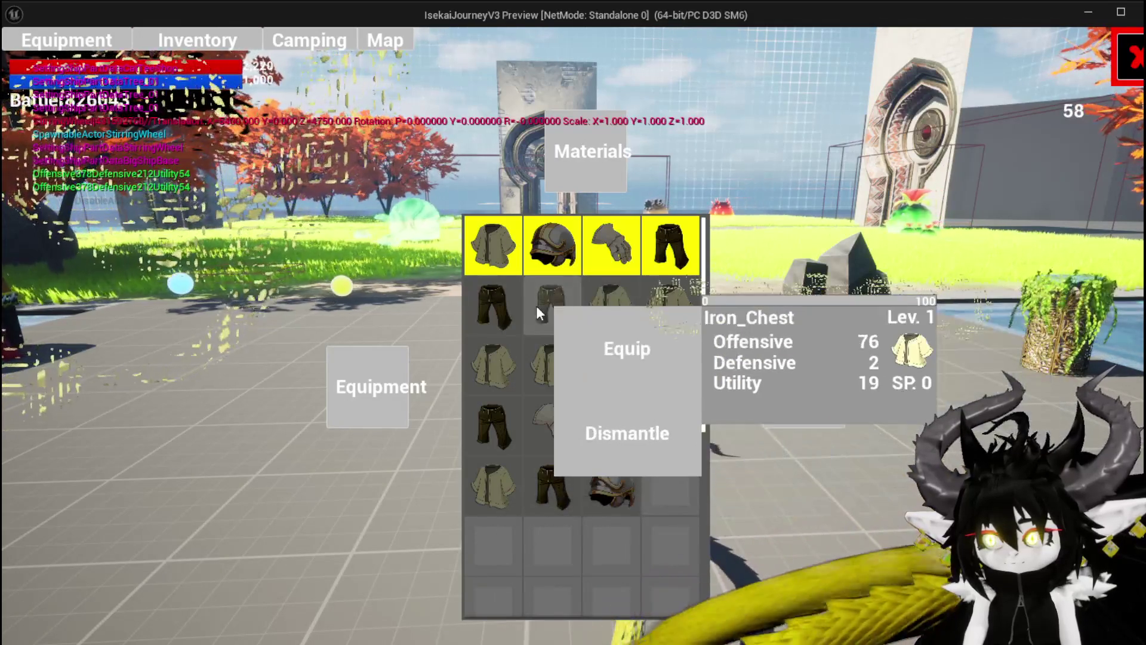
{"action": "left_click", "coordinate": [499, 321]}
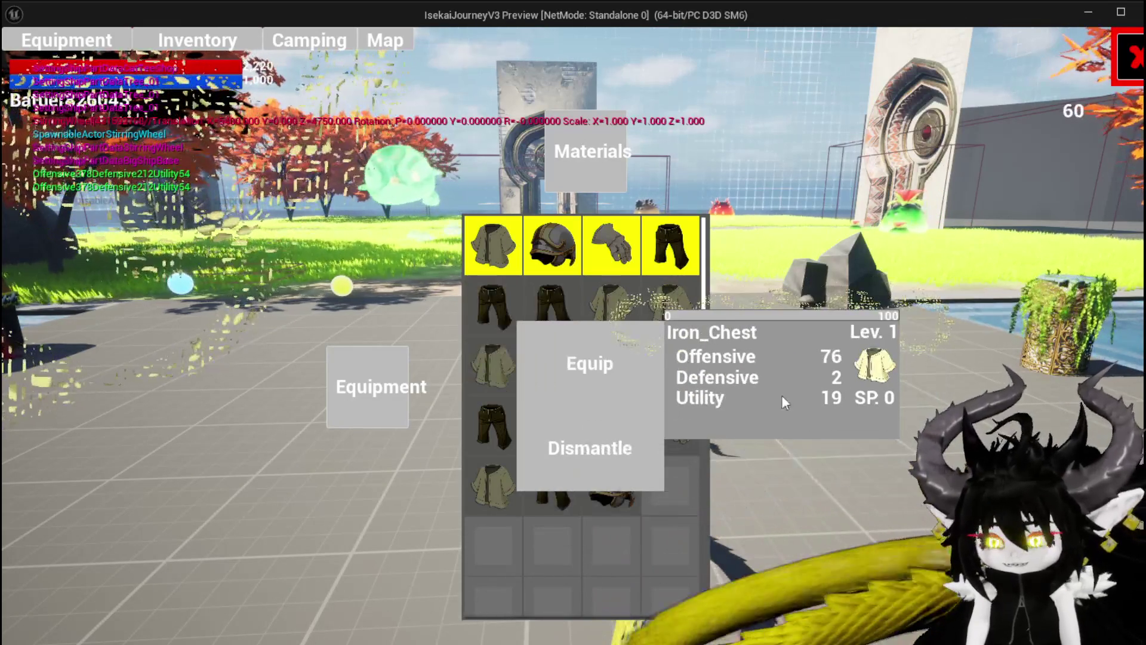
Recheck item popups across slots, including Iron_Chest's stats tooltip, then end the play session.
{"action": "left_click", "coordinate": [646, 302]}
{"action": "left_click", "coordinate": [540, 303]}
{"action": "left_click", "coordinate": [493, 317]}
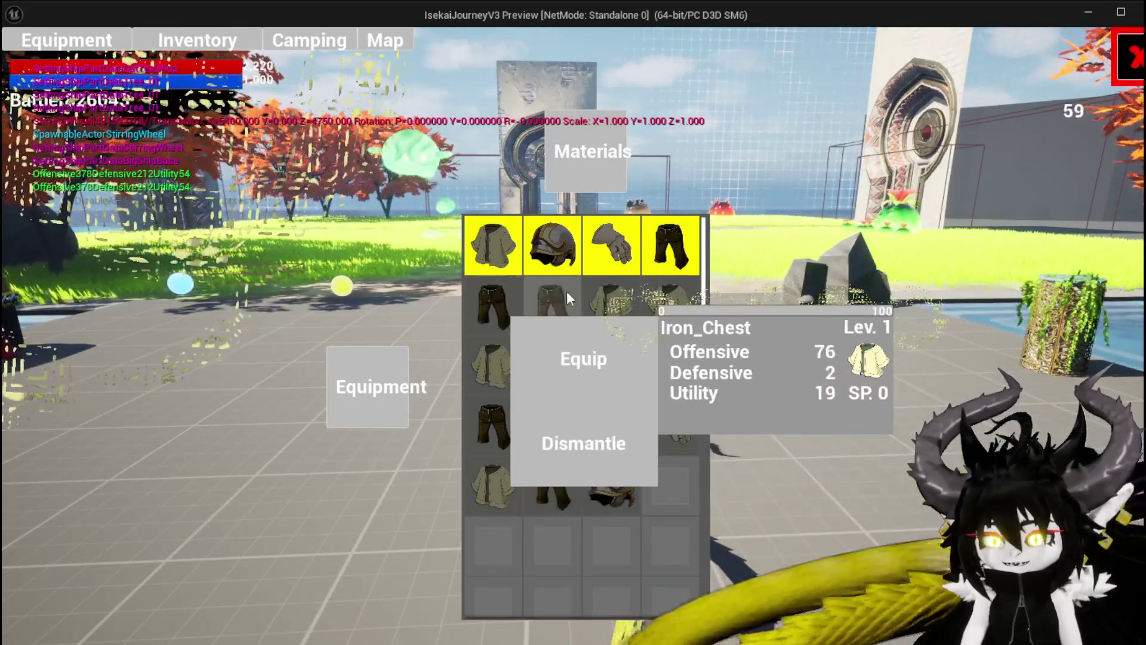
{"action": "left_click", "coordinate": [593, 290]}
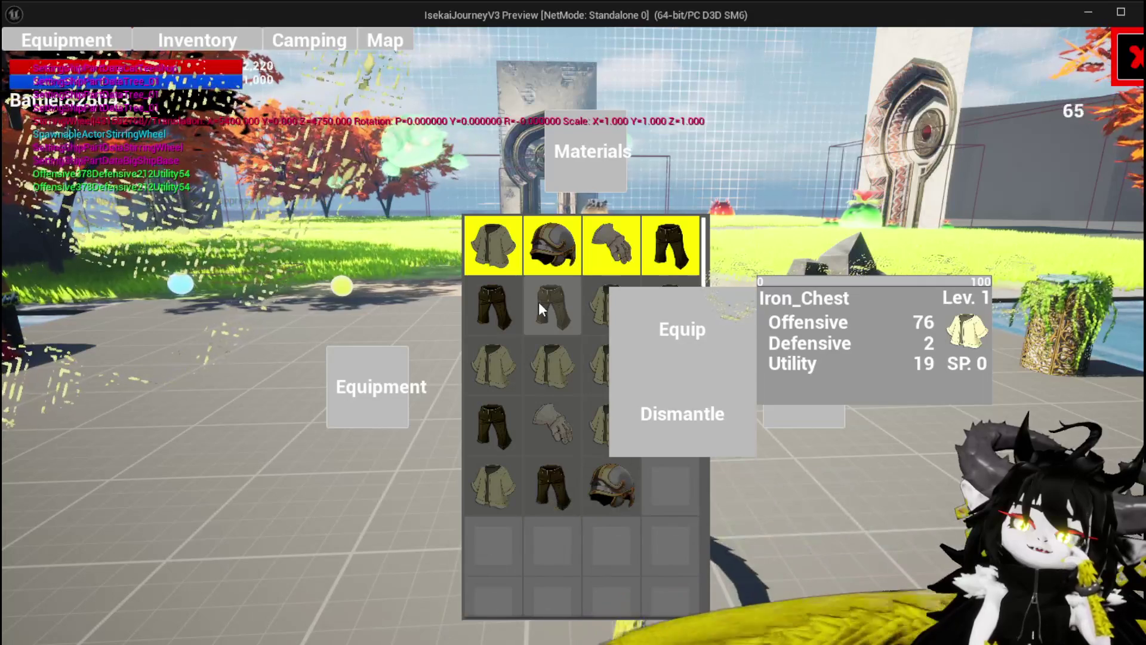
{"action": "left_click", "coordinate": [538, 302]}
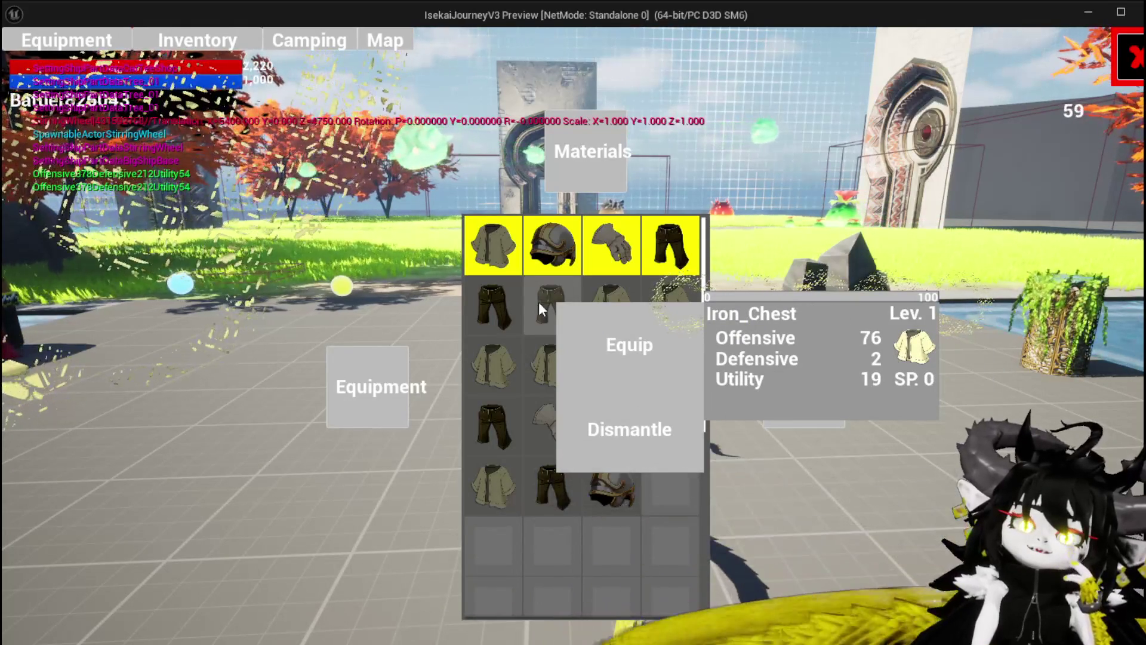
{"action": "left_click", "coordinate": [625, 293]}
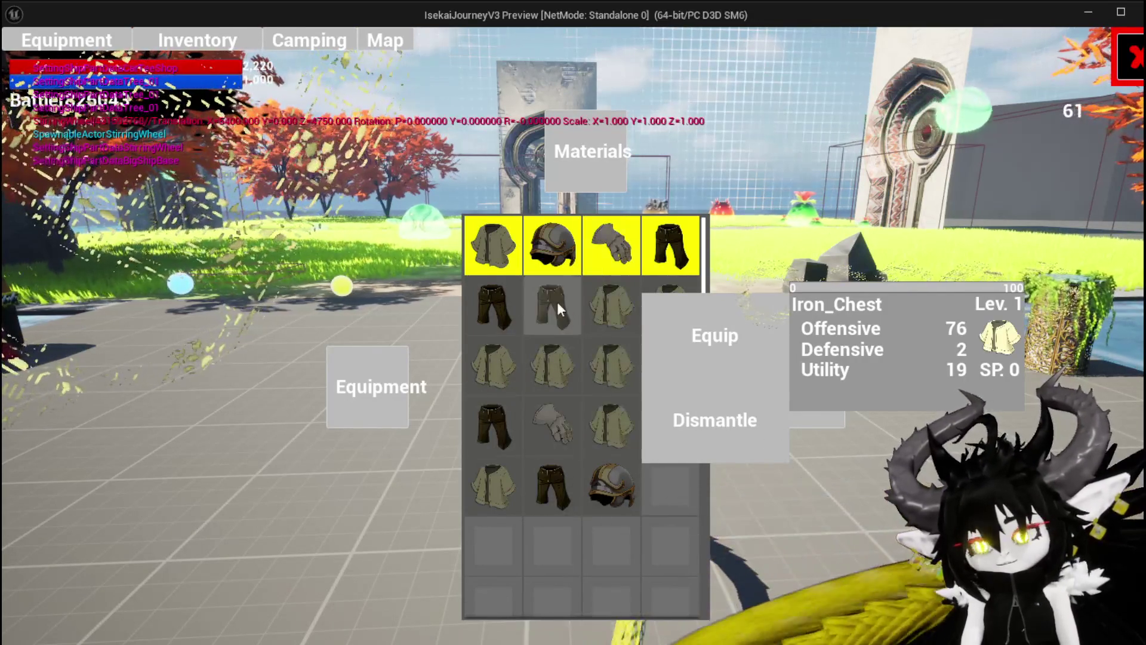
{"action": "left_click", "coordinate": [520, 306]}
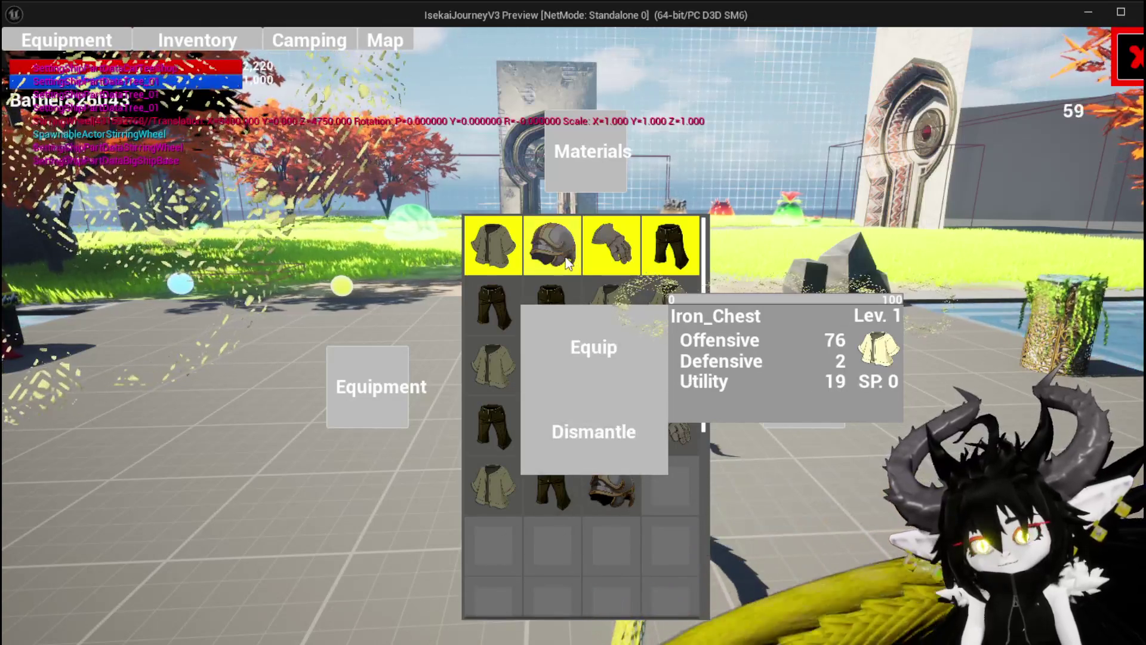
{"action": "left_click", "coordinate": [607, 294]}
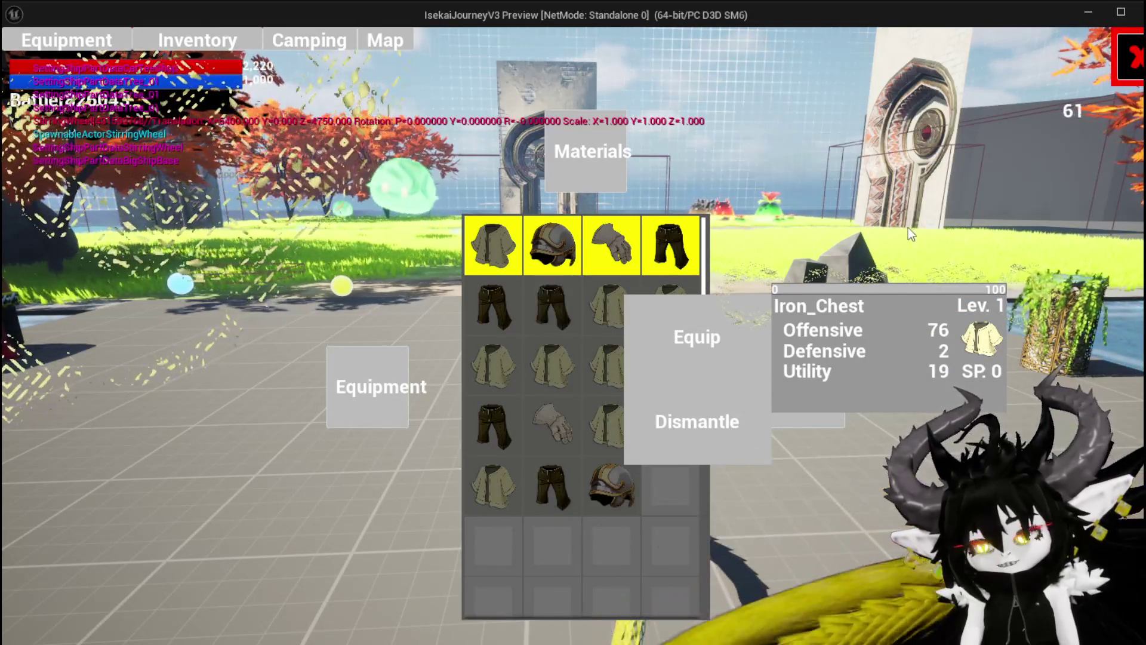
{"action": "left_click", "coordinate": [565, 317]}
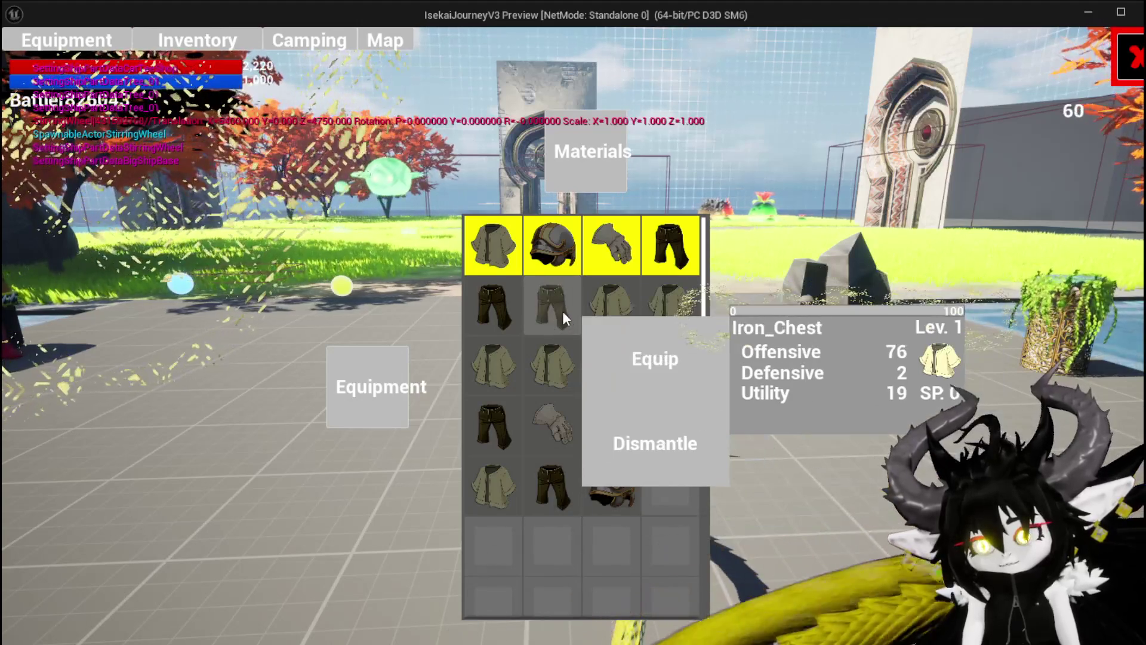
{"action": "key", "text": "Escape"}
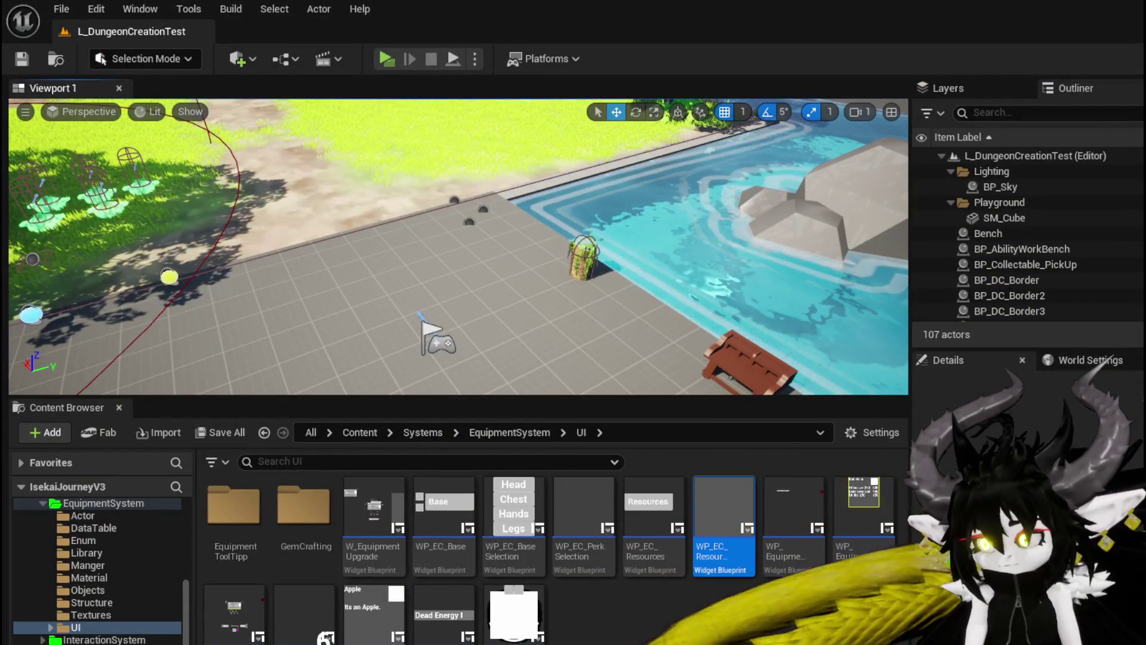
Inspect W_InventoryHUD's On Mouse Button Down graph, then minimize the editor and start a new Play preview.
{"action": "key", "text": "alt+Tab"}
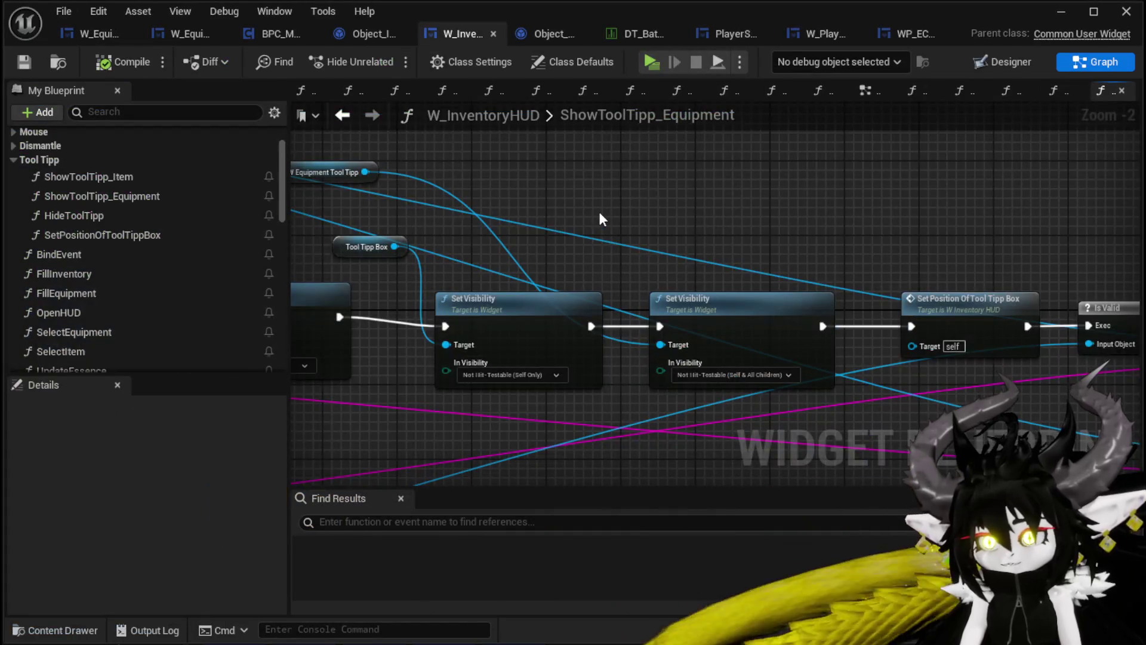
{"action": "left_click_drag", "start_coordinate": [552, 217], "coordinate": [570, 188]}
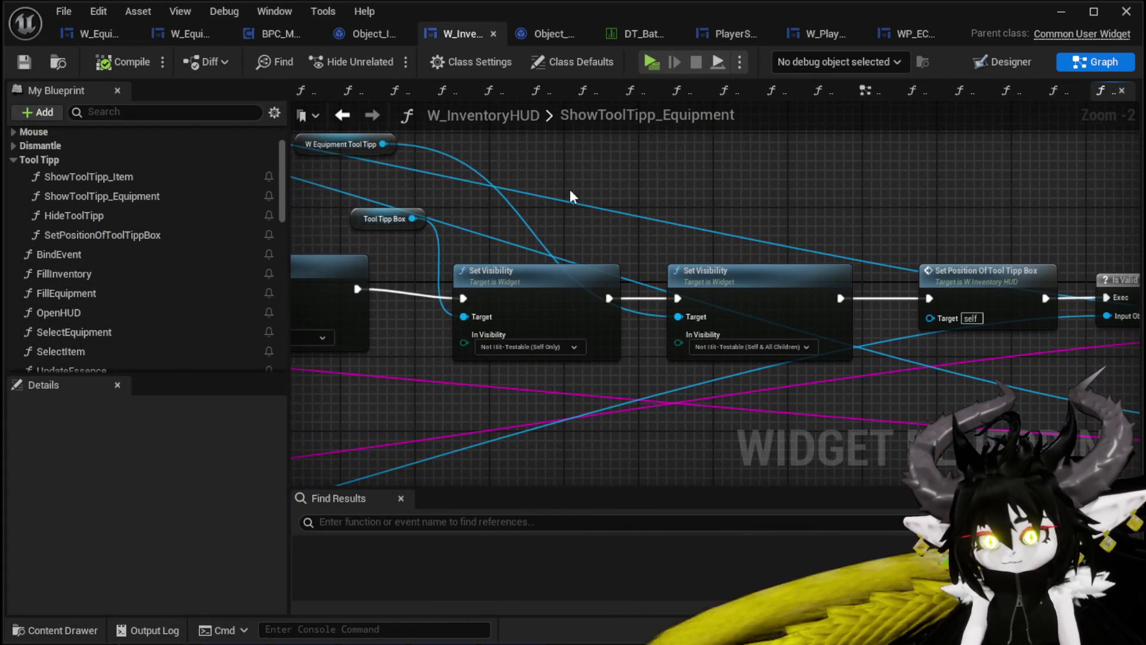
{"action": "scroll", "coordinate": [216, 225], "scroll_direction": "up", "scroll_amount": 3}
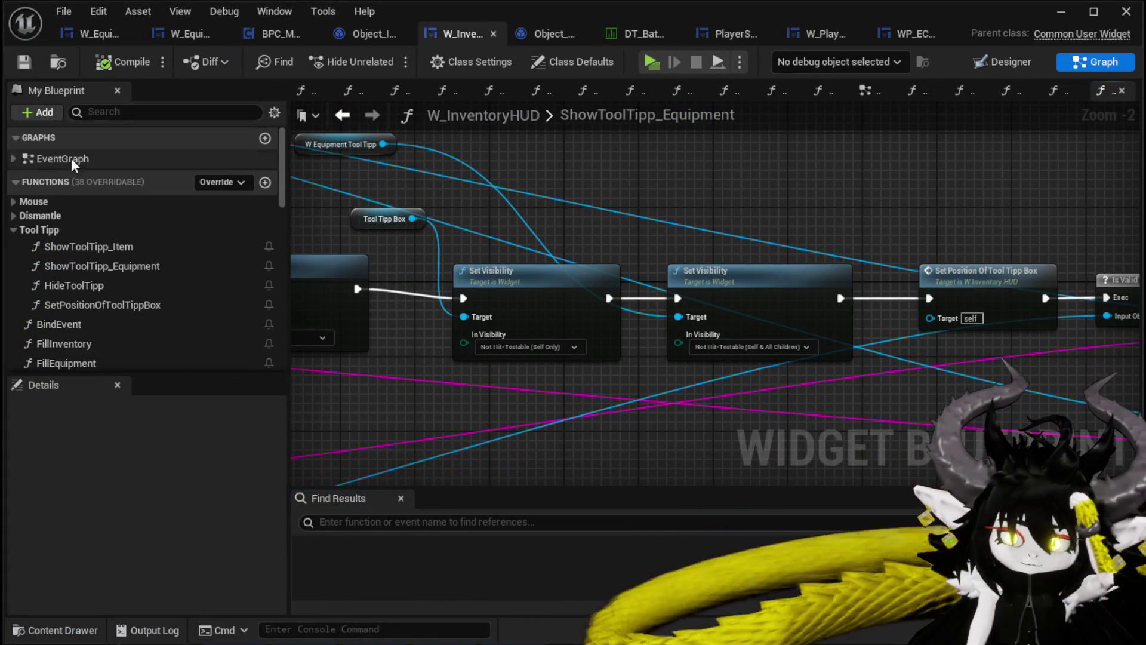
{"action": "left_click", "coordinate": [15, 201]}
{"action": "double_click", "coordinate": [116, 218]}
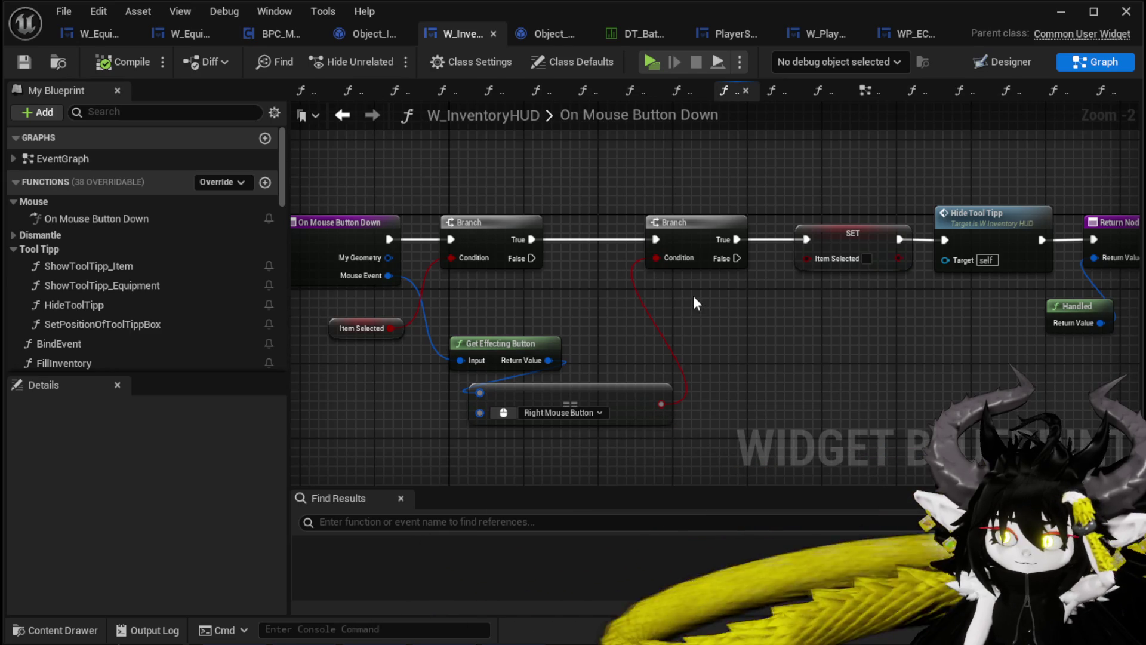
{"action": "mouse_move", "coordinate": [693, 297]}
{"action": "left_mouse_down"}
{"action": "mouse_move", "coordinate": [561, 293]}
{"action": "mouse_move", "coordinate": [732, 297]}
{"action": "left_mouse_up"}
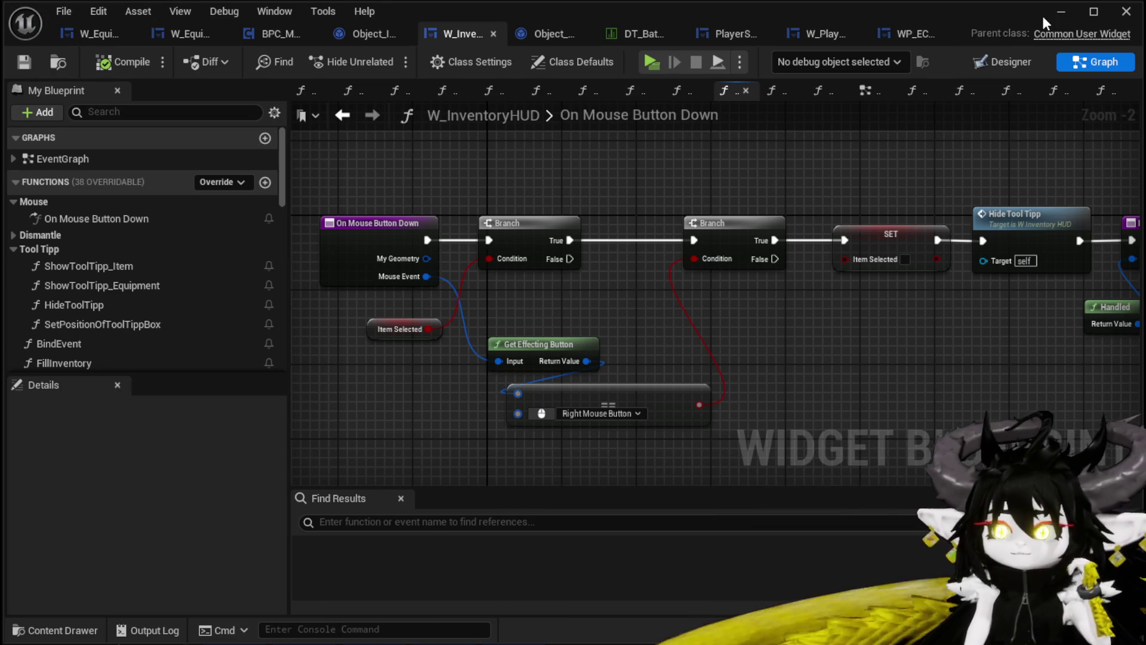
{"action": "left_click", "coordinate": [1061, 12]}
{"action": "left_click", "coordinate": [379, 57]}
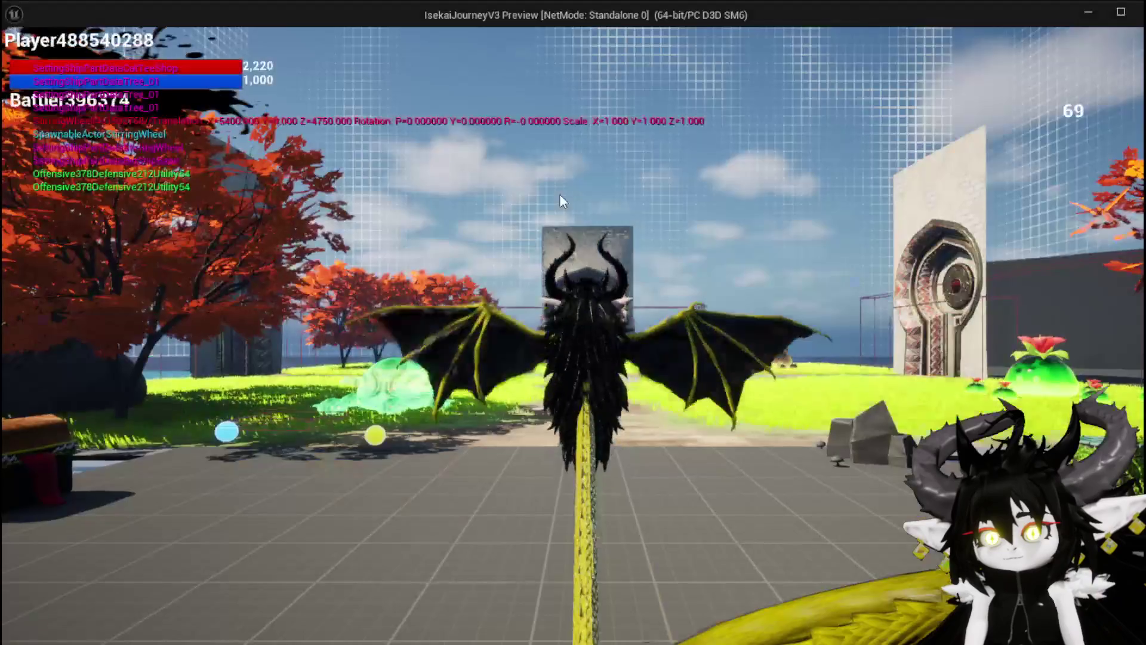
Open the Equipment grid and check the Iron_Chest and Iron_Head popups, then close the popup.
{"action": "key", "text": "Tab"}
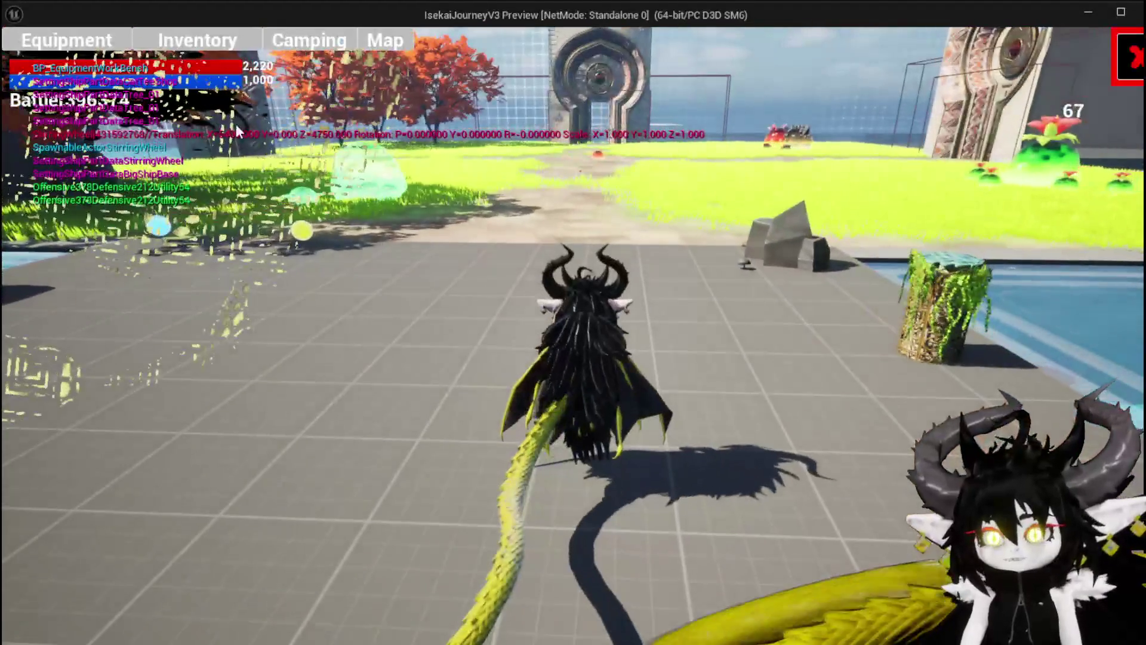
{"action": "left_click", "coordinate": [382, 359]}
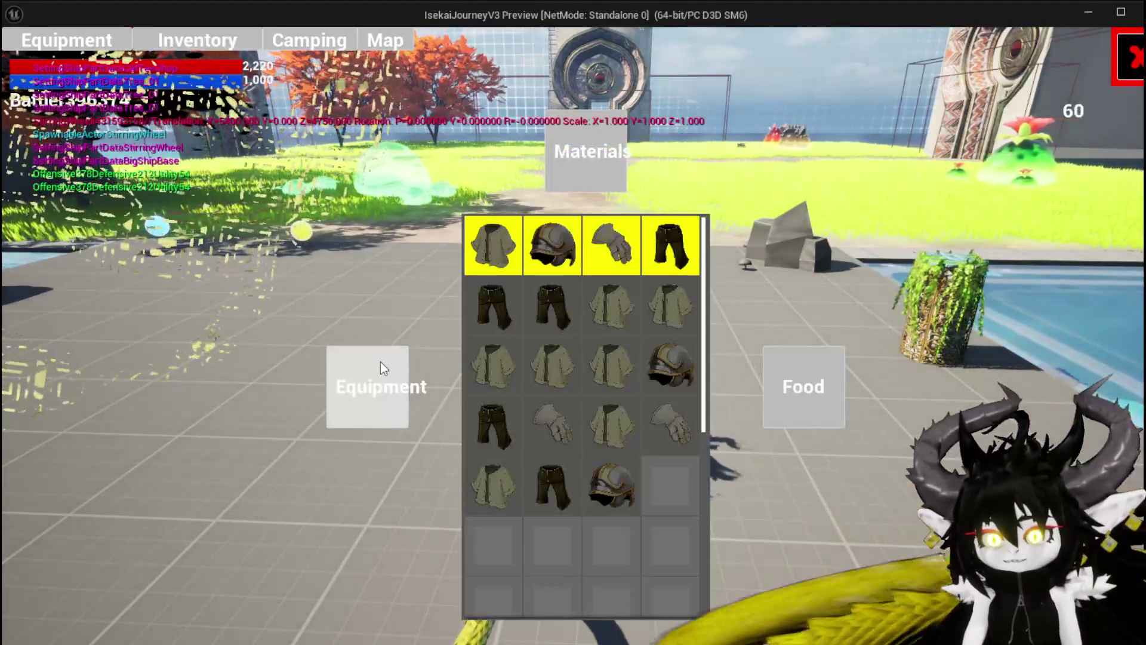
{"action": "left_click", "coordinate": [551, 316]}
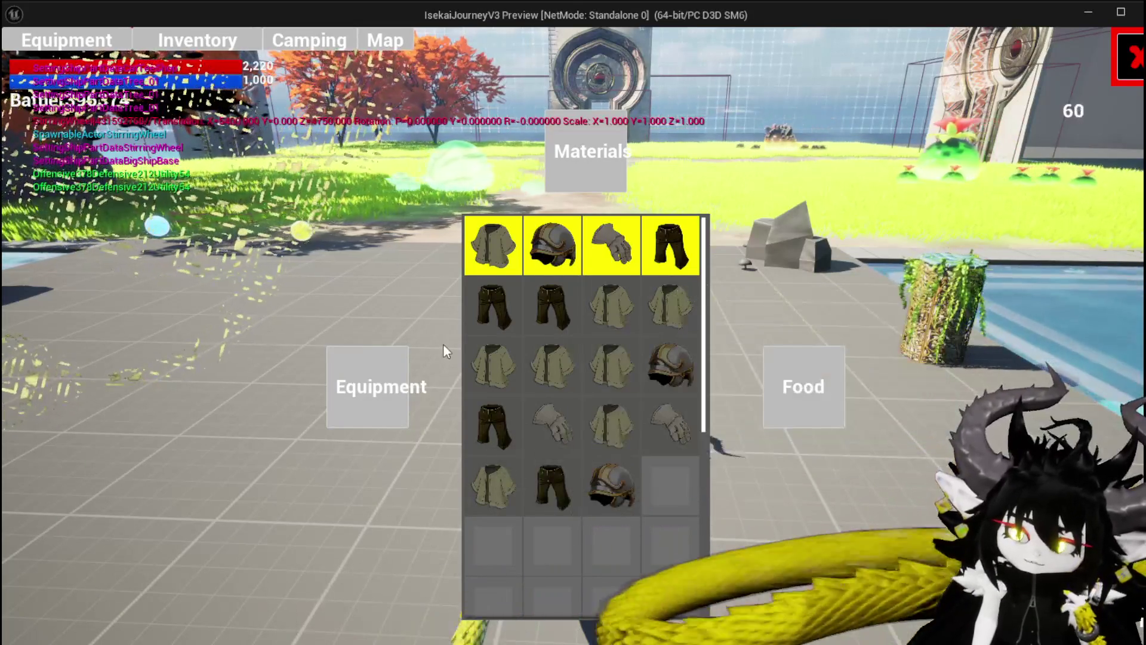
{"action": "left_click", "coordinate": [683, 310]}
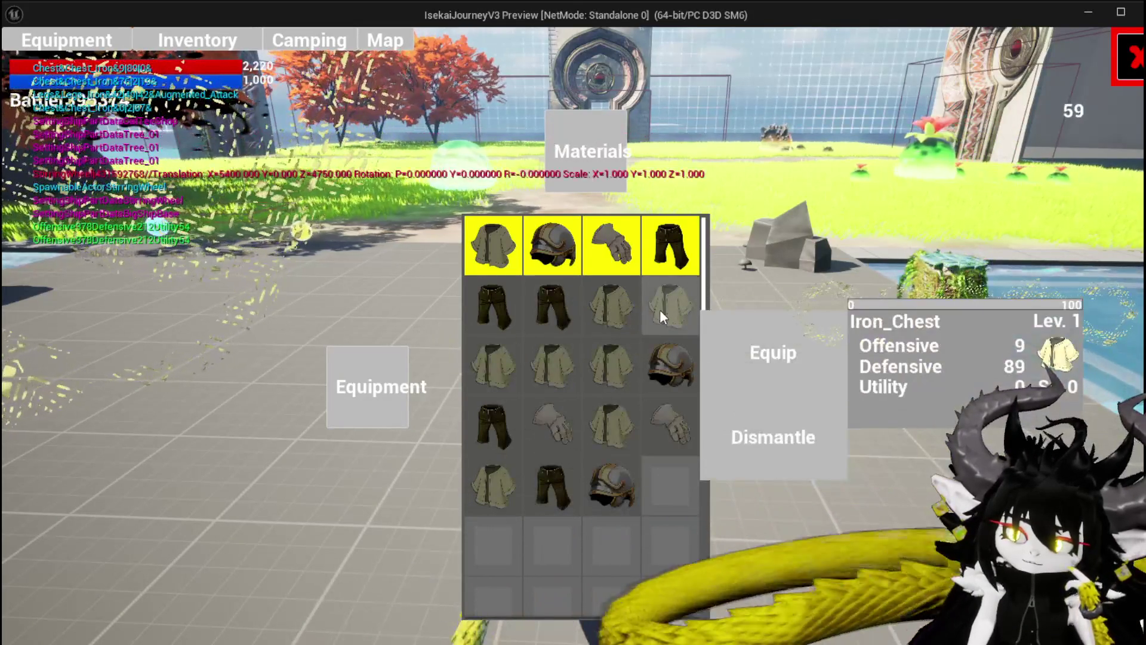
{"action": "left_click", "coordinate": [653, 362]}
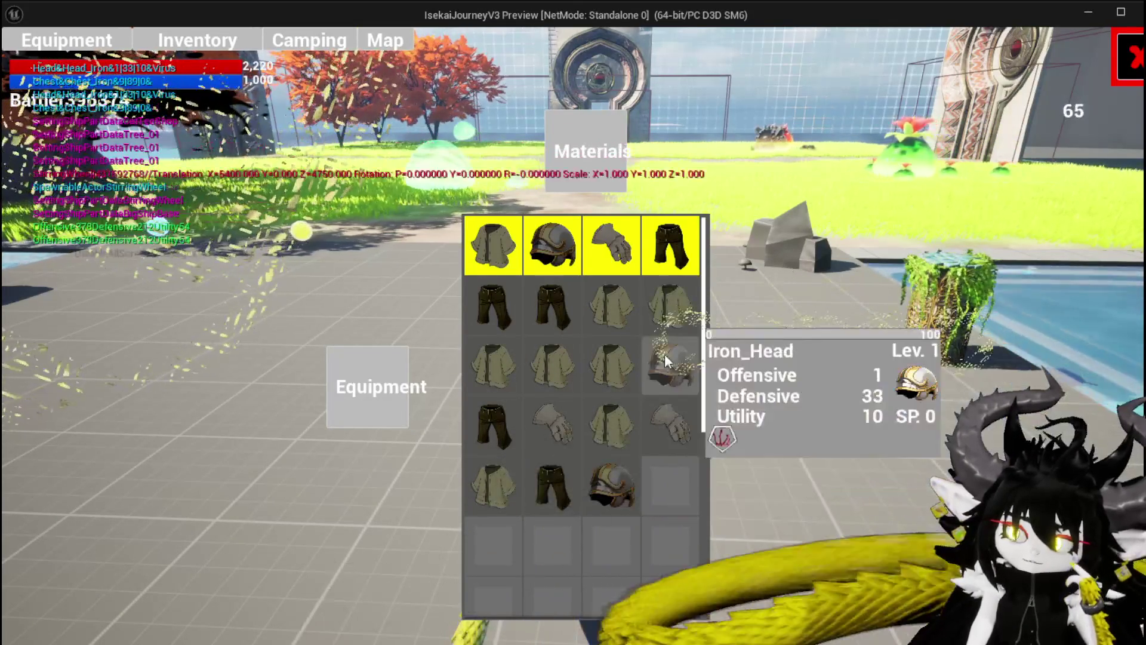
{"action": "mouse_move", "coordinate": [679, 352]}
{"action": "left_click", "coordinate": [674, 311]}
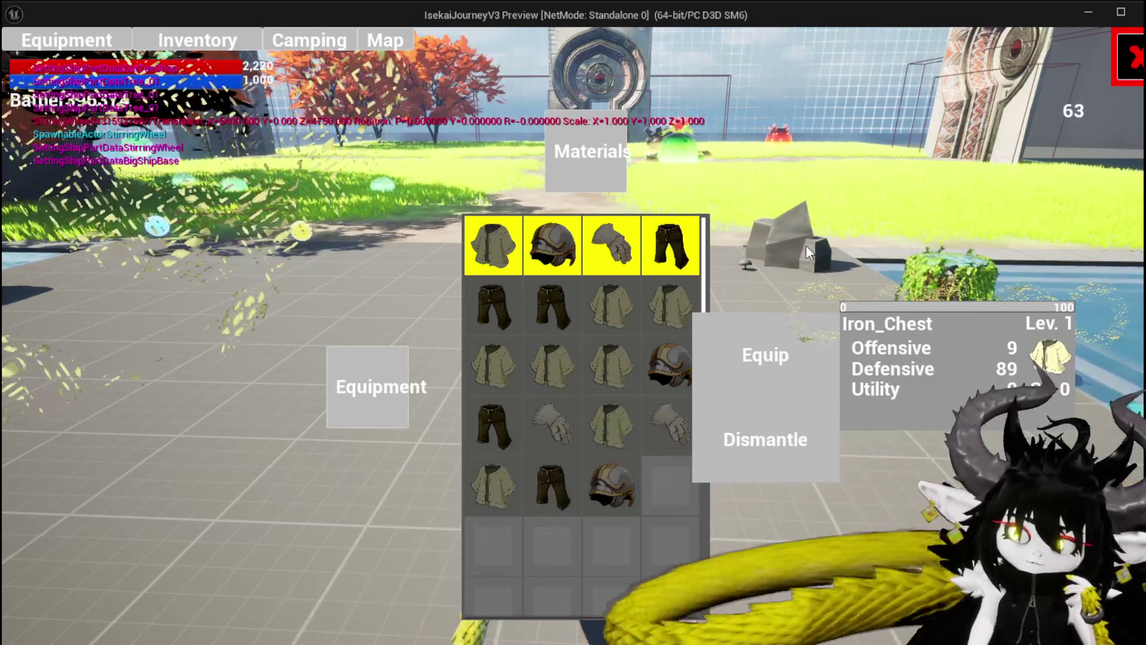
{"action": "left_click", "coordinate": [632, 298]}
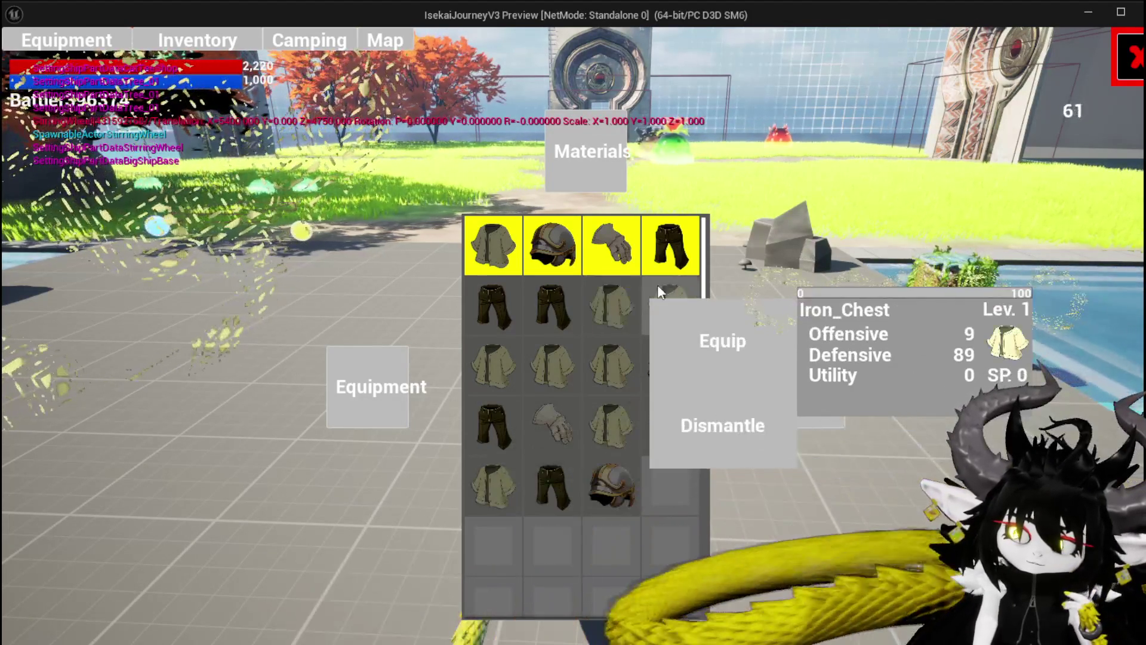
{"action": "left_click", "coordinate": [610, 288]}
{"action": "left_click", "coordinate": [774, 246]}
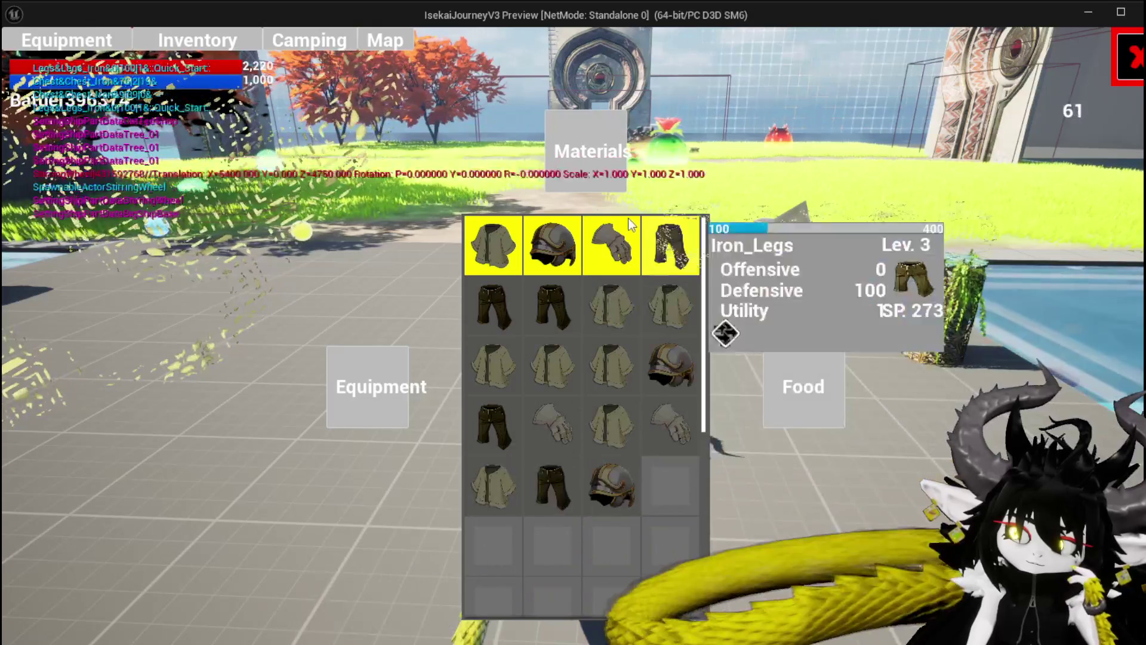
Switch to Materials and check popups on a material, an empty slot and Essence, closing each.
{"action": "left_click", "coordinate": [582, 174]}
{"action": "left_click", "coordinate": [562, 248]}
{"action": "left_click", "coordinate": [765, 202]}
{"action": "left_click", "coordinate": [788, 219]}
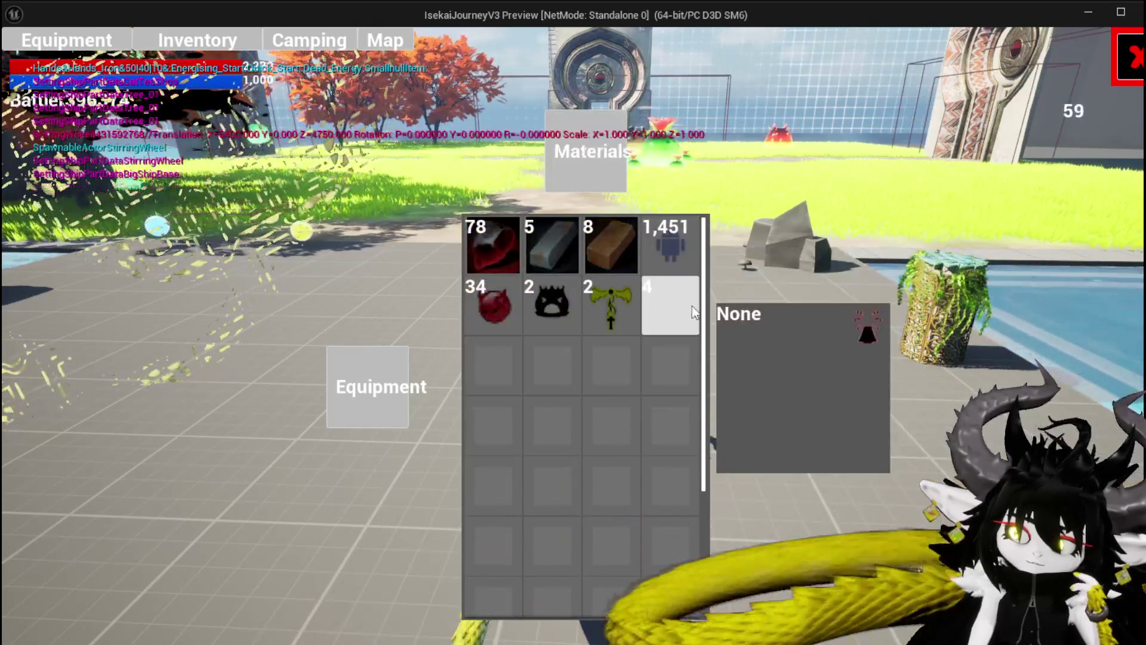
{"action": "left_click", "coordinate": [804, 231]}
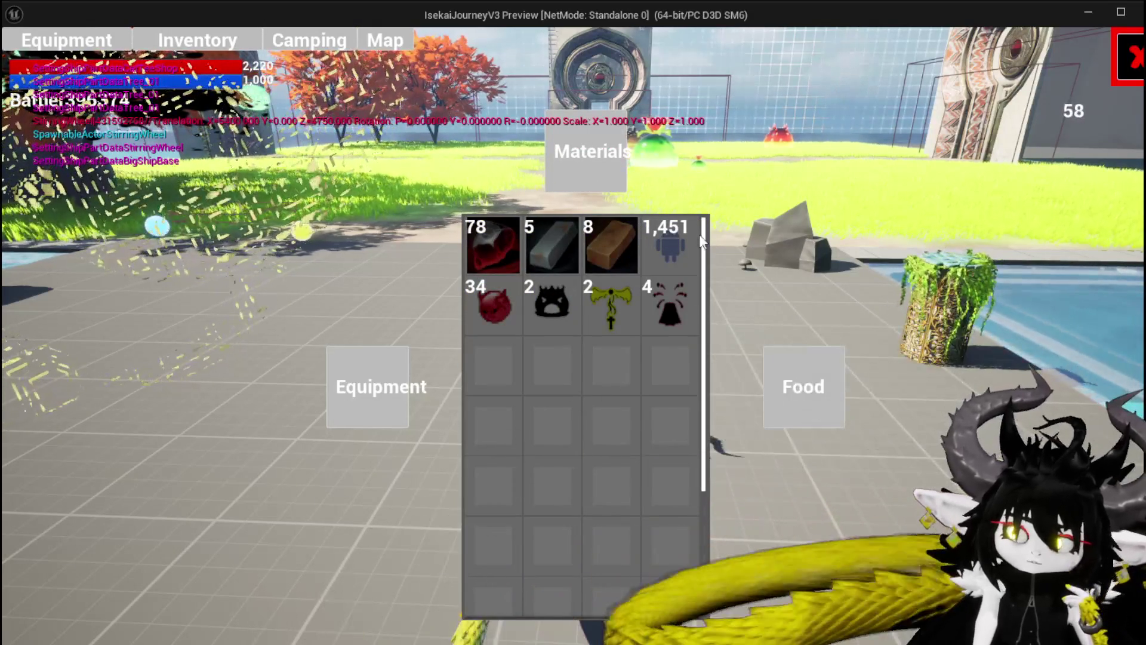
{"action": "left_click", "coordinate": [668, 243]}
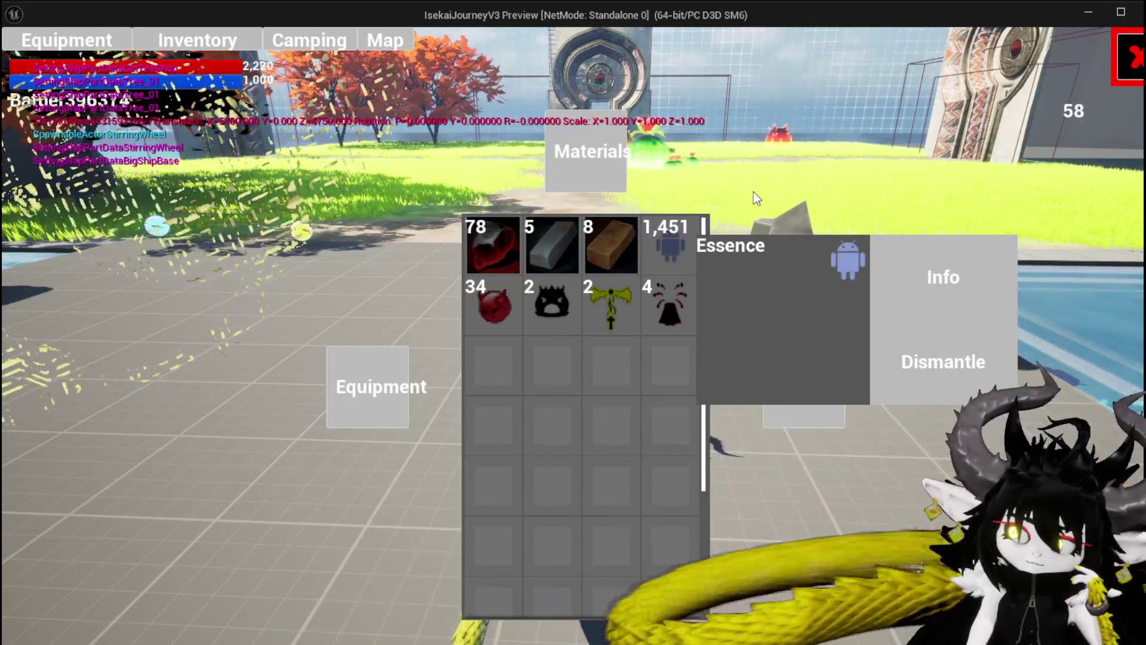
{"action": "left_click", "coordinate": [753, 192]}
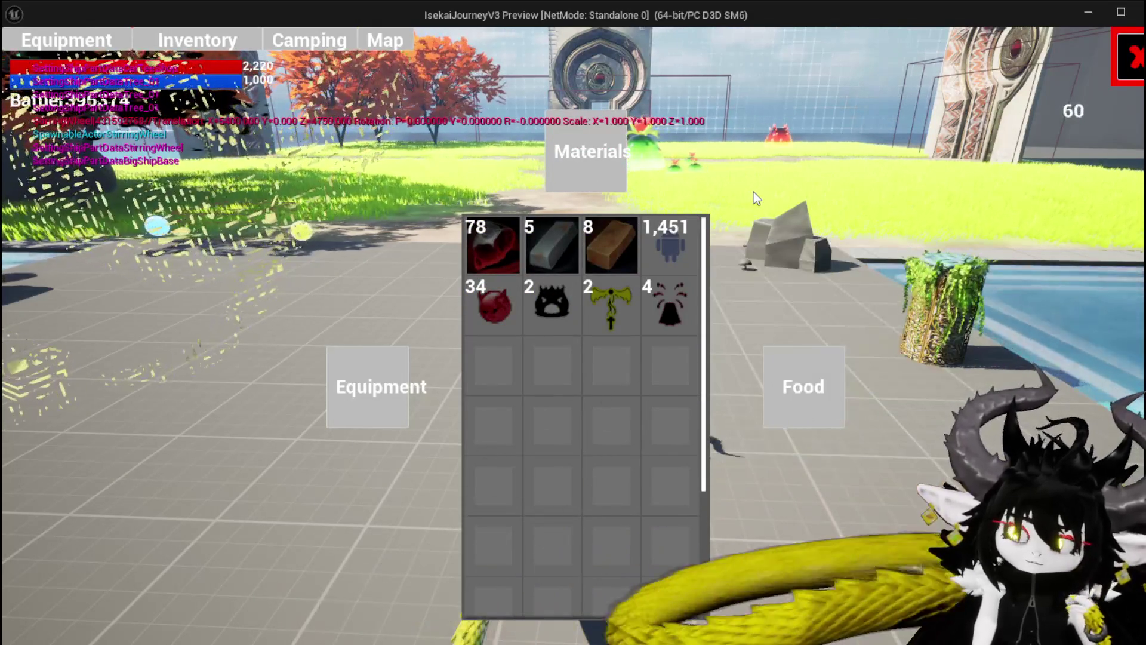
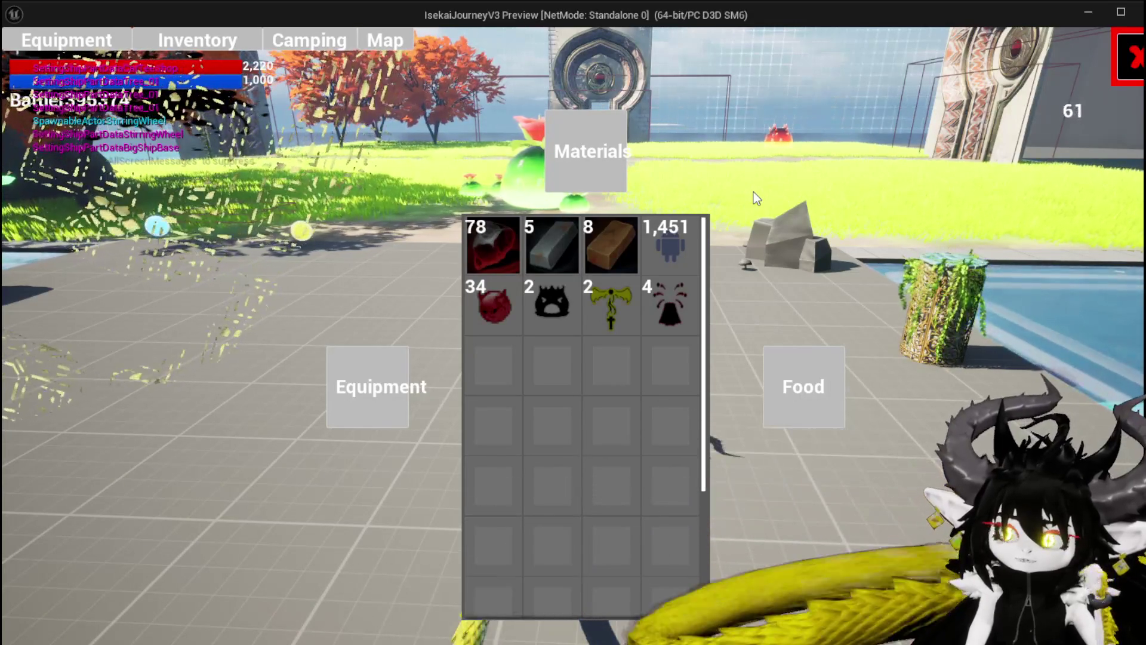
Check the Essence and Iron_Legs item action popups in the preview, then stop play.
{"action": "left_click", "coordinate": [675, 244]}
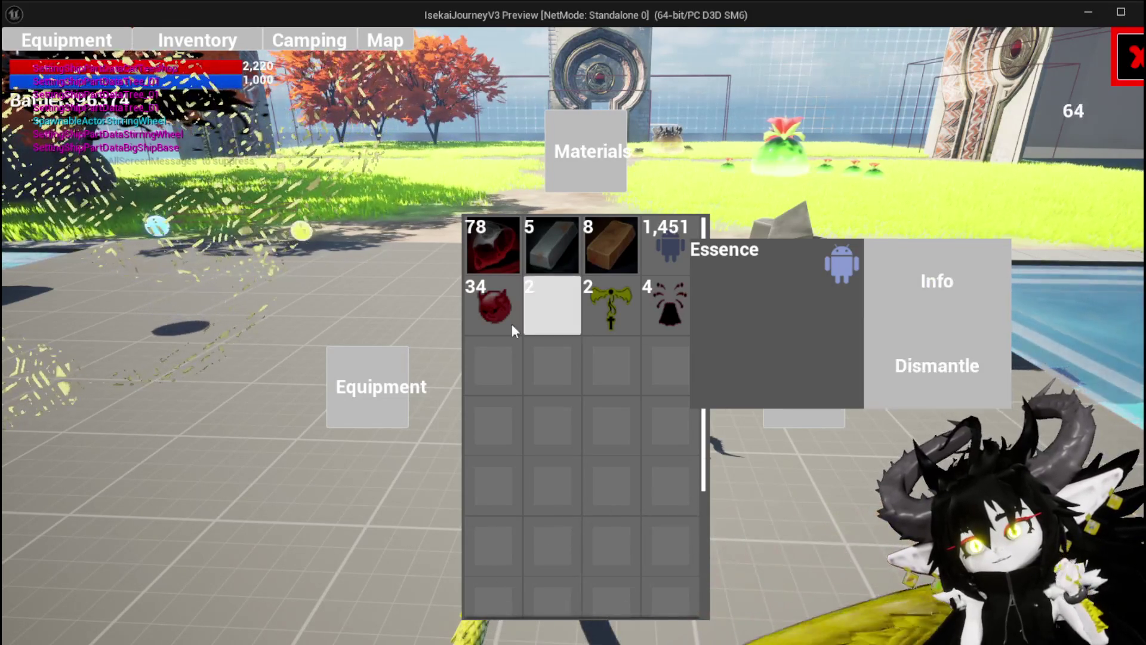
{"action": "left_click", "coordinate": [375, 417]}
{"action": "left_click", "coordinate": [556, 321]}
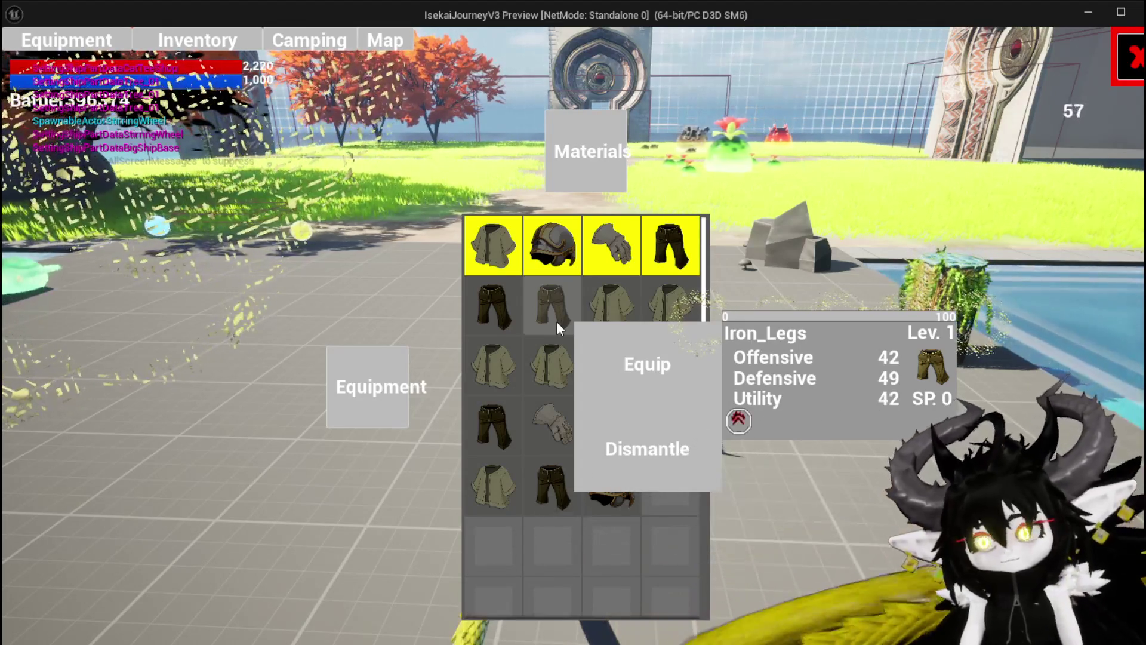
{"action": "key", "text": "Escape"}
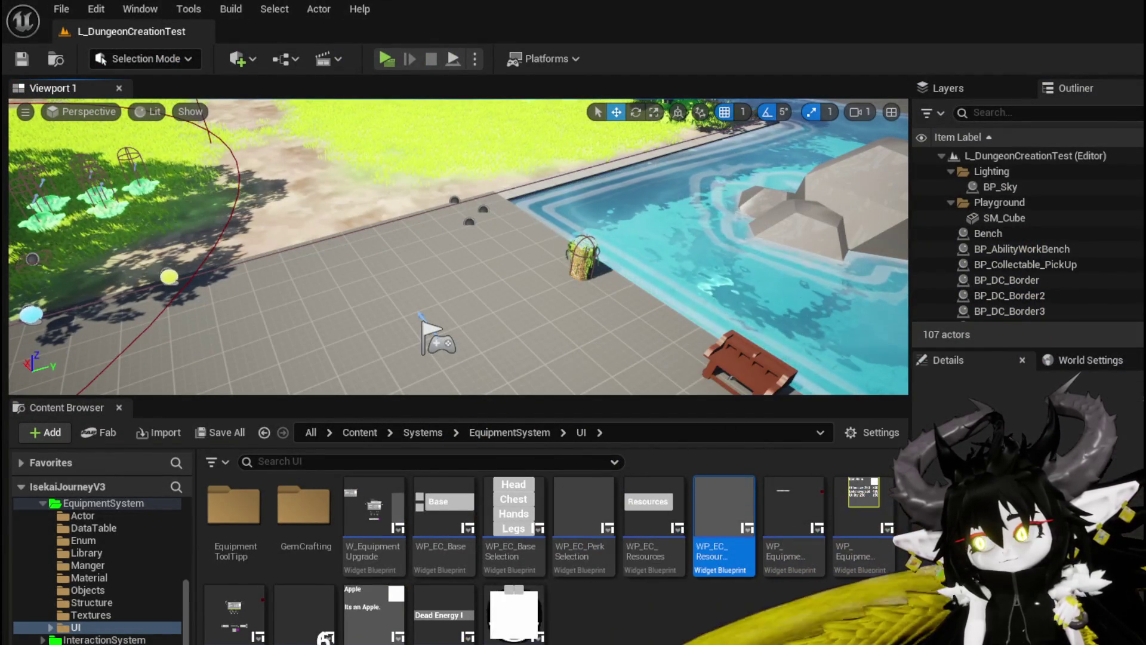
Add a Border widget from the Palette to W_InventoryHUD's Canvas Panel.
{"action": "key", "text": "alt+Tab"}
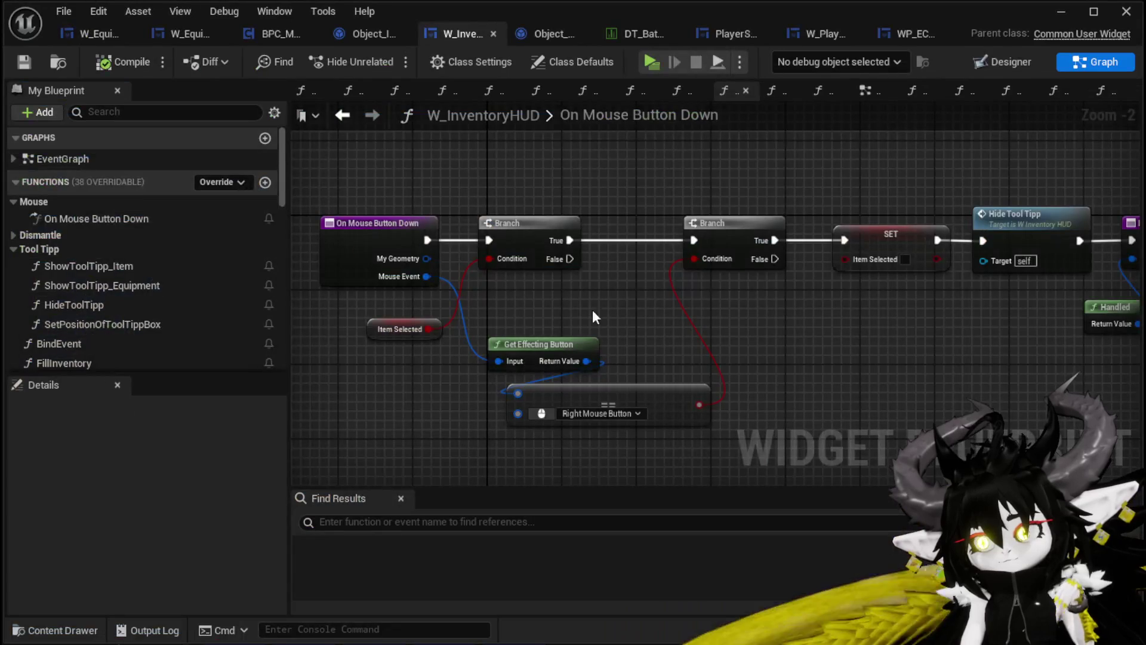
{"action": "left_click_drag", "start_coordinate": [761, 321], "coordinate": [632, 345]}
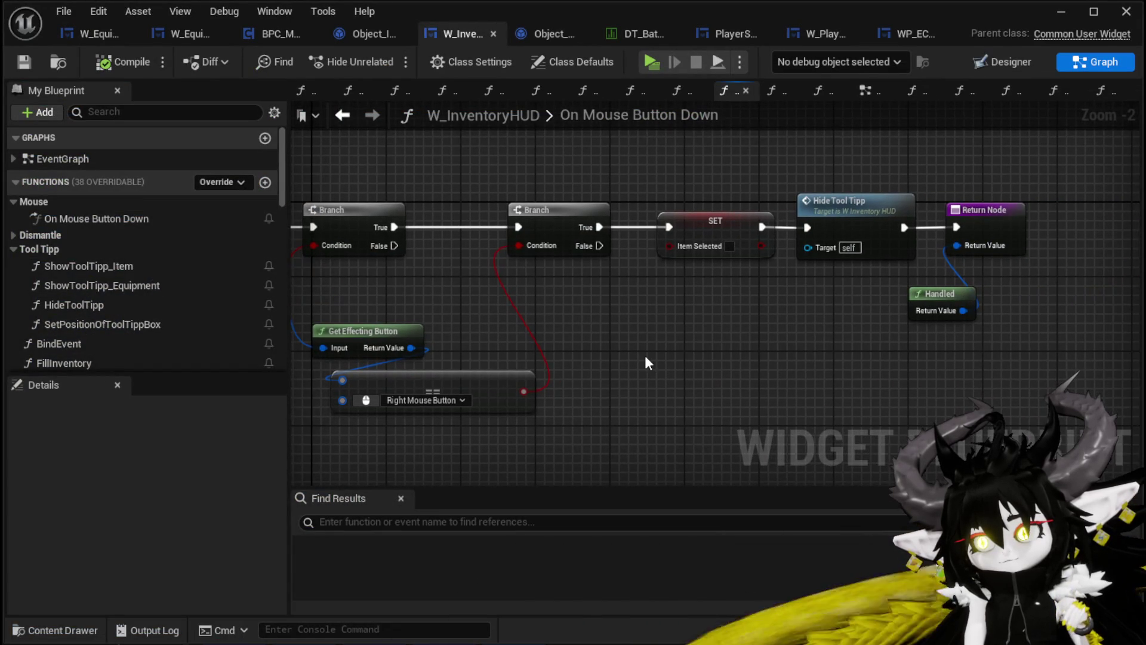
{"action": "left_click", "coordinate": [1004, 60]}
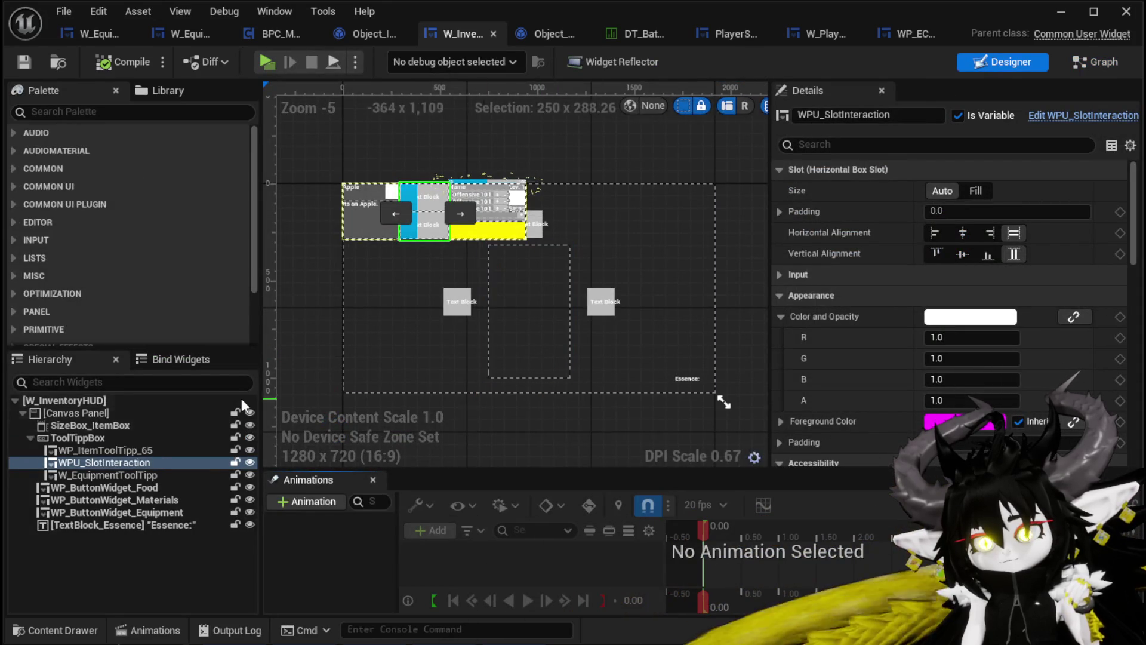
{"action": "left_click", "coordinate": [78, 413]}
{"action": "left_click", "coordinate": [72, 111]}
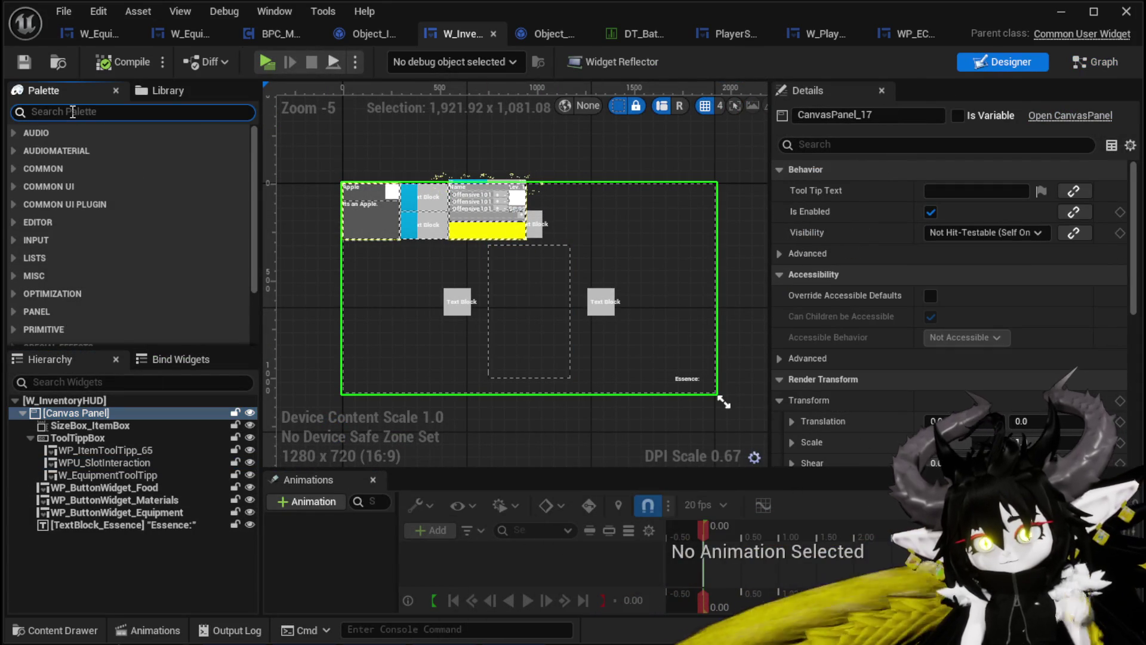
{"action": "type", "text": "Border"}
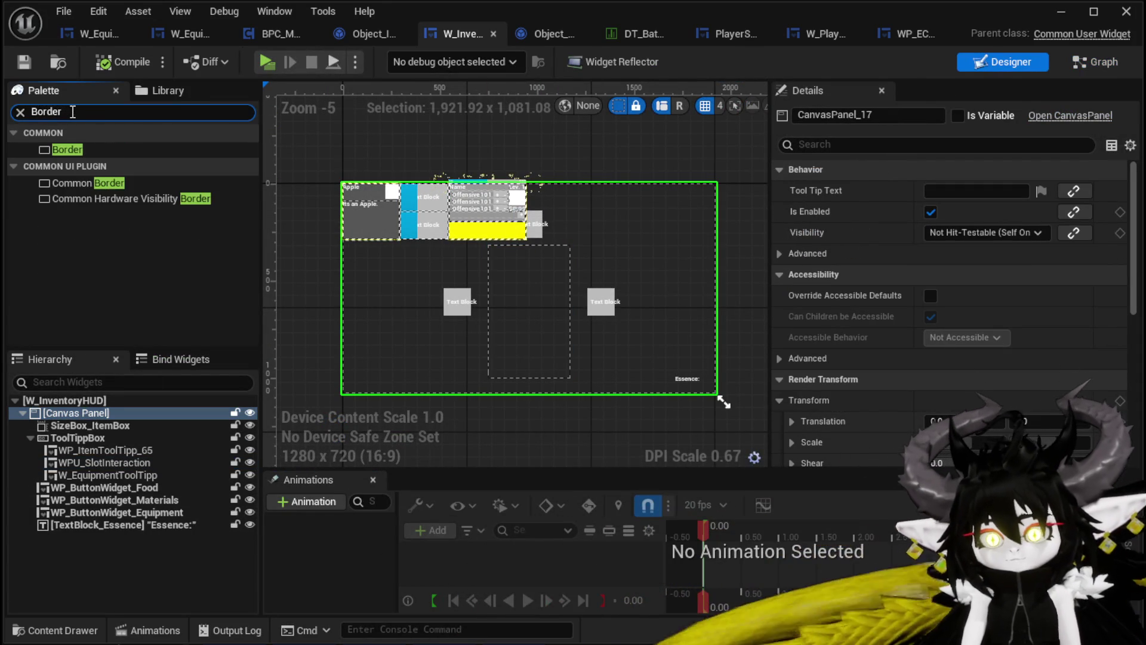
{"action": "left_click_drag", "start_coordinate": [77, 149], "coordinate": [67, 410]}
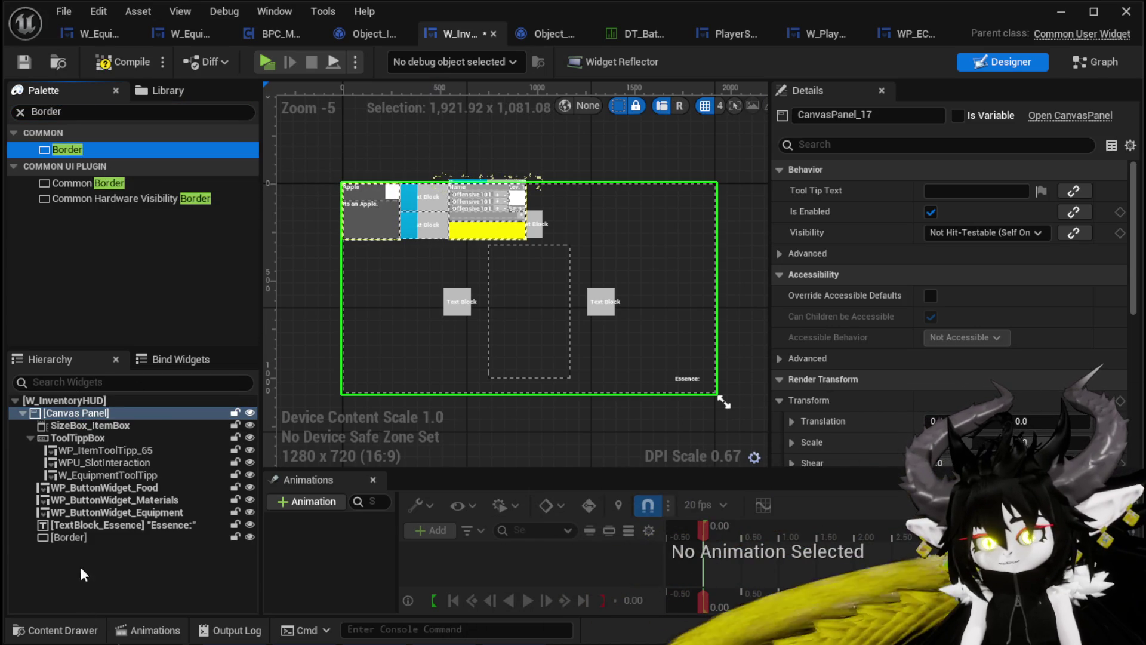
Rename the new border to Border_Unselect.
{"action": "left_click", "coordinate": [68, 537]}
{"action": "scroll", "coordinate": [896, 339], "scroll_direction": "down", "scroll_amount": 15}
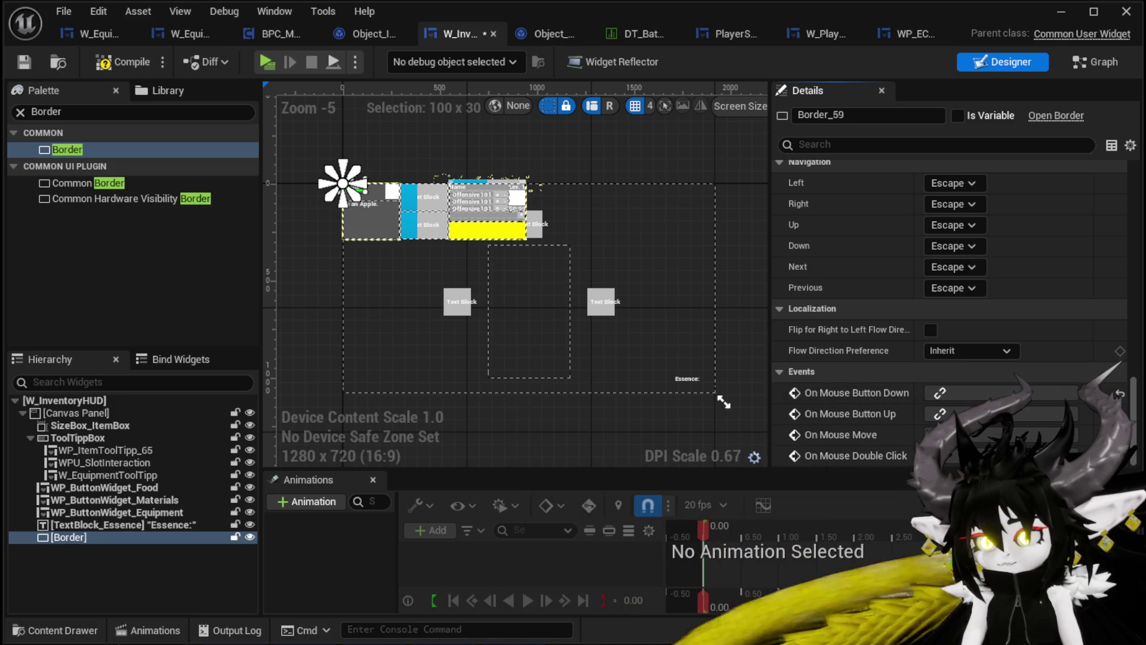
{"action": "left_click_drag", "start_coordinate": [1137, 386], "coordinate": [1133, 385]}
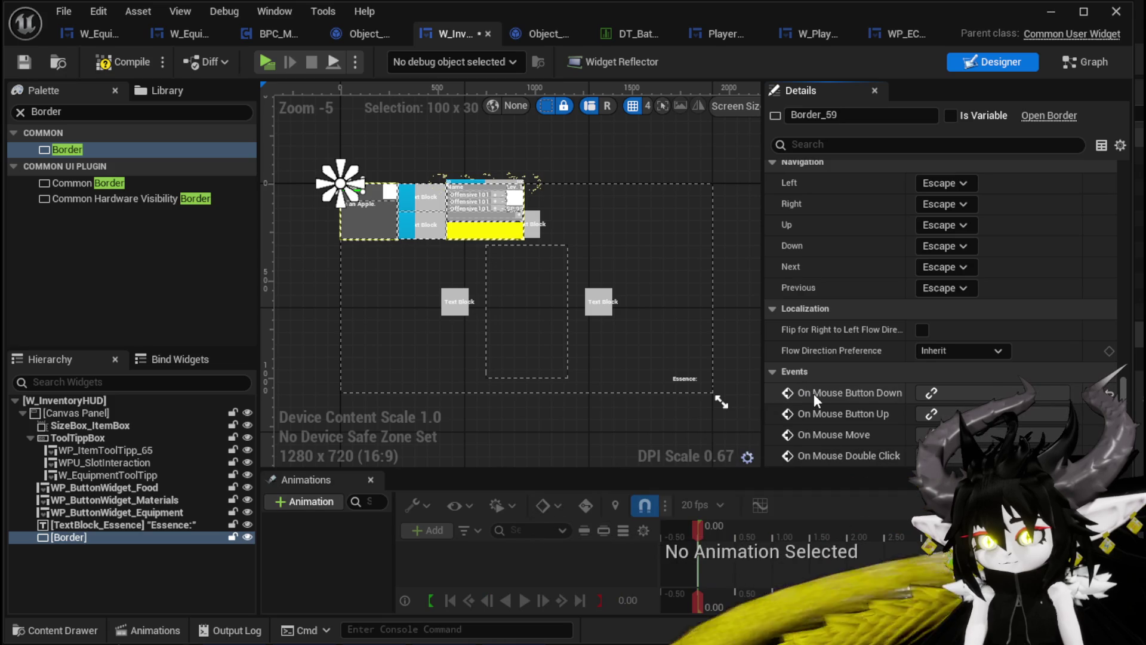
{"action": "scroll", "coordinate": [1083, 322], "scroll_direction": "up", "scroll_amount": 3}
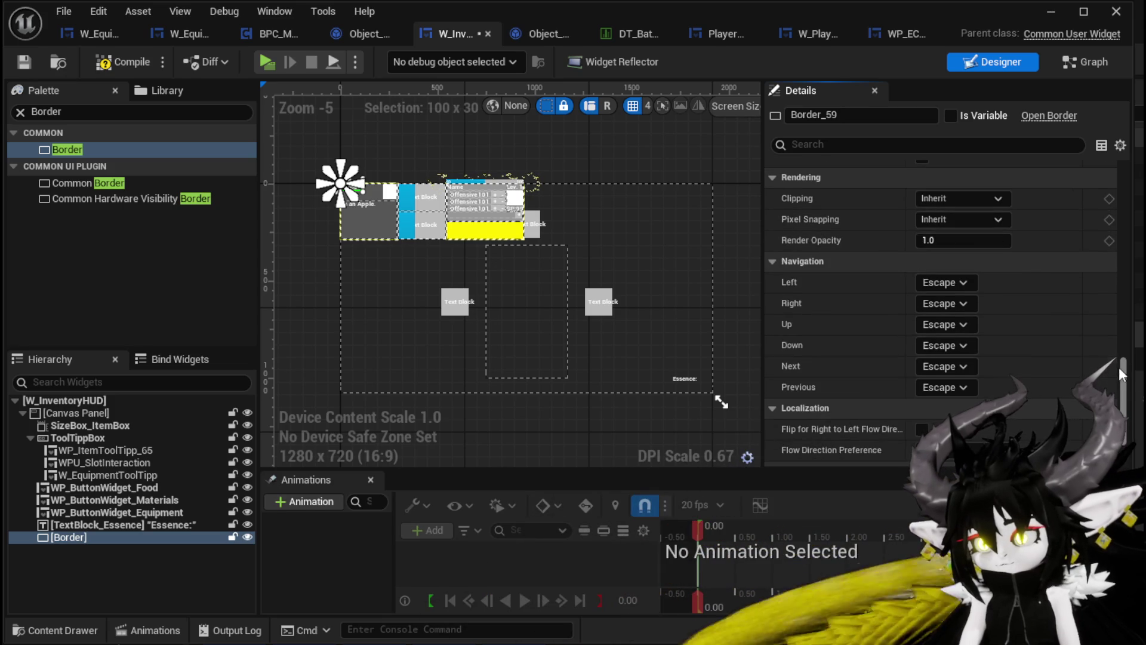
{"action": "scroll", "coordinate": [1116, 366], "scroll_direction": "up", "scroll_amount": 5}
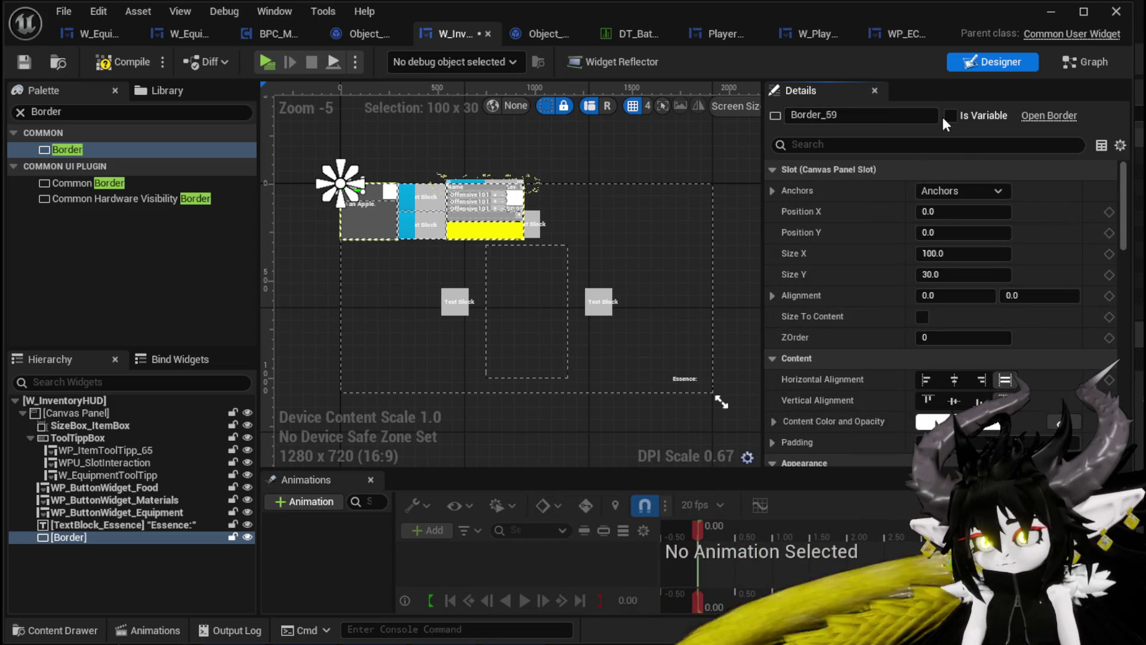
{"action": "left_click_drag", "start_coordinate": [830, 115], "coordinate": [867, 115]}
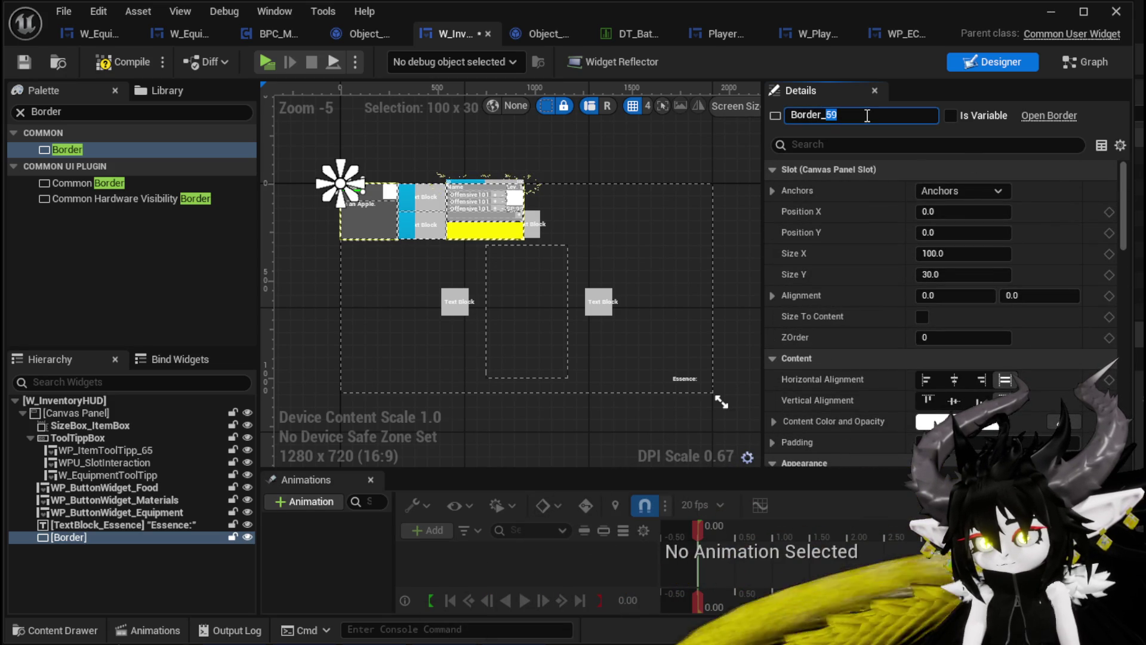
{"action": "type", "text": "Unselect"}
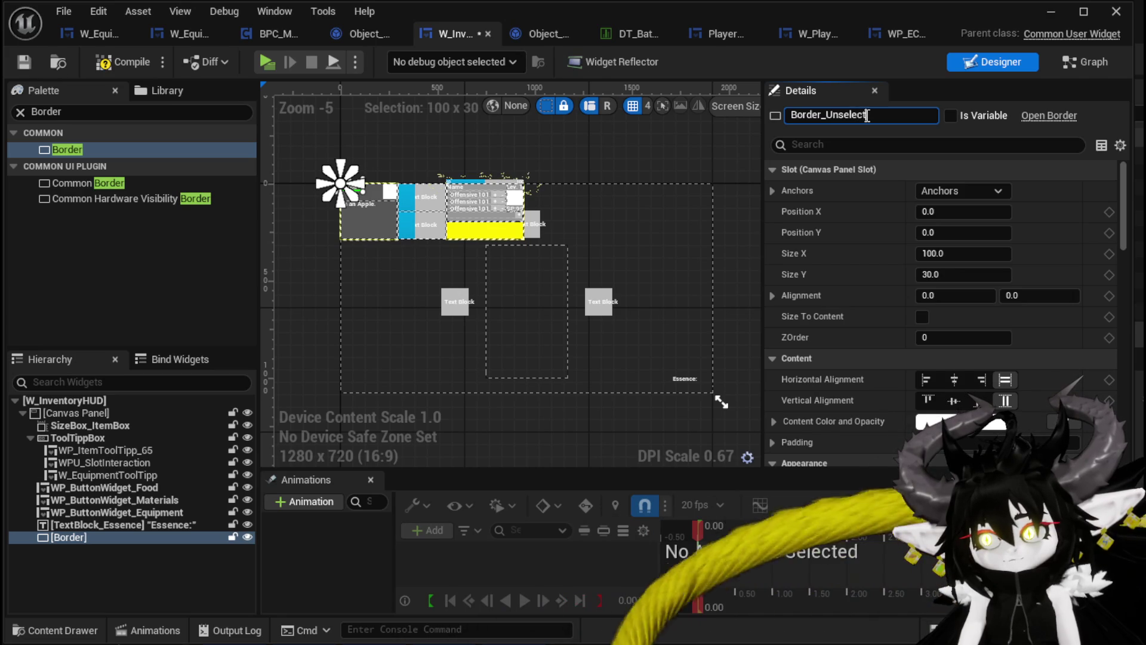
{"action": "key", "text": "Return"}
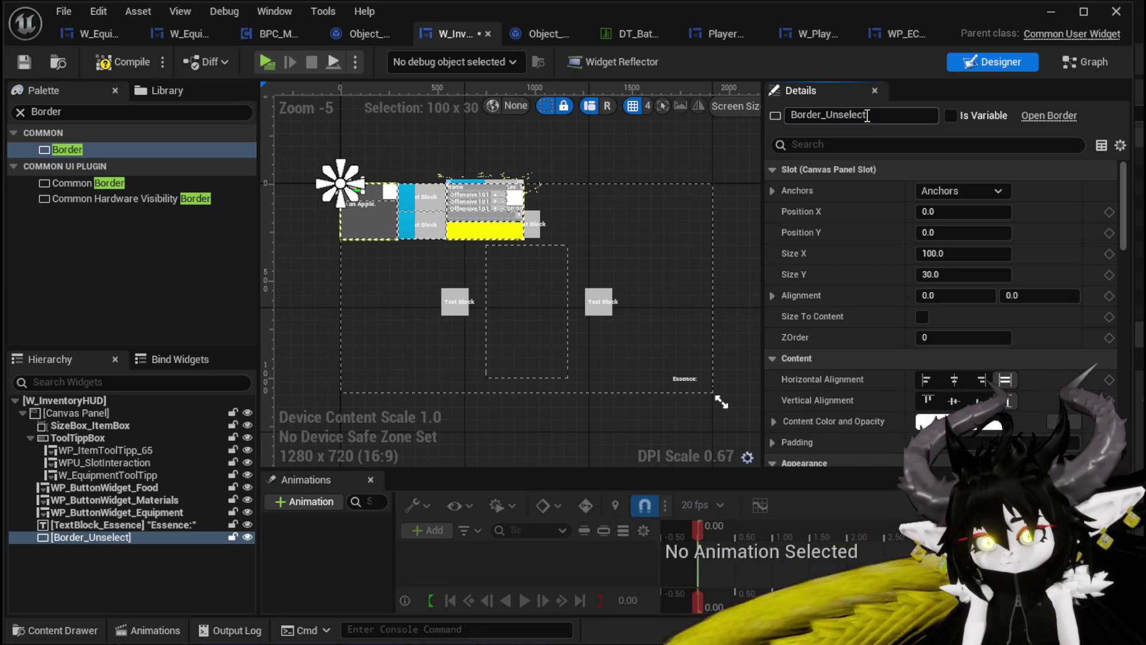
Compile the widget and anchor Border_Unselect to full-canvas stretch.
{"action": "left_click", "coordinate": [123, 62]}
{"action": "left_click", "coordinate": [24, 61]}
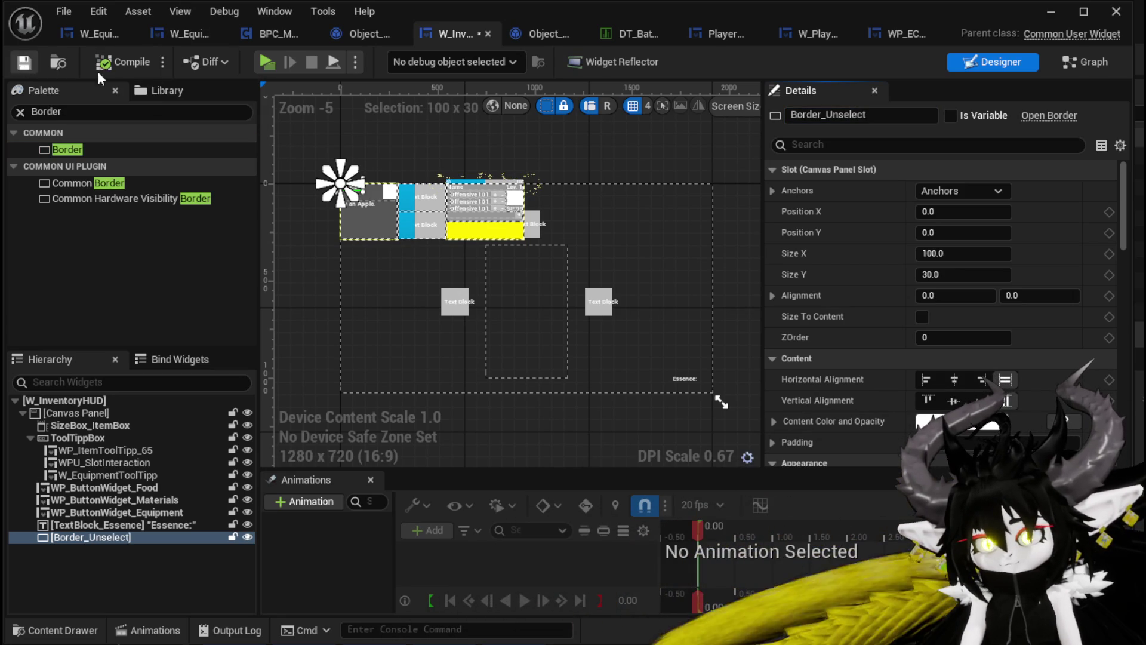
{"action": "left_click", "coordinate": [961, 190]}
{"action": "left_click", "coordinate": [1104, 387], "text": "ctrl+shift"}
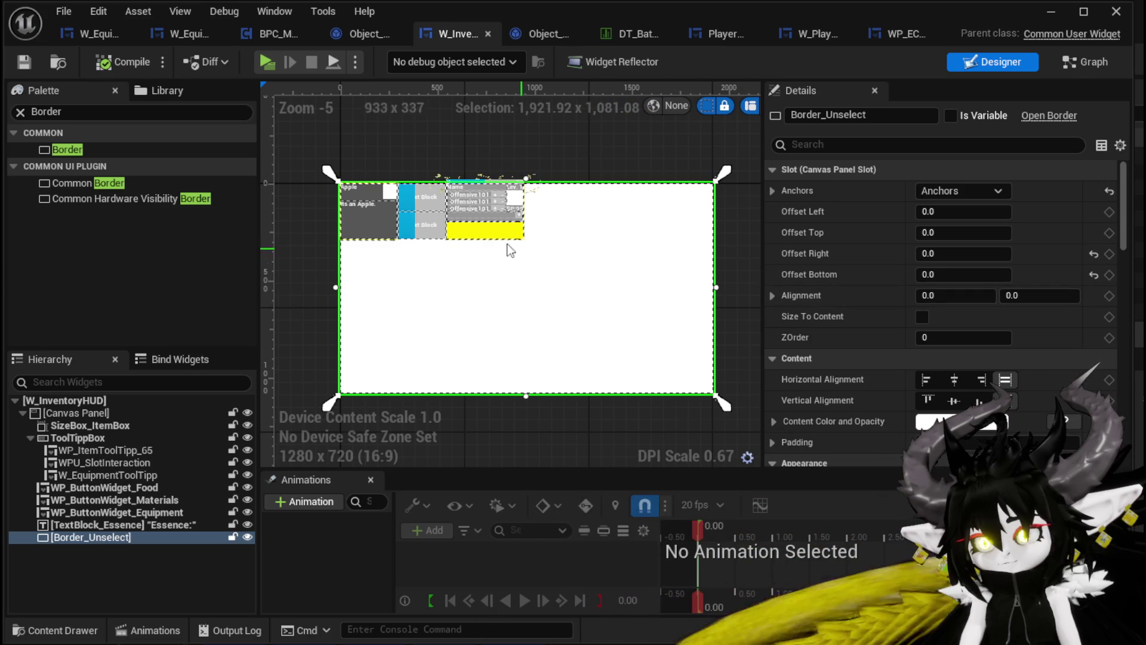
Set Border_Unselect's brush tint alpha to 0 and compile.
{"action": "left_click", "coordinate": [458, 211]}
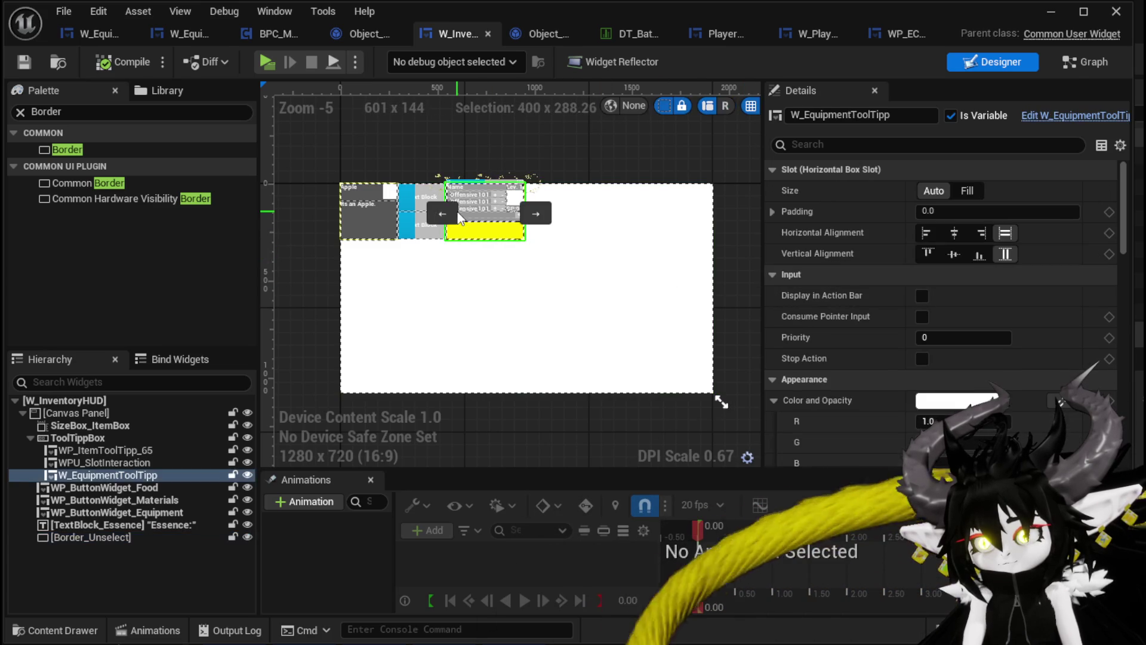
{"action": "left_click", "coordinate": [588, 255]}
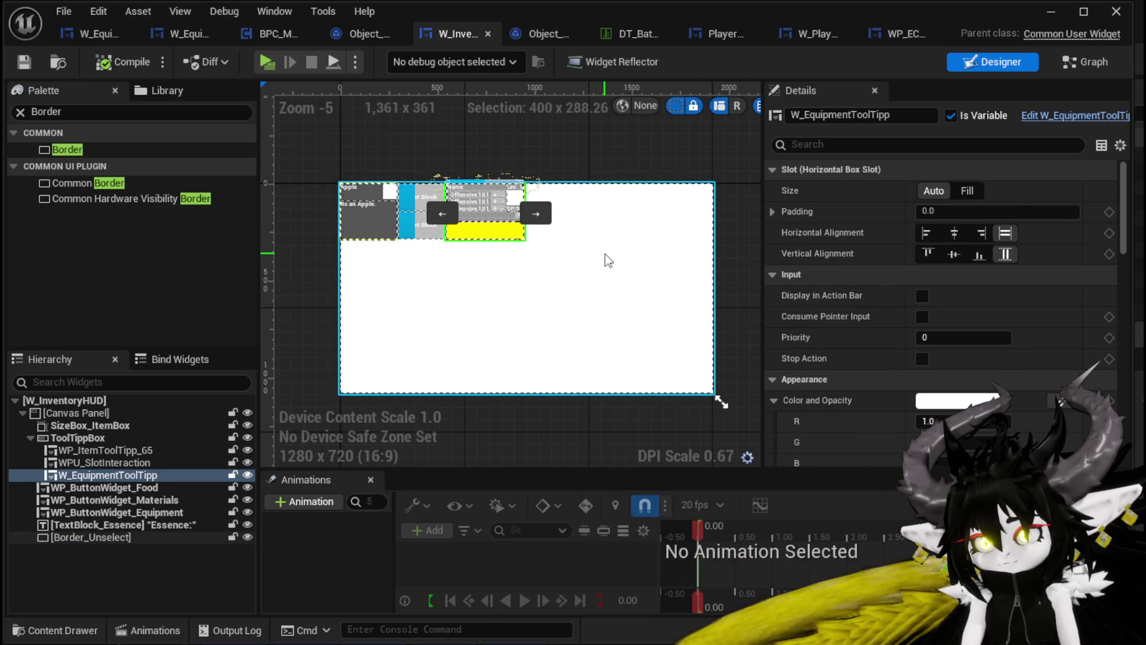
{"action": "scroll", "coordinate": [890, 286], "scroll_direction": "down", "scroll_amount": 5}
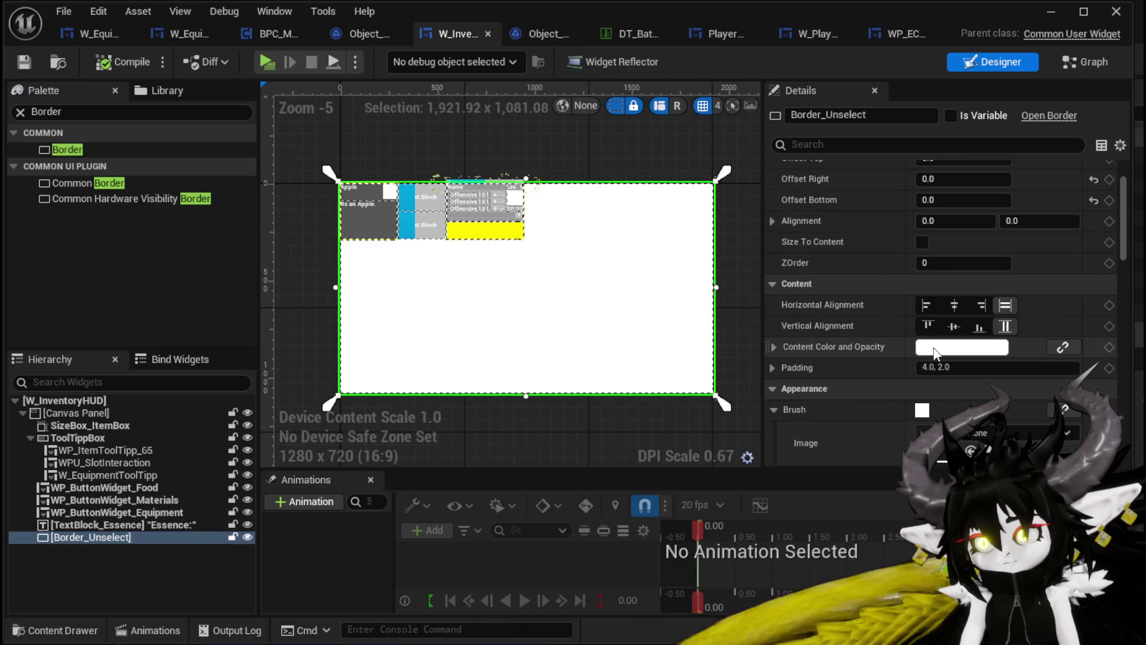
{"action": "scroll", "coordinate": [865, 317], "scroll_direction": "down", "scroll_amount": 2}
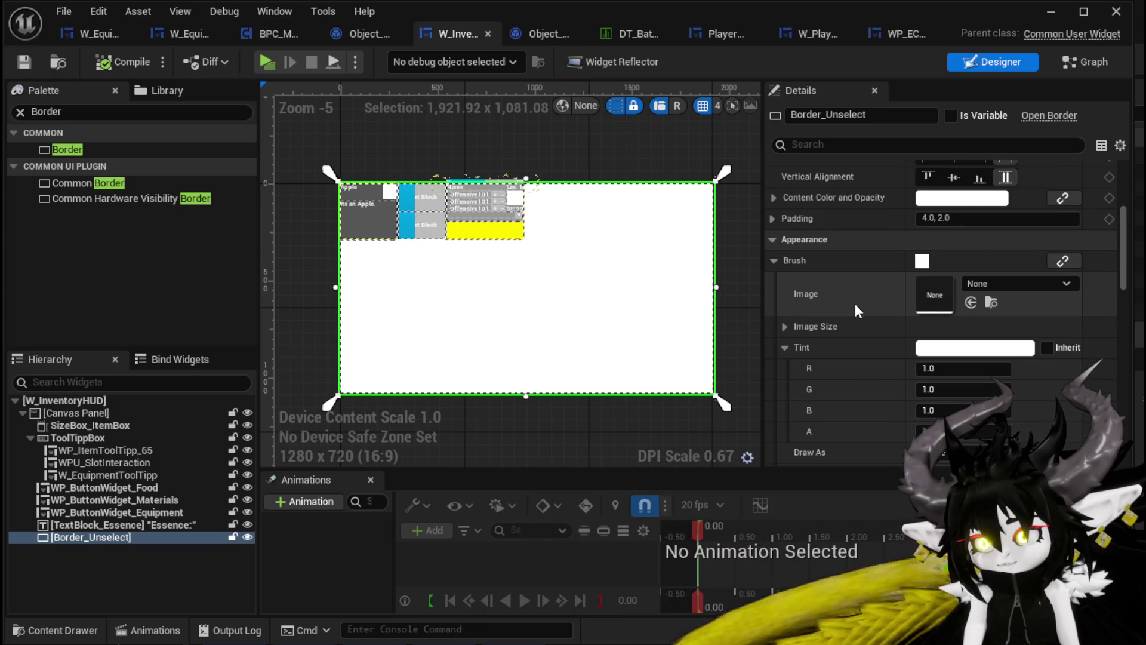
{"action": "left_click", "coordinate": [931, 431]}
{"action": "type", "text": "0"}
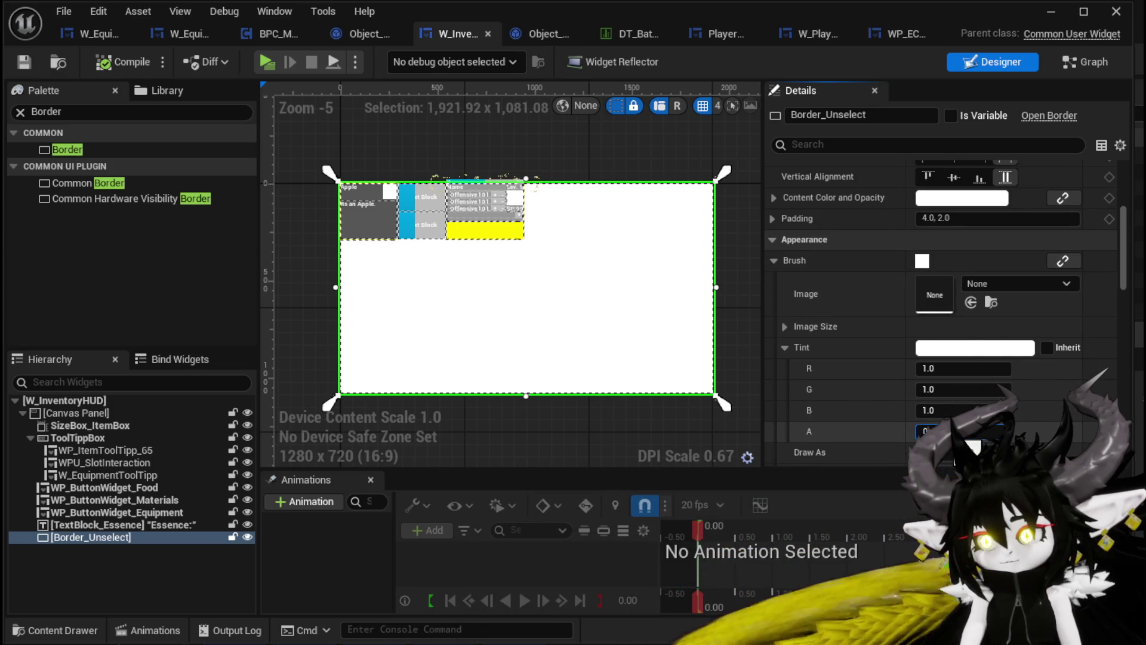
{"action": "key", "text": "Return"}
{"action": "left_click", "coordinate": [122, 62]}
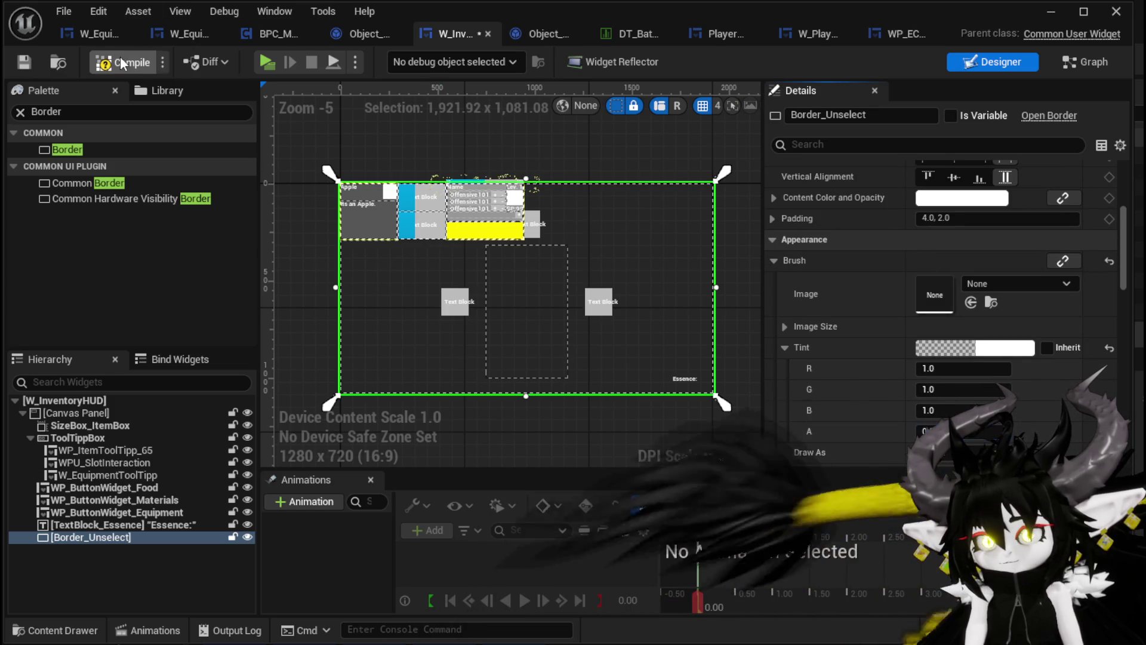
{"action": "left_click", "coordinate": [24, 62]}
Set Border_Unselect's visibility to Collapsed, save, and open the On Mouse Button Down binding.
{"action": "scroll", "coordinate": [850, 322], "scroll_direction": "down", "scroll_amount": 7}
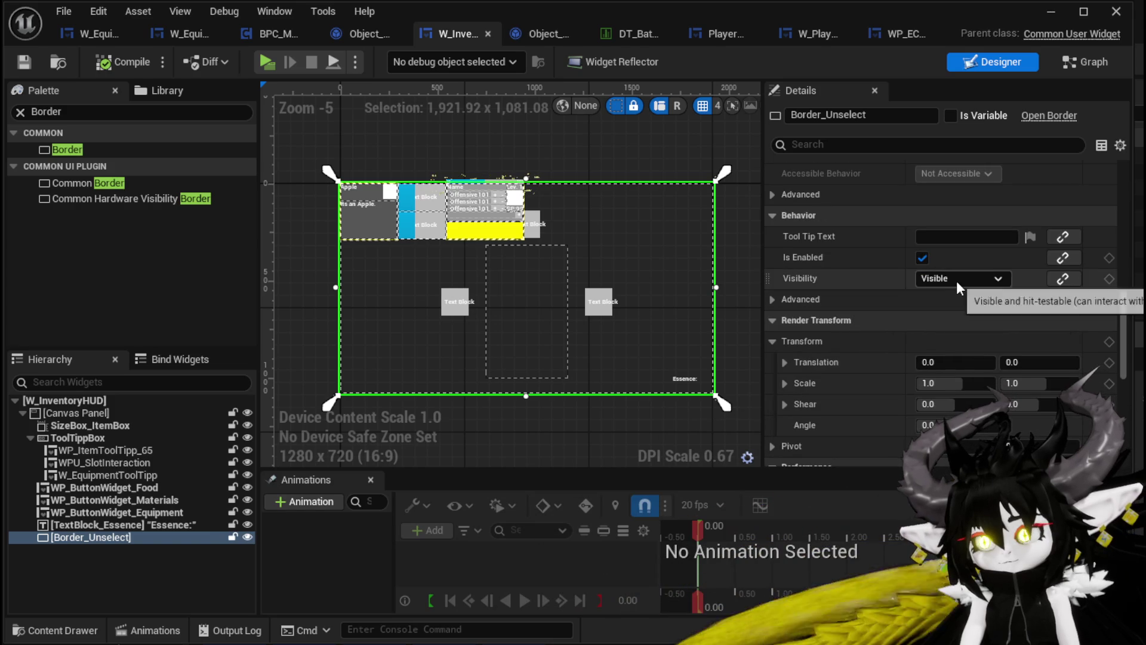
{"action": "left_click", "coordinate": [959, 279]}
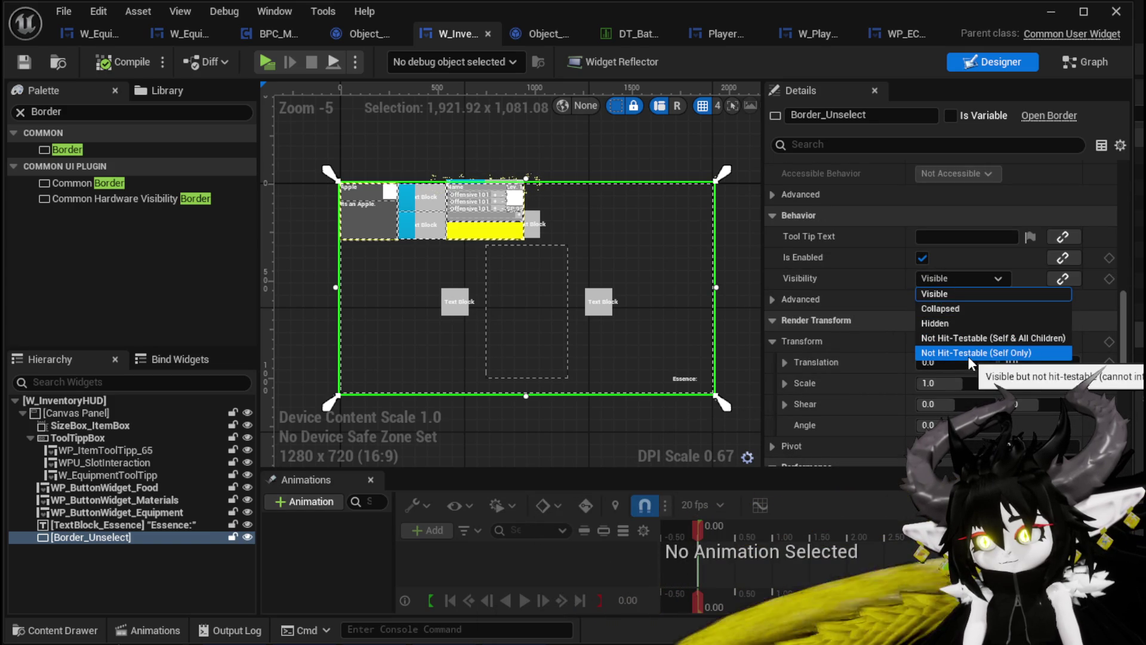
{"action": "left_click", "coordinate": [962, 310]}
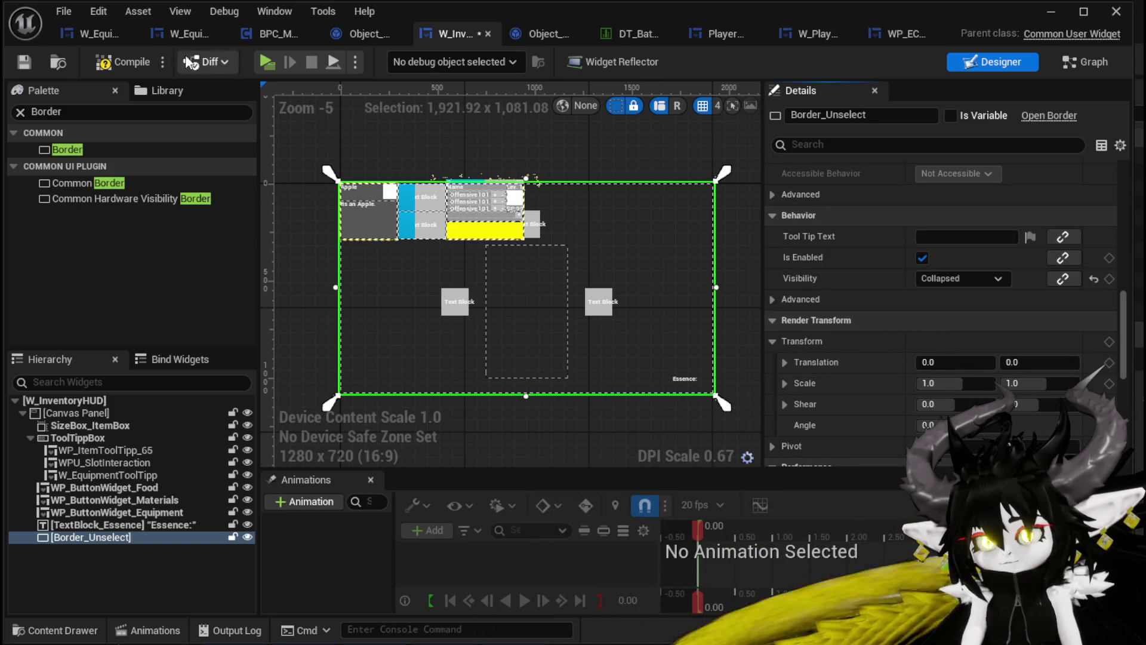
{"action": "left_click", "coordinate": [24, 61]}
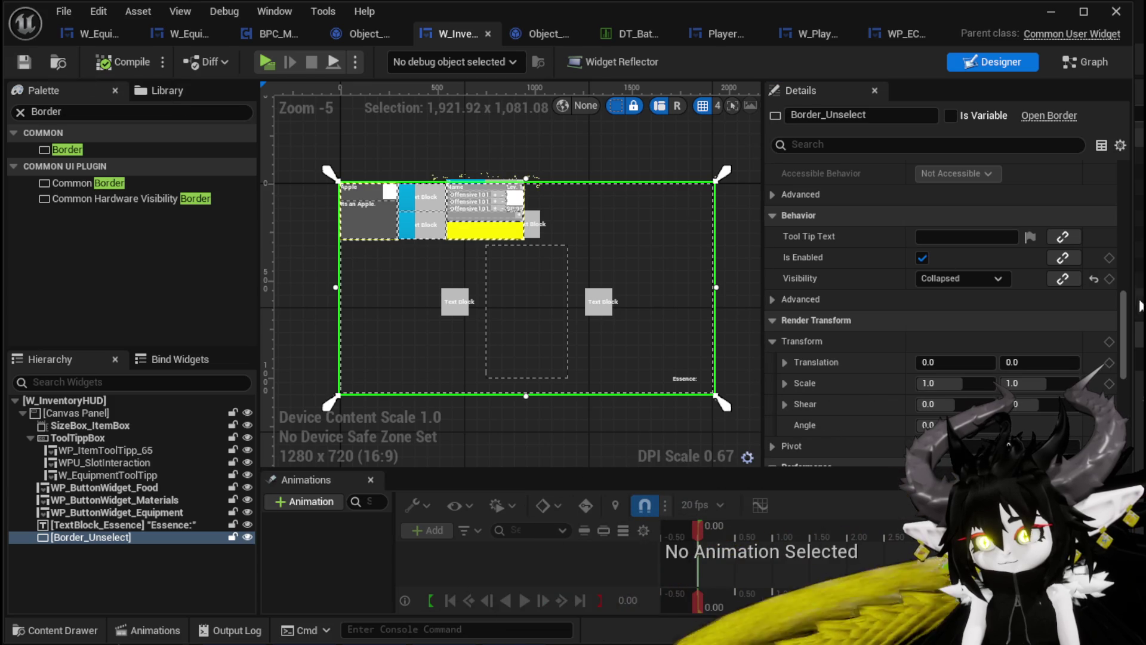
{"action": "scroll", "coordinate": [1127, 321], "scroll_direction": "down", "scroll_amount": 8}
{"action": "left_click", "coordinate": [972, 397]}
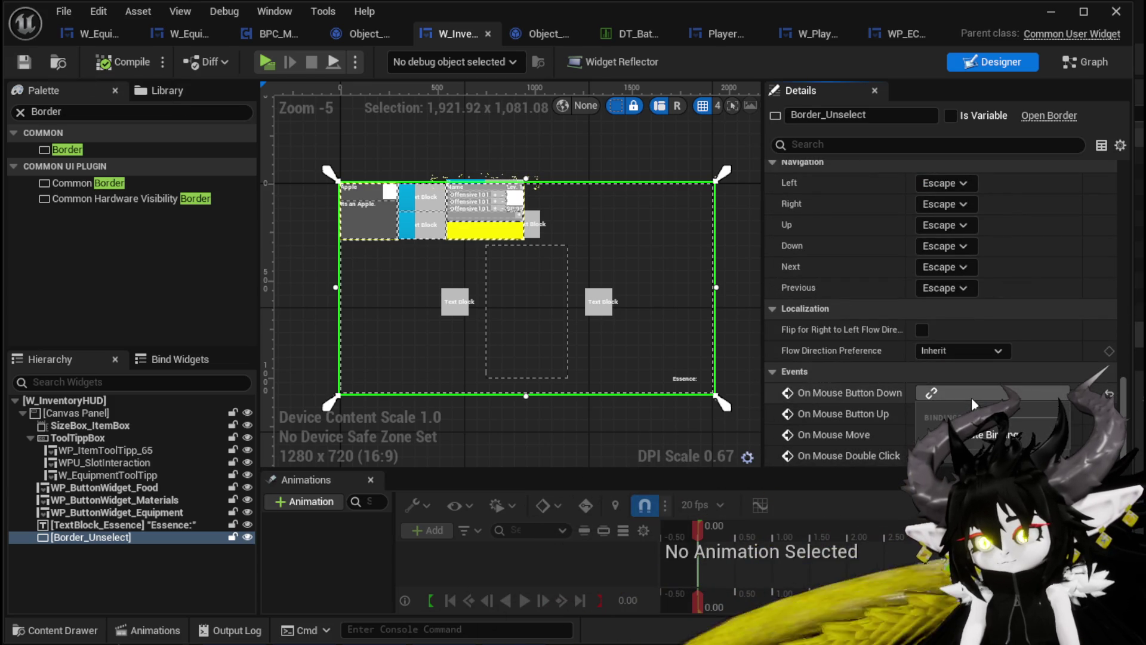
Create the mouse-down binding function, tidy its nodes, and open the On Mouse Button Down graph.
{"action": "left_click", "coordinate": [976, 432]}
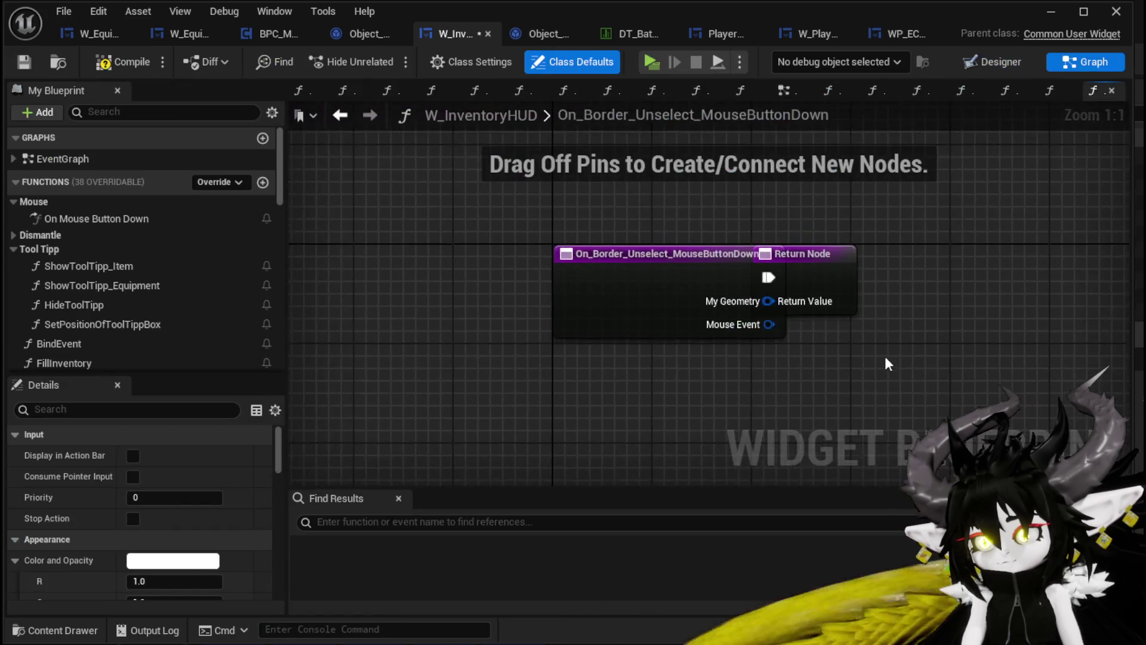
{"action": "left_click_drag", "start_coordinate": [634, 242], "coordinate": [1024, 241]}
{"action": "left_click_drag", "start_coordinate": [455, 249], "coordinate": [265, 249]}
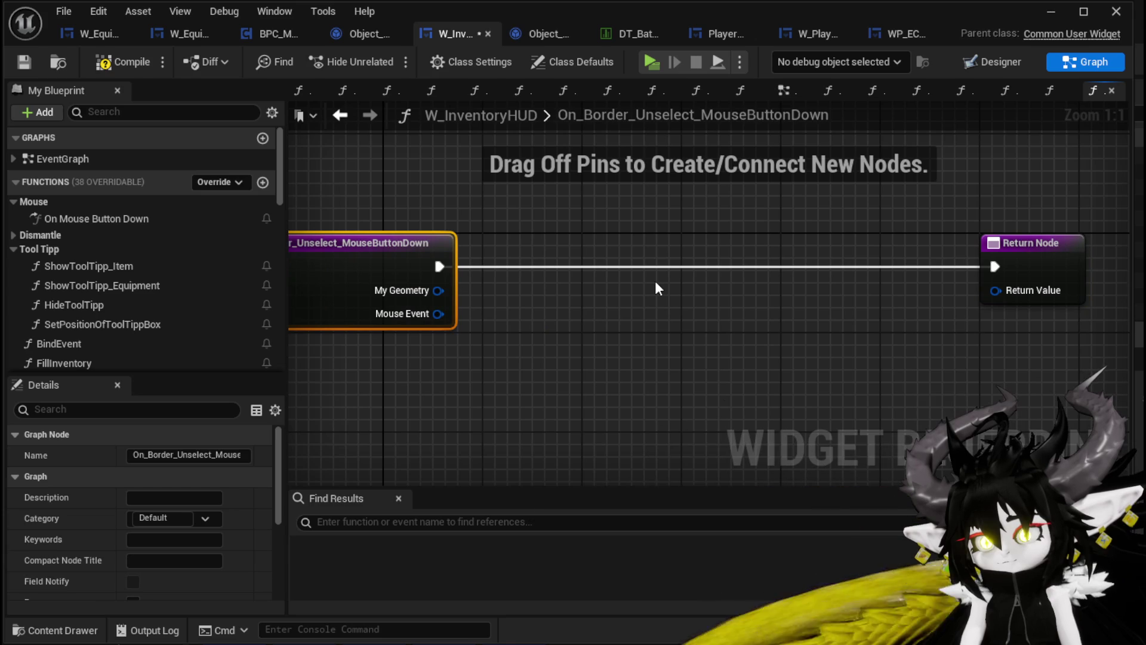
{"action": "double_click", "coordinate": [142, 225]}
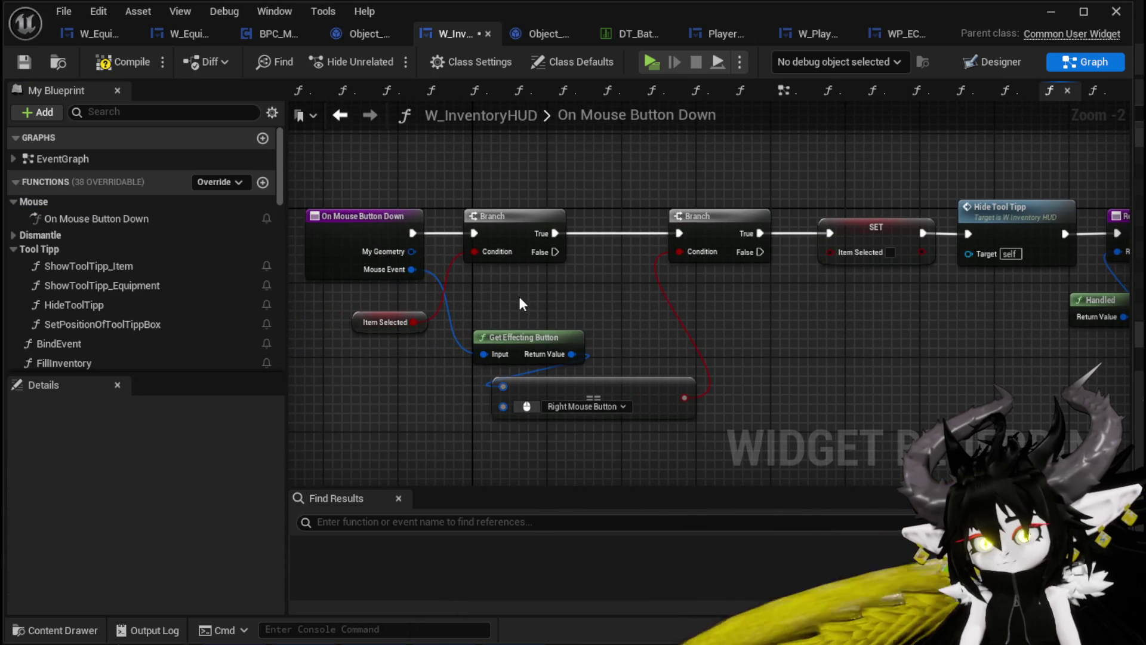
{"action": "mouse_move", "coordinate": [360, 313]}
{"action": "left_mouse_down"}
{"action": "mouse_move", "coordinate": [494, 173]}
{"action": "mouse_move", "coordinate": [703, 312]}
{"action": "mouse_move", "coordinate": [1043, 434]}
{"action": "mouse_move", "coordinate": [825, 428]}
{"action": "mouse_move", "coordinate": [1137, 437]}
{"action": "mouse_move", "coordinate": [668, 407]}
{"action": "left_mouse_up"}
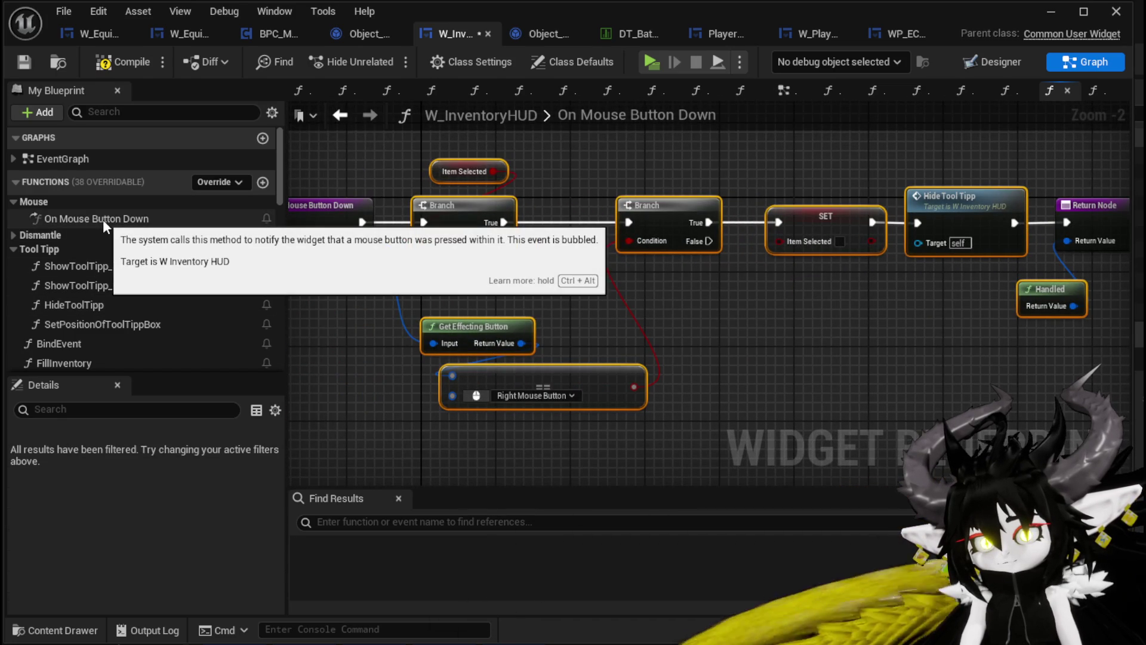
Paste the click-handling nodes into On_Border_Unselect_MouseButtonDown and wire the entry into the first Branch.
{"action": "scroll", "coordinate": [194, 265], "scroll_direction": "down", "scroll_amount": 3}
{"action": "scroll", "coordinate": [197, 273], "scroll_direction": "down", "scroll_amount": 2}
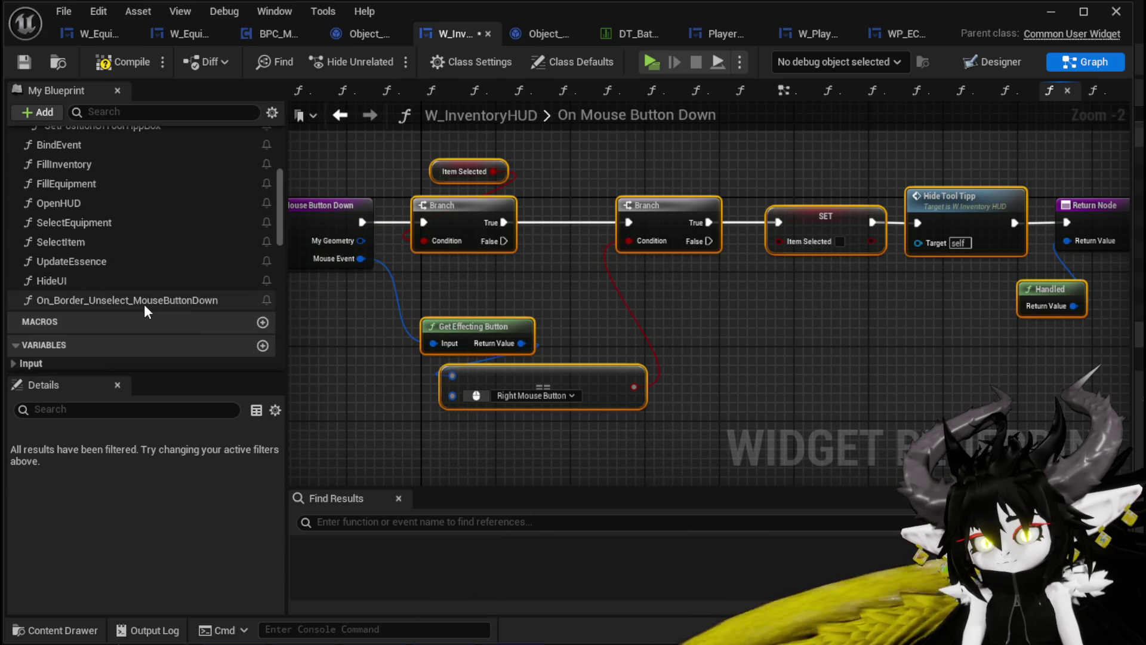
{"action": "double_click", "coordinate": [147, 302]}
{"action": "key", "text": "ctrl+v"}
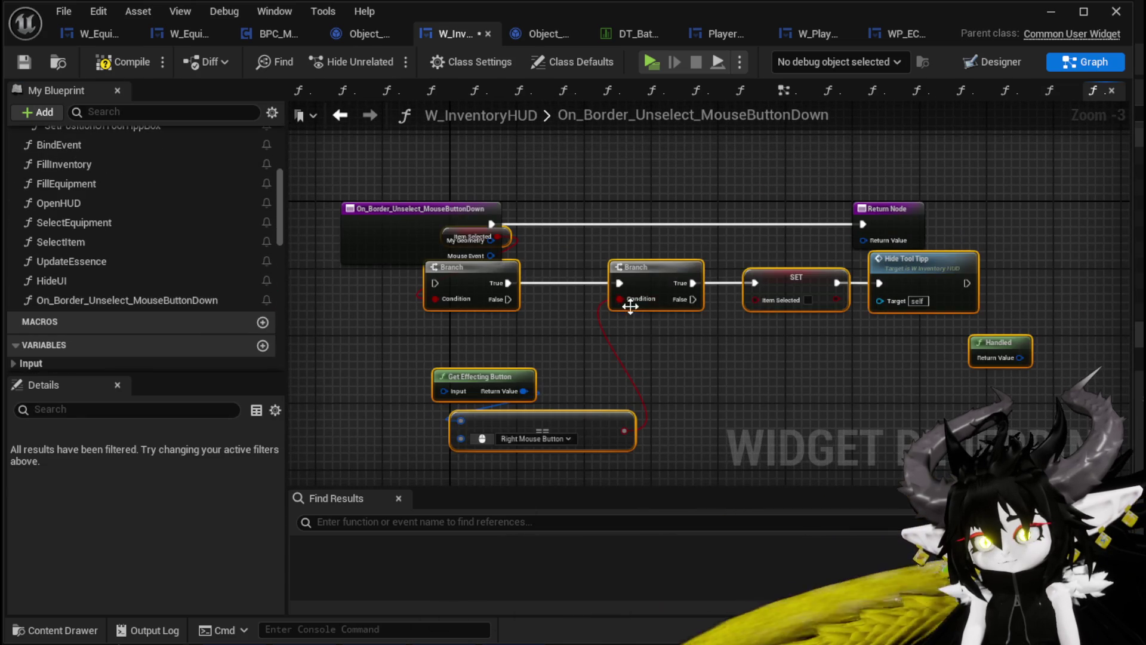
{"action": "left_click_drag", "start_coordinate": [515, 321], "coordinate": [514, 322]}
{"action": "left_click_drag", "start_coordinate": [477, 263], "coordinate": [495, 325]}
{"action": "left_click_drag", "start_coordinate": [454, 216], "coordinate": [338, 216]}
{"action": "left_click_drag", "start_coordinate": [420, 193], "coordinate": [497, 312]}
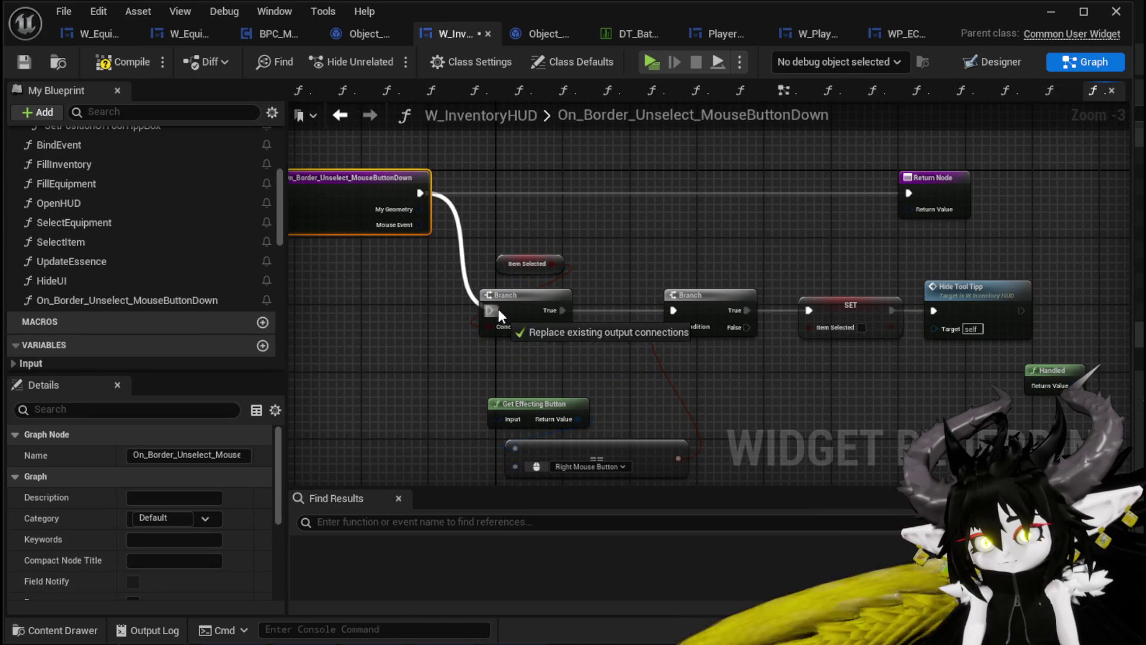
{"action": "left_click_drag", "start_coordinate": [420, 193], "coordinate": [490, 311]}
Wire Hide Tool Tipp and Handled into the Return Node, and Mouse Event into Get Effecting Button.
{"action": "mouse_move", "coordinate": [1028, 309]}
{"action": "left_mouse_down"}
{"action": "mouse_move", "coordinate": [919, 226]}
{"action": "mouse_move", "coordinate": [909, 193]}
{"action": "mouse_move", "coordinate": [1076, 195]}
{"action": "left_mouse_up"}
{"action": "mouse_move", "coordinate": [1073, 385]}
{"action": "left_mouse_down"}
{"action": "mouse_move", "coordinate": [1062, 232]}
{"action": "mouse_move", "coordinate": [1084, 253]}
{"action": "left_mouse_up"}
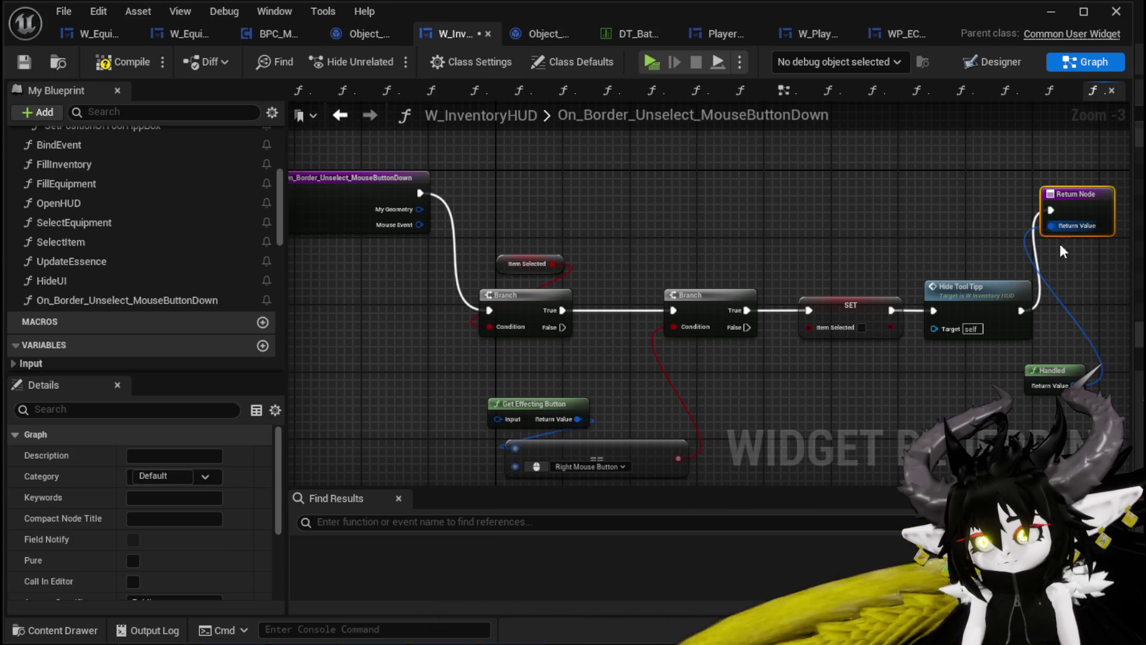
{"action": "left_click_drag", "start_coordinate": [938, 303], "coordinate": [966, 234]}
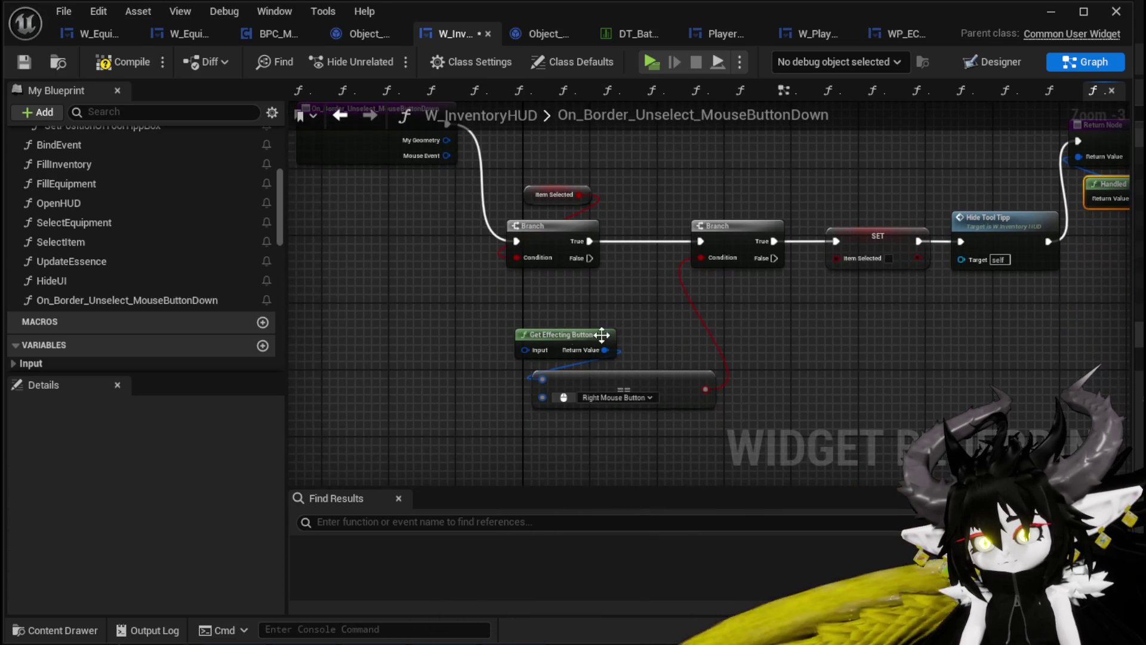
{"action": "left_click_drag", "start_coordinate": [461, 196], "coordinate": [464, 214]}
{"action": "mouse_move", "coordinate": [450, 175]}
{"action": "left_mouse_down"}
{"action": "mouse_move", "coordinate": [454, 228]}
{"action": "mouse_move", "coordinate": [529, 369]}
{"action": "left_mouse_up"}
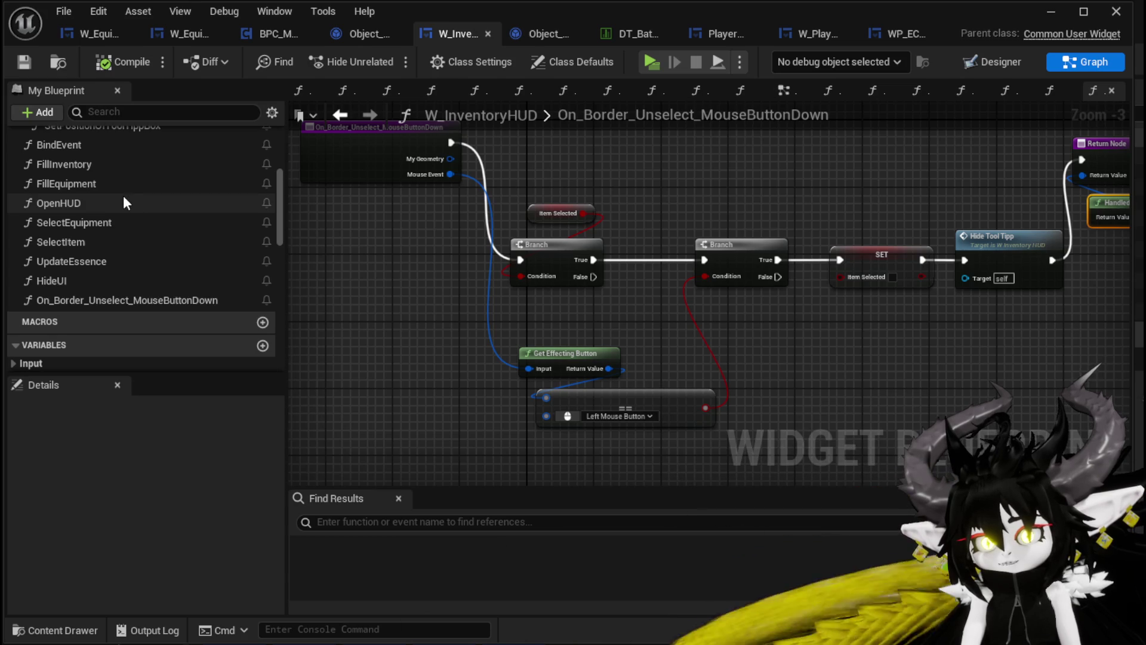
{"action": "scroll", "coordinate": [123, 195], "scroll_direction": "up", "scroll_amount": 3}
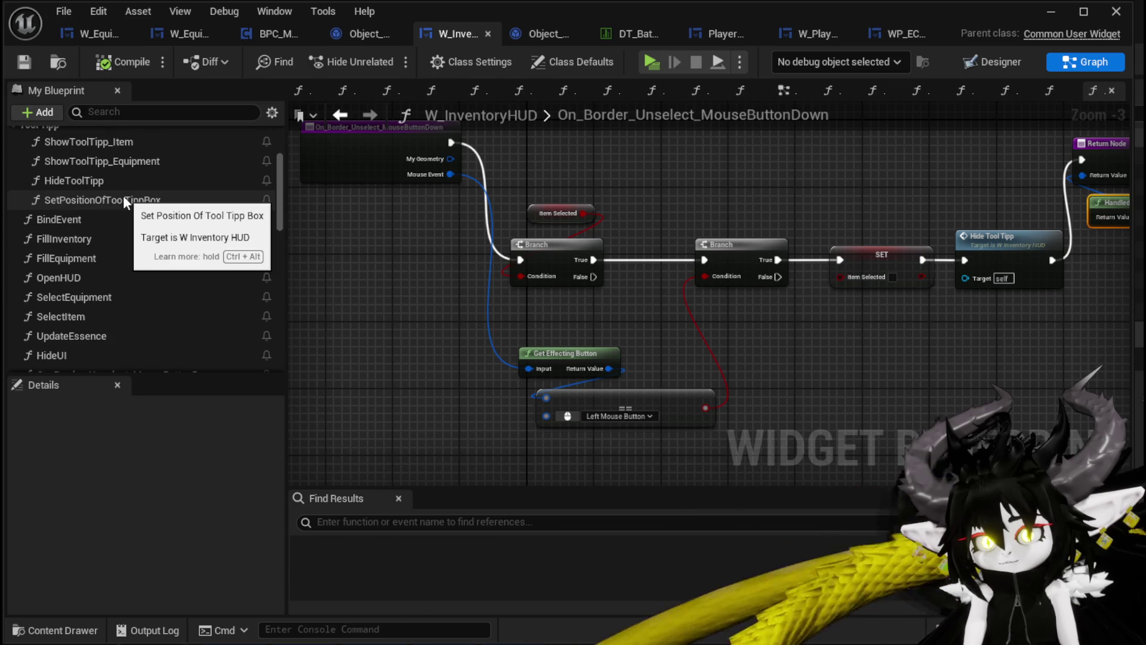
{"action": "double_click", "coordinate": [128, 143]}
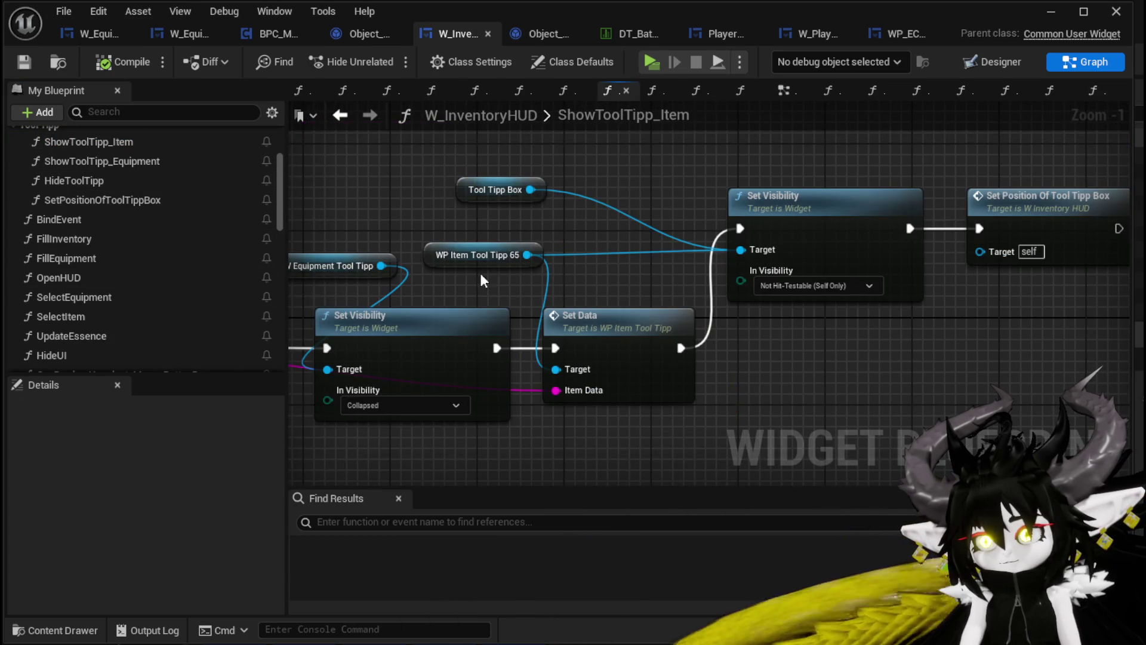
Pan through the ShowToolTipp_Item graph to inspect its Set Visibility nodes.
{"action": "mouse_move", "coordinate": [839, 368]}
{"action": "left_mouse_down"}
{"action": "mouse_move", "coordinate": [1036, 366]}
{"action": "mouse_move", "coordinate": [663, 359]}
{"action": "left_mouse_up"}
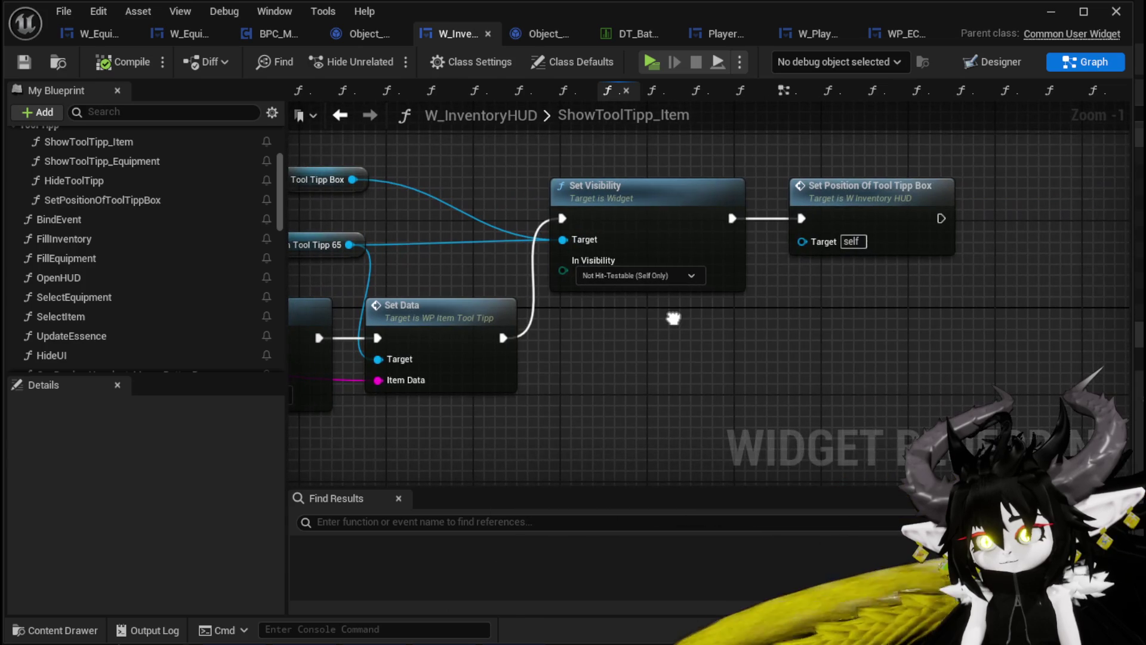
{"action": "scroll", "coordinate": [212, 269], "scroll_direction": "down", "scroll_amount": 5}
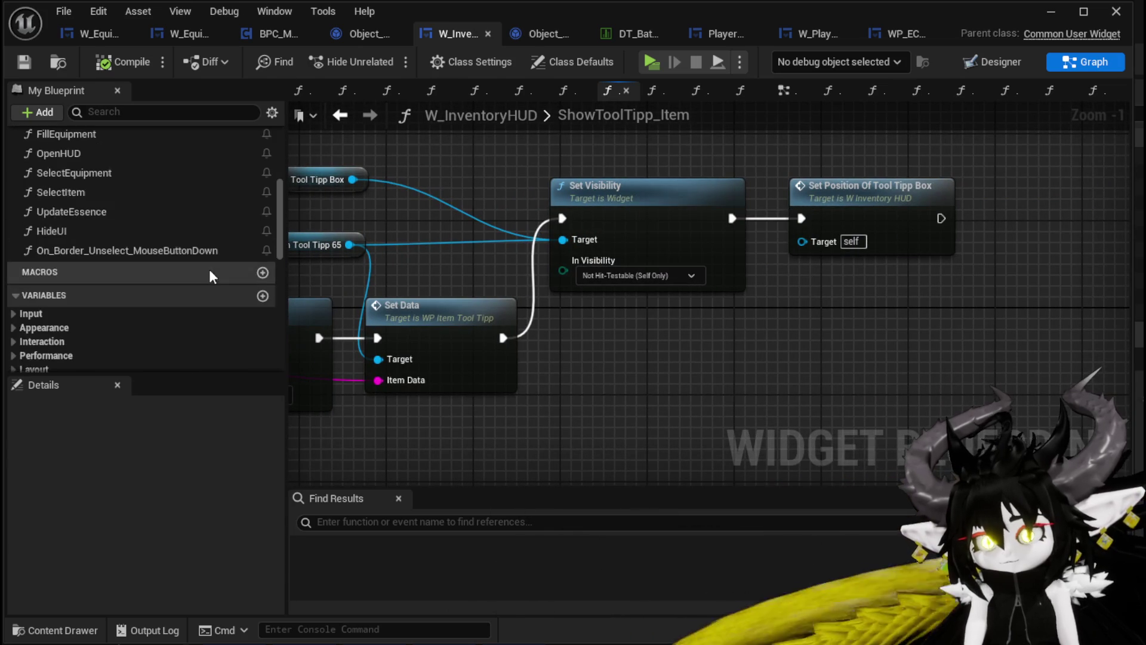
{"action": "scroll", "coordinate": [217, 267], "scroll_direction": "down", "scroll_amount": 5}
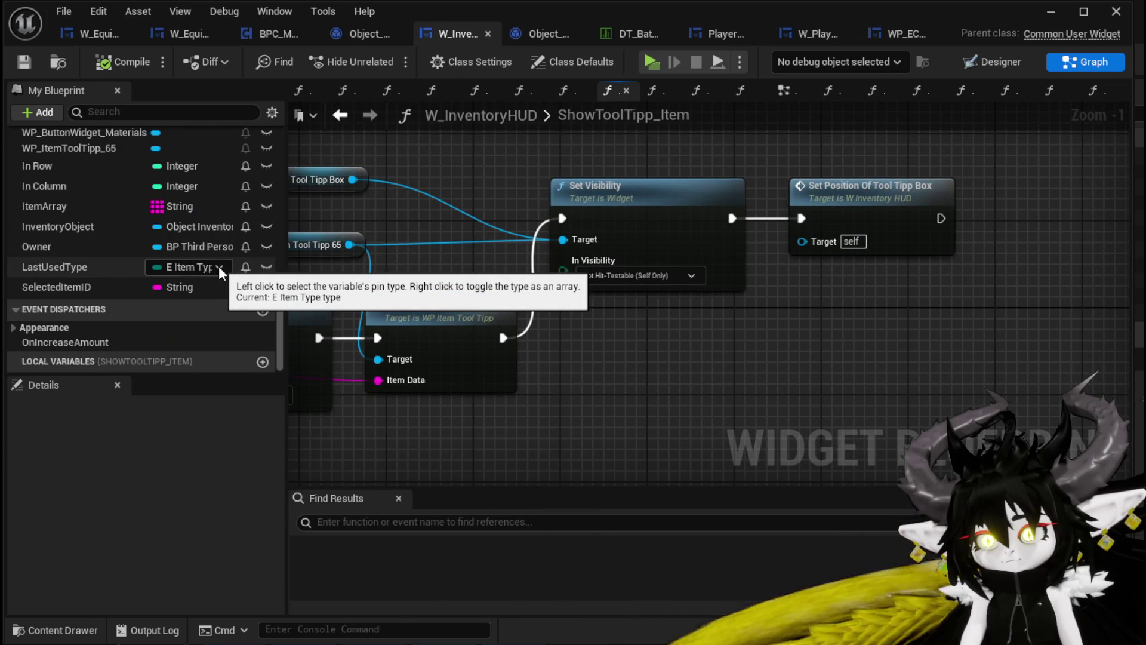
{"action": "scroll", "coordinate": [146, 239], "scroll_direction": "up", "scroll_amount": 5}
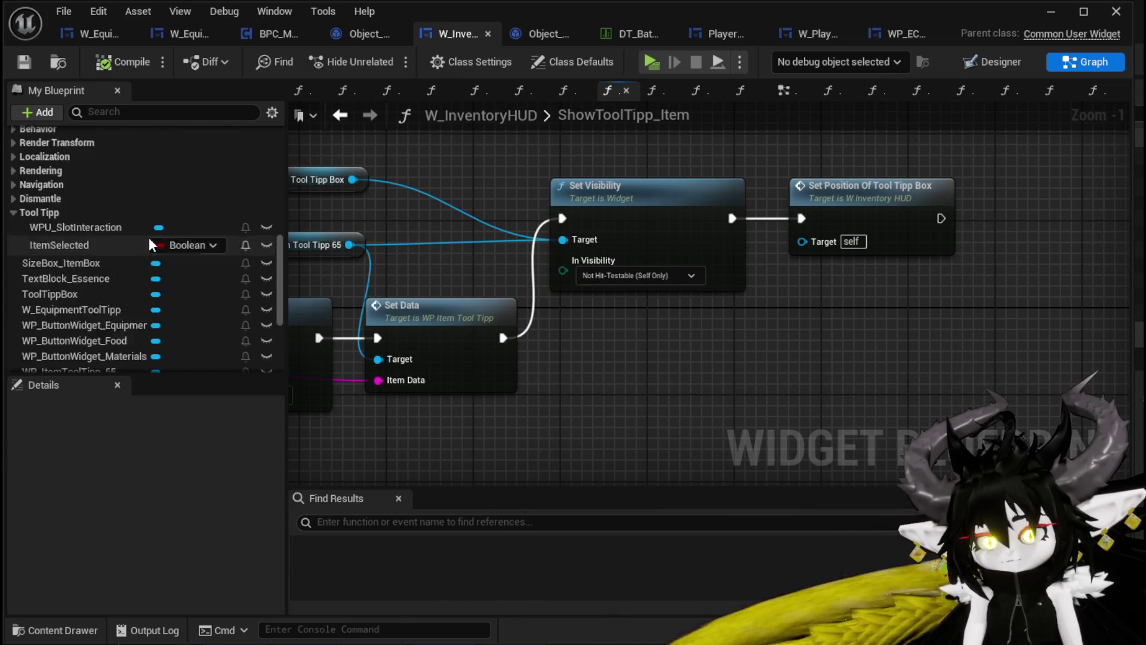
{"action": "scroll", "coordinate": [149, 239], "scroll_direction": "up", "scroll_amount": 8}
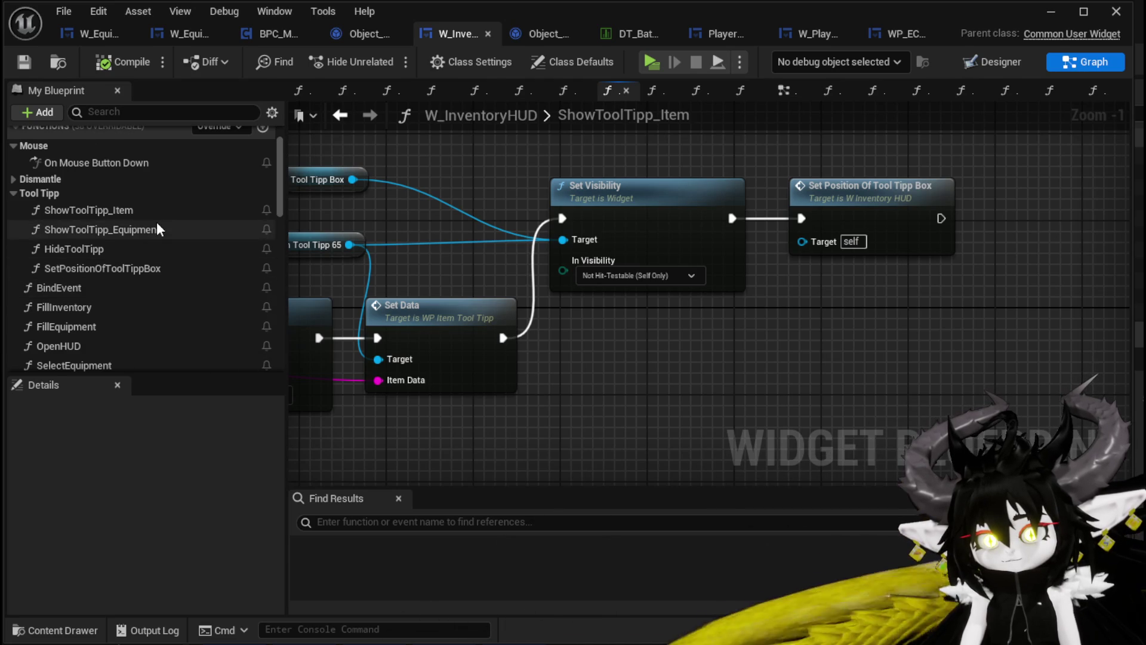
{"action": "scroll", "coordinate": [157, 223], "scroll_direction": "down", "scroll_amount": 1}
{"action": "scroll", "coordinate": [158, 228], "scroll_direction": "down", "scroll_amount": 3}
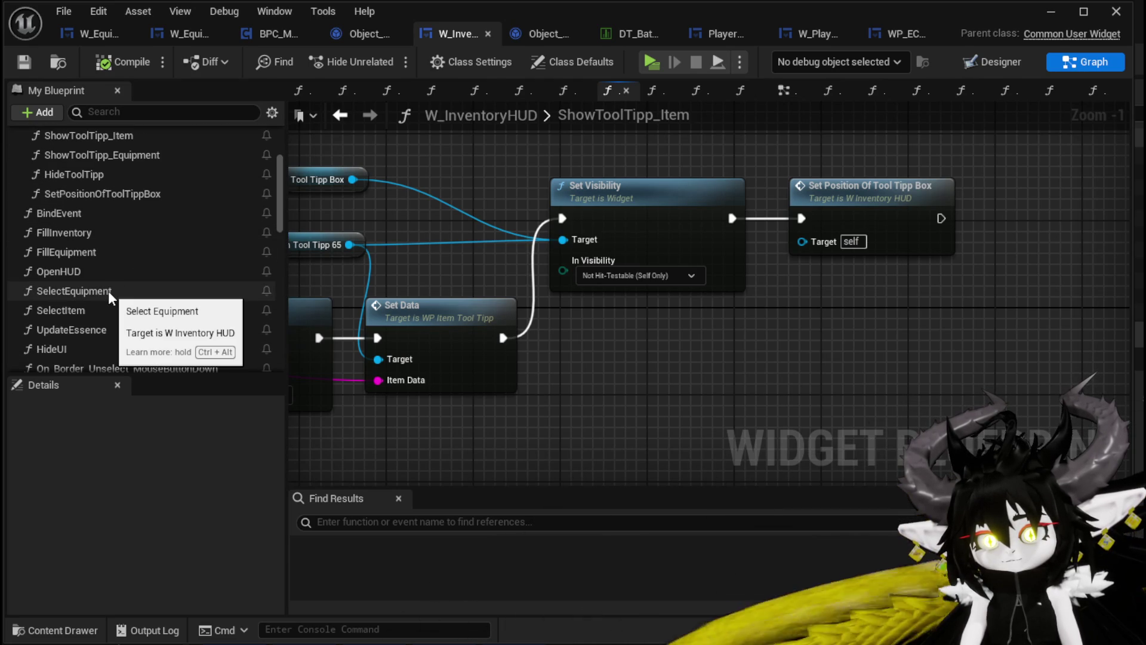
{"action": "double_click", "coordinate": [108, 291]}
Expose Border_Unselect as a variable from the Designer view.
{"action": "scroll", "coordinate": [723, 360], "scroll_direction": "down", "scroll_amount": 2}
{"action": "mouse_move", "coordinate": [696, 394]}
{"action": "left_mouse_down"}
{"action": "mouse_move", "coordinate": [523, 394]}
{"action": "mouse_move", "coordinate": [792, 334]}
{"action": "mouse_move", "coordinate": [634, 339]}
{"action": "left_mouse_up"}
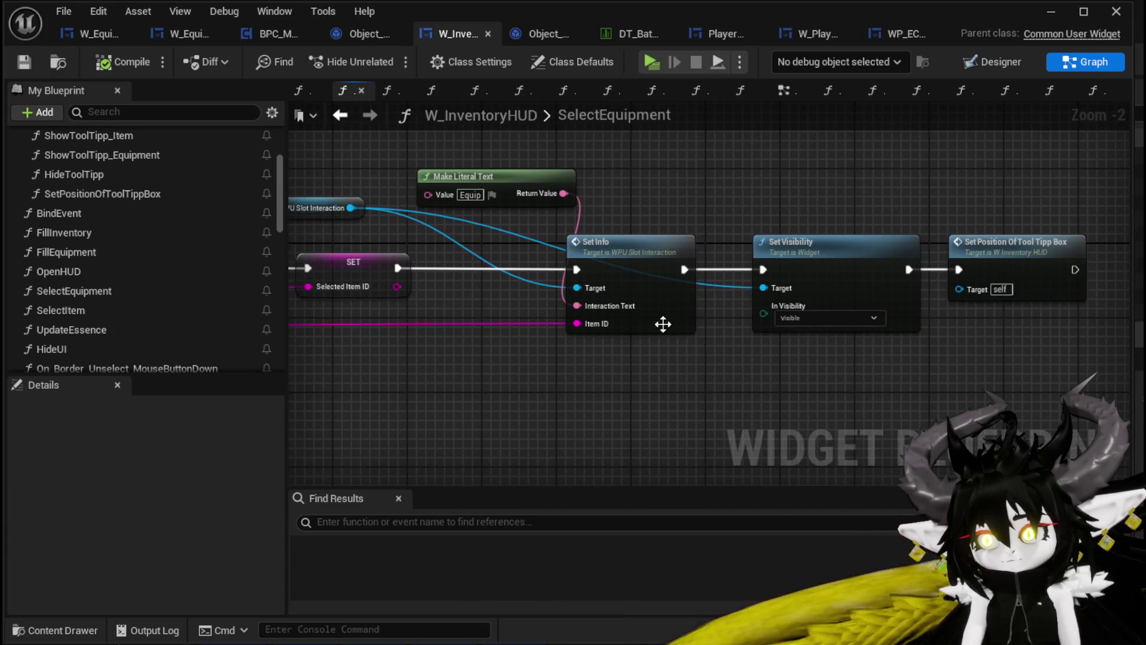
{"action": "scroll", "coordinate": [167, 326], "scroll_direction": "down", "scroll_amount": 10}
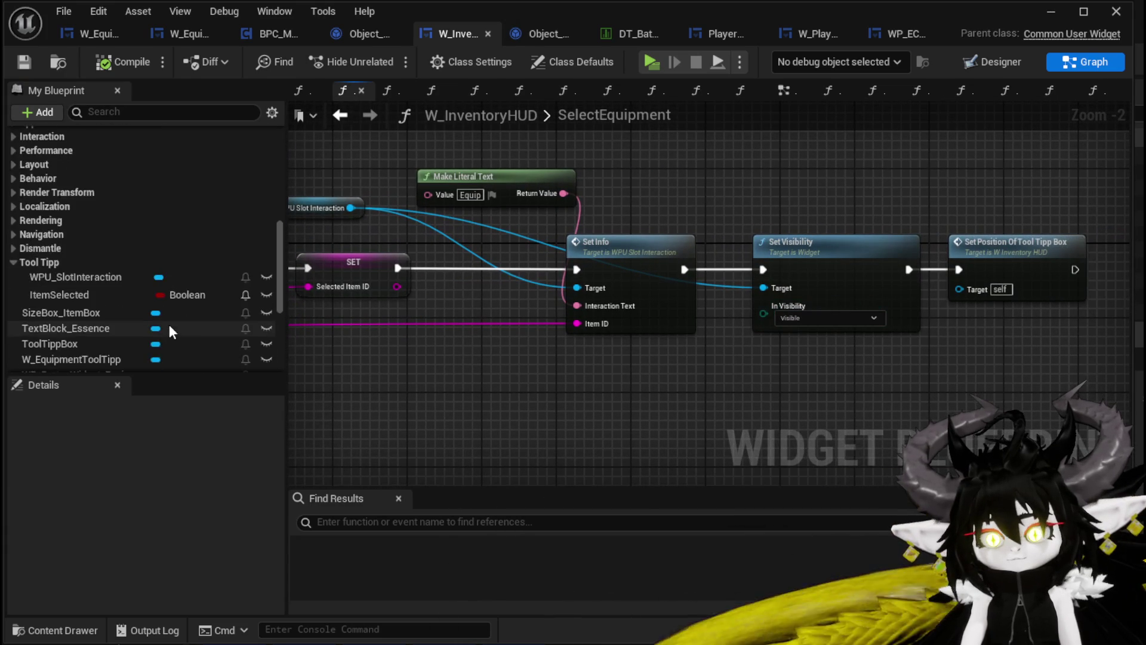
{"action": "scroll", "coordinate": [170, 323], "scroll_direction": "up", "scroll_amount": 5}
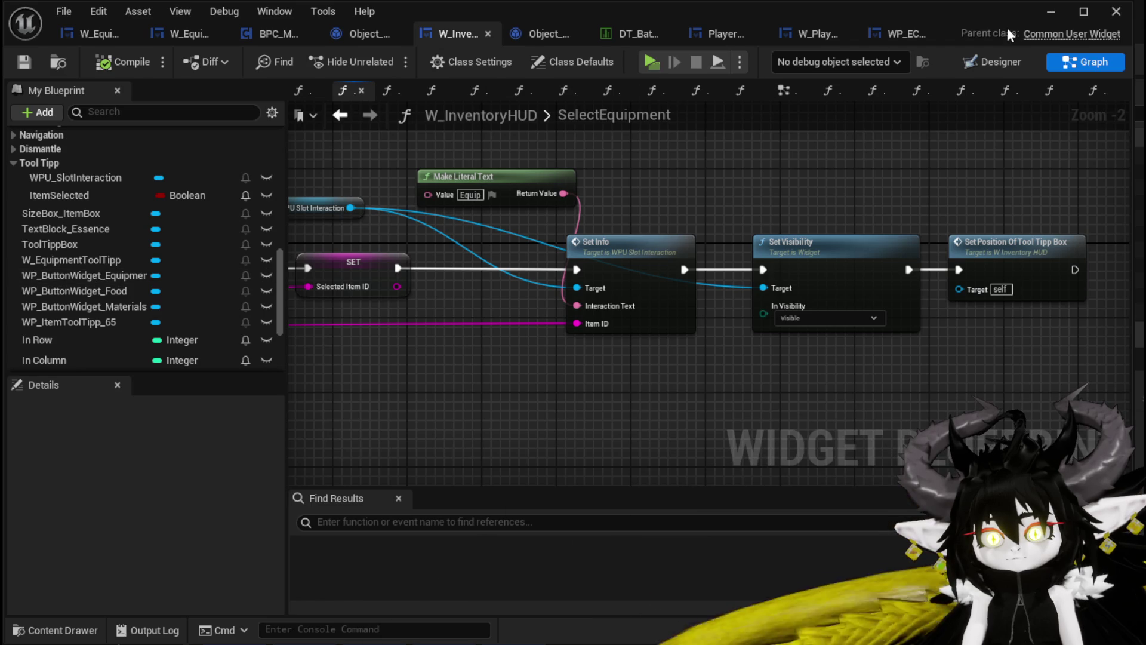
{"action": "left_click", "coordinate": [988, 62]}
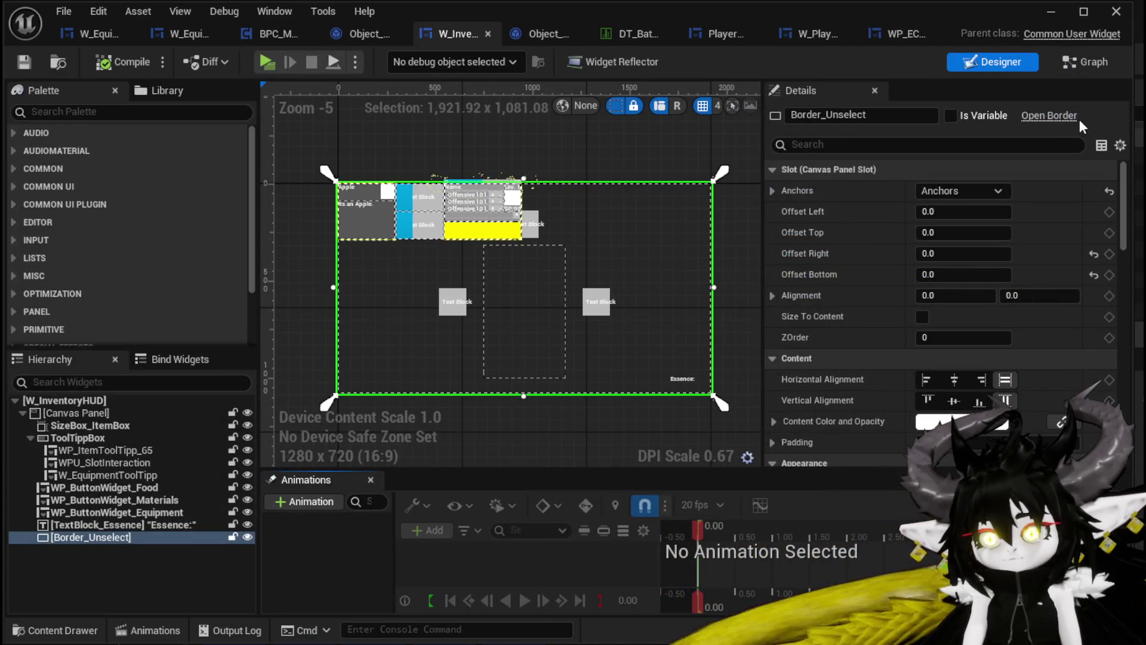
{"action": "left_click", "coordinate": [122, 61]}
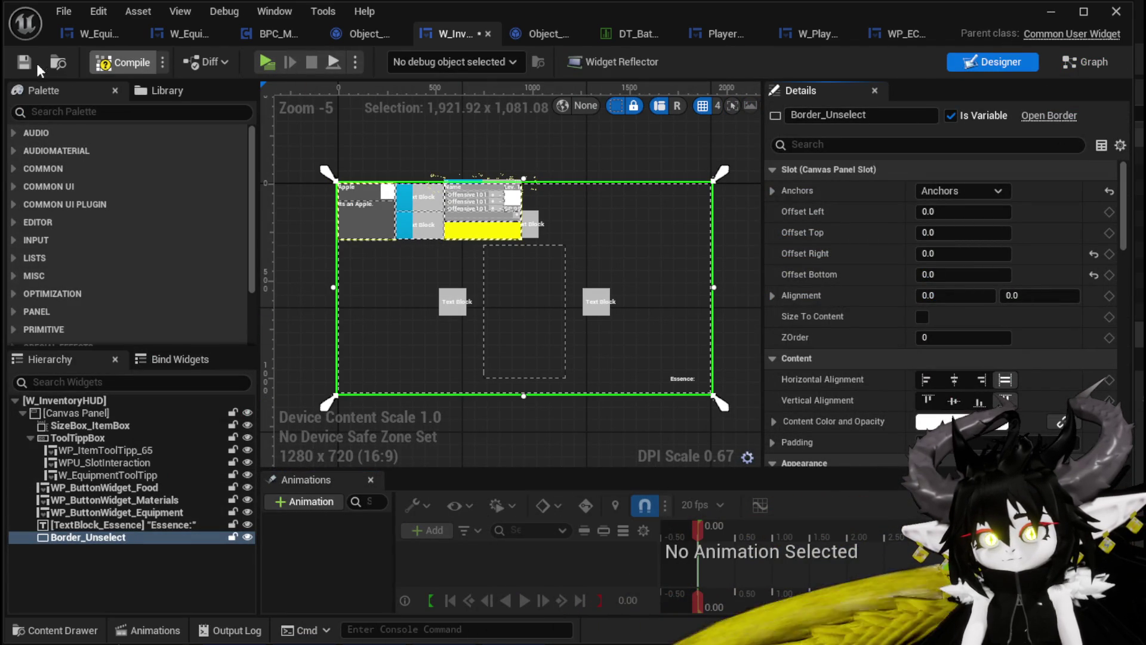
{"action": "left_click", "coordinate": [1086, 61]}
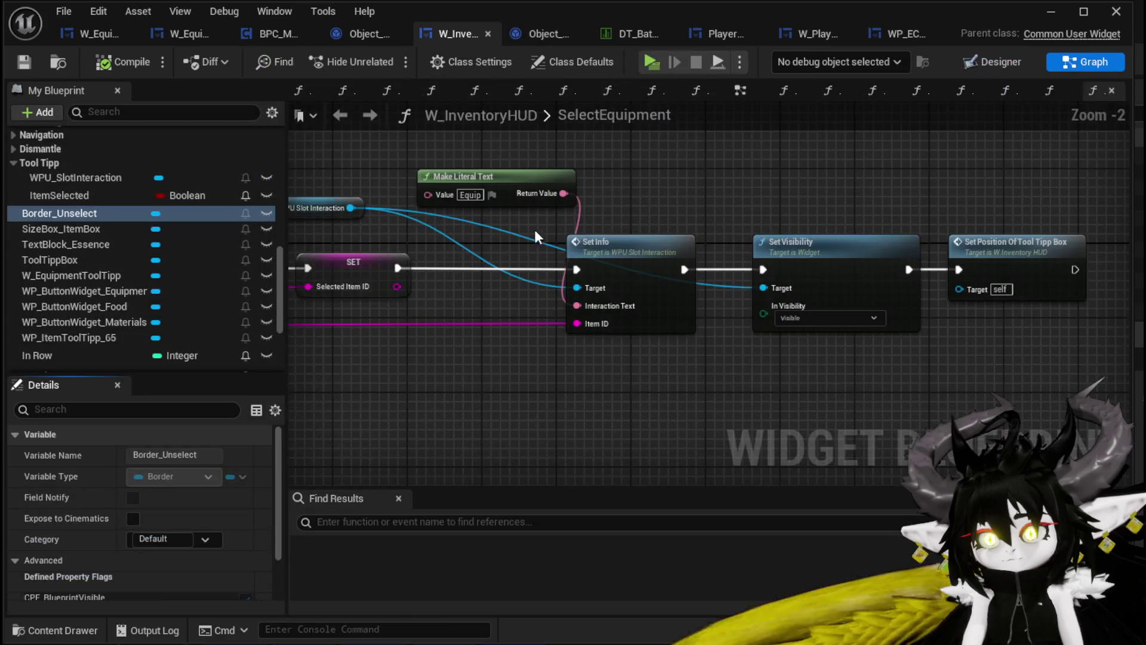
Feed a Border_Unselect getter into SelectEquipment's Set Visibility Target, then compile and save.
{"action": "mouse_move", "coordinate": [60, 213]}
{"action": "left_mouse_down"}
{"action": "mouse_move", "coordinate": [617, 200]}
{"action": "mouse_move", "coordinate": [669, 166]}
{"action": "left_mouse_up"}
{"action": "left_click", "coordinate": [693, 175]}
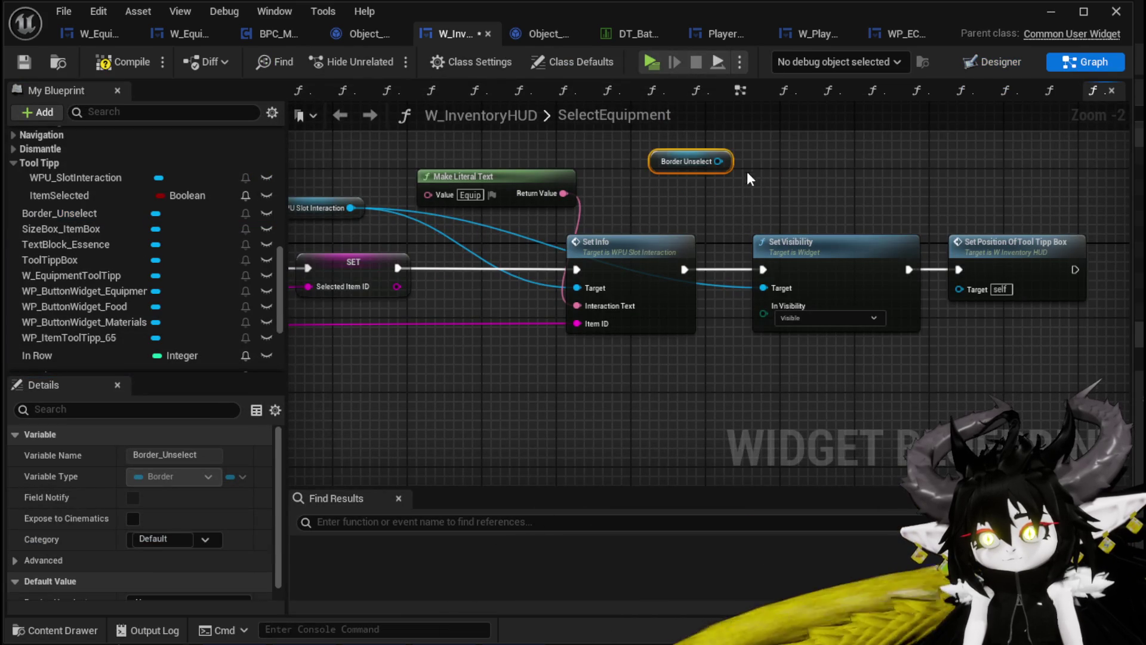
{"action": "left_click_drag", "start_coordinate": [762, 289], "coordinate": [764, 288]}
{"action": "left_click", "coordinate": [666, 178]}
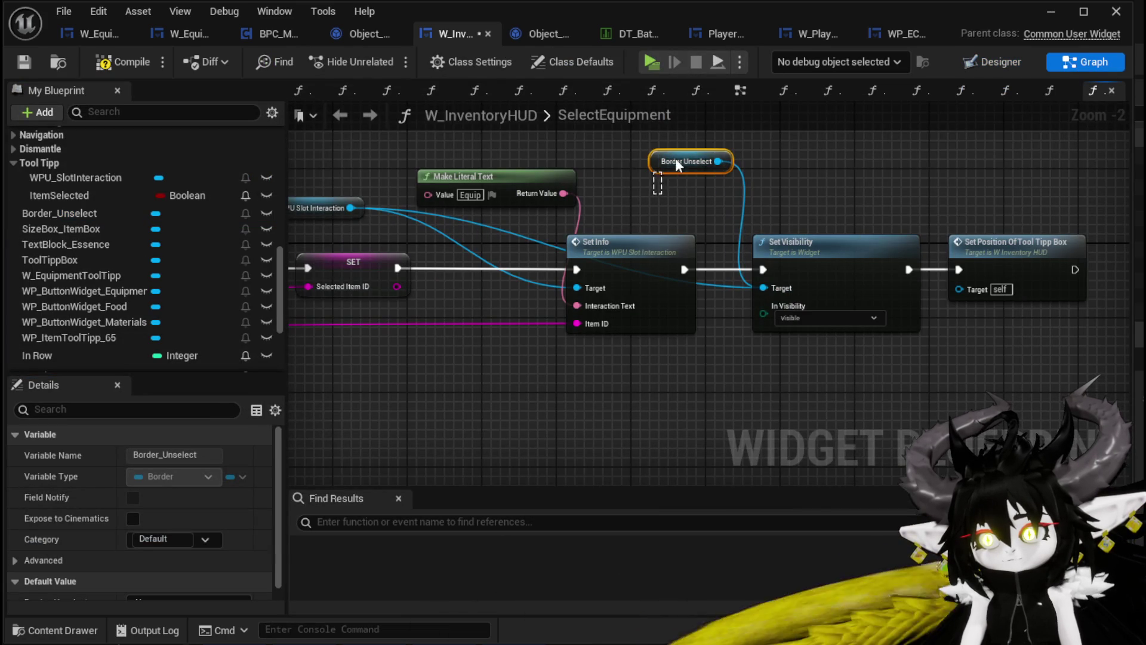
{"action": "left_click", "coordinate": [113, 61]}
{"action": "key", "text": "ctrl+s"}
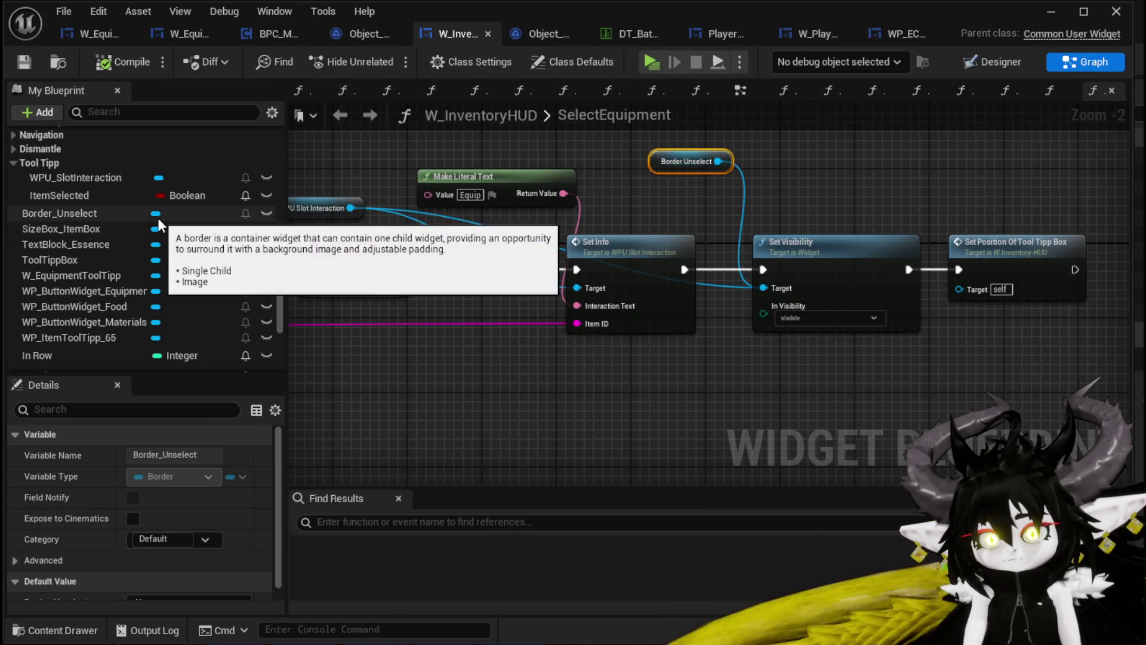
{"action": "scroll", "coordinate": [159, 220], "scroll_direction": "up", "scroll_amount": 5}
{"action": "scroll", "coordinate": [158, 217], "scroll_direction": "up", "scroll_amount": 2}
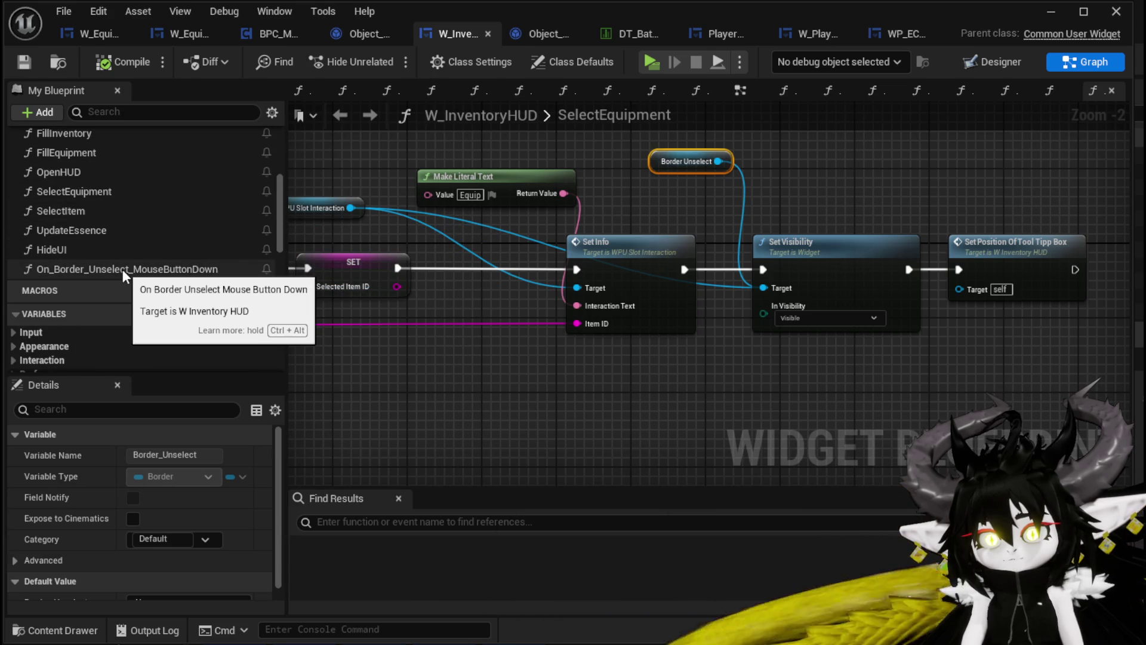
{"action": "scroll", "coordinate": [120, 255], "scroll_direction": "up", "scroll_amount": 3}
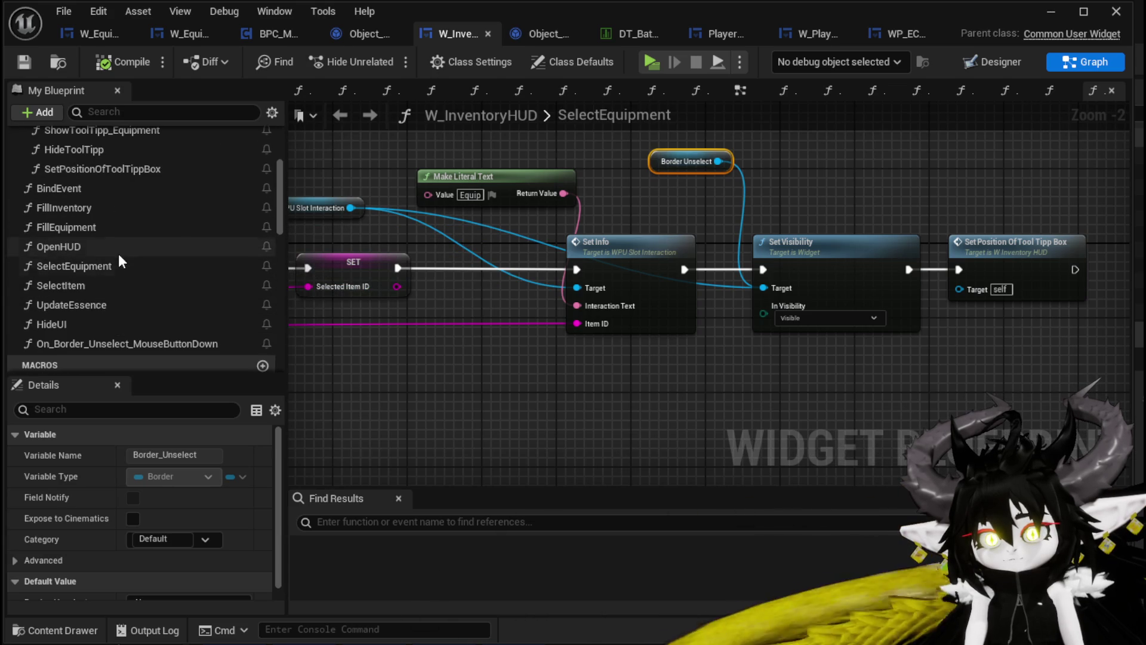
{"action": "left_click", "coordinate": [425, 243]}
Paste Border Unselect into SelectItem, wire it to Set Visibility's Target, and compile.
{"action": "left_click", "coordinate": [77, 288]}
{"action": "double_click", "coordinate": [77, 288]}
{"action": "scroll", "coordinate": [599, 194], "scroll_direction": "up", "scroll_amount": 3}
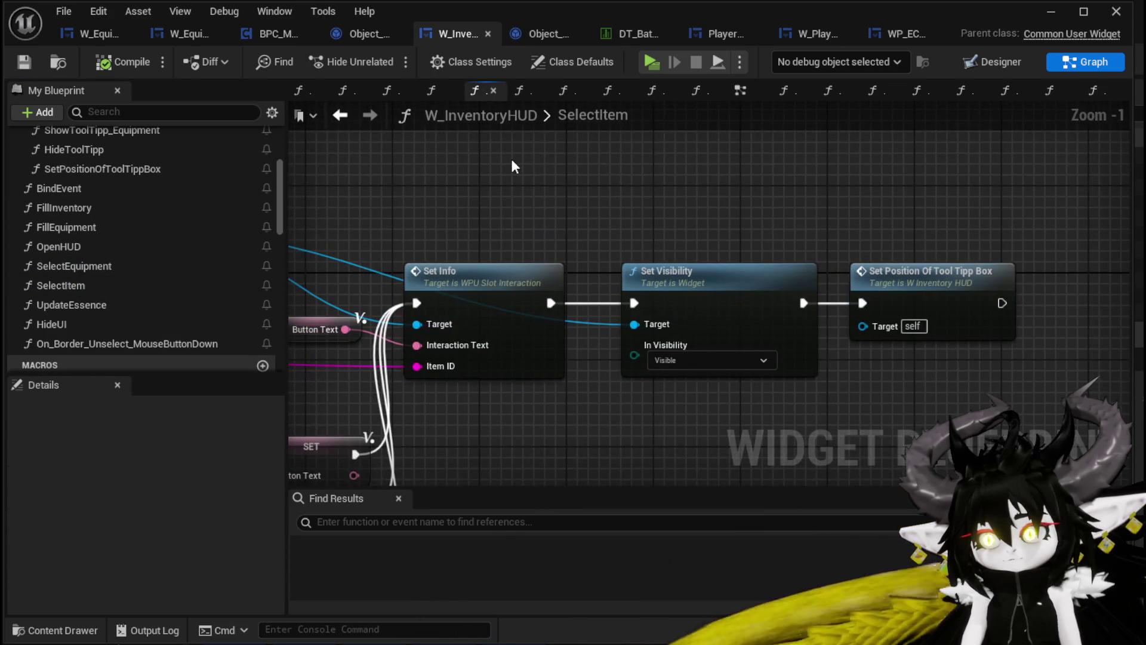
{"action": "key", "text": "ctrl+v"}
{"action": "left_click_drag", "start_coordinate": [585, 166], "coordinate": [634, 324]}
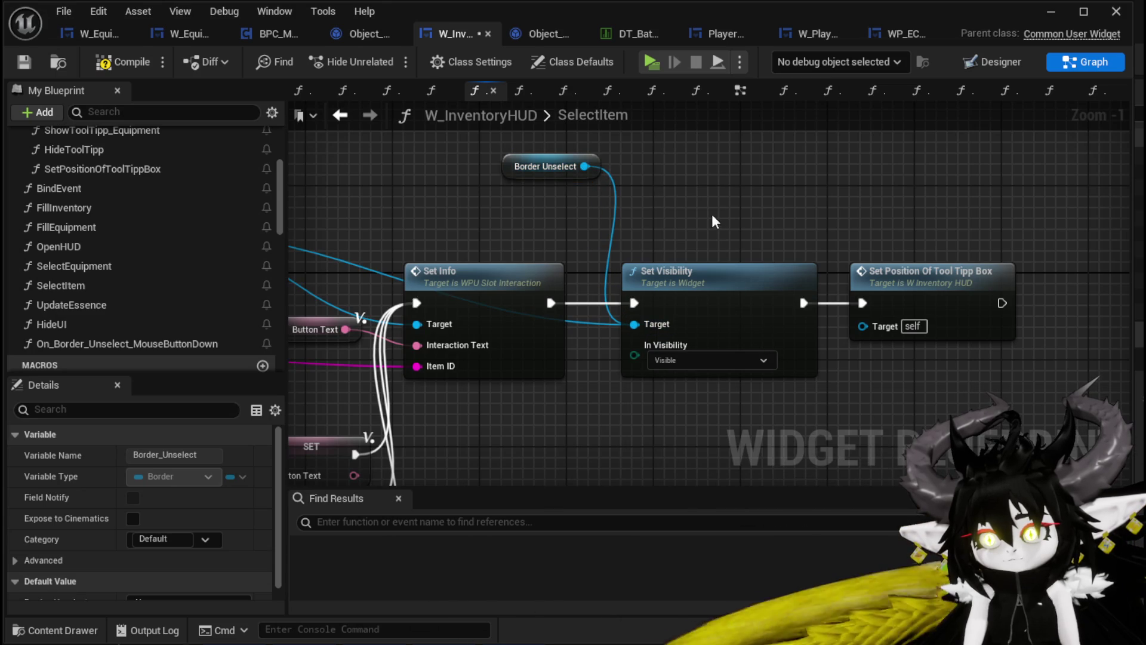
{"action": "left_click", "coordinate": [17, 62]}
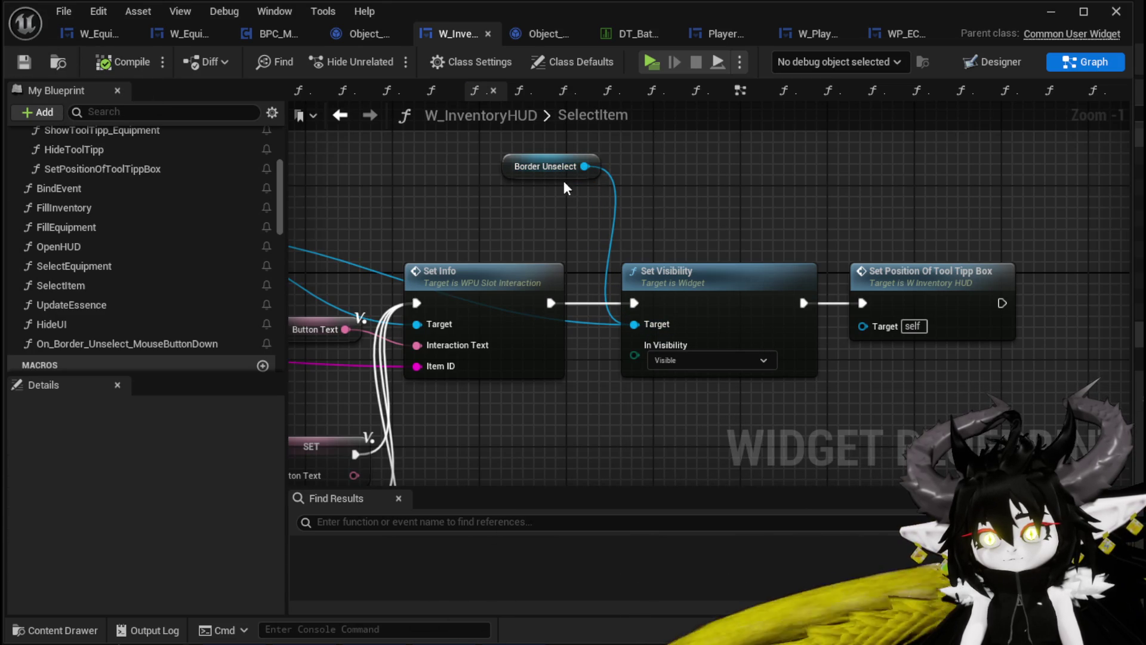
{"action": "left_click_drag", "start_coordinate": [589, 177], "coordinate": [524, 188]}
{"action": "right_click", "coordinate": [87, 188]}
{"action": "left_click", "coordinate": [126, 193]}
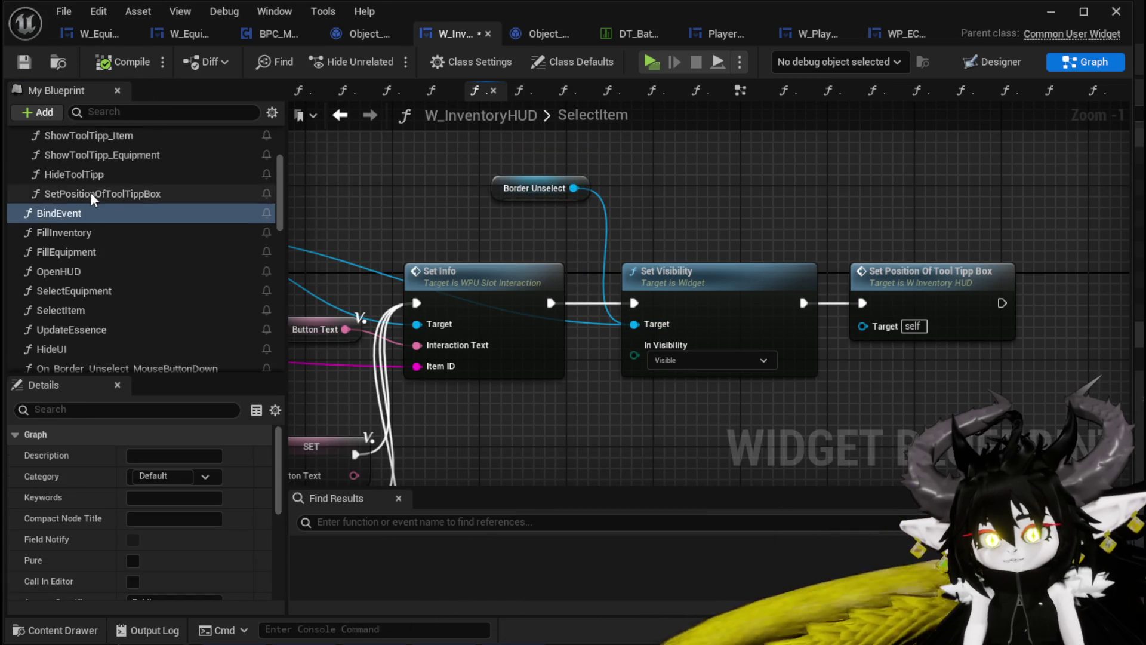
{"action": "scroll", "coordinate": [153, 200], "scroll_direction": "down", "scroll_amount": 5}
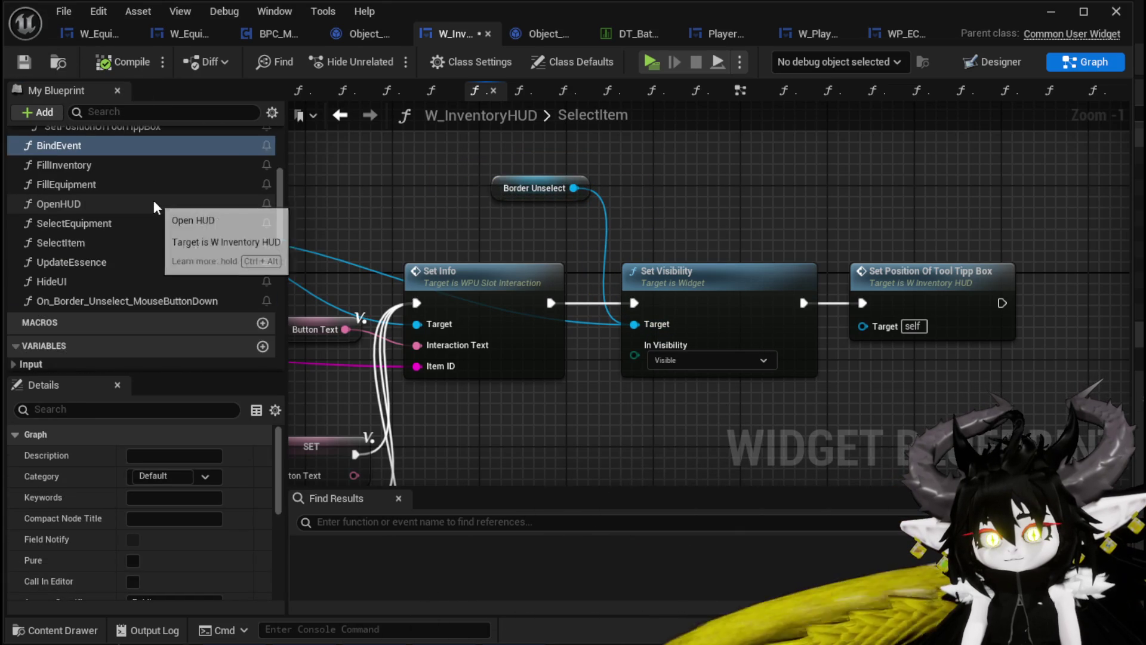
{"action": "scroll", "coordinate": [153, 200], "scroll_direction": "up", "scroll_amount": 2}
Add a Border_Unselect getter to HideToolTipp's second Set Visibility Target, then compile and save.
{"action": "double_click", "coordinate": [110, 181]}
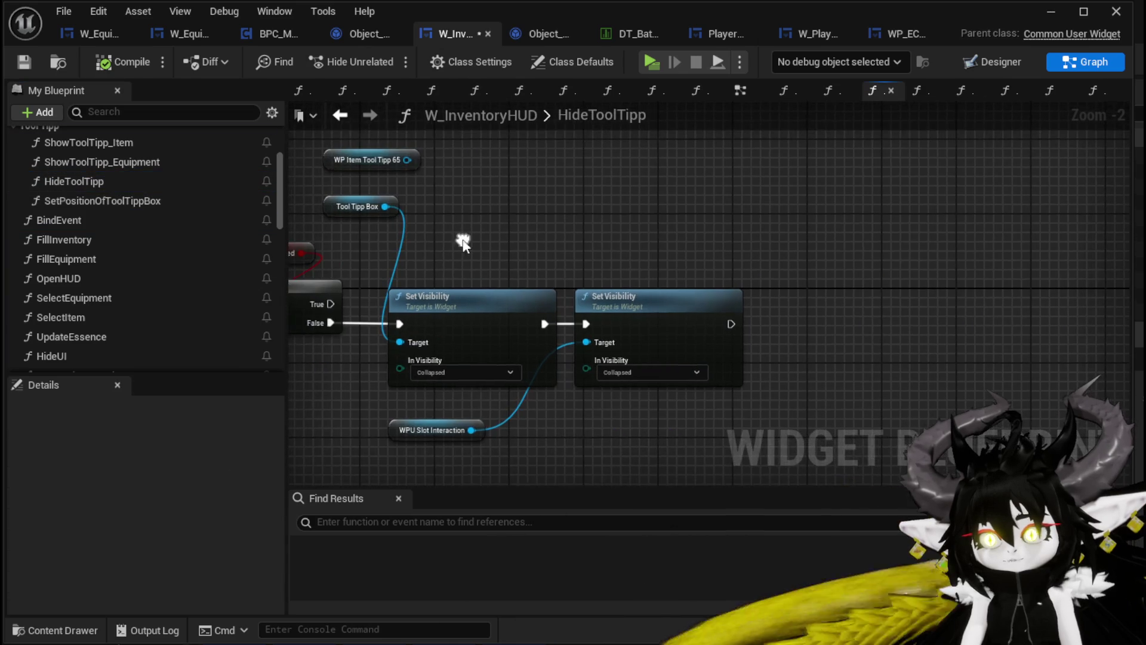
{"action": "scroll", "coordinate": [144, 355], "scroll_direction": "down", "scroll_amount": 3}
{"action": "scroll", "coordinate": [141, 305], "scroll_direction": "down", "scroll_amount": 10}
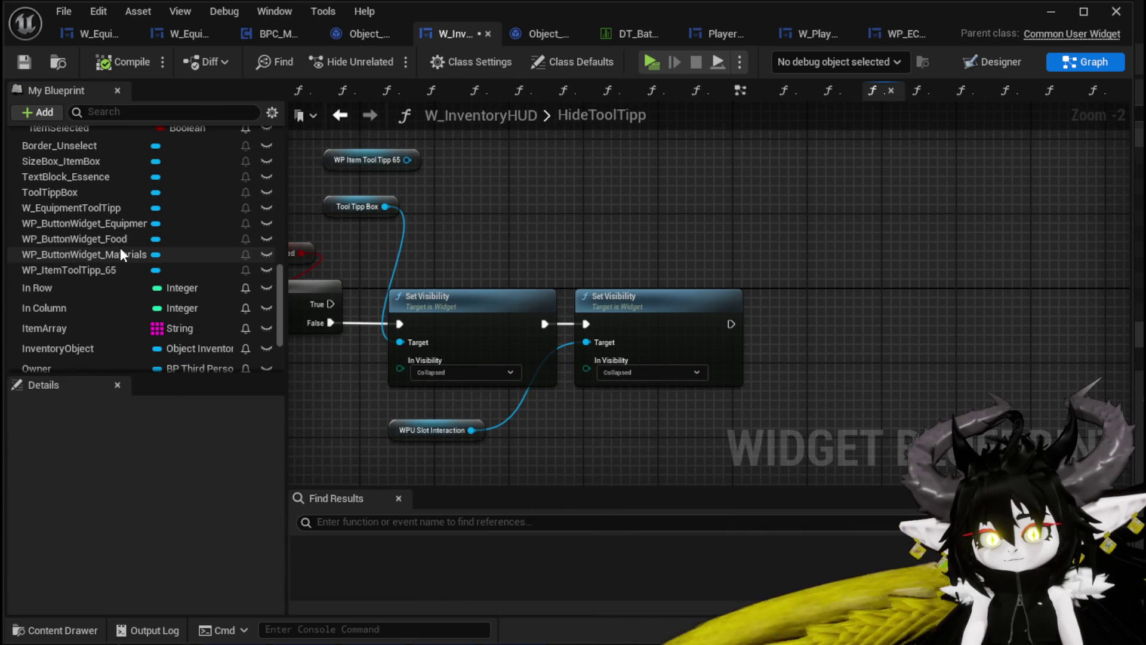
{"action": "scroll", "coordinate": [120, 247], "scroll_direction": "up", "scroll_amount": 3}
{"action": "mouse_move", "coordinate": [60, 195]}
{"action": "left_mouse_down"}
{"action": "mouse_move", "coordinate": [252, 210]}
{"action": "mouse_move", "coordinate": [650, 190]}
{"action": "mouse_move", "coordinate": [524, 248]}
{"action": "mouse_move", "coordinate": [586, 258]}
{"action": "mouse_move", "coordinate": [627, 375]}
{"action": "mouse_move", "coordinate": [616, 367]}
{"action": "left_mouse_up"}
{"action": "left_click", "coordinate": [657, 209]}
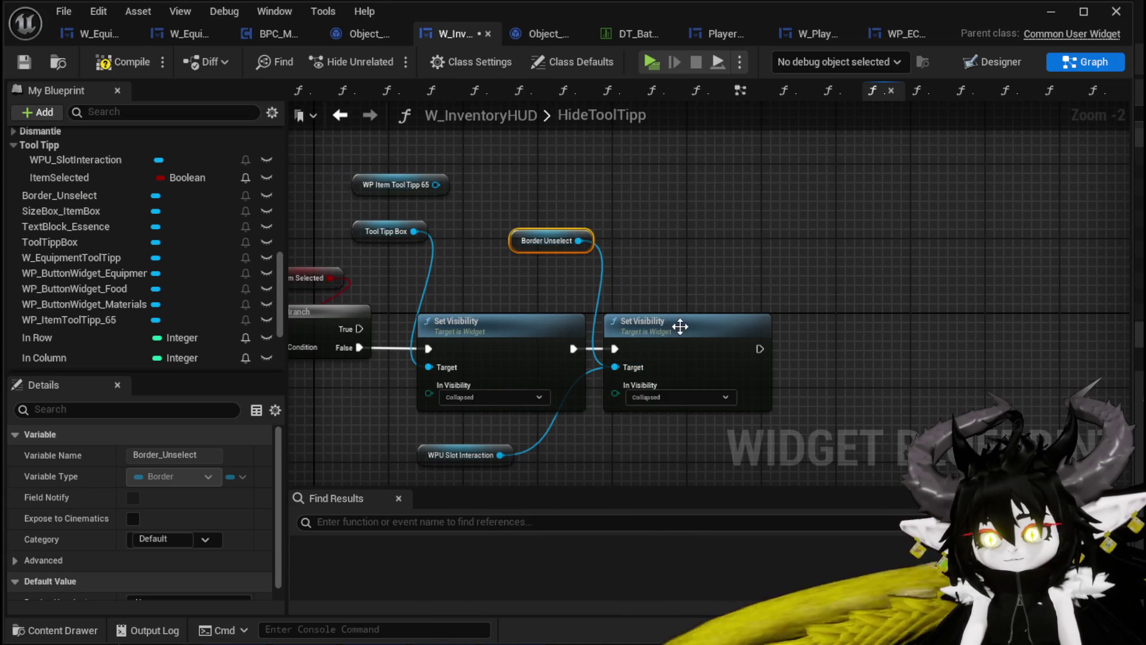
{"action": "left_click", "coordinate": [533, 276]}
{"action": "left_click", "coordinate": [116, 63]}
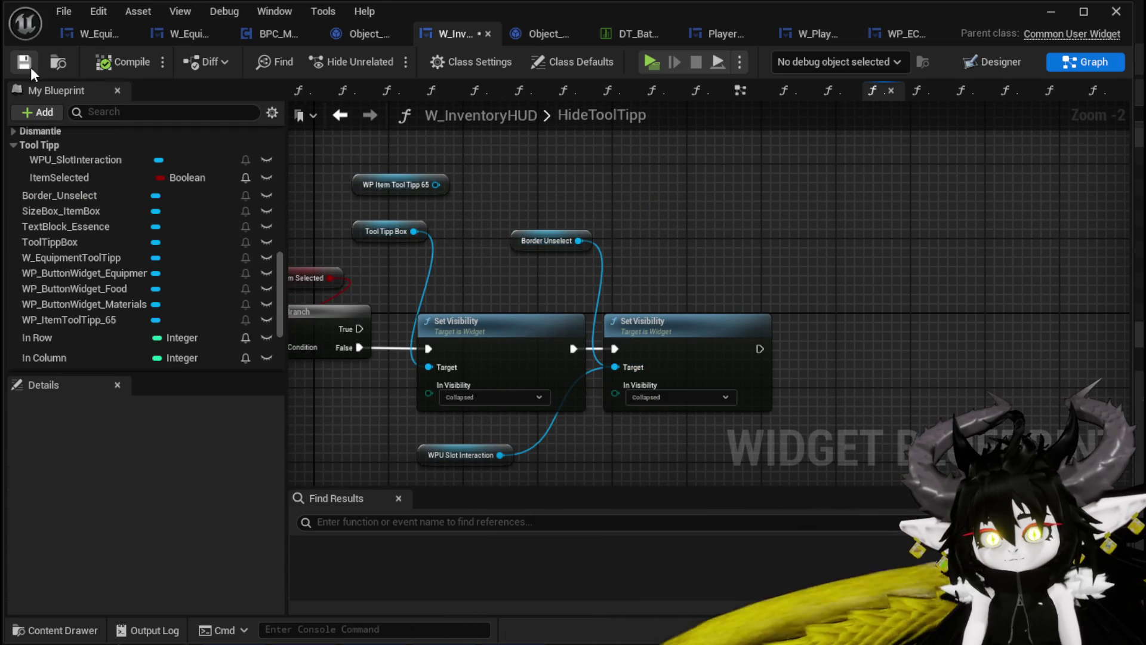
{"action": "left_click", "coordinate": [621, 322]}
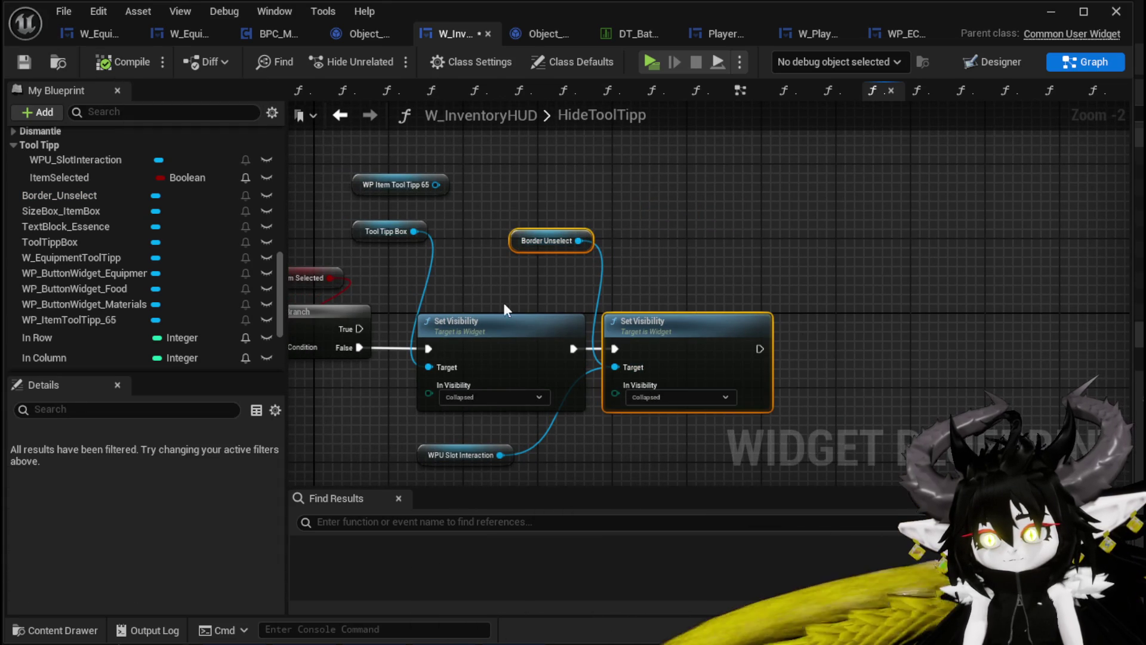
Review the On_Border_Unselect_MouseButtonDown graph, then minimize the blueprint editor.
{"action": "scroll", "coordinate": [213, 232], "scroll_direction": "up", "scroll_amount": 5}
{"action": "double_click", "coordinate": [128, 192]}
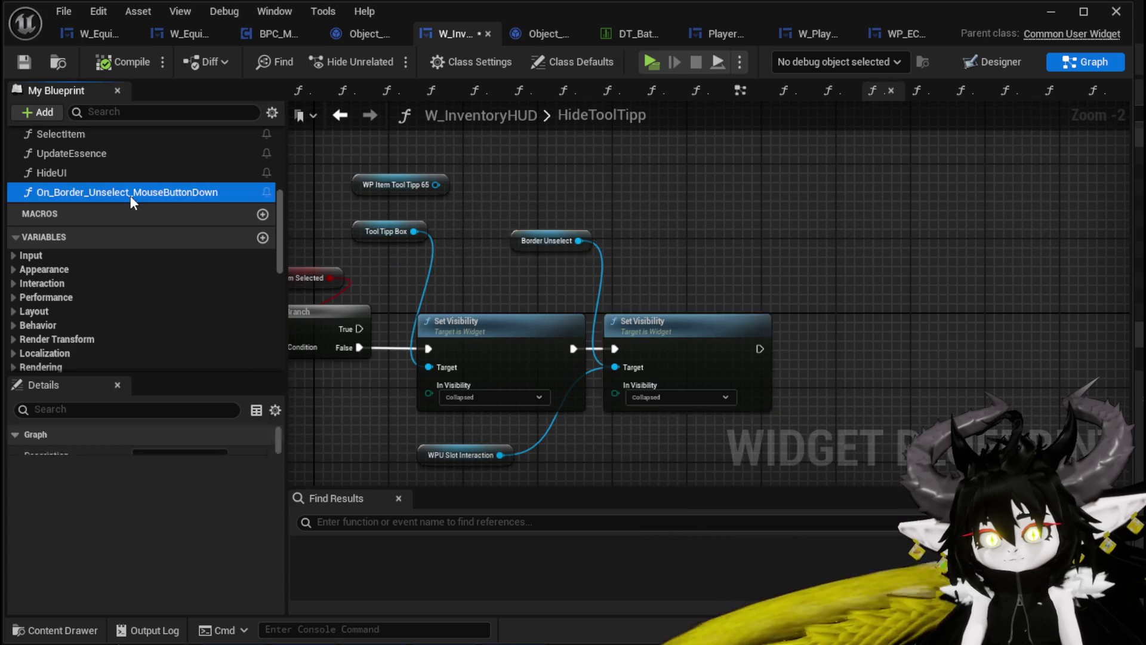
{"action": "left_click_drag", "start_coordinate": [569, 313], "coordinate": [571, 338]}
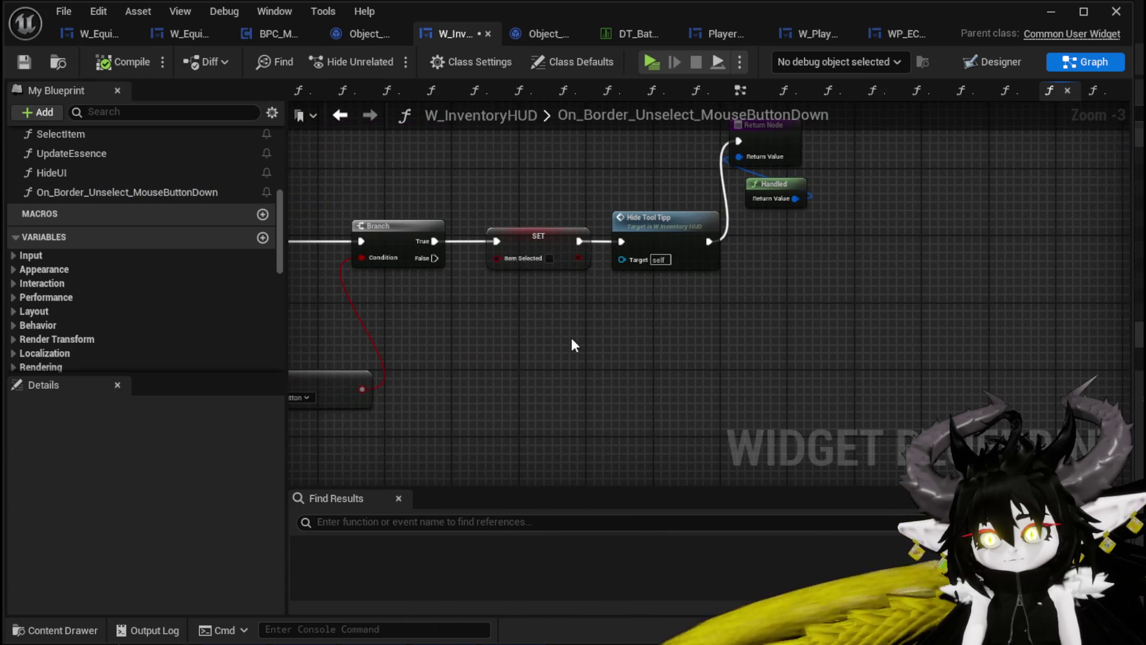
{"action": "left_click", "coordinate": [692, 222]}
{"action": "left_click_drag", "start_coordinate": [735, 342], "coordinate": [925, 348]}
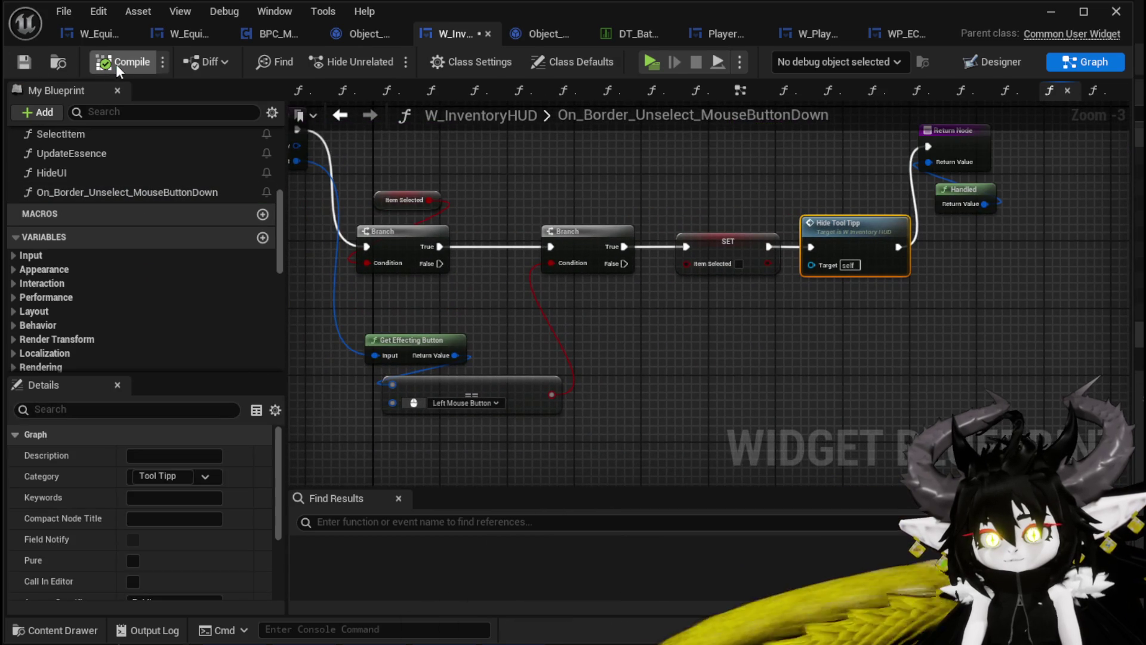
{"action": "left_click", "coordinate": [1050, 12]}
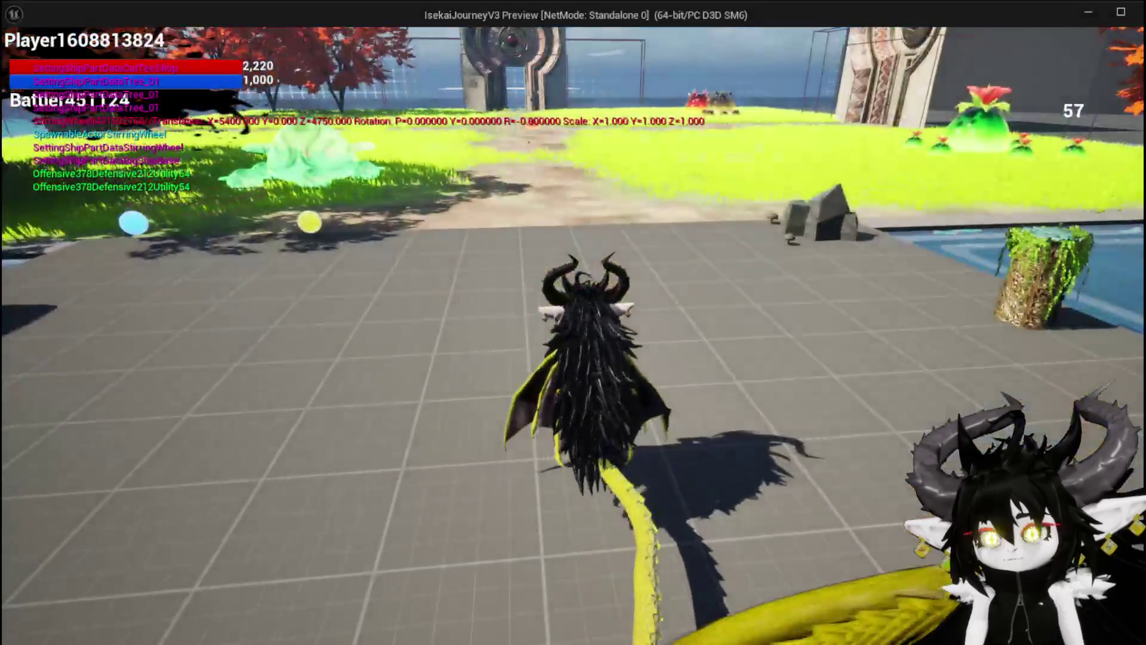
Open the Materials inventory and test the Copper Ore and Essence option menus, including Dismantle.
{"action": "key", "text": "i"}
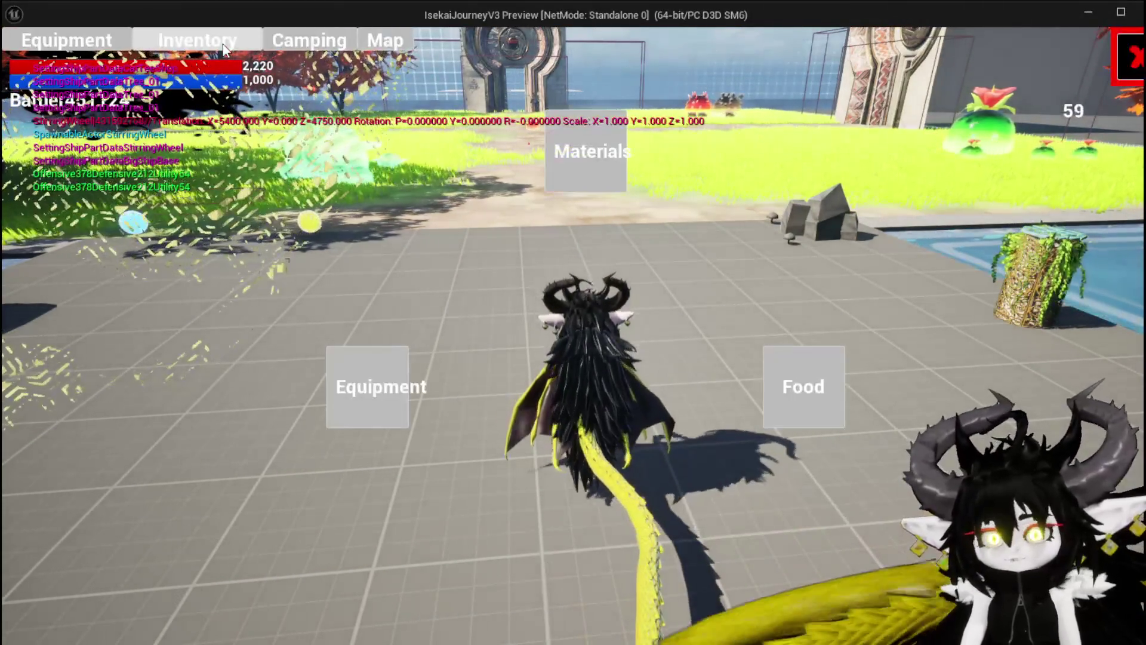
{"action": "left_click", "coordinate": [564, 160]}
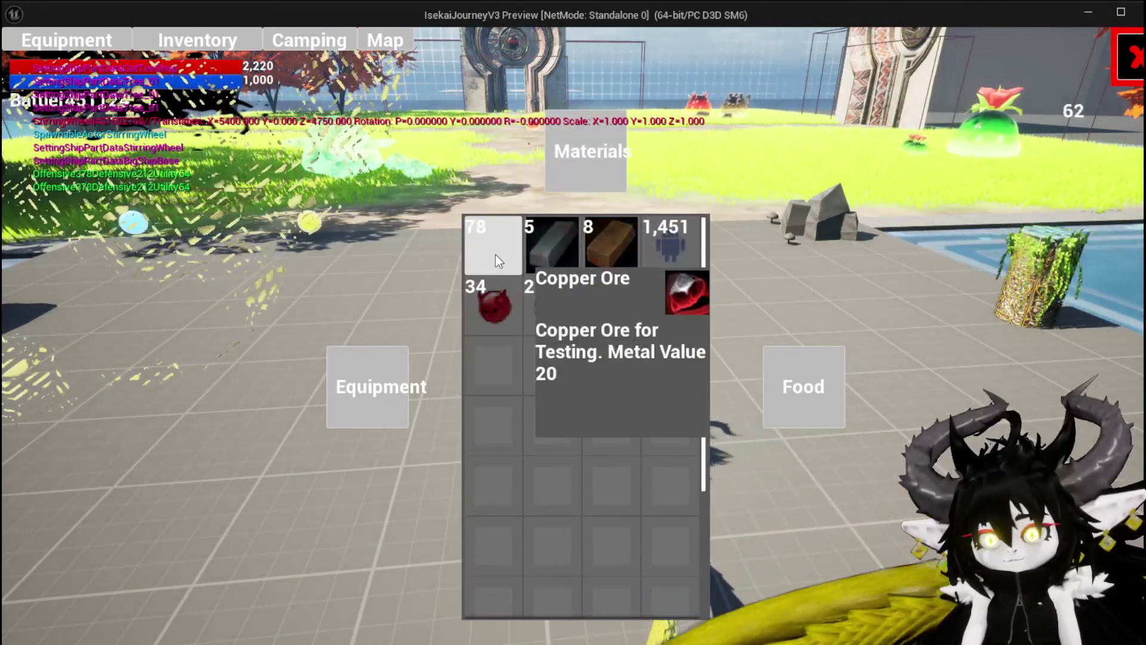
{"action": "right_click", "coordinate": [495, 255]}
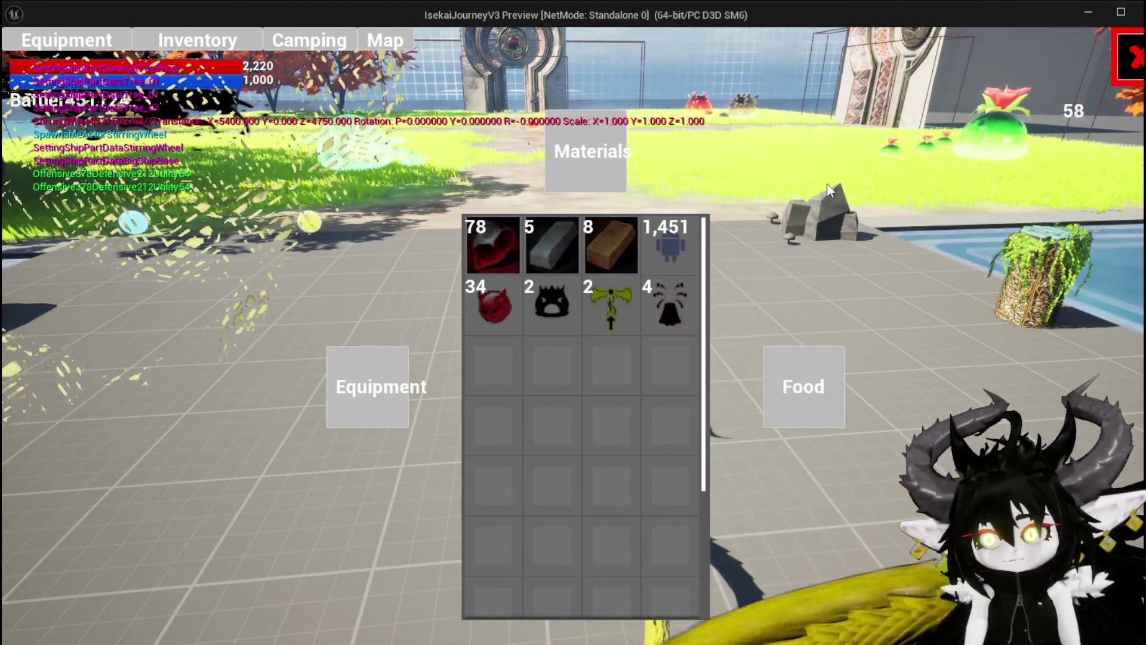
{"action": "right_click", "coordinate": [681, 257]}
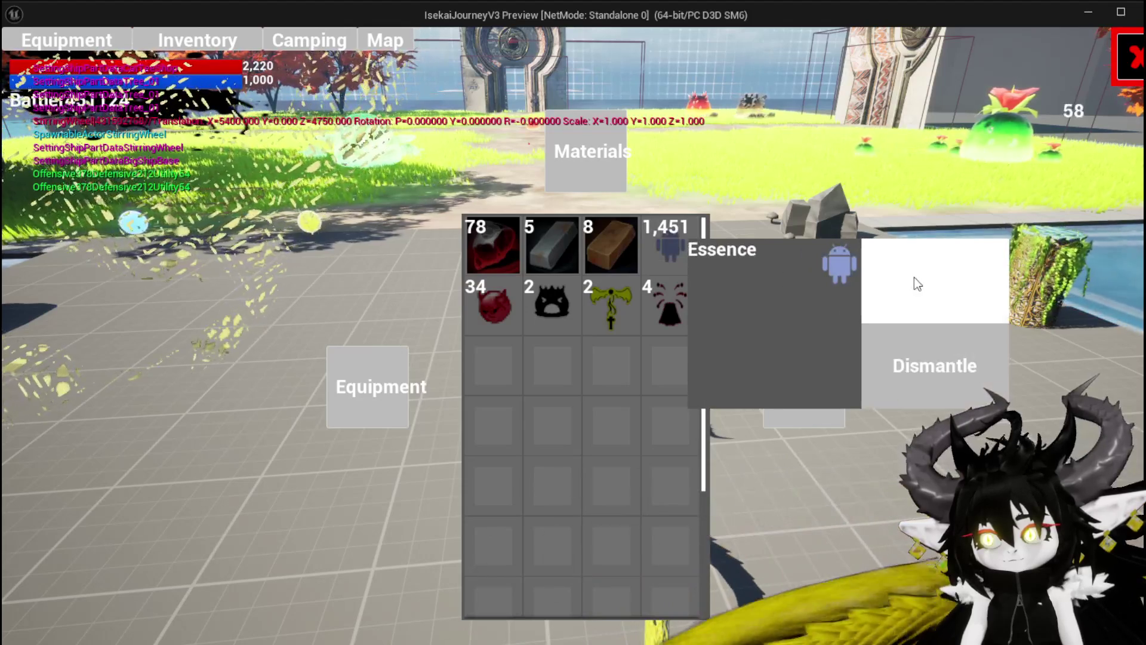
{"action": "left_click", "coordinate": [908, 367]}
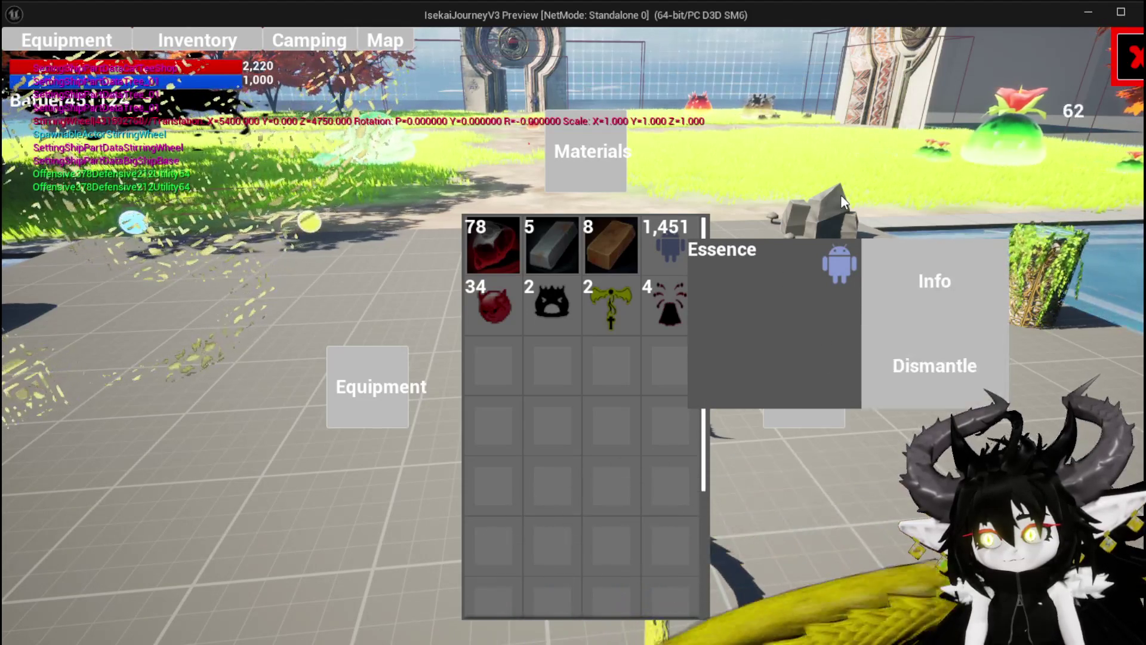
Test other item slots' info cards, including Copper Ingot and Copper Ore, then switch screens.
{"action": "right_click", "coordinate": [594, 310]}
{"action": "right_click", "coordinate": [645, 257]}
{"action": "right_click", "coordinate": [601, 270]}
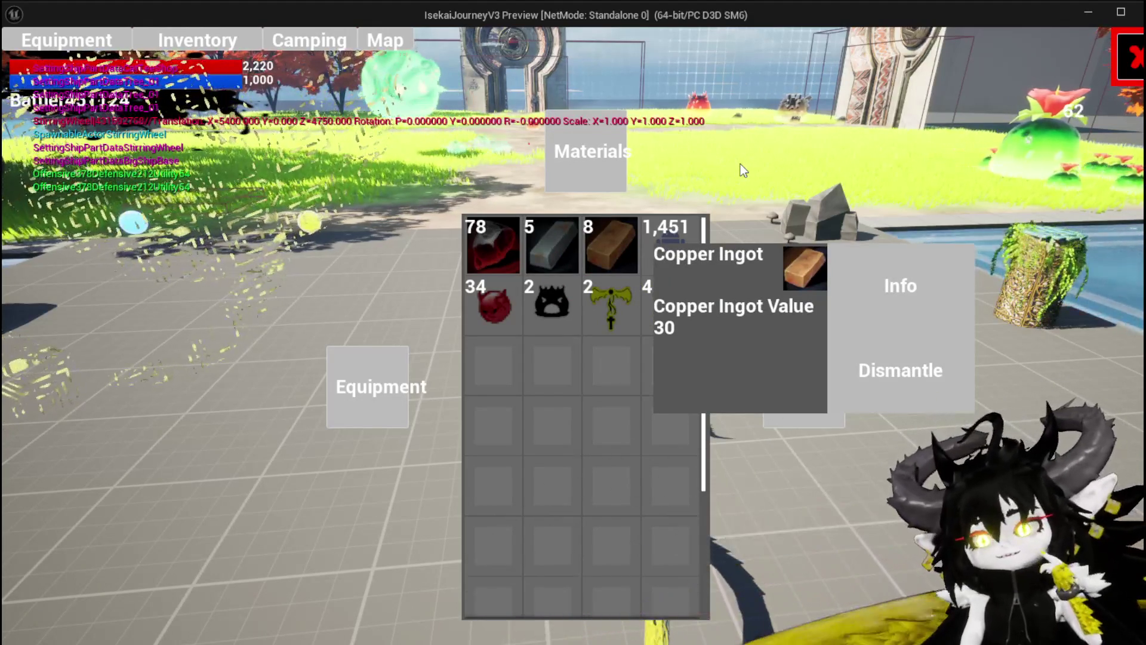
{"action": "left_click", "coordinate": [679, 188]}
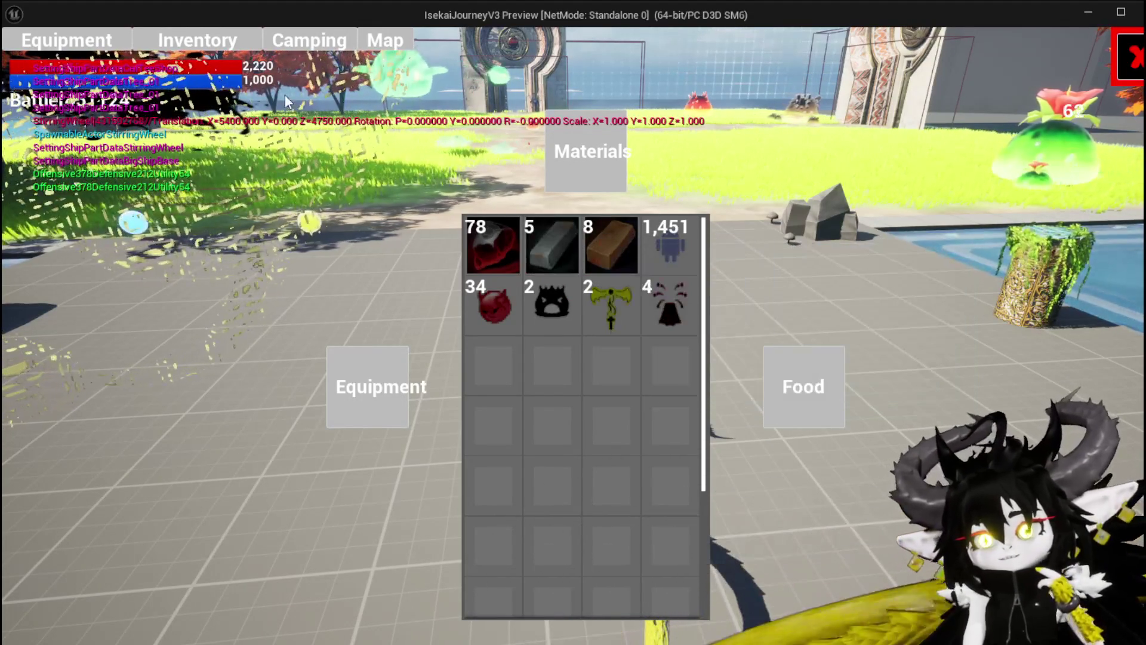
{"action": "left_click", "coordinate": [522, 255]}
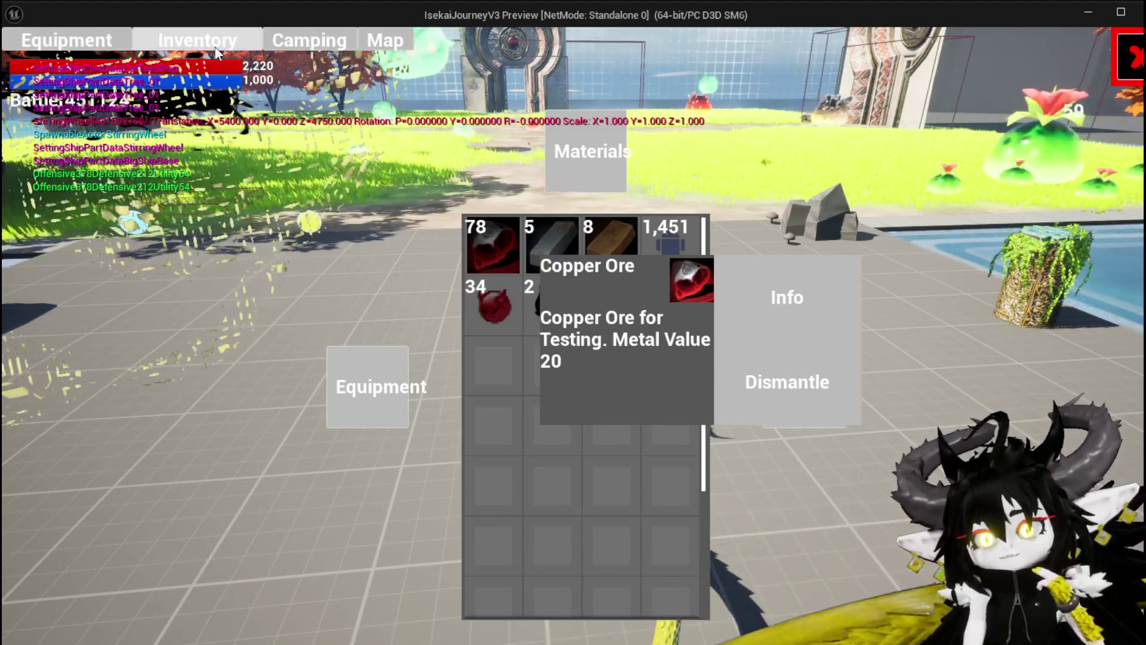
{"action": "left_click", "coordinate": [66, 40]}
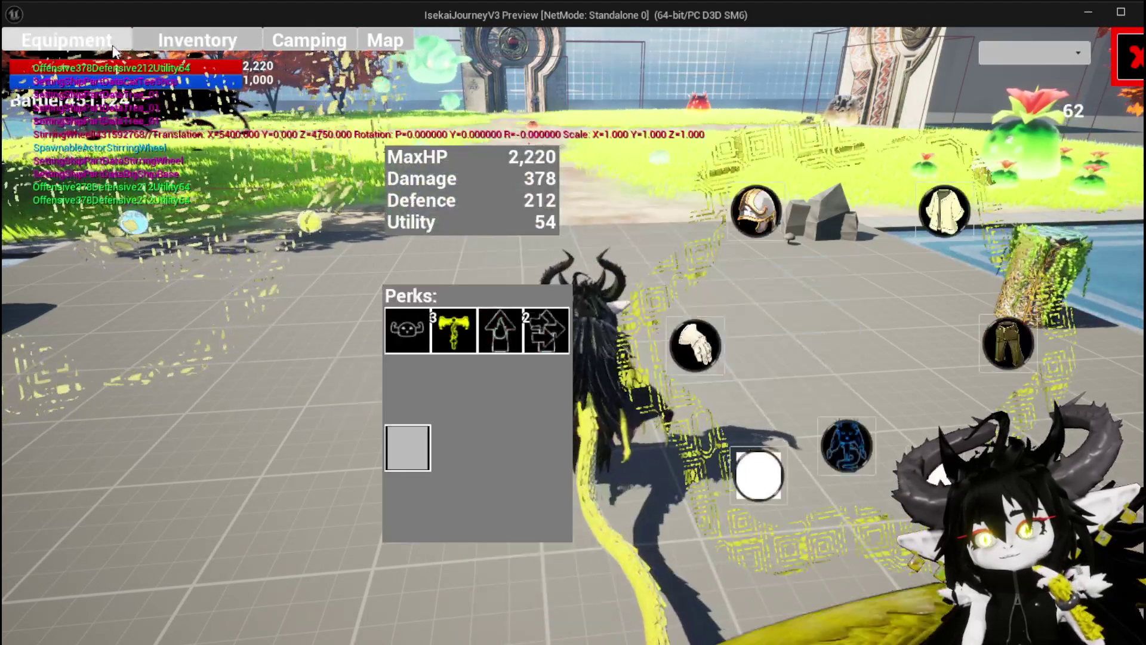
{"action": "left_click", "coordinate": [197, 40]}
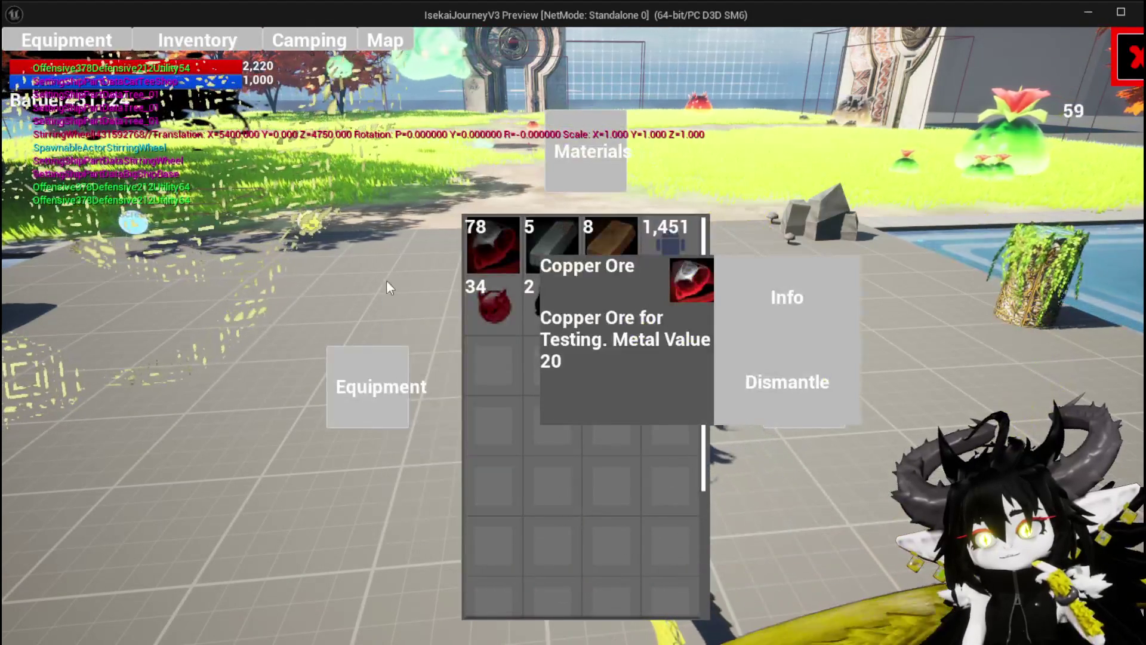